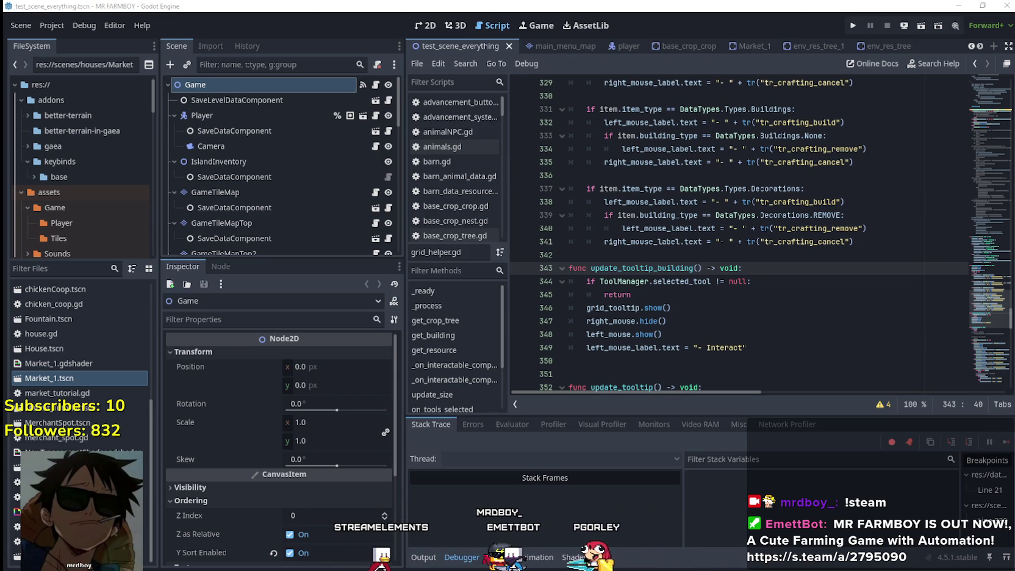
- Review the tooltip script around lines 342–351 and the update_tooltip function
click(573, 255)
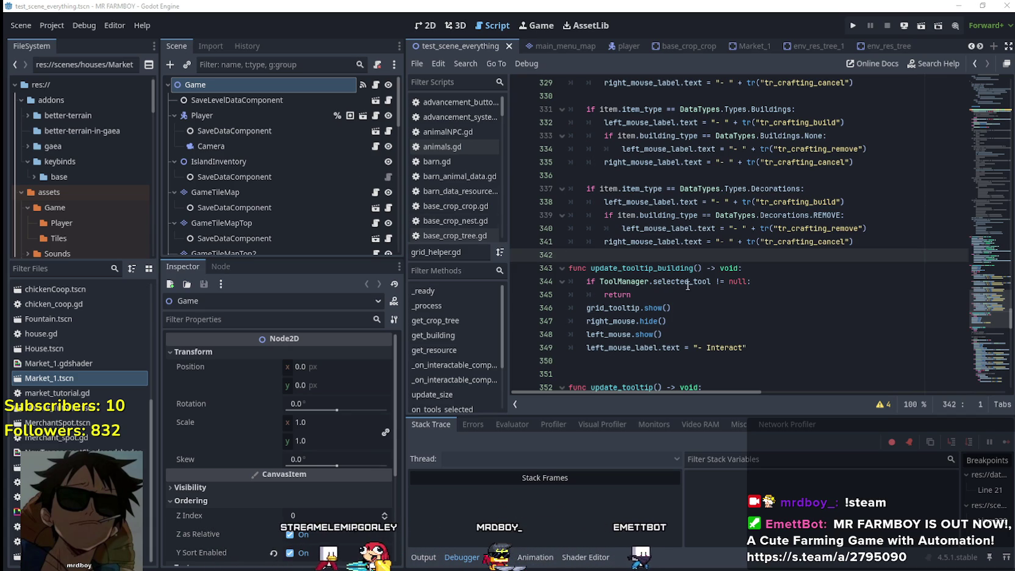
click(718, 294)
scroll(719, 293, down, 3)
click(671, 255)
scroll(671, 255, down, 2)
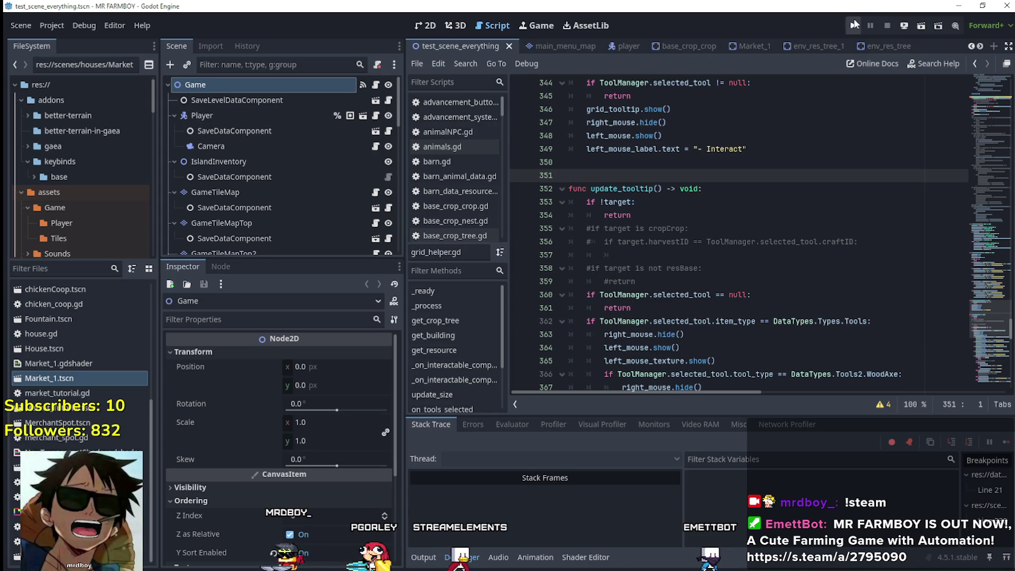
click(732, 188)
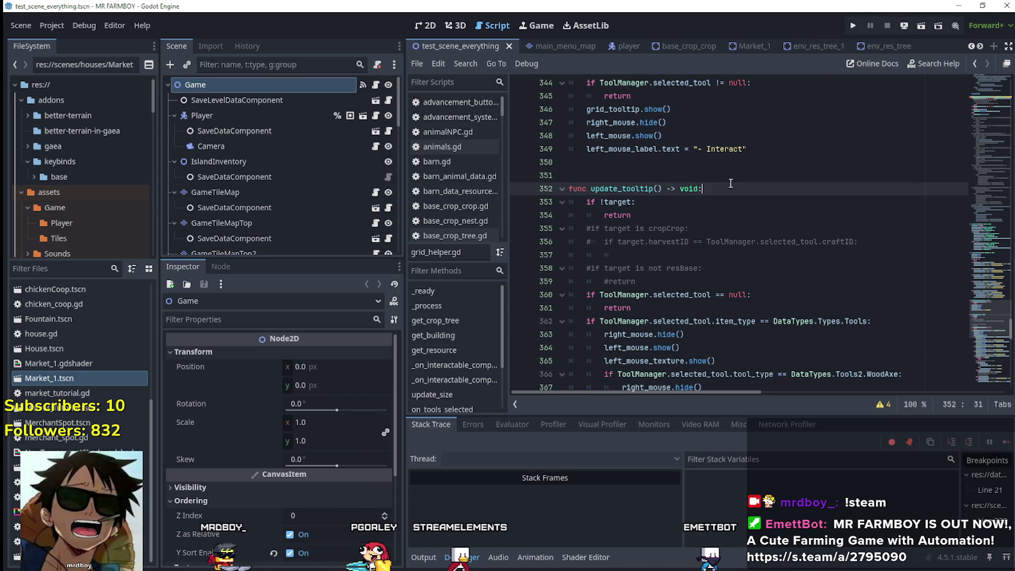
scroll(753, 164, up, 5)
scroll(732, 244, up, 2)
- Check line 335 in the Buildings block, then run the Mr Farmboy project with F5
click(726, 243)
key(Down)
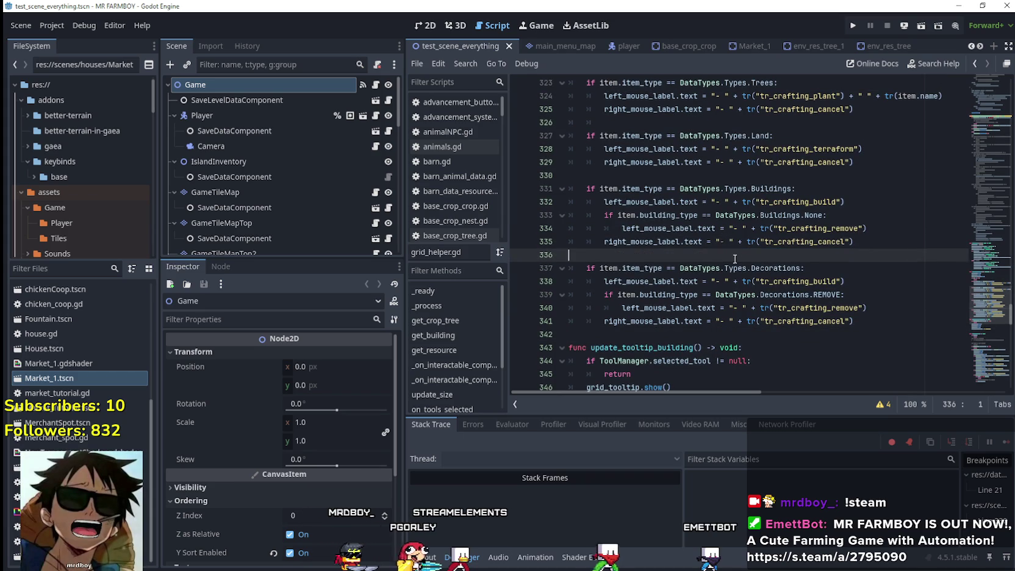
scroll(723, 241, down, 6)
click(707, 215)
key(F5)
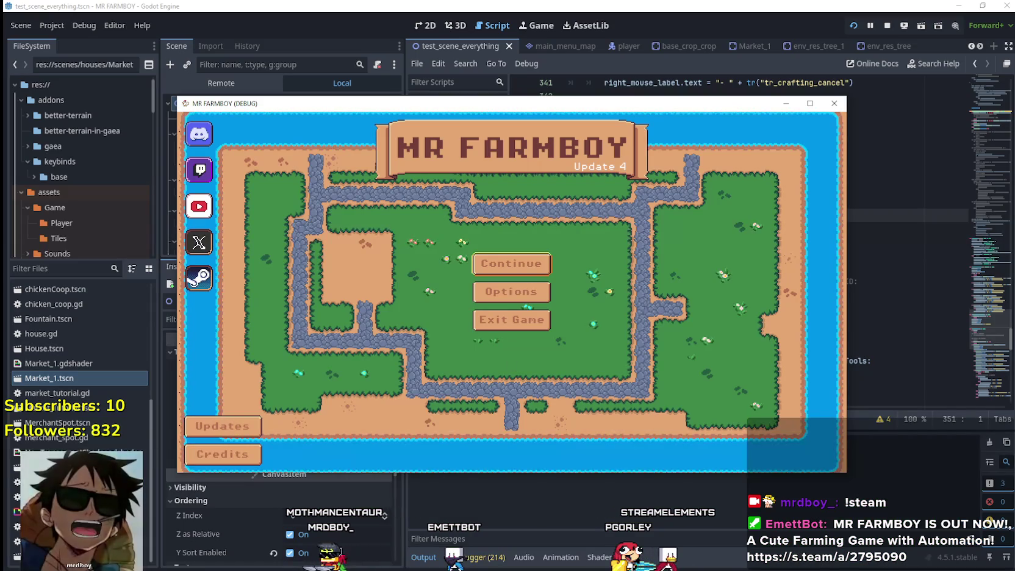
- Load the Save 3 game and walk the farmer west past the village houses
click(518, 266)
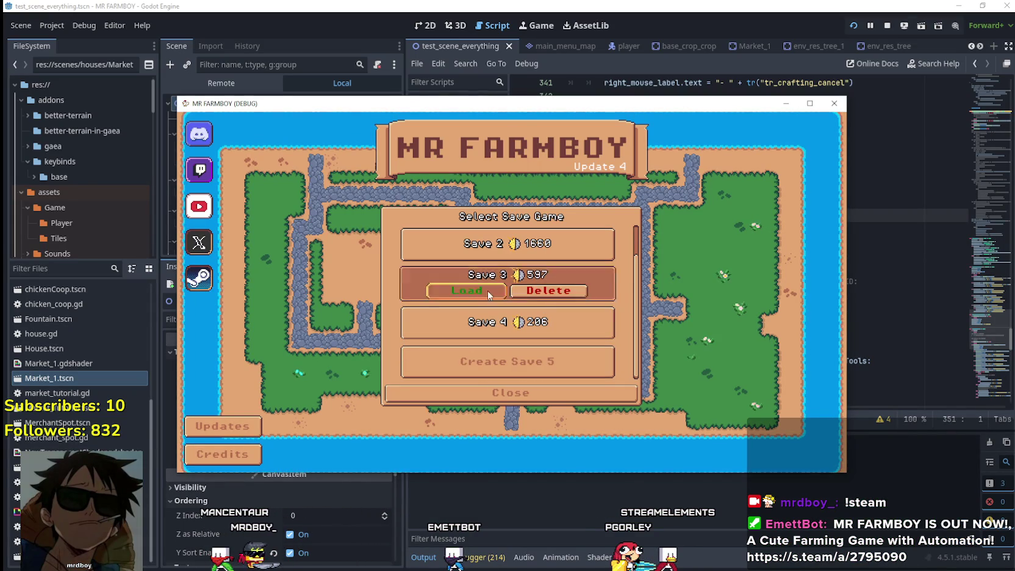
click(488, 291)
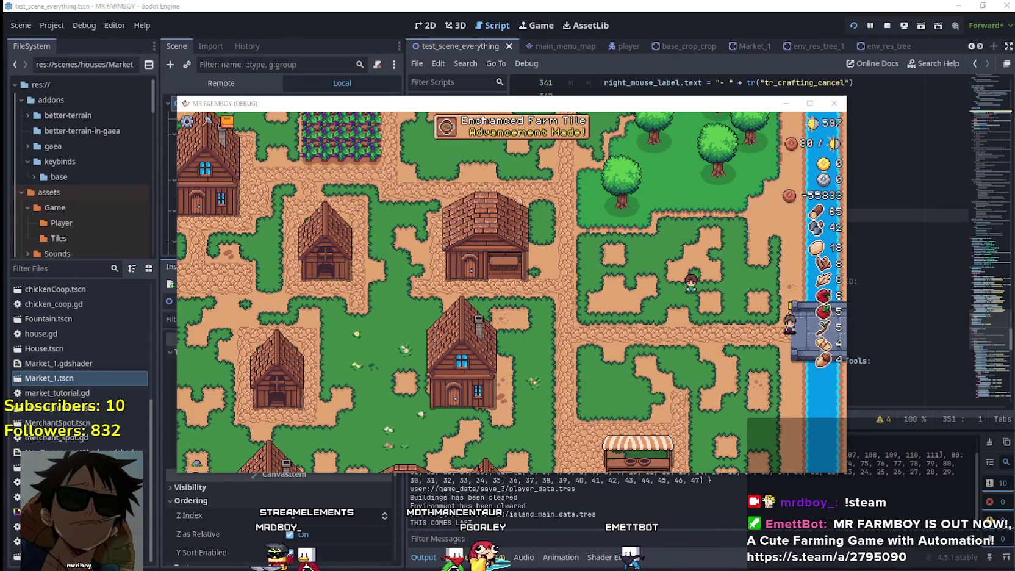
key(alt+Tab)
drag(546, 60, 567, 49)
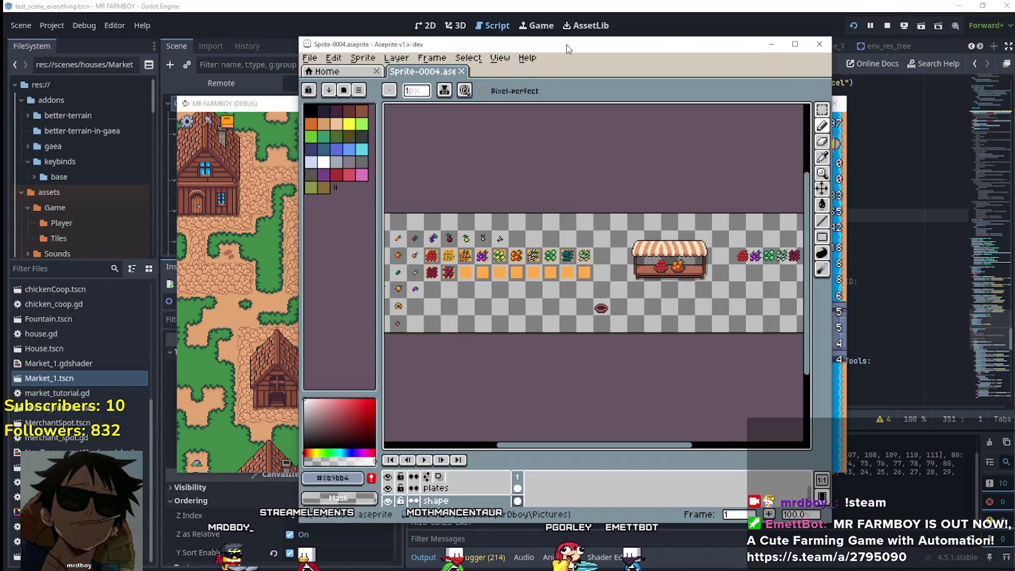
click(274, 274)
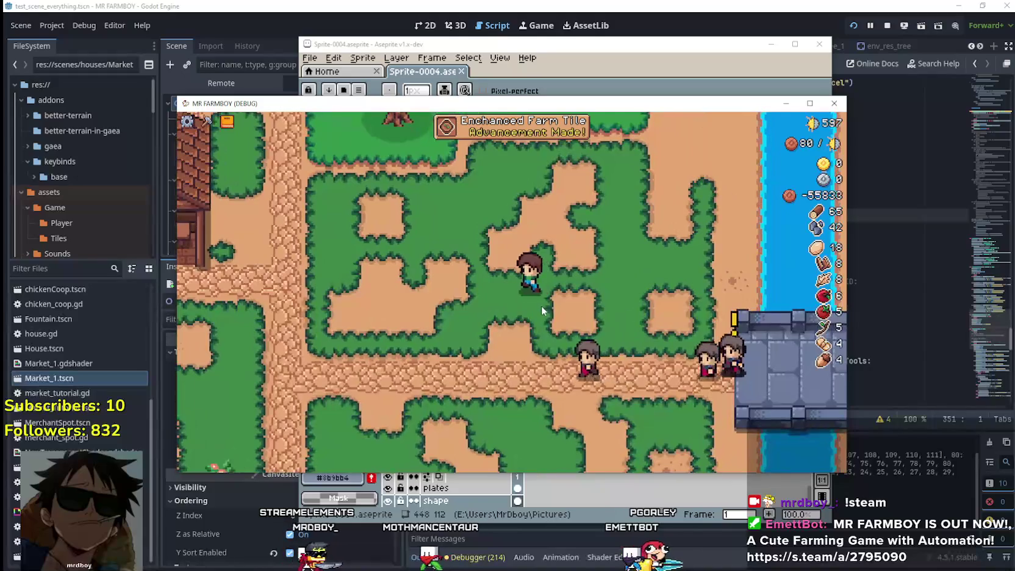
key(a)
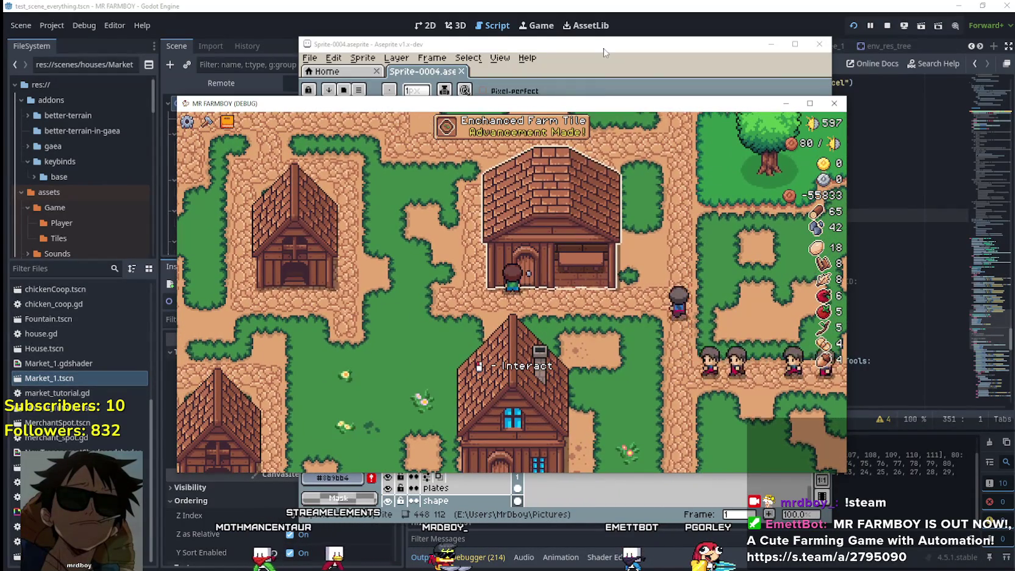
- Bring Aseprite forward, maximized on Sprite-0004.aseprite
click(604, 49)
click(795, 44)
scroll(581, 266, up, 1)
scroll(582, 265, down, 1)
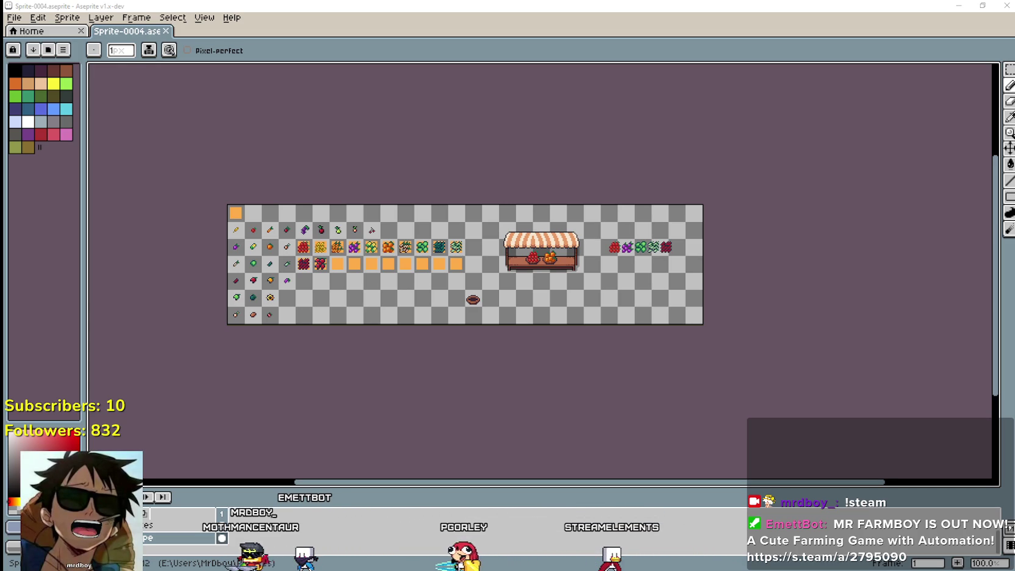
- Zoom in on the sprite sheet and pan to the left sprite columns, with the Pencil active
drag(618, 288, 612, 285)
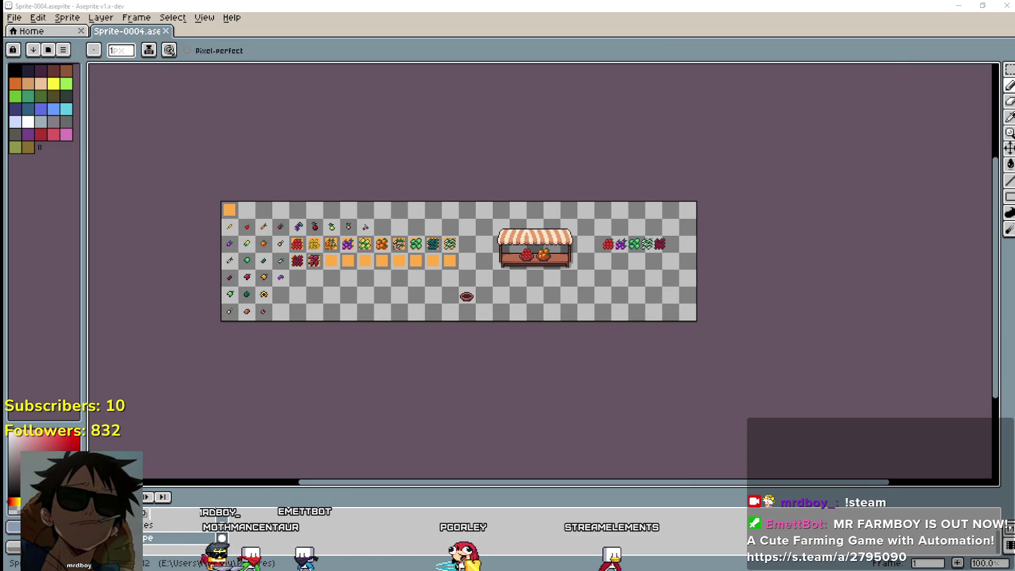
key(b)
scroll(340, 312, up, 2)
mouse_move(763, 327)
mouse_down()
mouse_move(428, 307)
mouse_move(404, 268)
mouse_move(465, 272)
mouse_up()
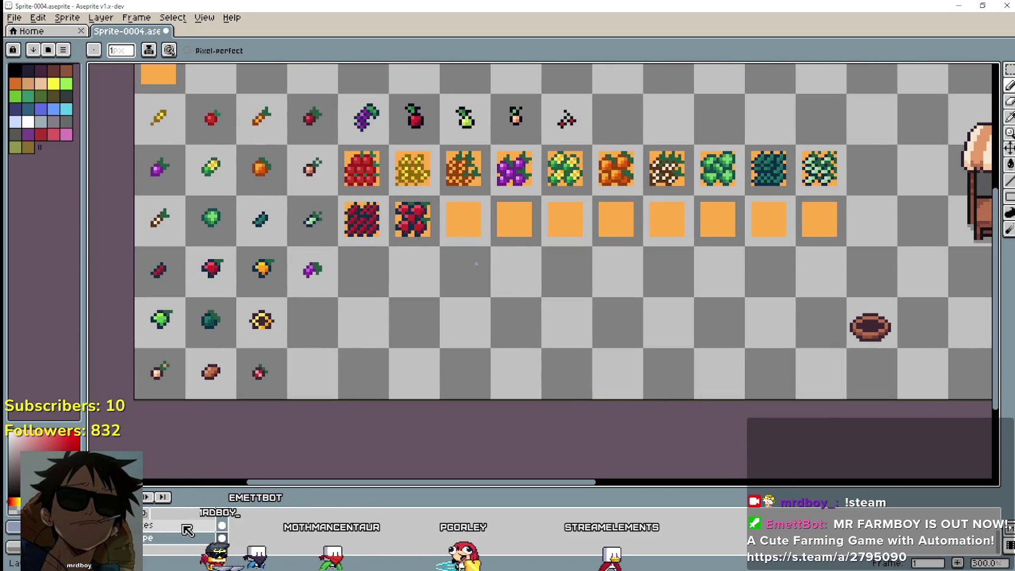
- Paste the strawberry sprite, place it at 112,80 in an empty cell, and commit it
key(ctrl+v)
drag(460, 424, 504, 336)
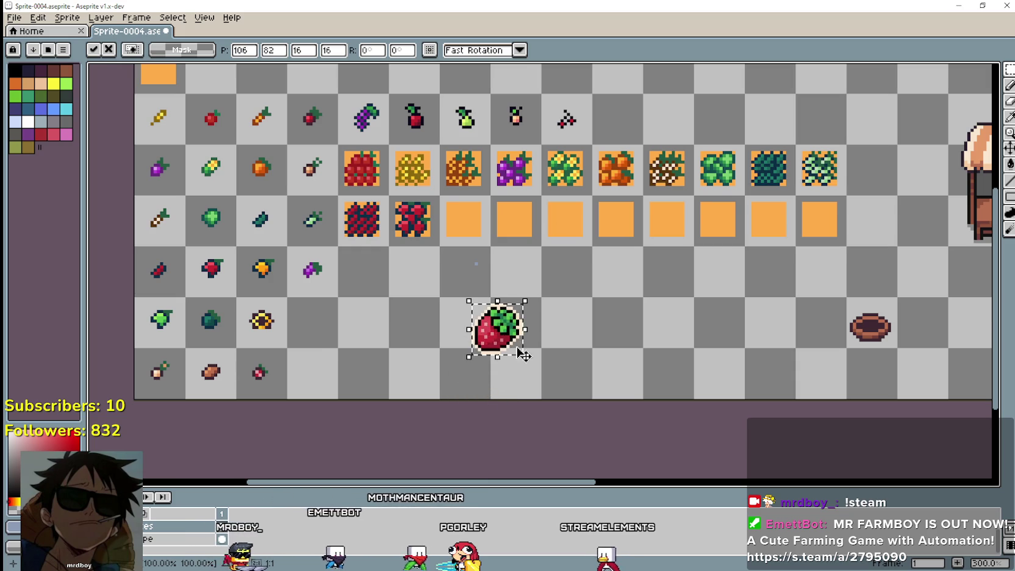
scroll(504, 336, down, 1)
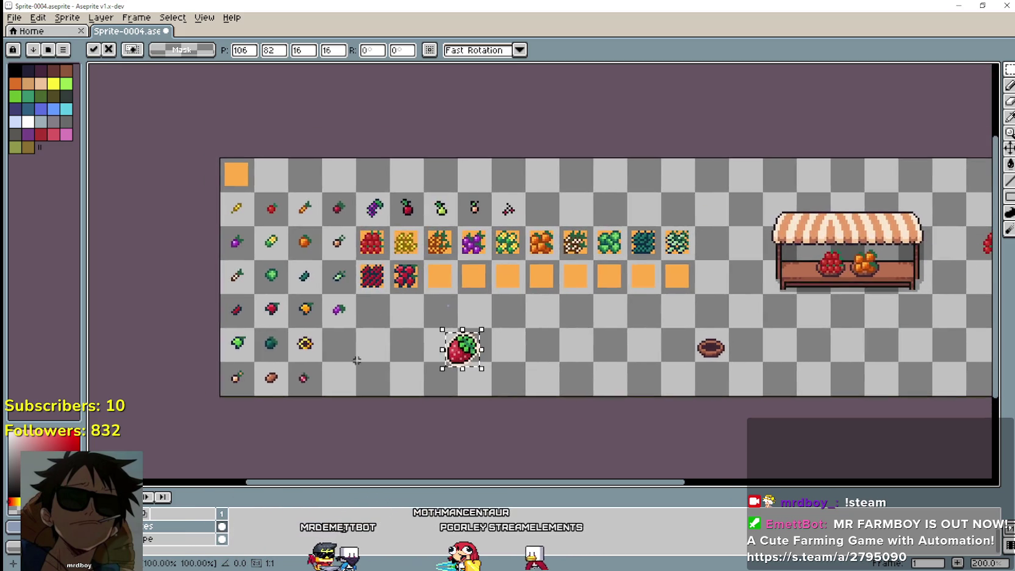
scroll(424, 366, up, 1)
drag(510, 334, 529, 328)
scroll(530, 328, up, 1)
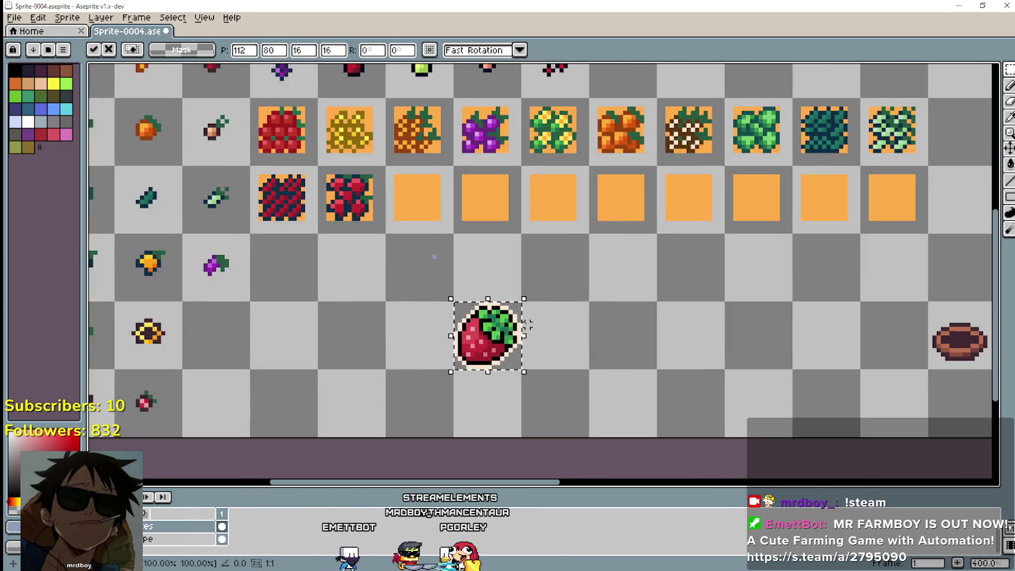
scroll(488, 274, up, 1)
click(481, 194)
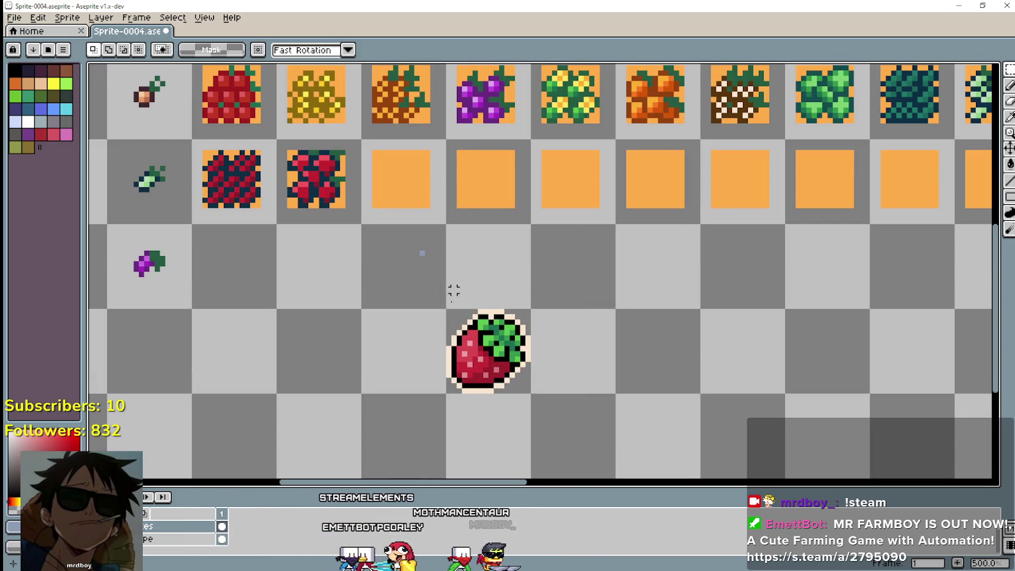
mouse_move(443, 391)
mouse_down()
mouse_move(564, 300)
mouse_move(534, 300)
mouse_up()
key(ctrl+d)
scroll(451, 376, up, 4)
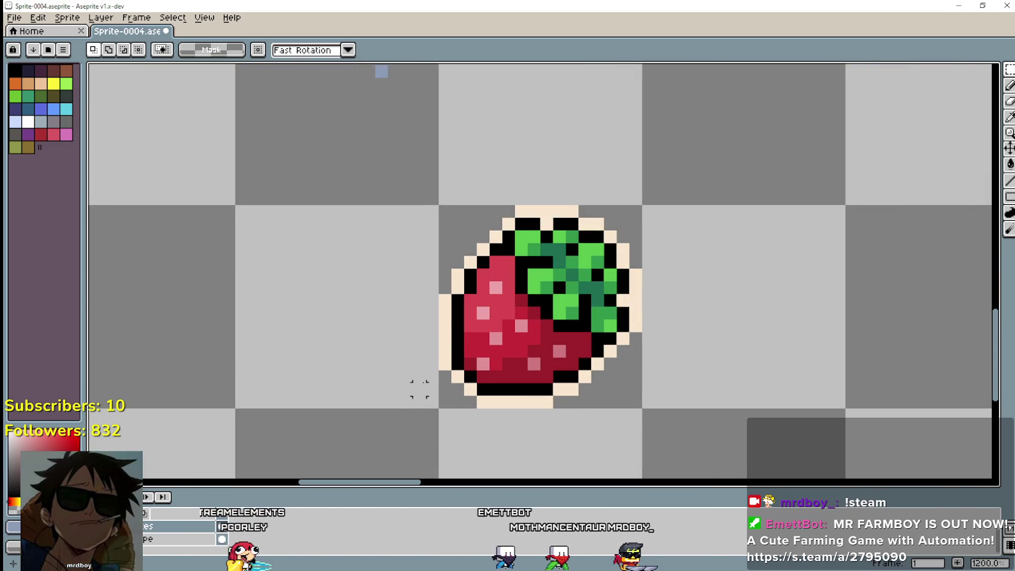
- Erase the strawberry's cream outline with a Paint Bucket fill
drag(450, 396, 634, 225)
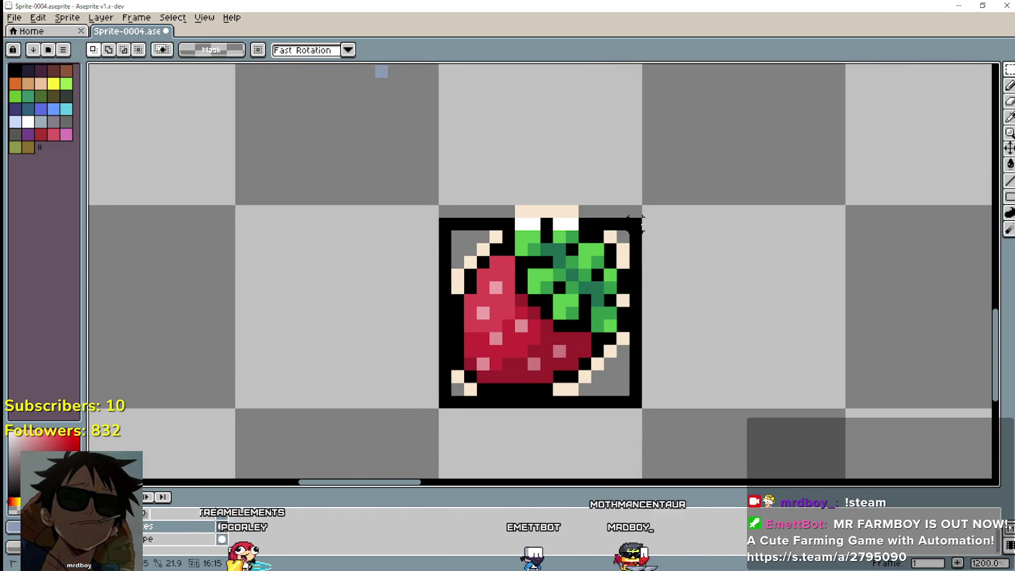
key(ctrl+z)
click(1009, 165)
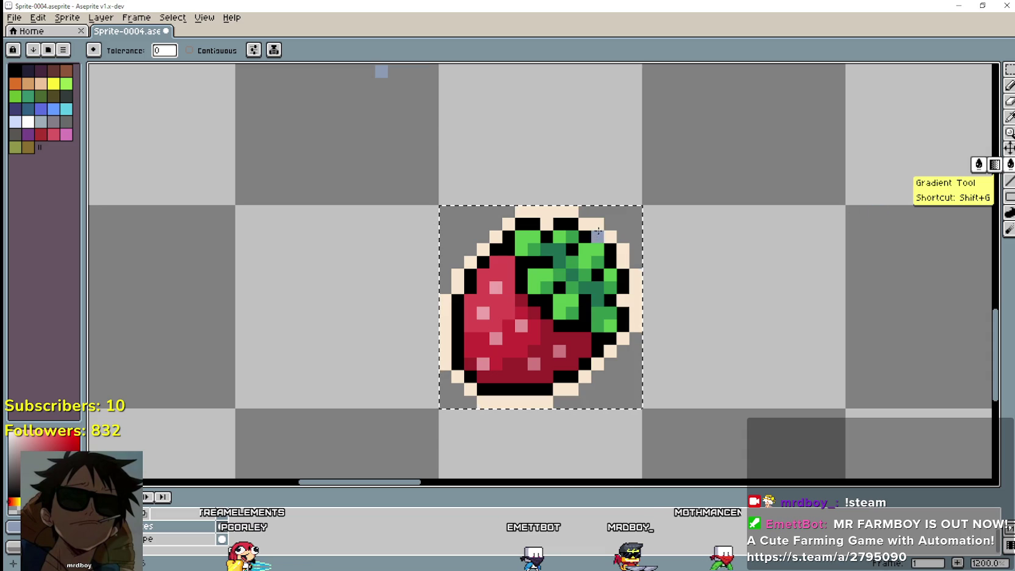
click(599, 232)
key(ctrl+d)
- Magic-wand the strawberry tile, try scaling it to 11×11, then undo the resize
key(w)
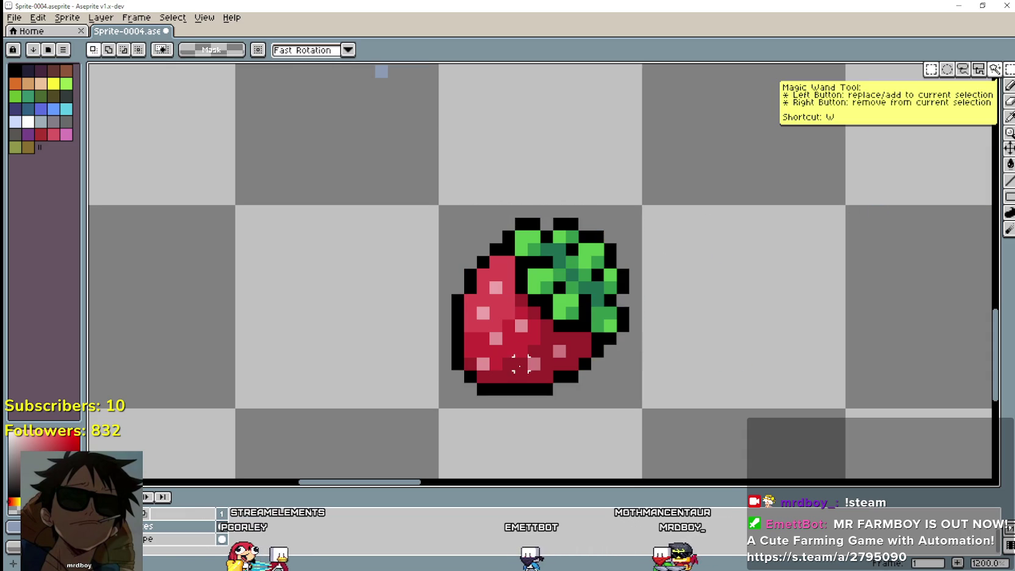
click(445, 401)
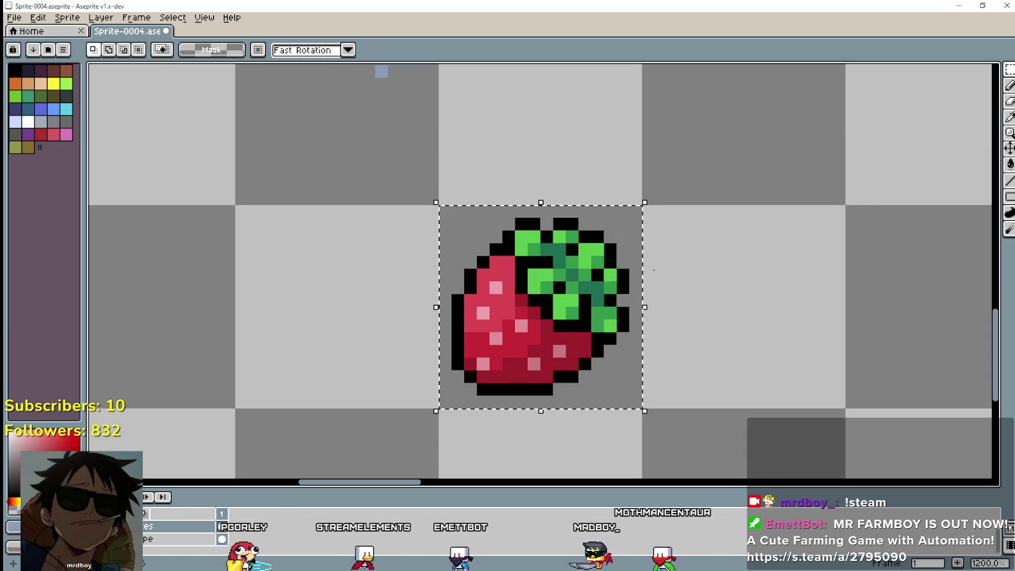
click(582, 281)
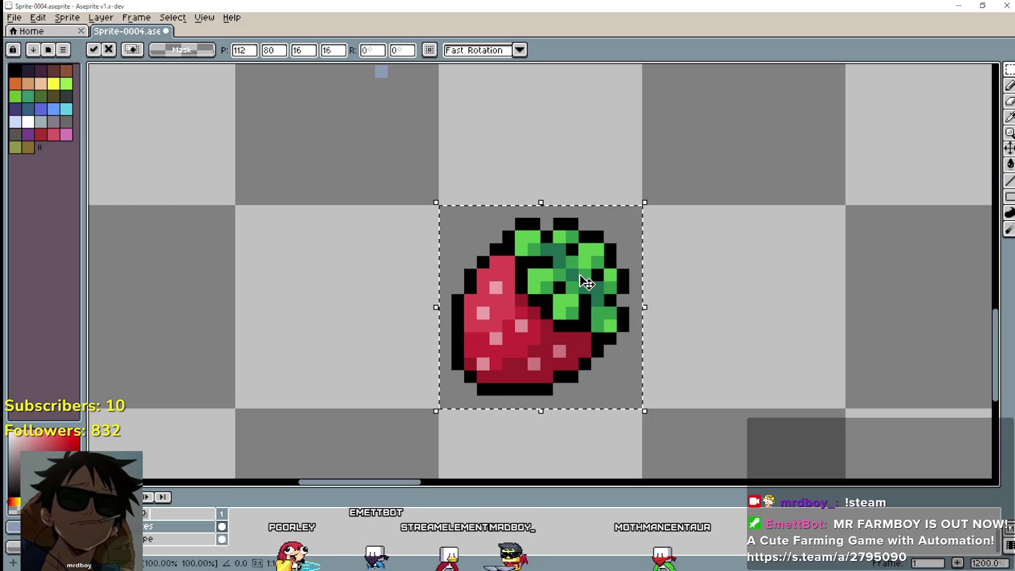
click(305, 51)
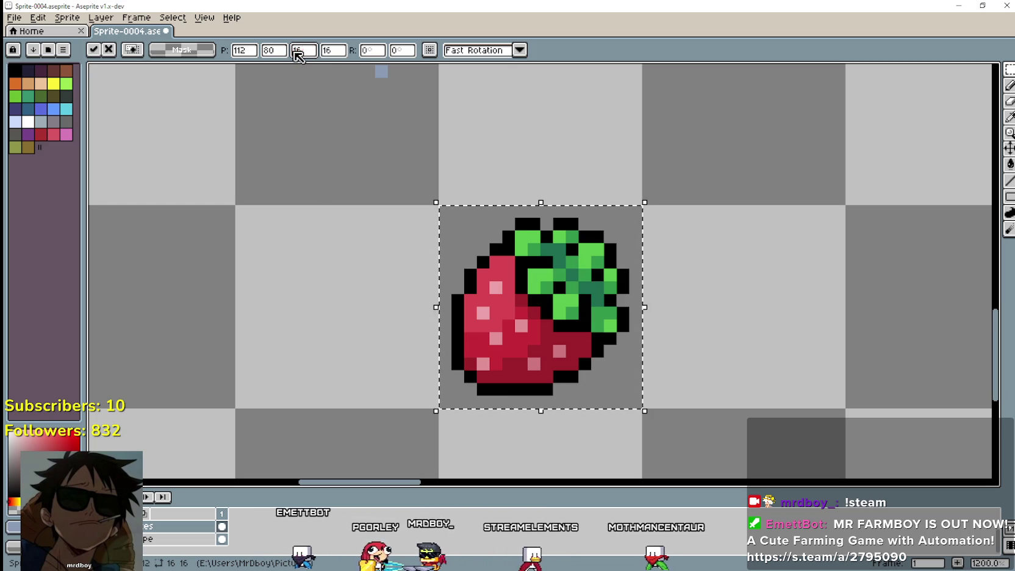
key(BackSpace)
key(BackSpace)
text(11)
double_click(333, 50)
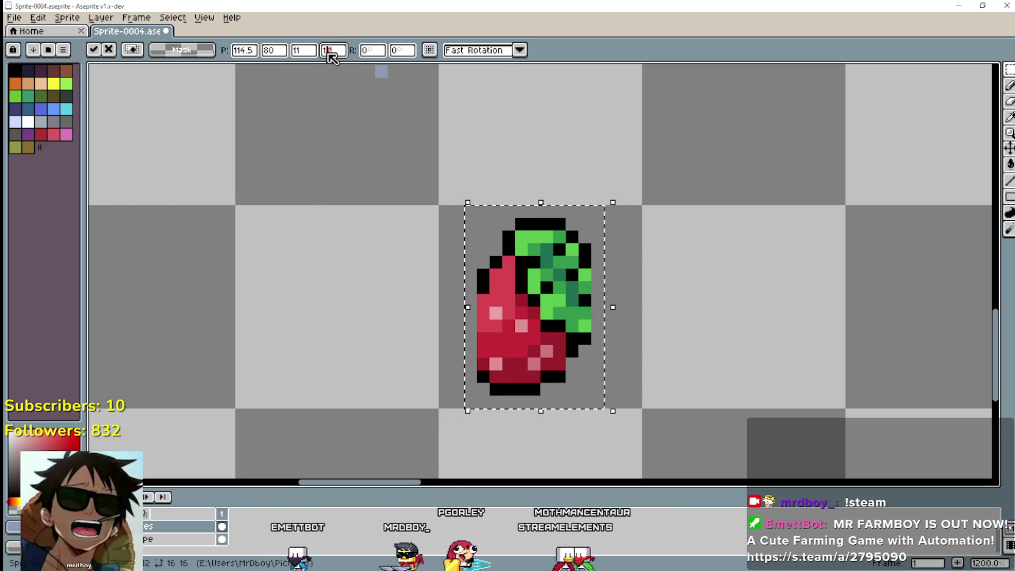
text(11)
scroll(558, 382, down, 6)
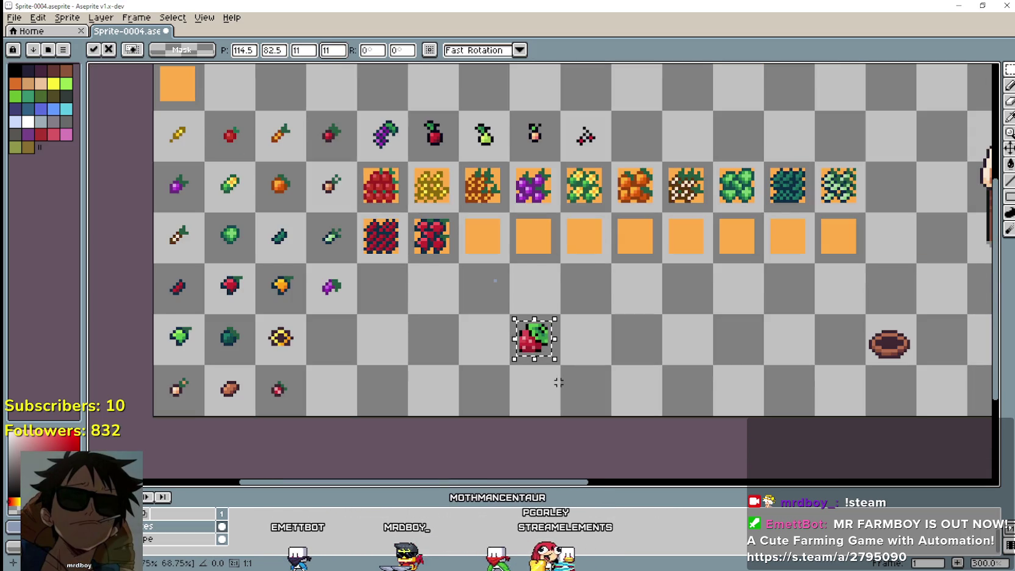
mouse_move(528, 346)
mouse_down()
mouse_move(532, 237)
mouse_move(527, 331)
mouse_up()
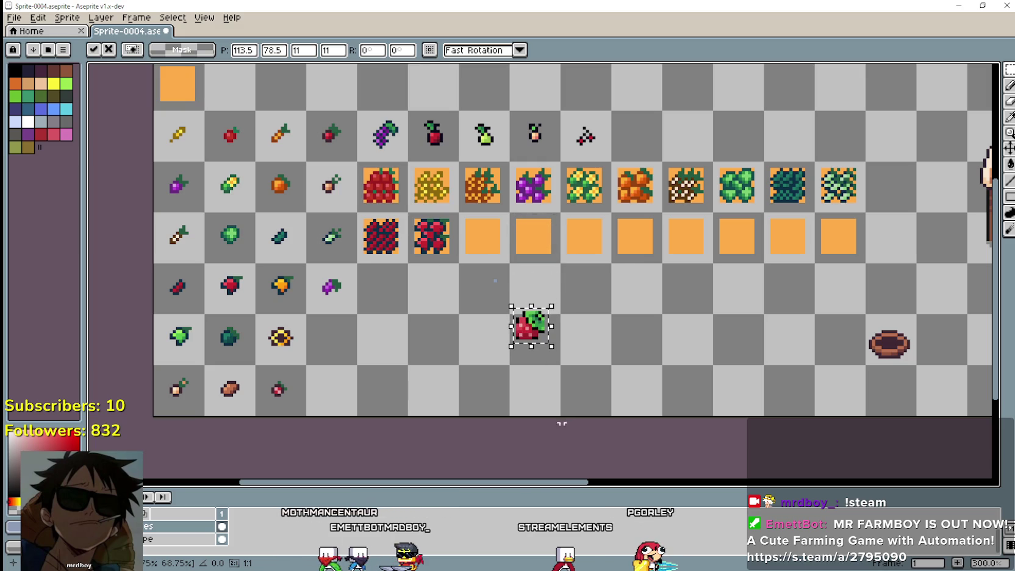
key(ctrl+z)
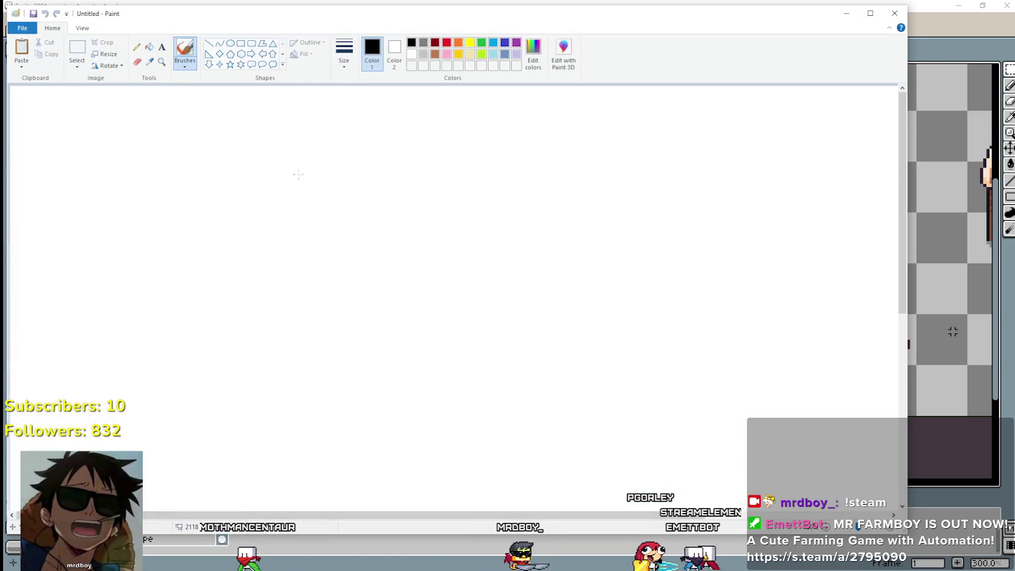
- Paste the strawberry into Paint and shrink the canvas down to the small image
key(ctrl+v)
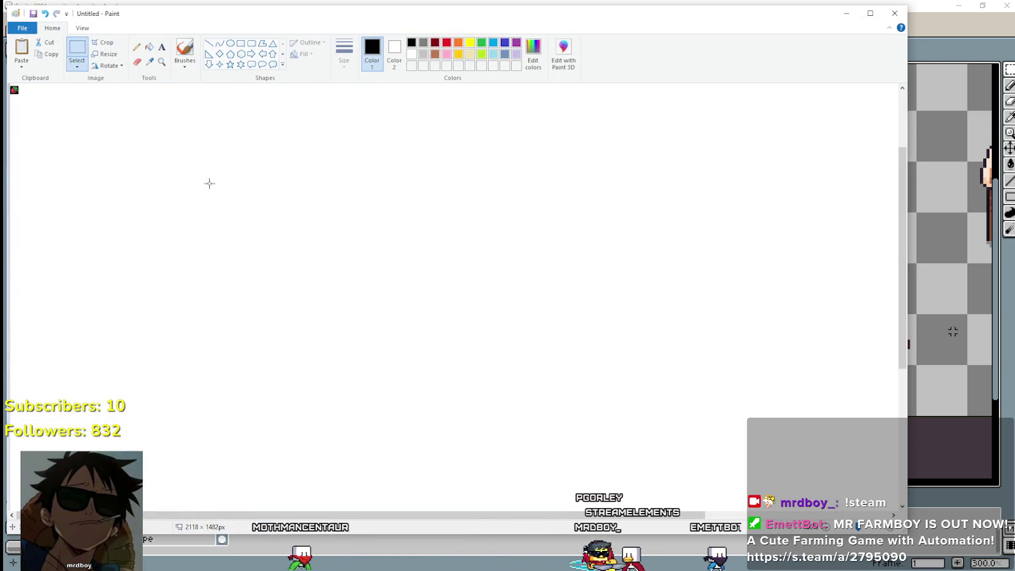
click(82, 28)
click(43, 48)
click(43, 49)
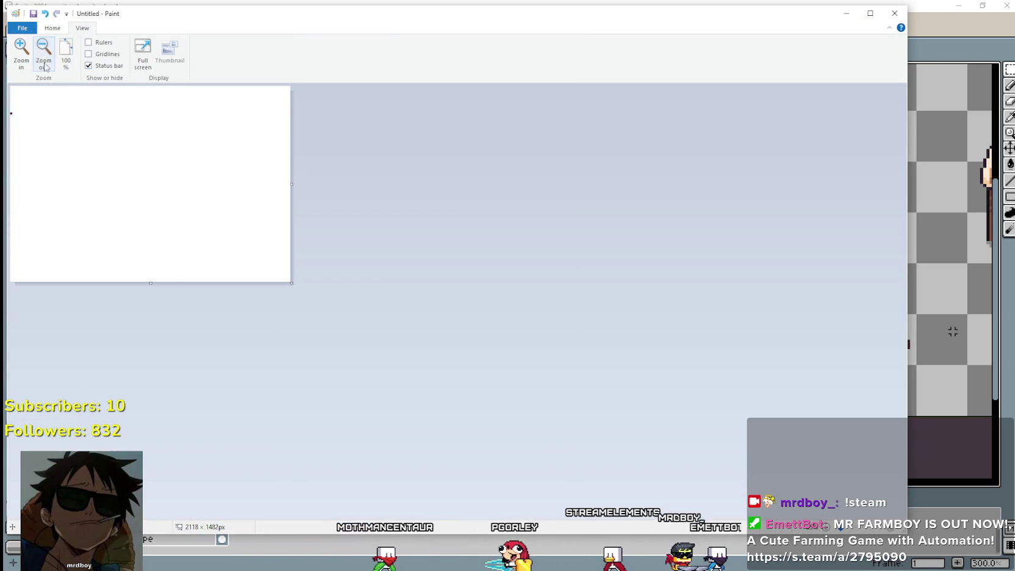
drag(292, 283, 17, 129)
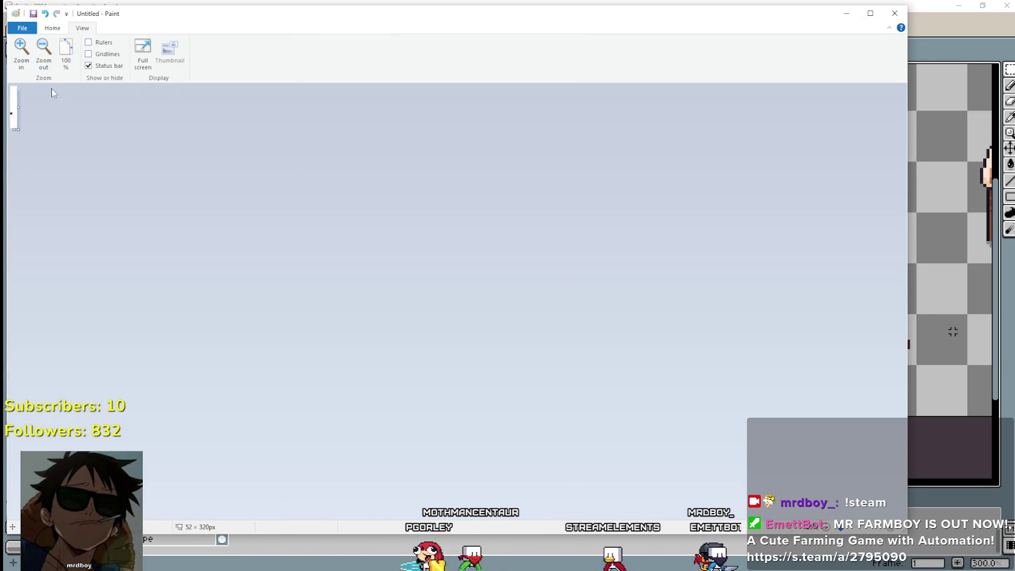
click(67, 46)
click(18, 55)
click(17, 56)
scroll(76, 219, down, 3)
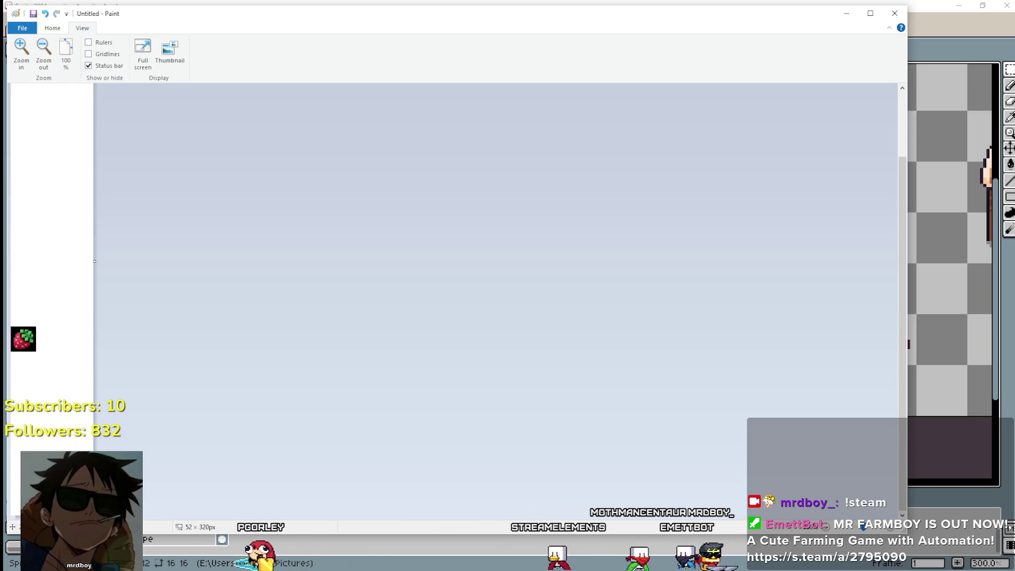
drag(52, 356, 39, 358)
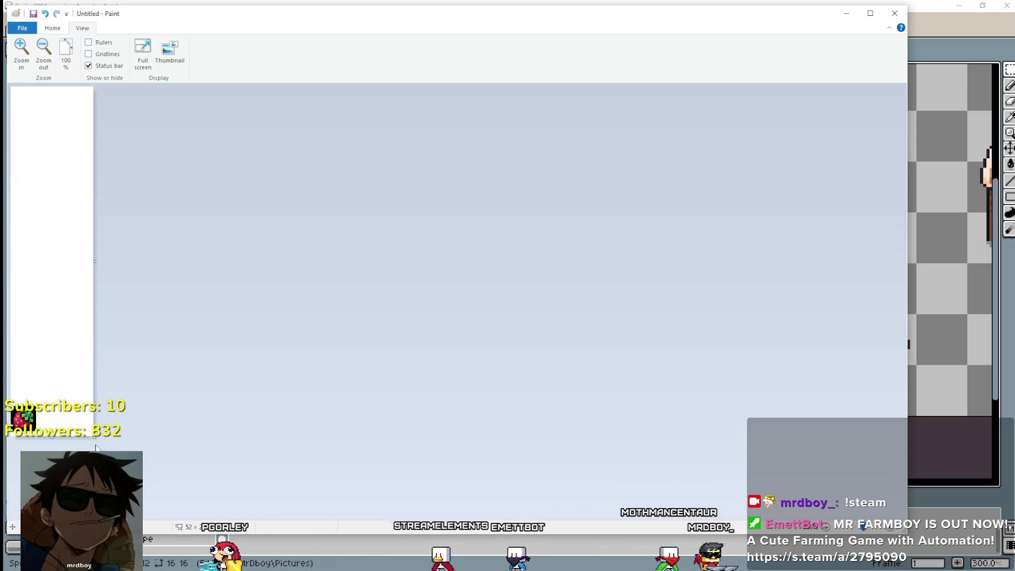
drag(16, 93, 15, 92)
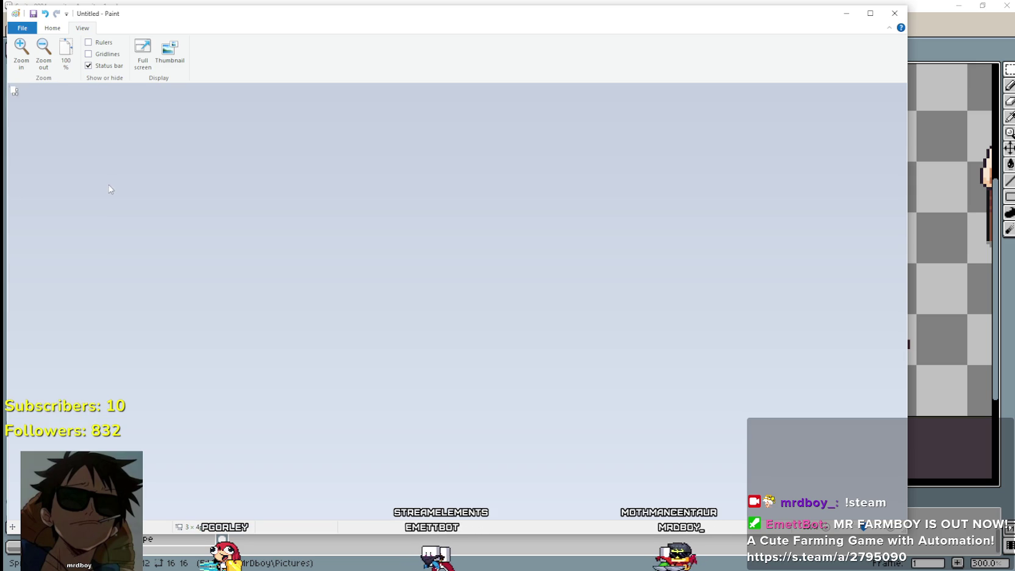
click(21, 52)
click(20, 52)
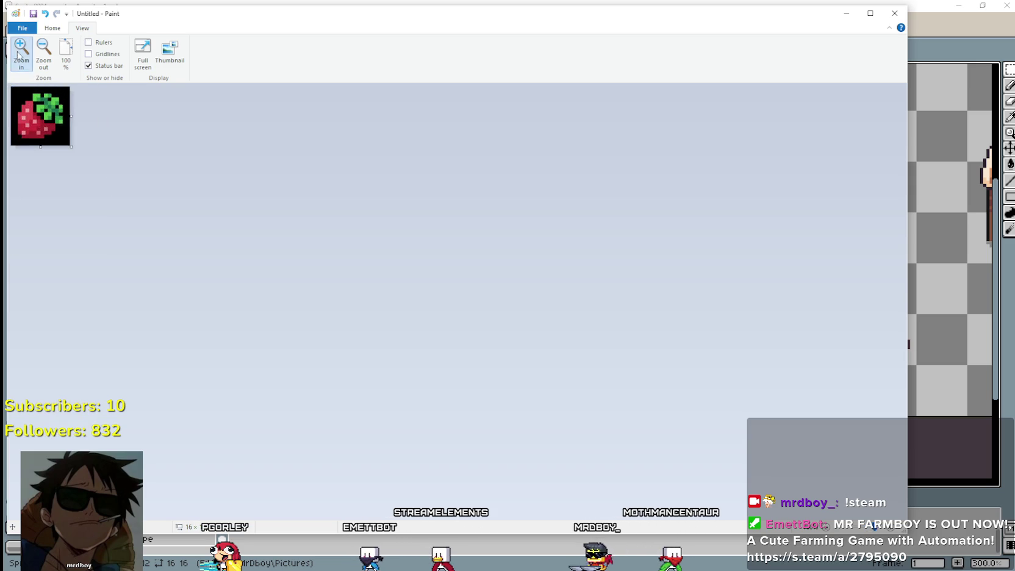
click(20, 52)
click(53, 27)
- Resize the strawberry image in Paint to 11×11 pixels
click(108, 54)
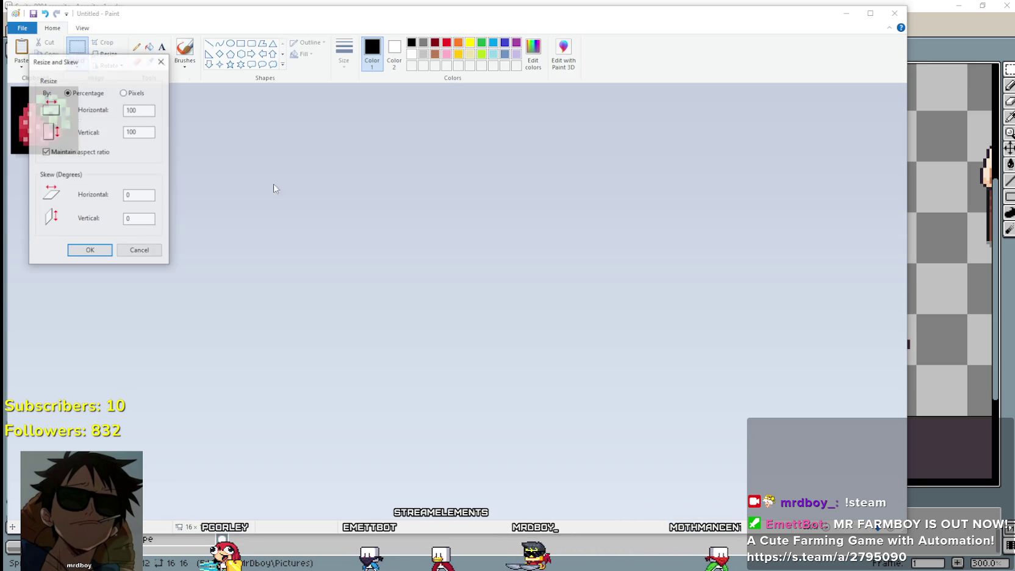
click(133, 92)
drag(104, 61, 596, 201)
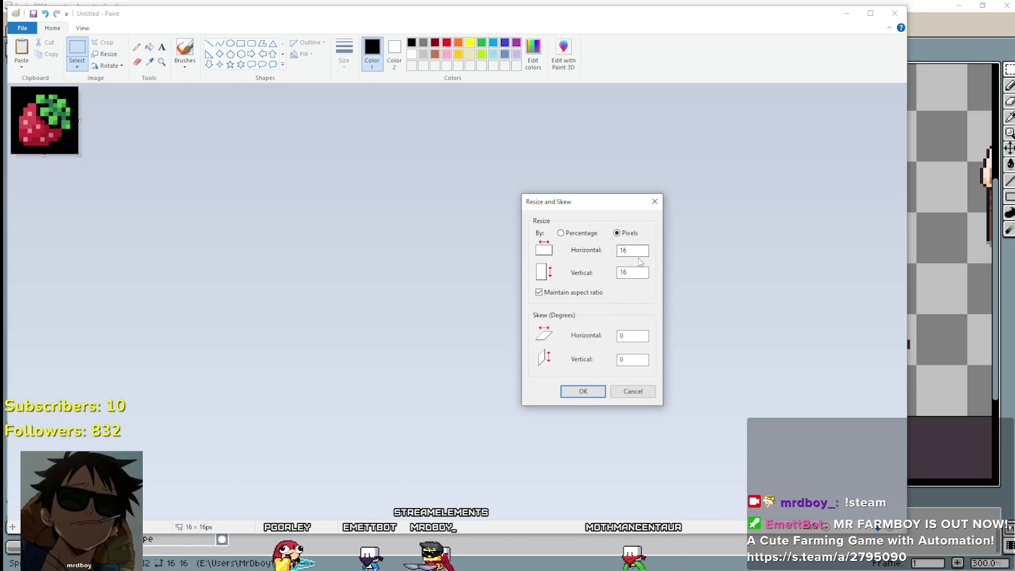
double_click(624, 251)
click(584, 391)
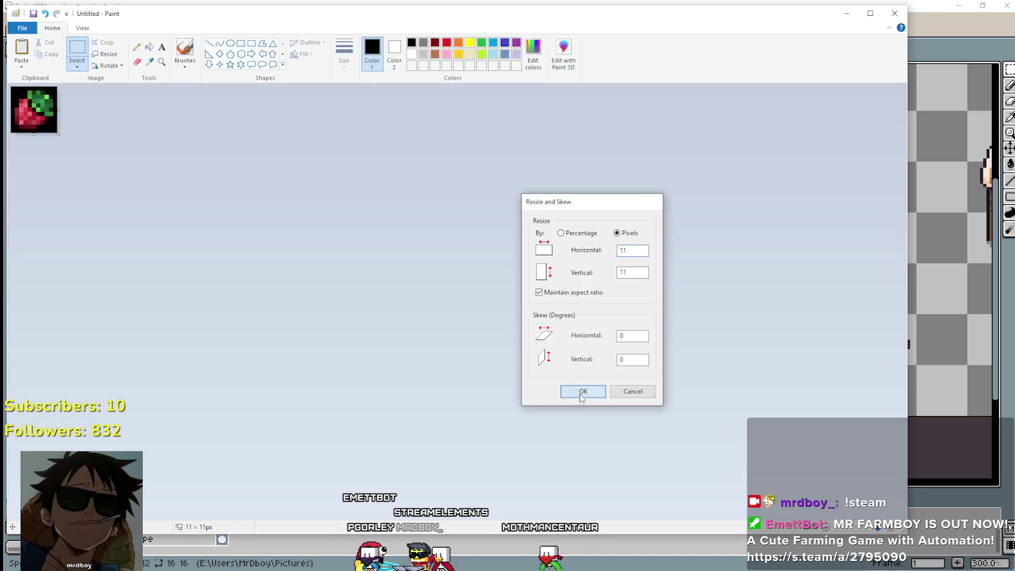
click(82, 28)
click(51, 61)
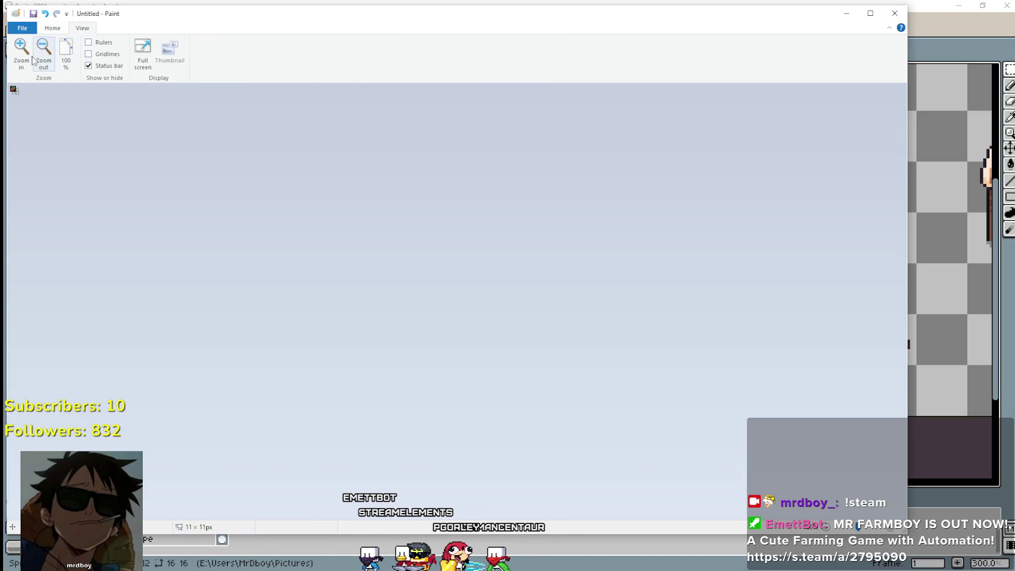
- Copy the whole 11×11 strawberry and paste it beside the large strawberry in Aseprite
click(52, 28)
click(79, 66)
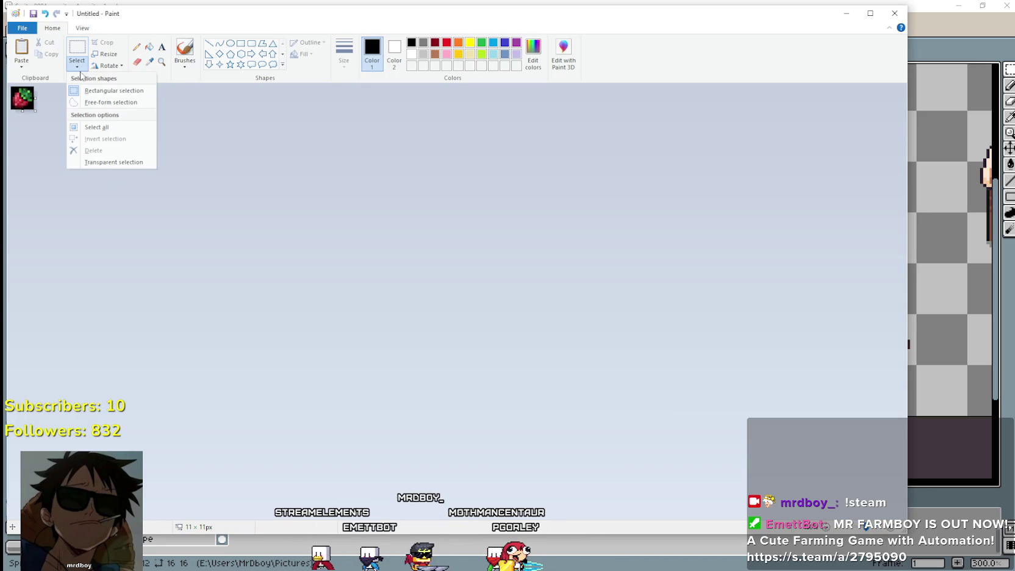
click(96, 126)
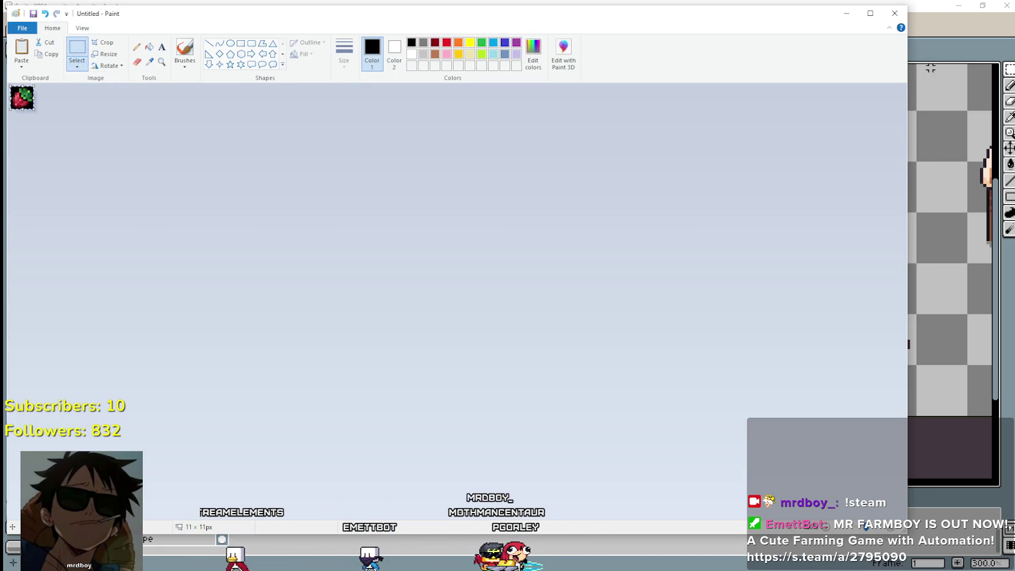
key(alt+Tab)
key(ctrl+v)
mouse_move(589, 250)
mouse_down()
mouse_move(621, 385)
mouse_move(574, 307)
mouse_move(553, 302)
mouse_up()
scroll(621, 384, up, 2)
scroll(616, 375, up, 2)
- Commit the small strawberry and fill its black background with transparency
key(Return)
scroll(531, 273, up, 3)
scroll(528, 262, down, 1)
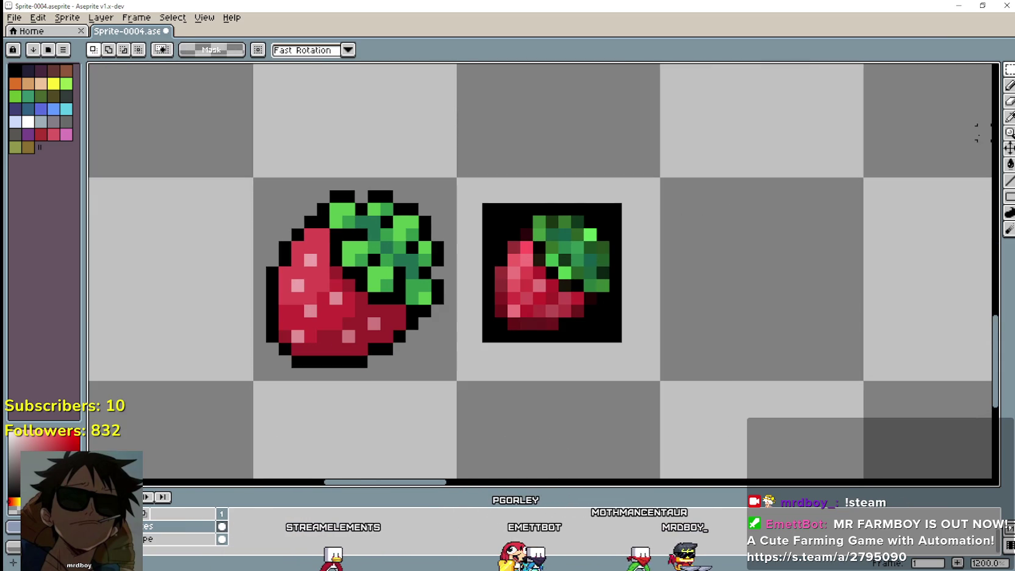
drag(640, 221, 650, 239)
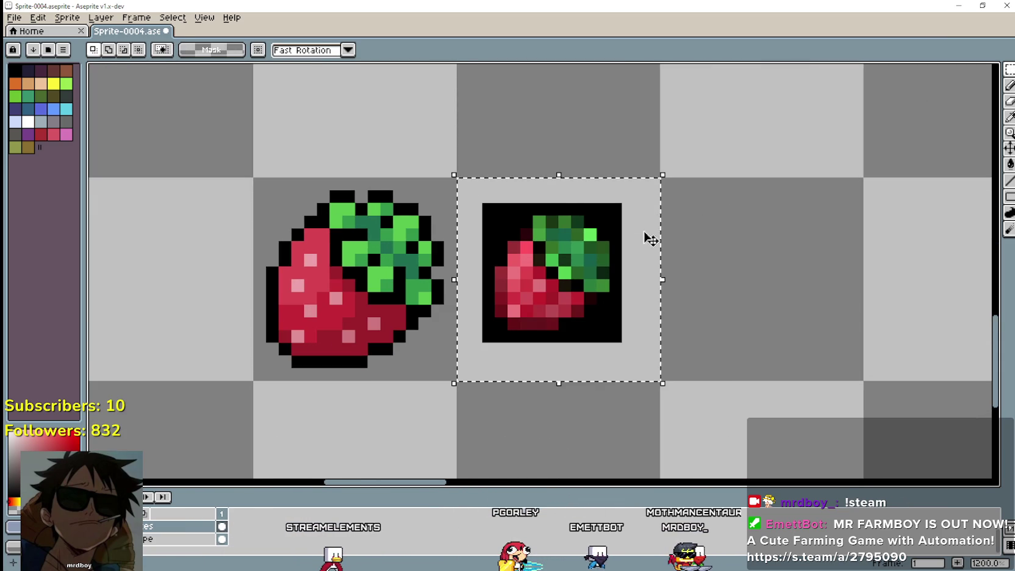
click(1009, 166)
click(526, 209)
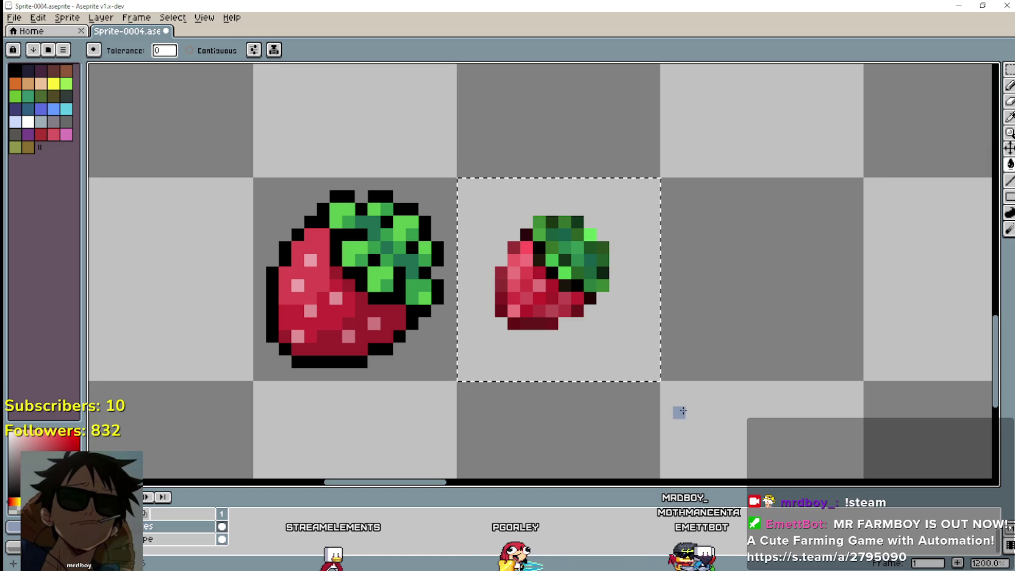
scroll(532, 300, down, 1)
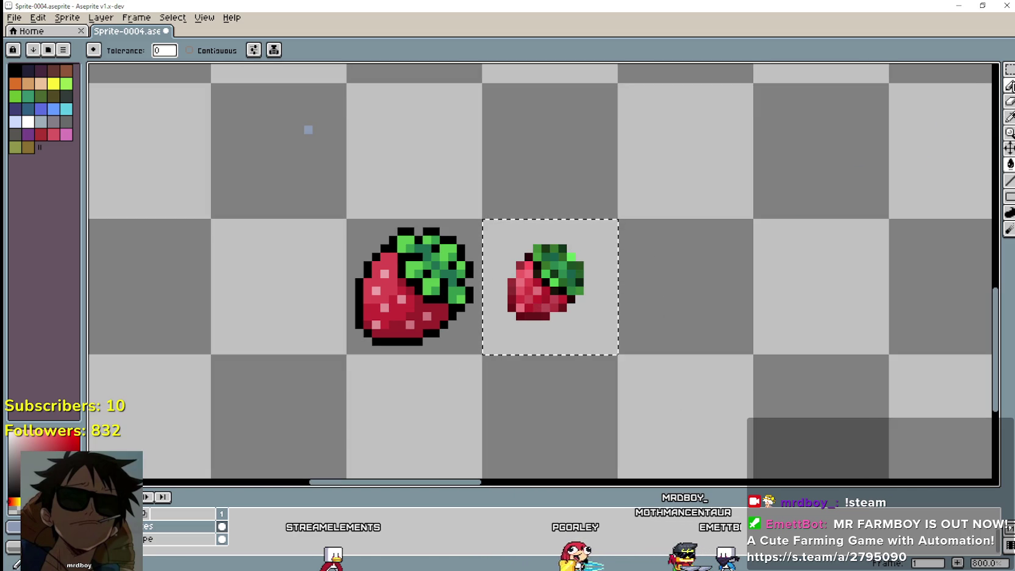
click(1010, 119)
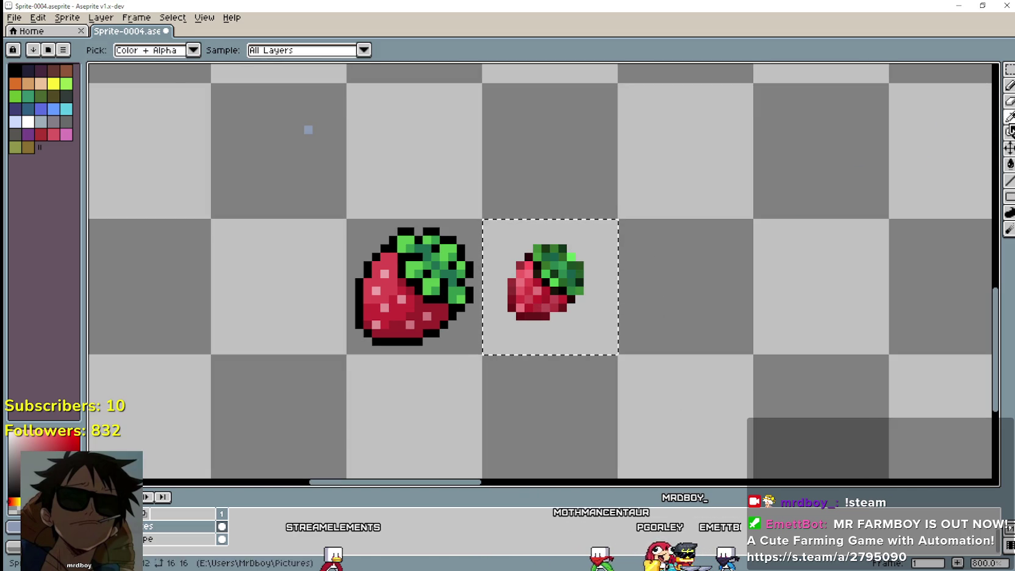
scroll(478, 247, up, 2)
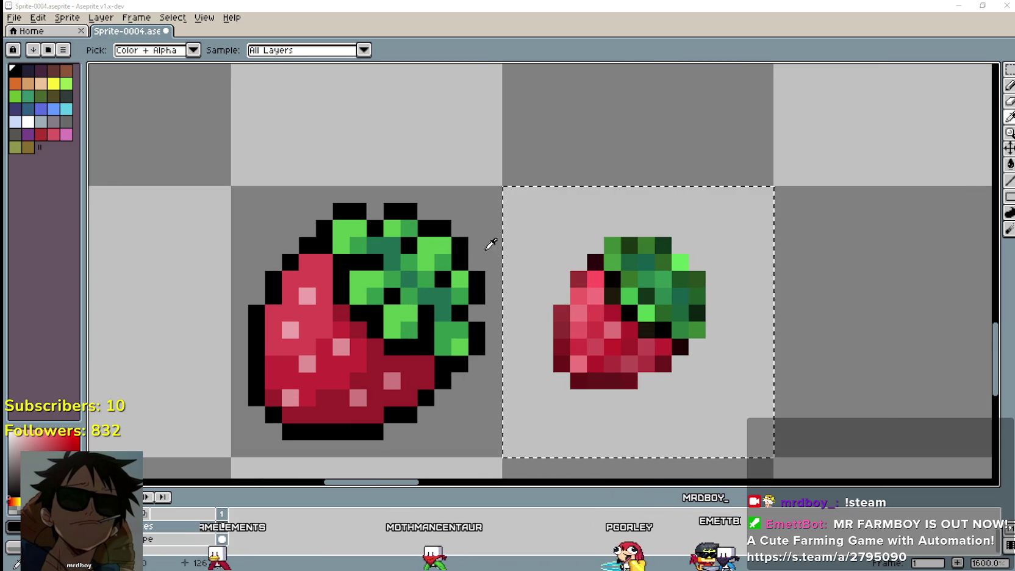
- Draw black outline pixels above and along the right edge of the strawberry leaves
click(1011, 86)
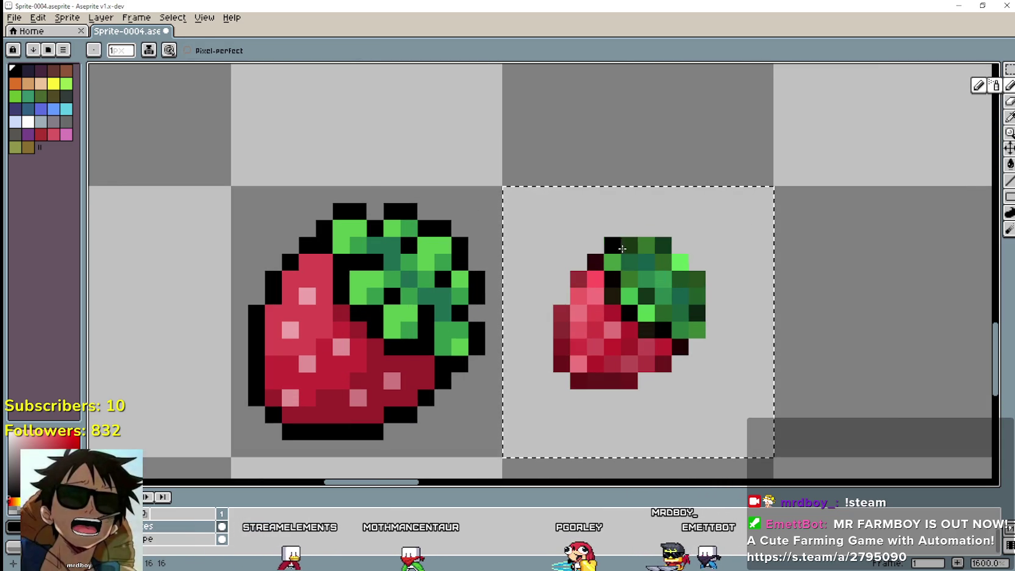
click(638, 234)
click(612, 229)
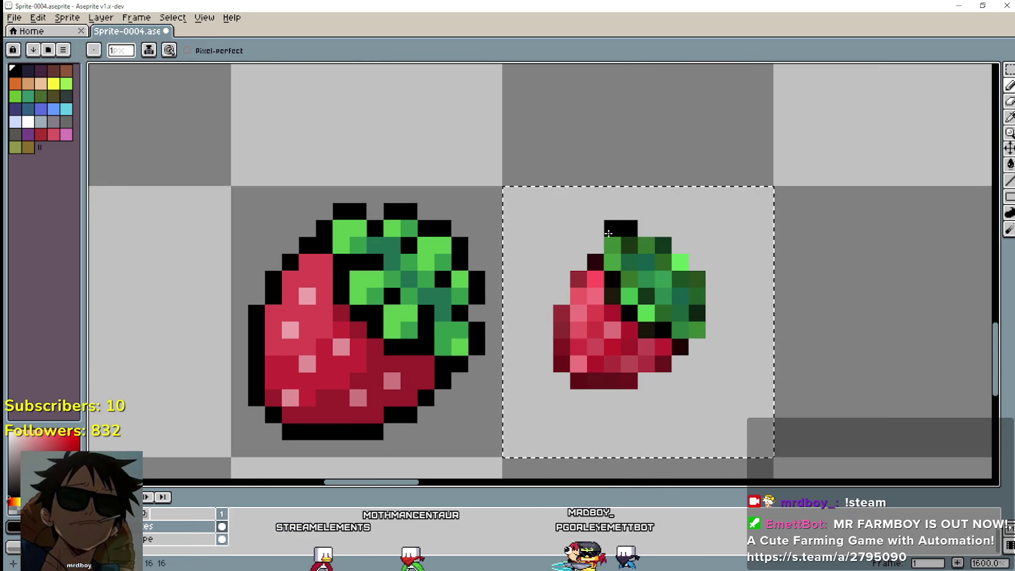
key(ctrl+z)
click(668, 239)
click(675, 240)
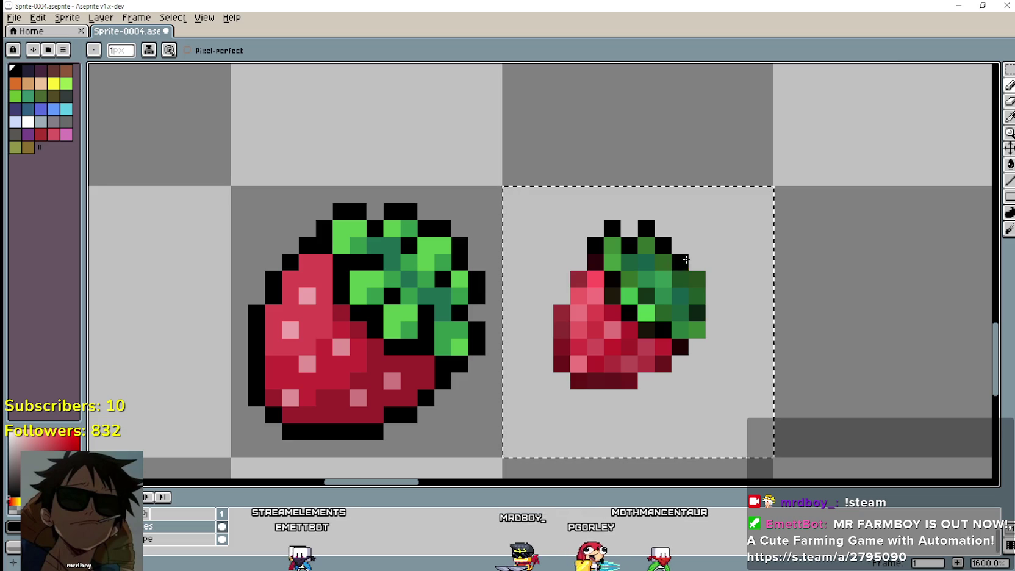
click(674, 243)
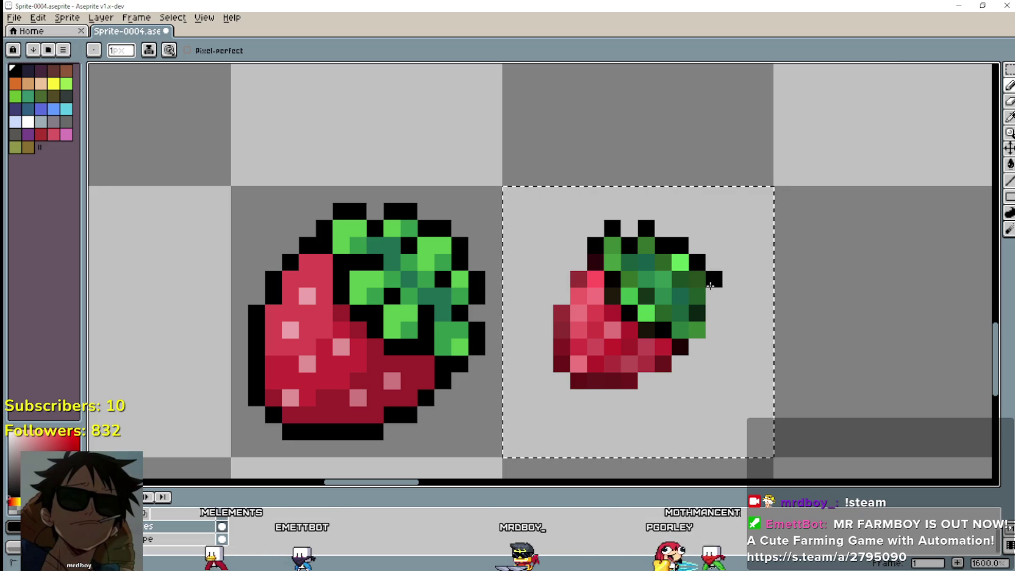
right_click(715, 312)
click(714, 330)
click(698, 315)
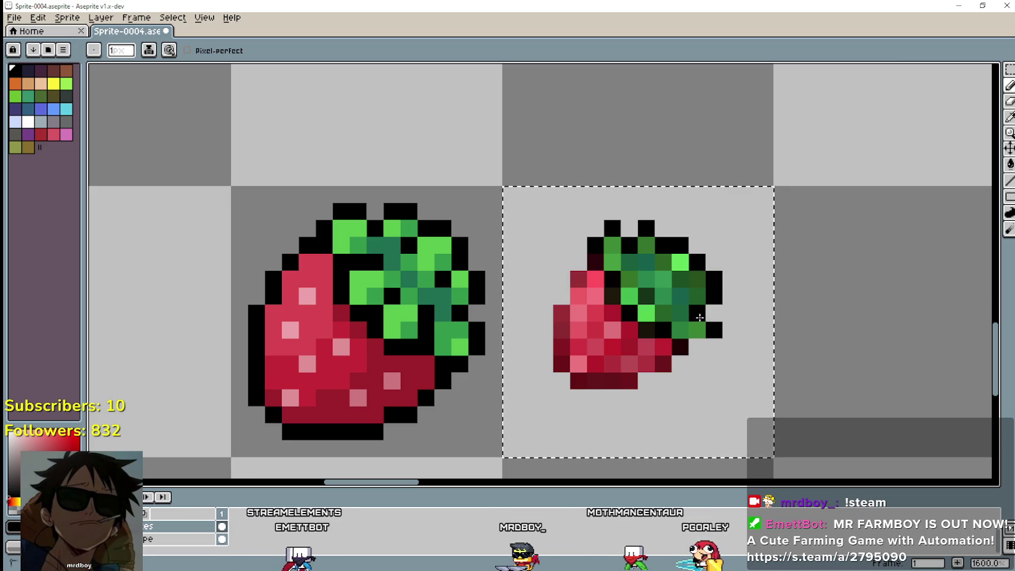
- Pan and zoom over to the small strawberry tile, sampling colours with the eyedropper
scroll(652, 390, down, 3)
scroll(650, 380, up, 2)
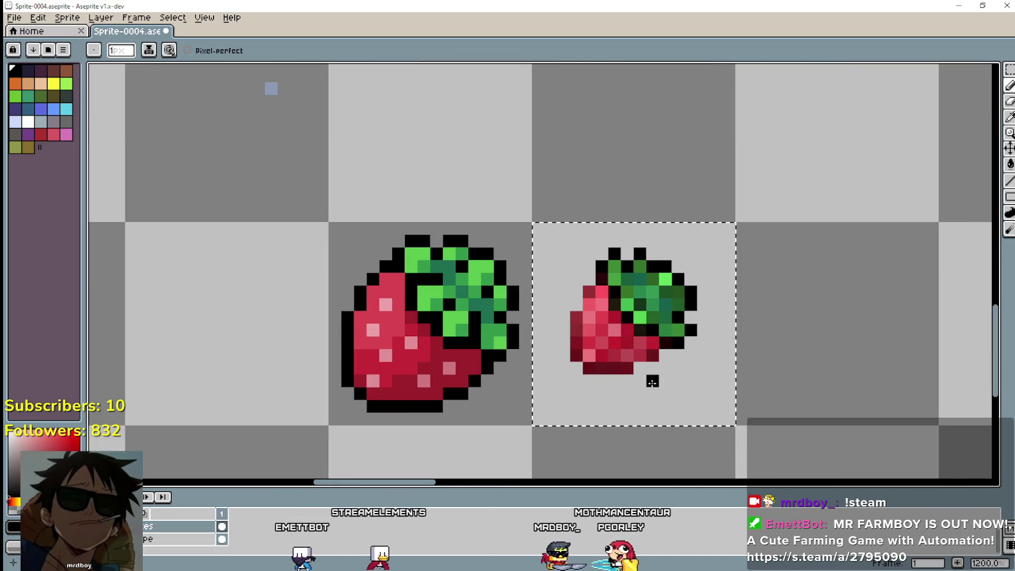
scroll(726, 315, up, 2)
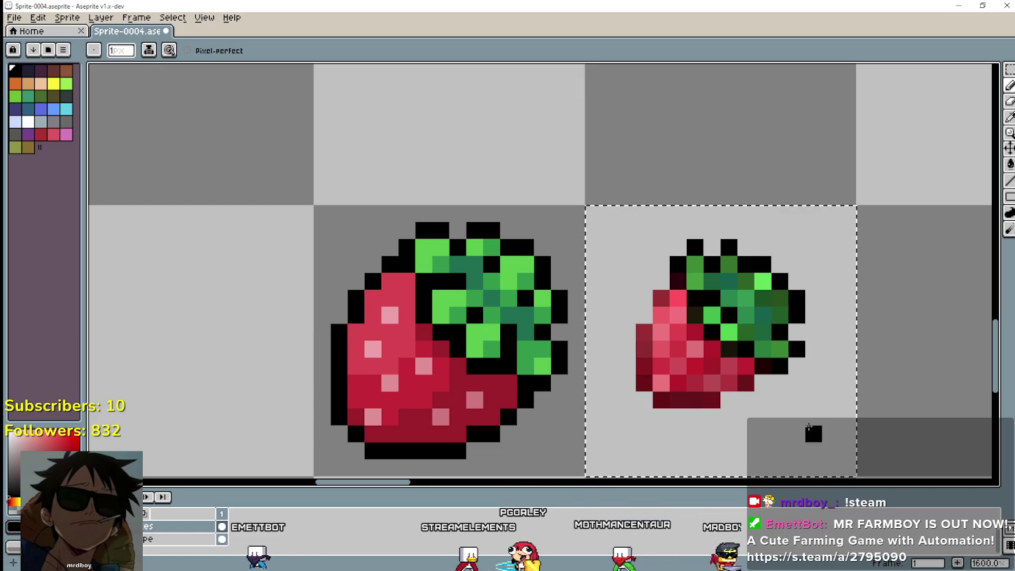
scroll(788, 378, down, 1)
scroll(826, 416, down, 2)
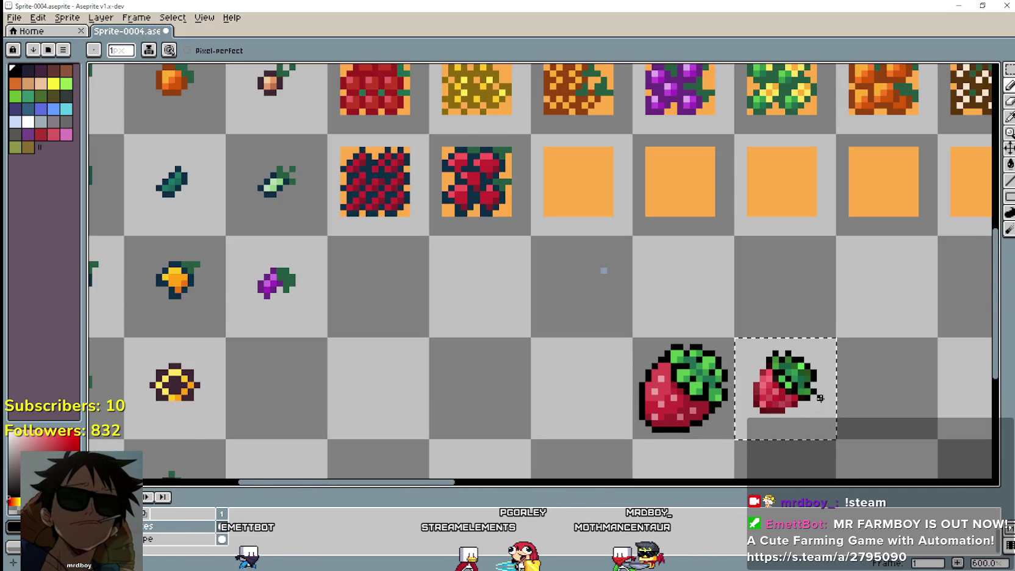
scroll(826, 403, up, 3)
key(ctrl)
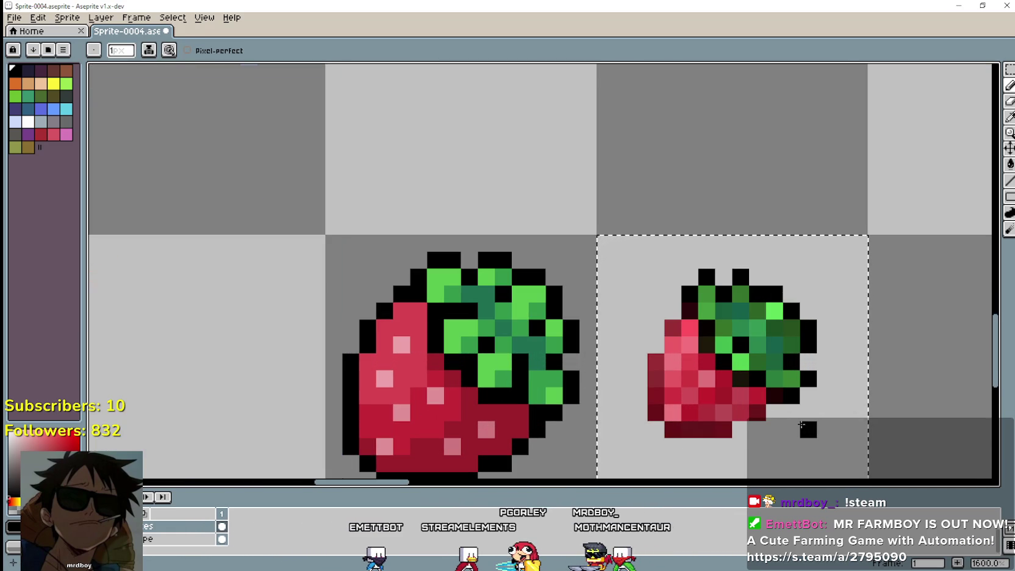
scroll(802, 425, down, 3)
drag(890, 407, 790, 355)
scroll(729, 351, up, 3)
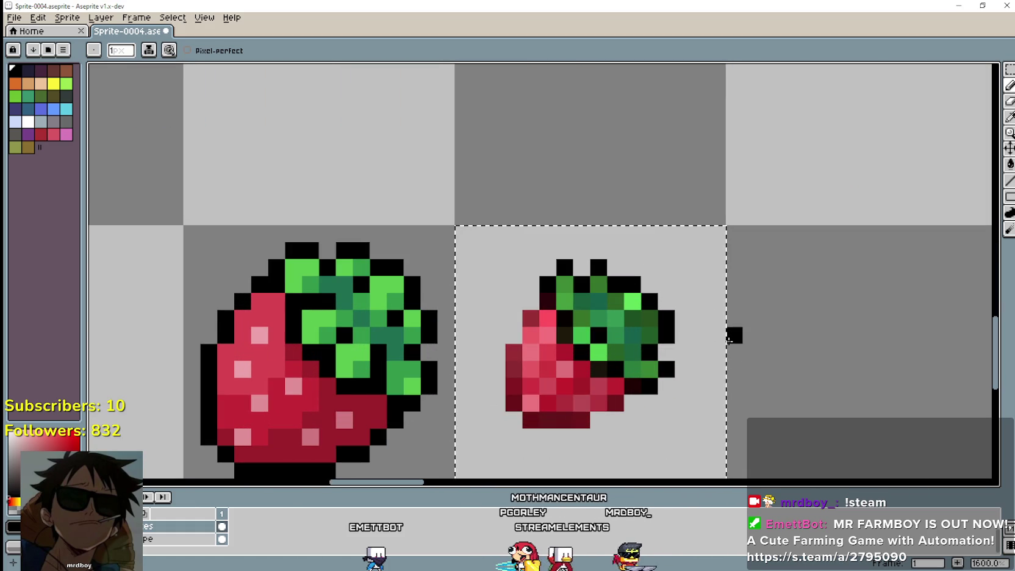
scroll(586, 358, down, 3)
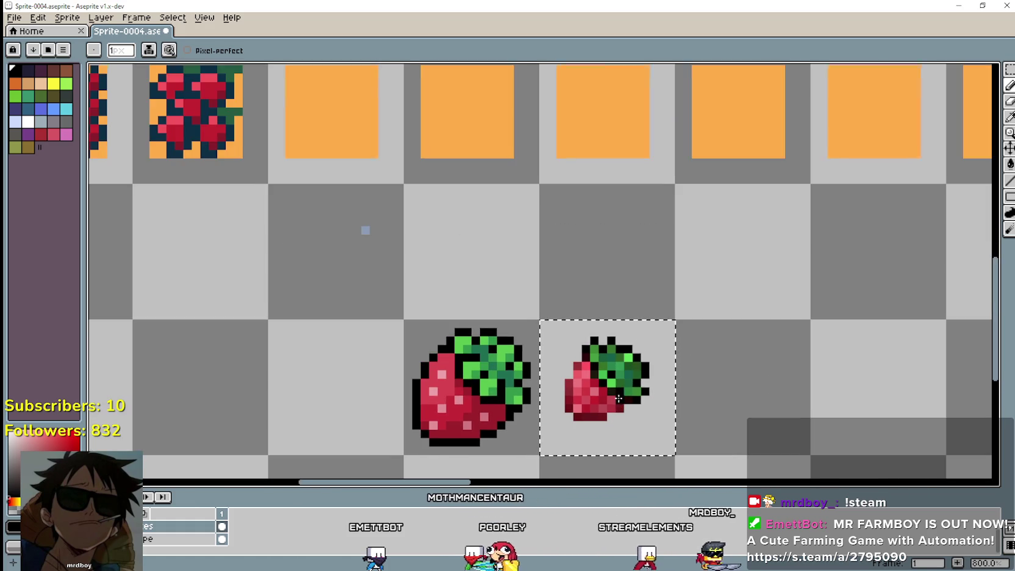
scroll(717, 263, up, 2)
scroll(717, 264, up, 2)
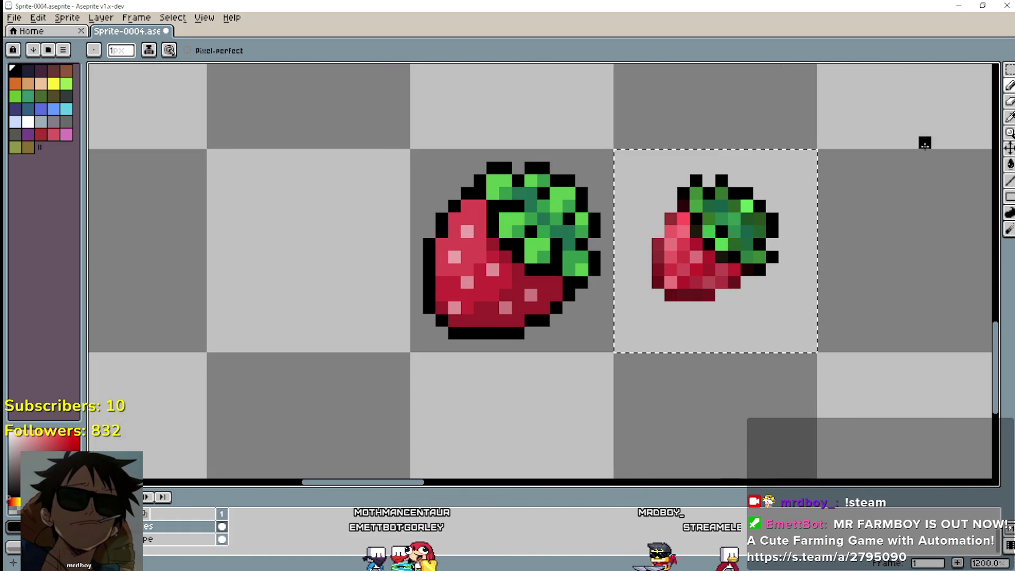
key(alt)
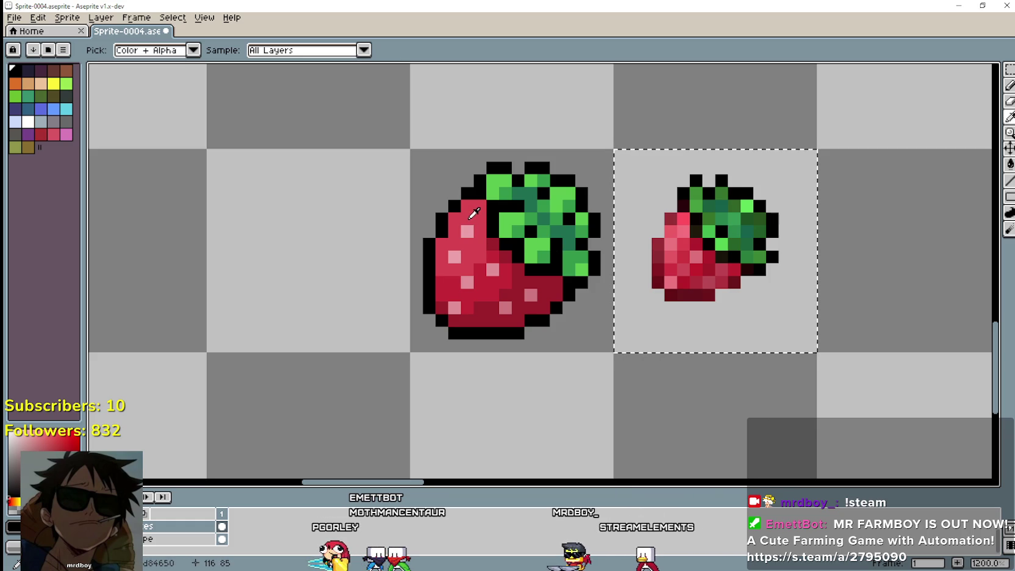
scroll(744, 238, up, 1)
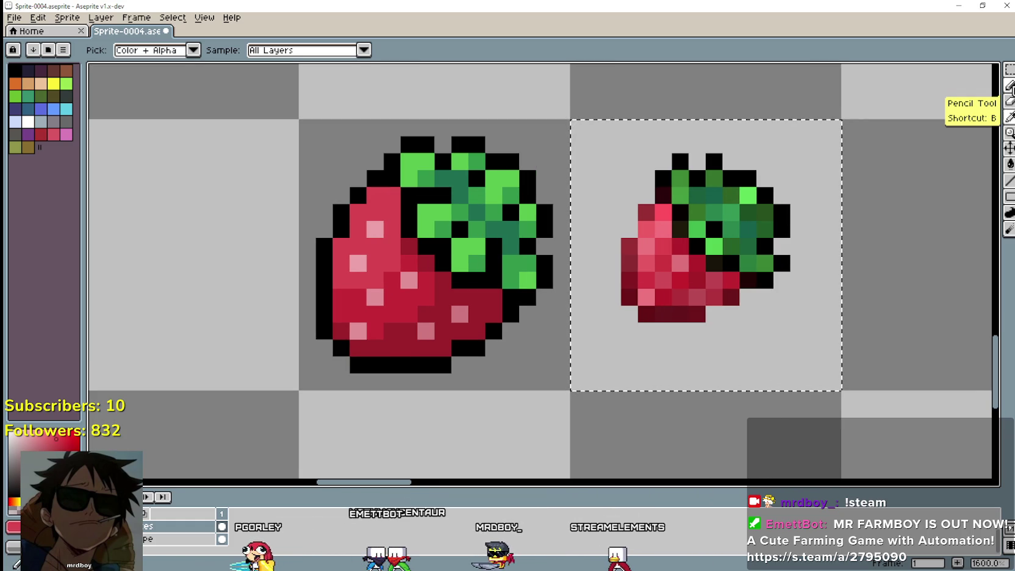
click(1010, 86)
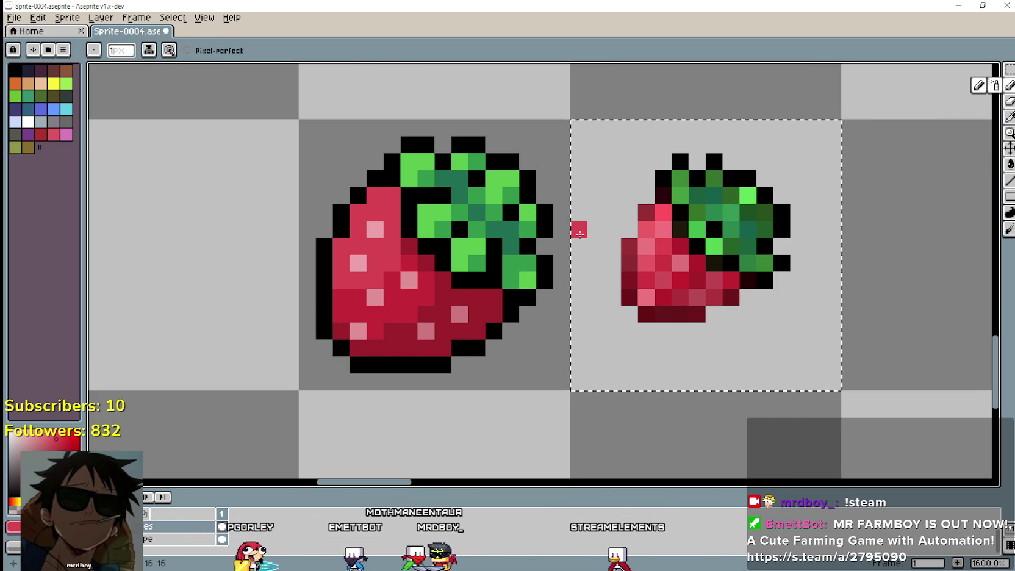
scroll(653, 217, down, 3)
scroll(492, 109, down, 1)
drag(518, 124, 535, 243)
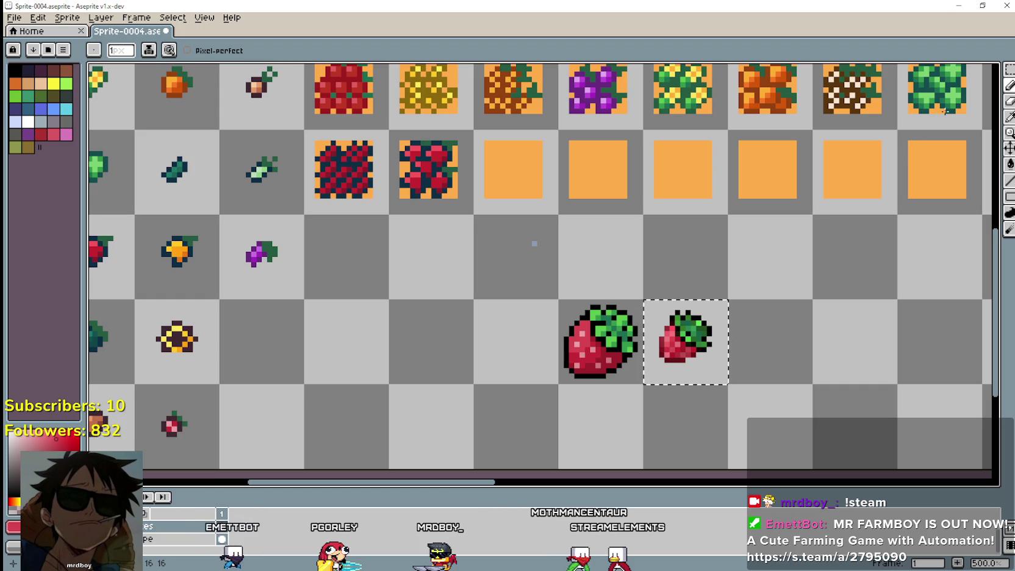
click(1009, 69)
- Move the small strawberry onto the empty orange tile above and drop it there
mouse_move(683, 345)
mouse_down()
mouse_move(650, 244)
mouse_move(600, 186)
mouse_up()
scroll(601, 190, up, 4)
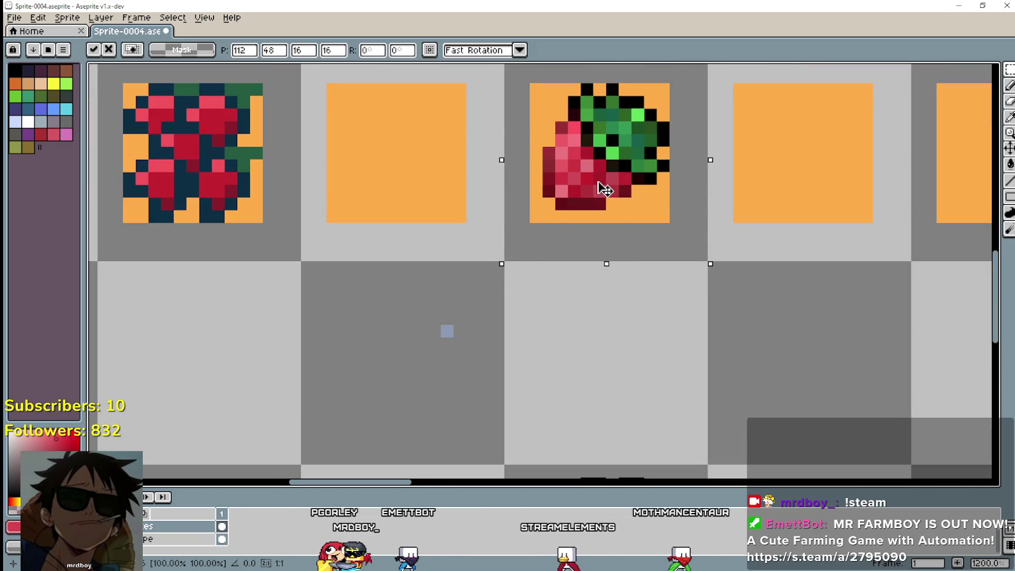
scroll(787, 361, down, 3)
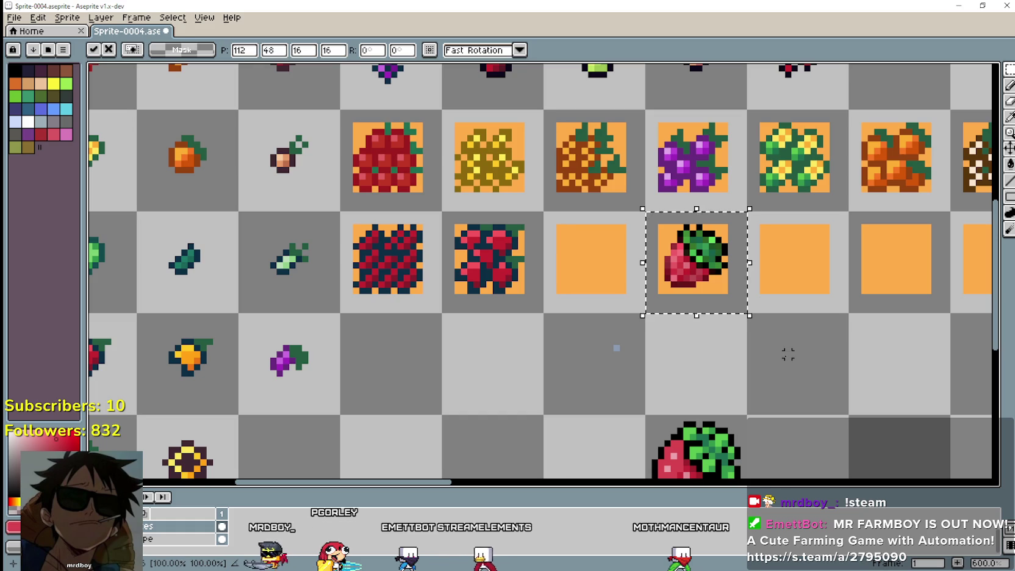
click(787, 354)
key(b)
scroll(647, 268, up, 3)
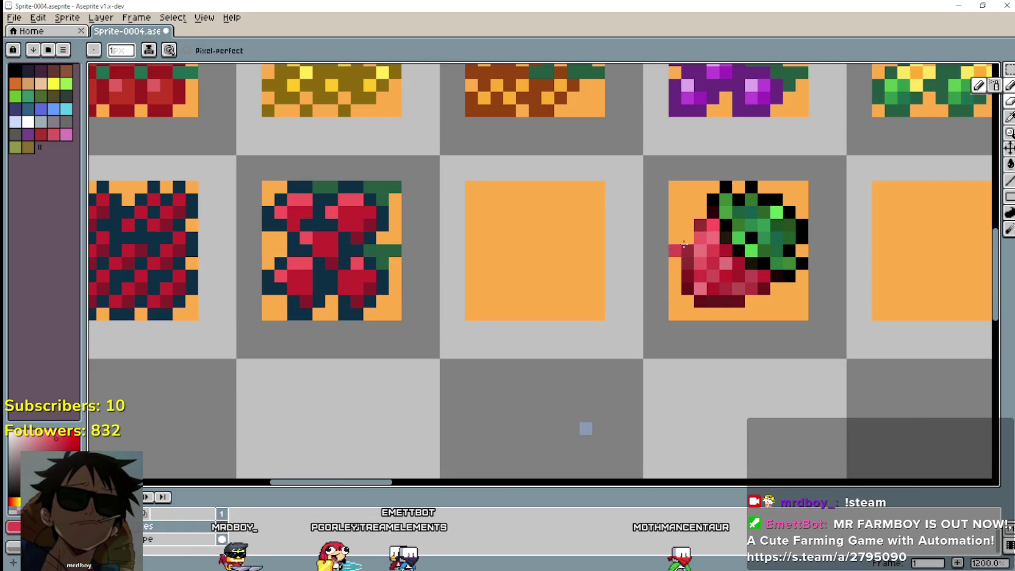
scroll(732, 278, down, 4)
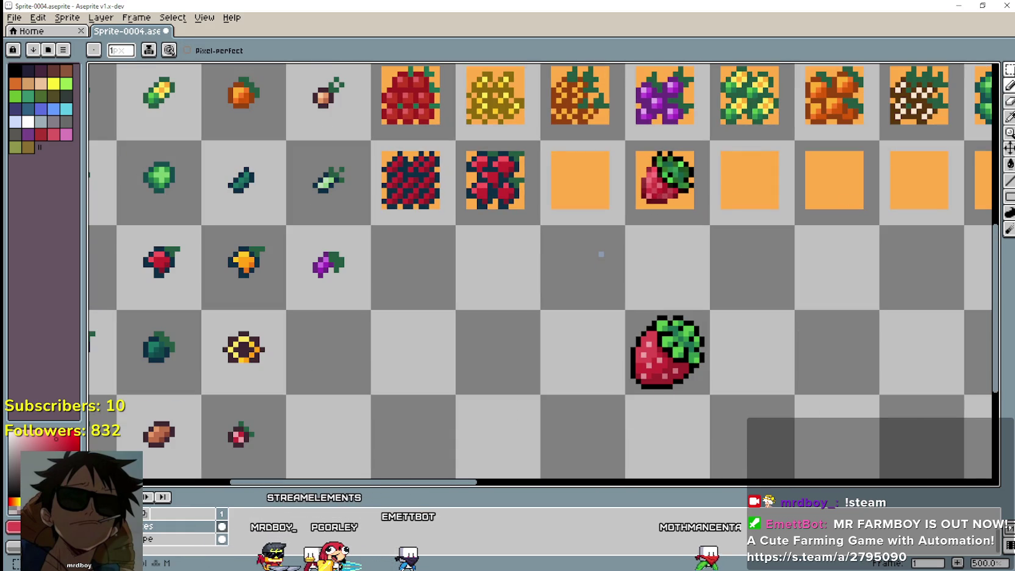
- Select the large strawberry's cell and move it up-left one cell
key(m)
drag(628, 312, 695, 369)
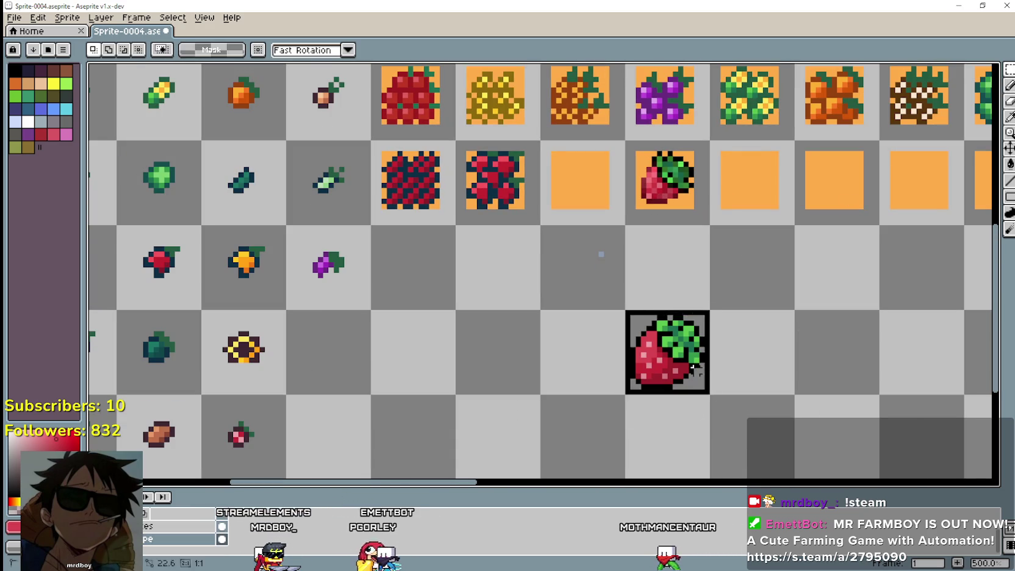
click(696, 369)
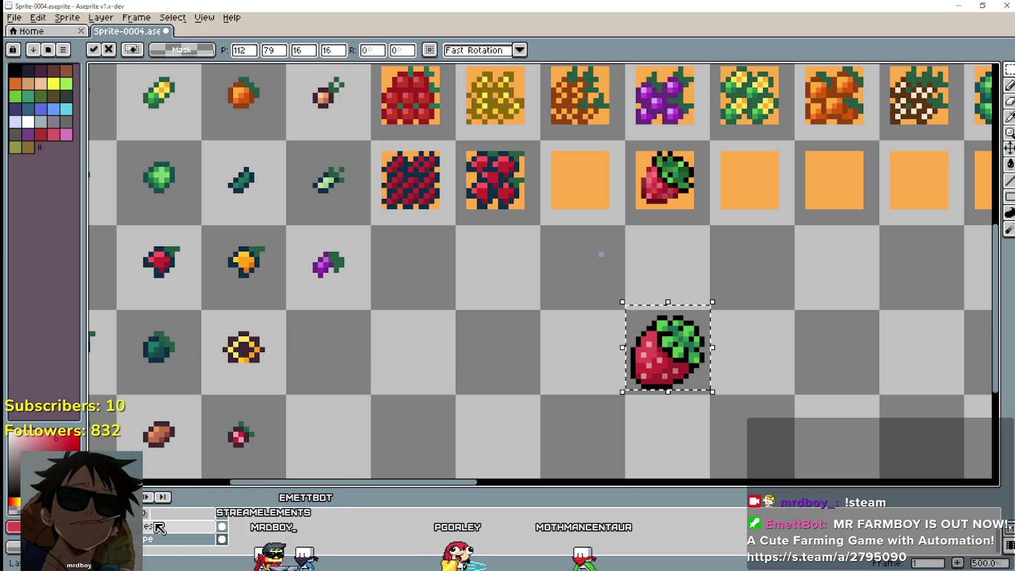
key(Return)
click(632, 397)
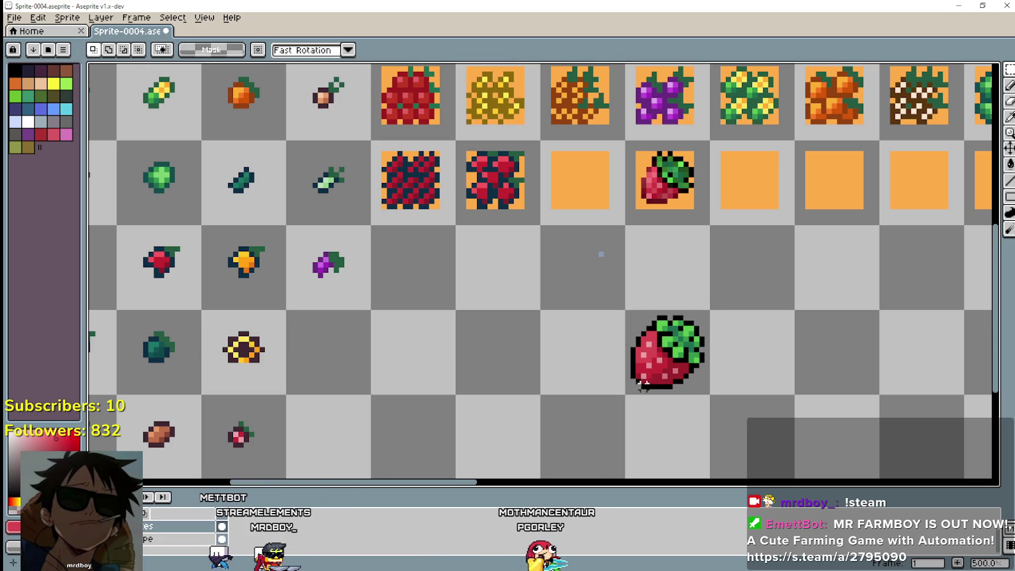
mouse_move(632, 375)
mouse_down()
mouse_move(630, 337)
mouse_move(548, 290)
mouse_up()
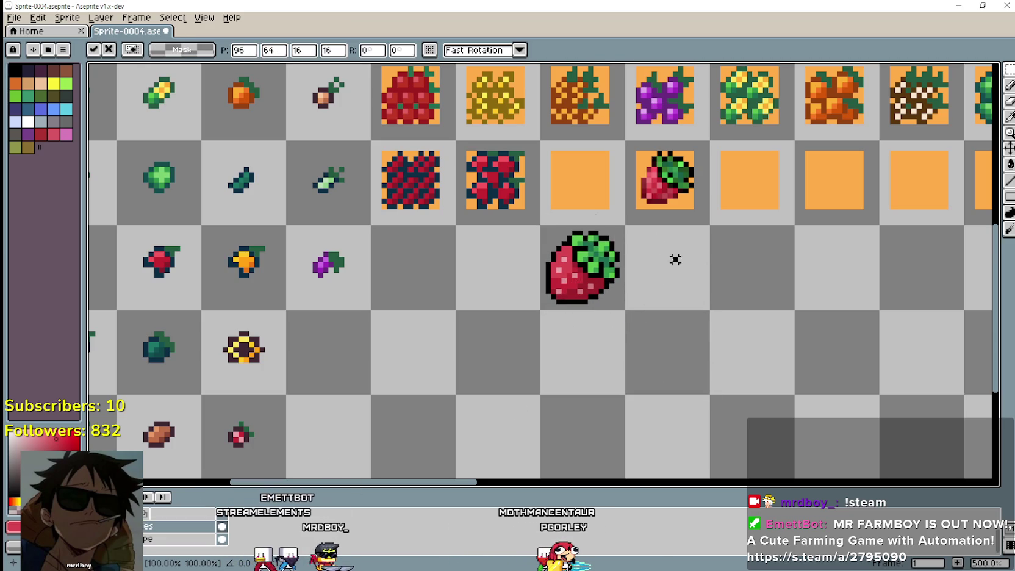
scroll(648, 214, up, 2)
scroll(964, 139, up, 1)
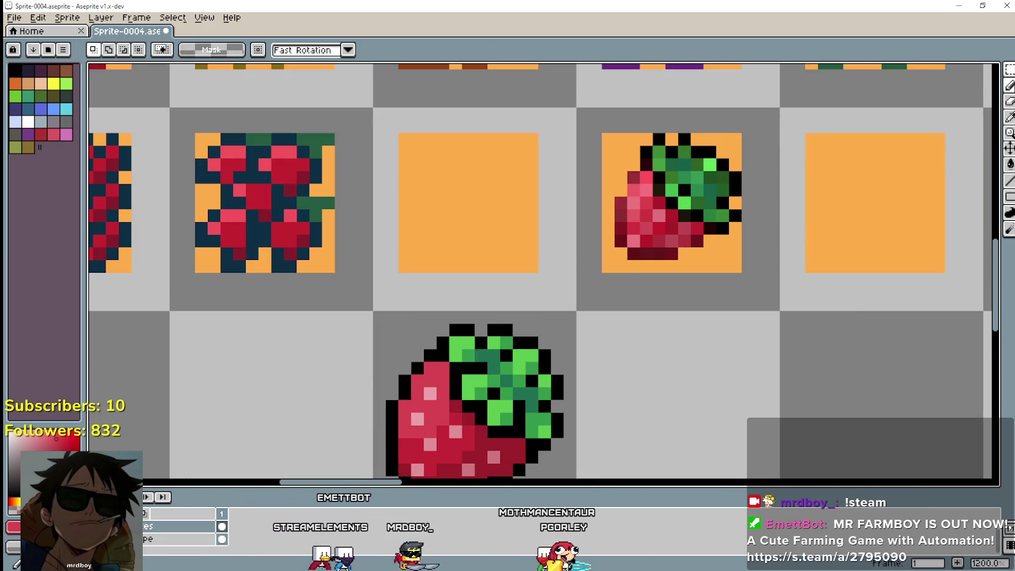
click(1009, 85)
click(1010, 118)
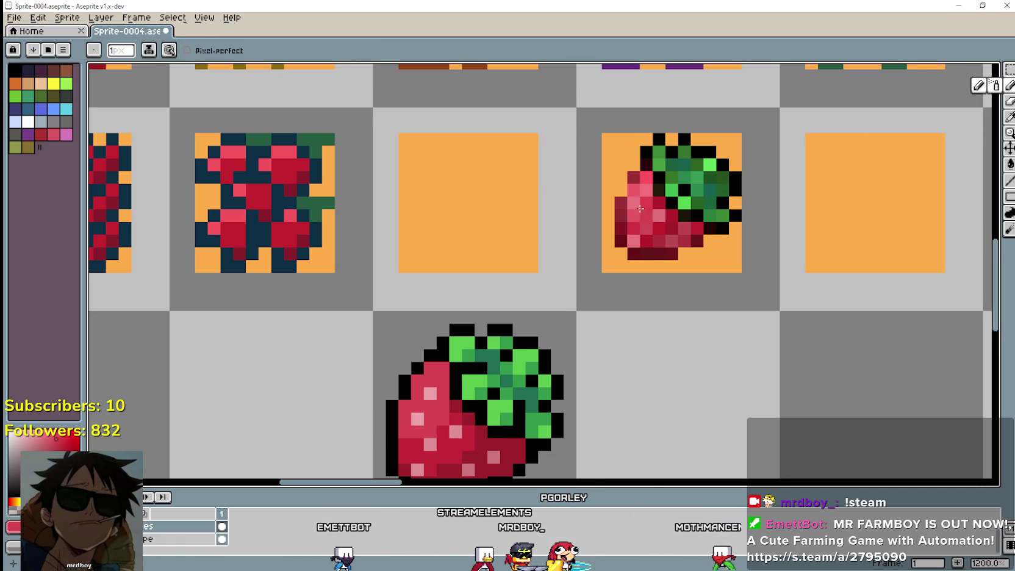
scroll(639, 217, down, 2)
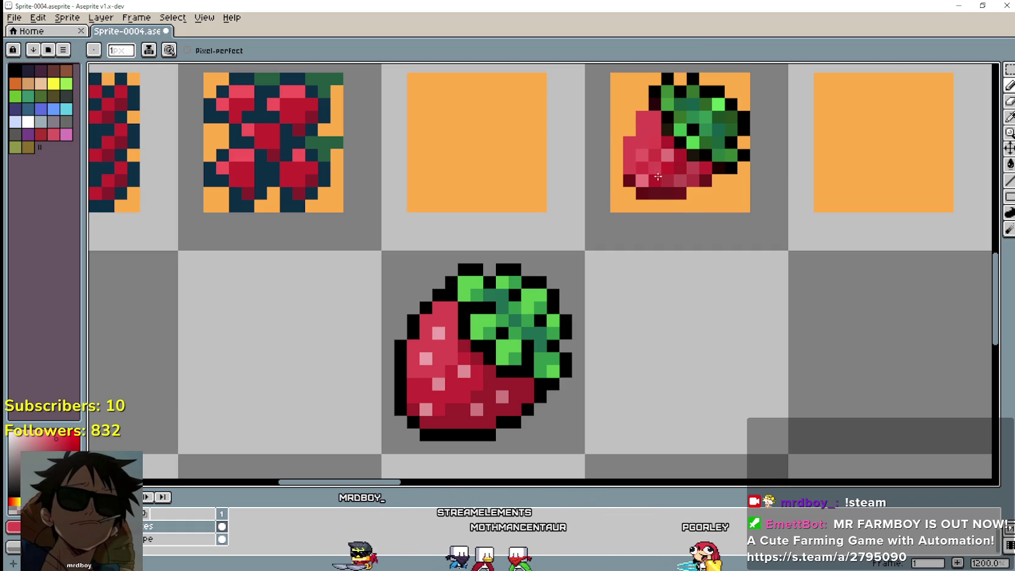
key(i)
click(435, 333)
key(b)
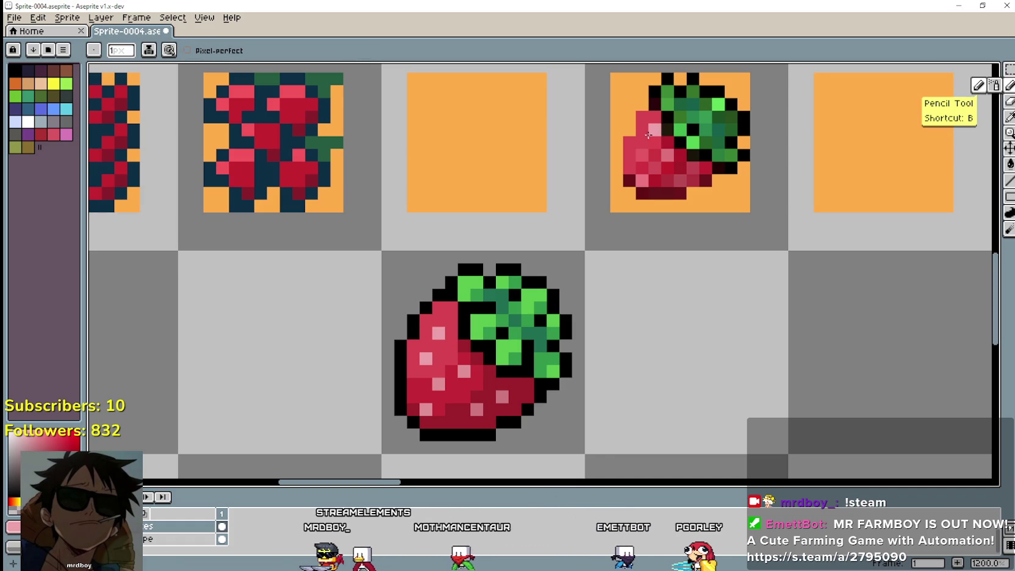
click(646, 129)
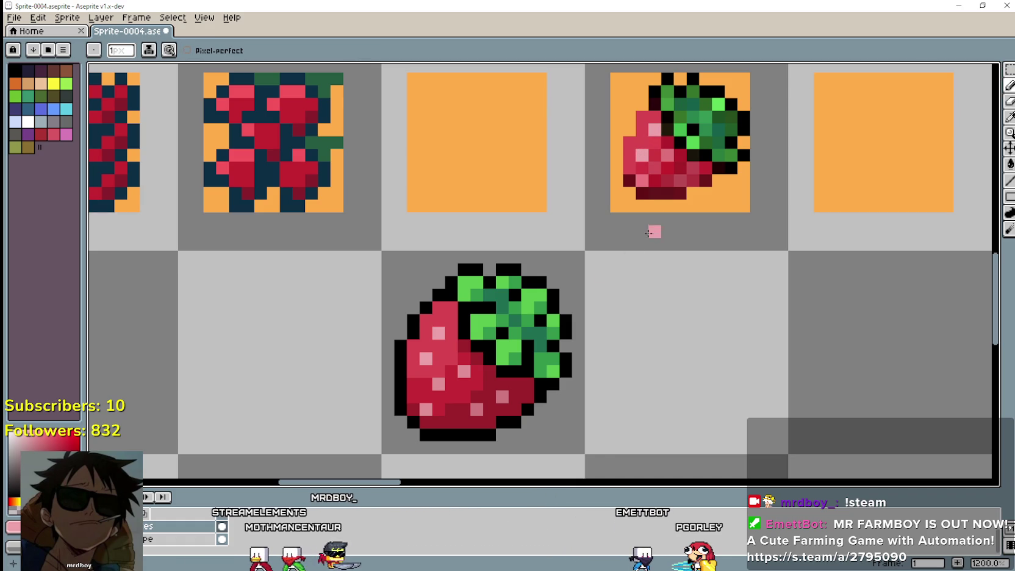
click(667, 158)
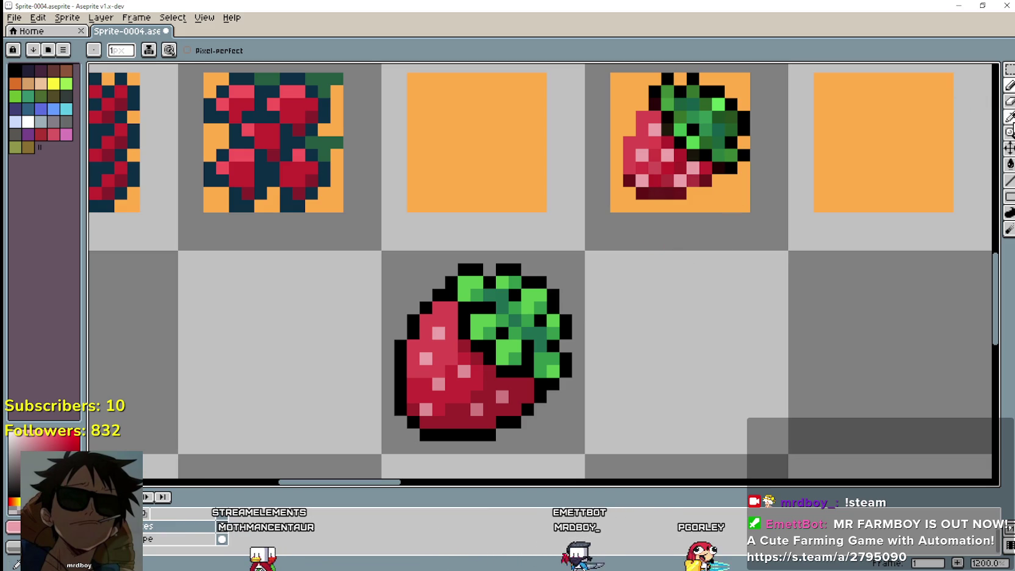
click(1009, 116)
click(663, 102)
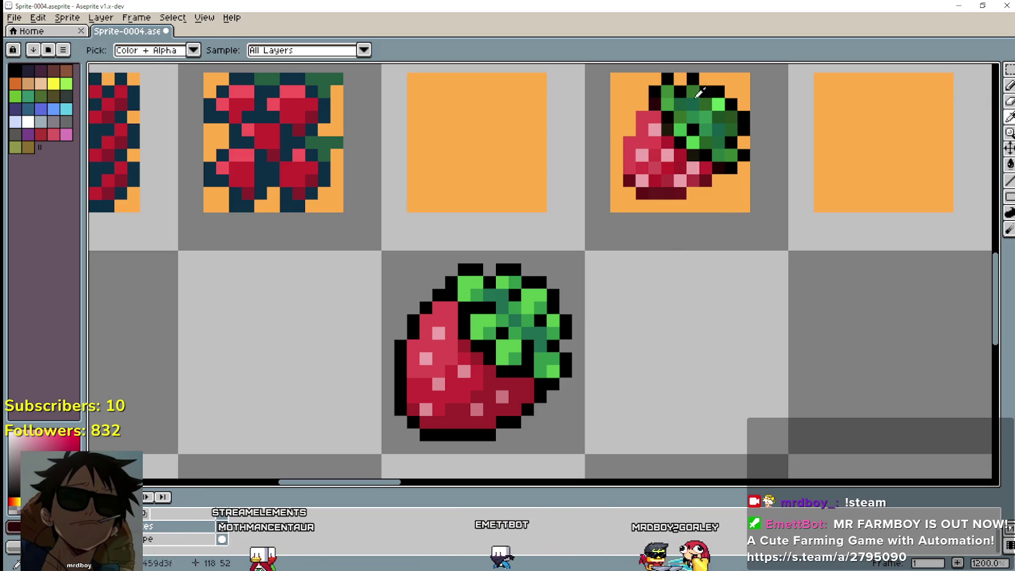
click(1010, 85)
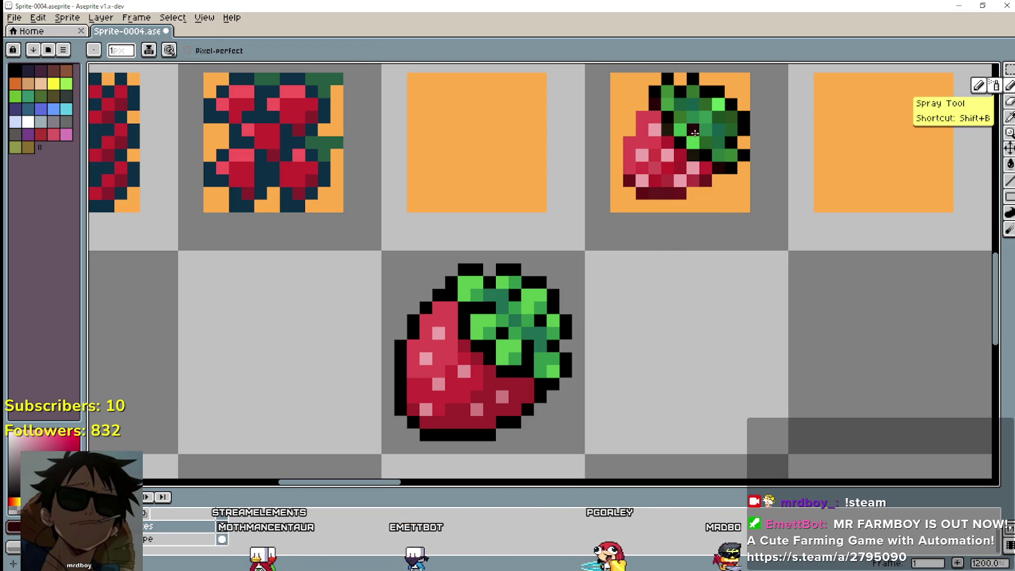
click(638, 108)
drag(629, 116, 616, 170)
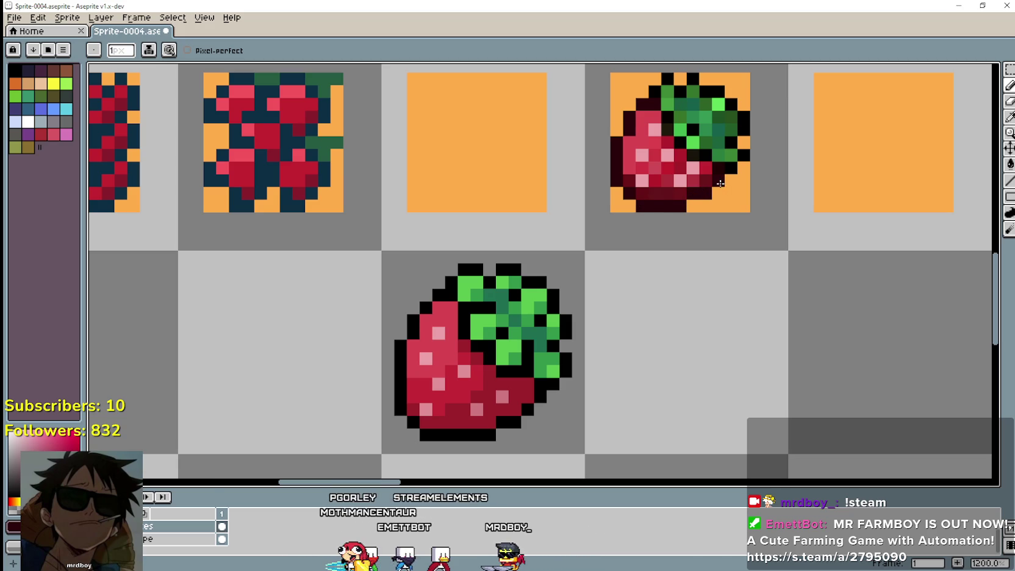
click(1010, 130)
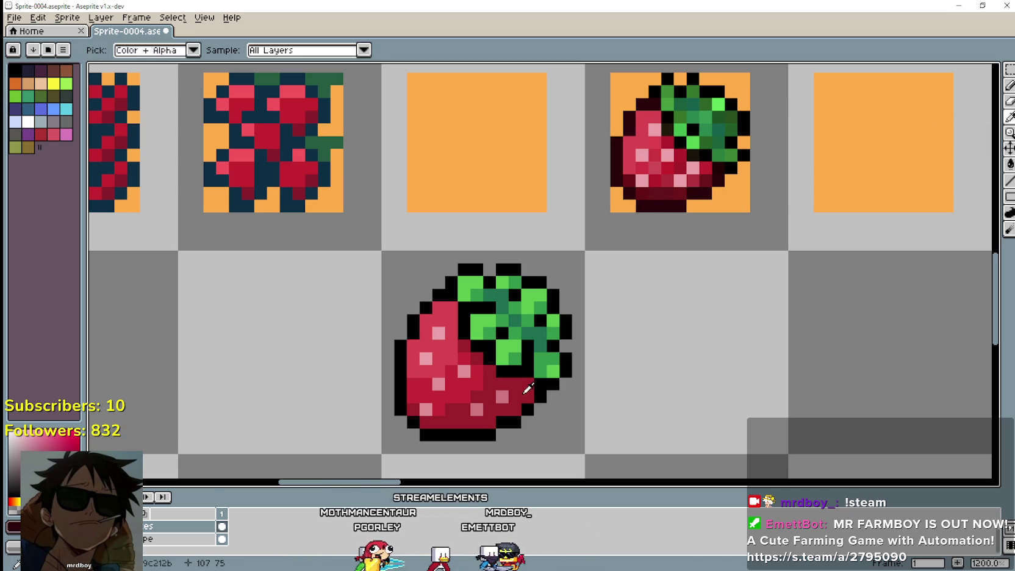
key(b)
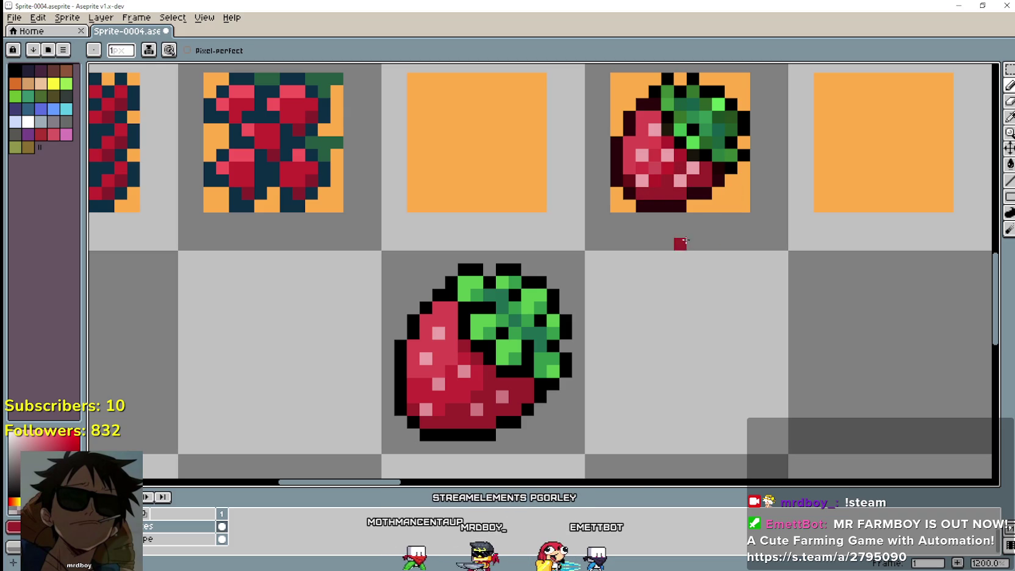
key(i)
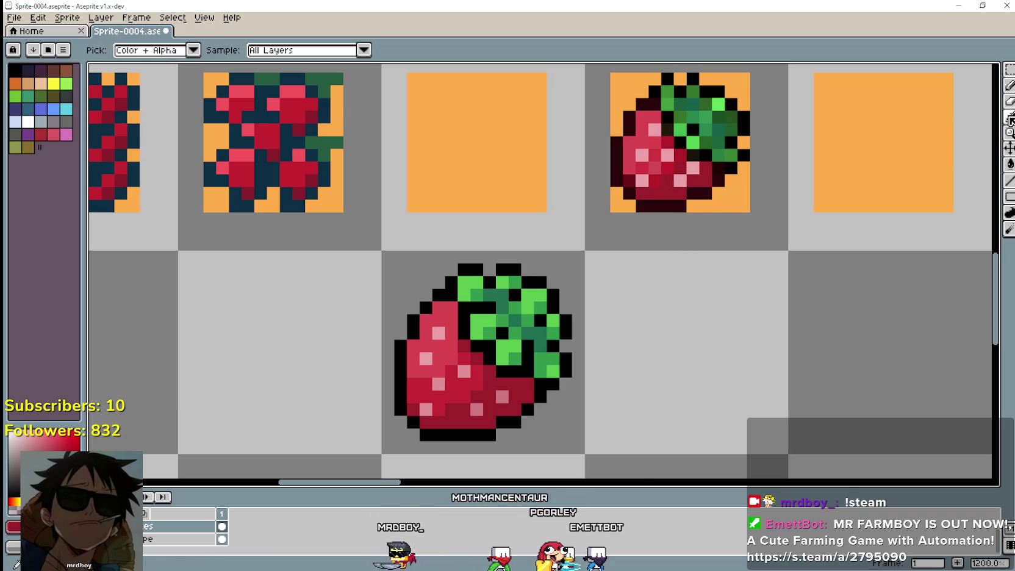
click(1009, 90)
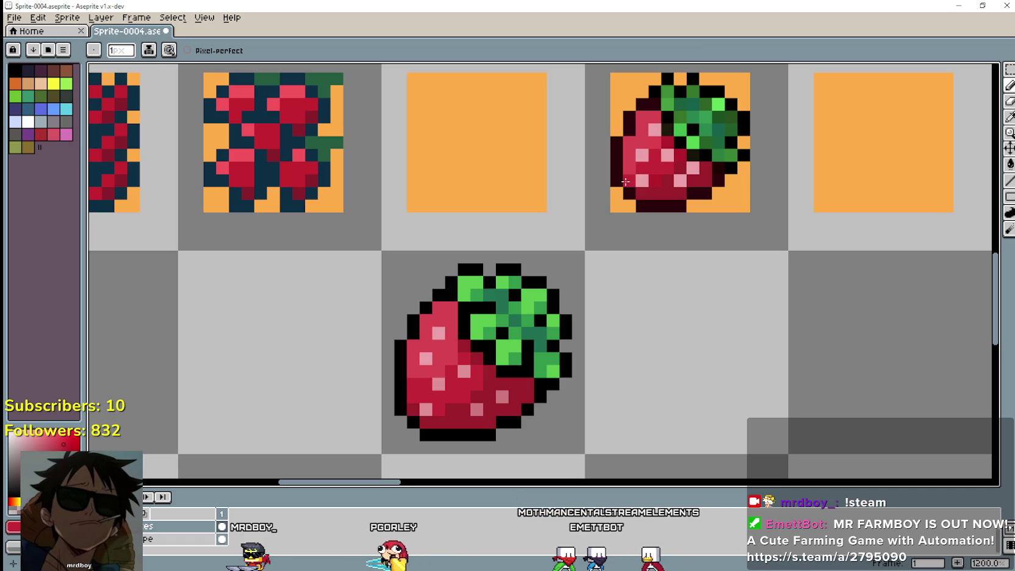
scroll(671, 153, up, 3)
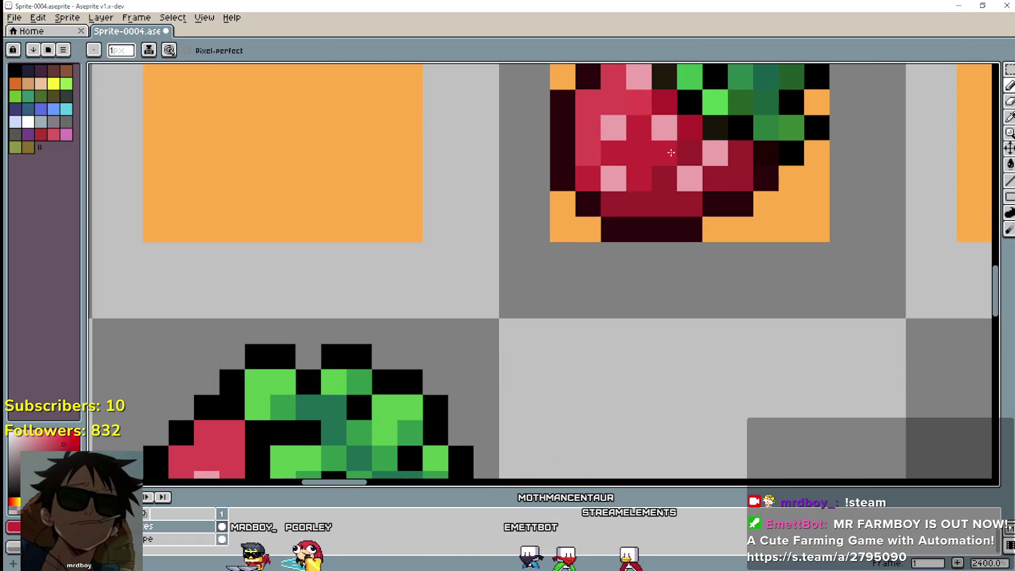
scroll(675, 113, down, 5)
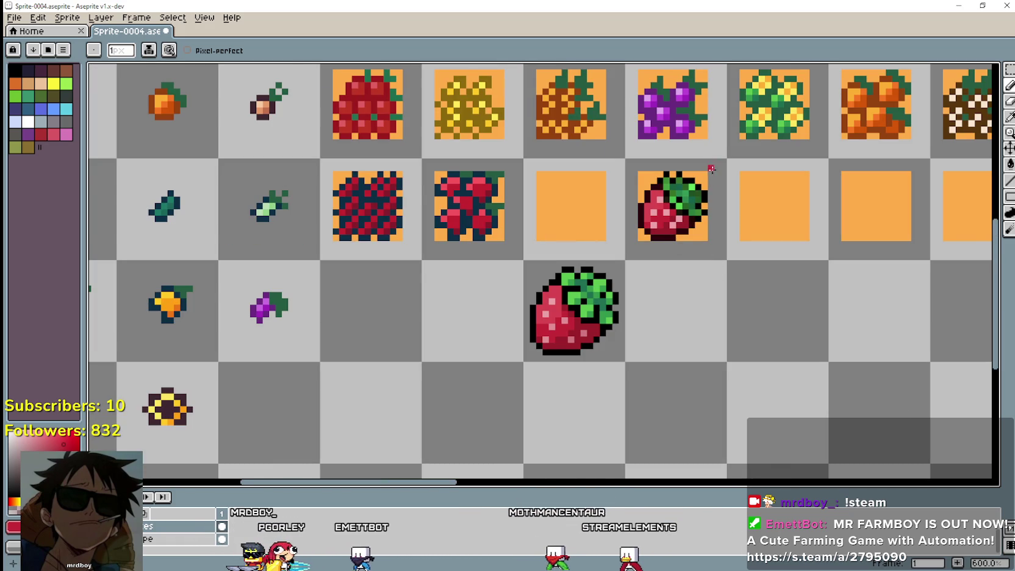
scroll(717, 264, down, 3)
scroll(583, 262, down, 1)
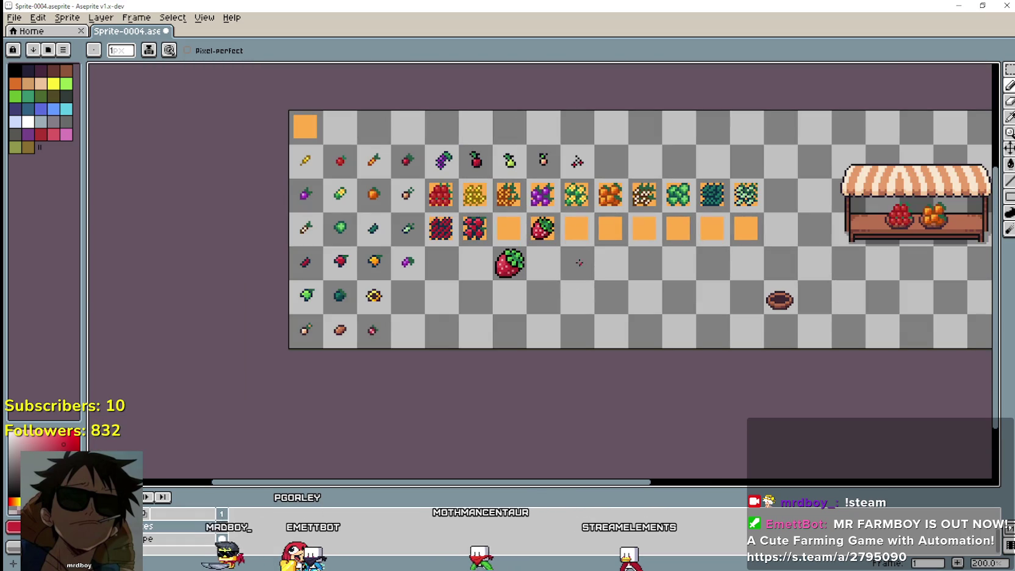
scroll(577, 261, up, 1)
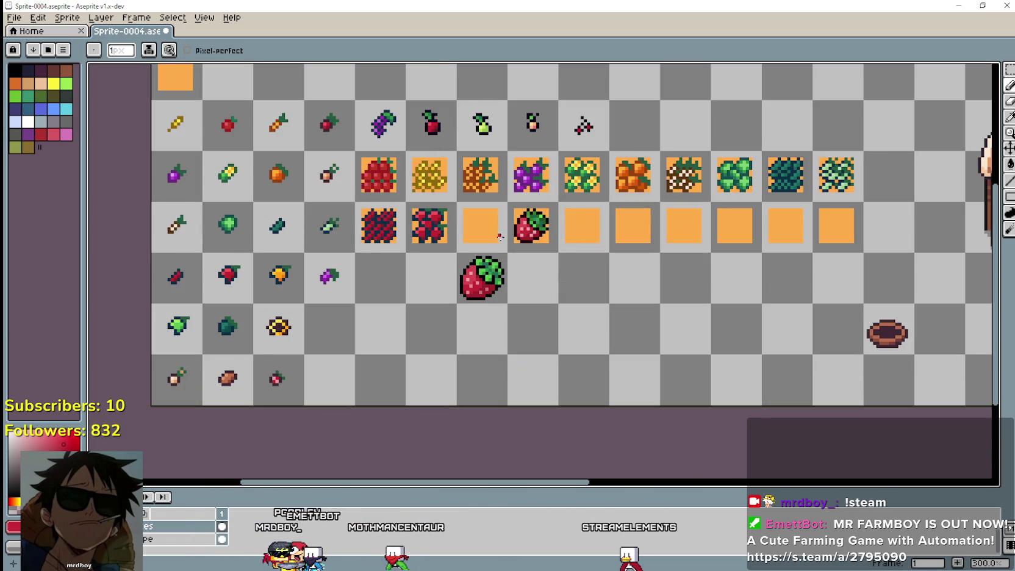
scroll(514, 225, up, 3)
scroll(514, 225, up, 3)
scroll(576, 174, down, 2)
scroll(579, 173, down, 3)
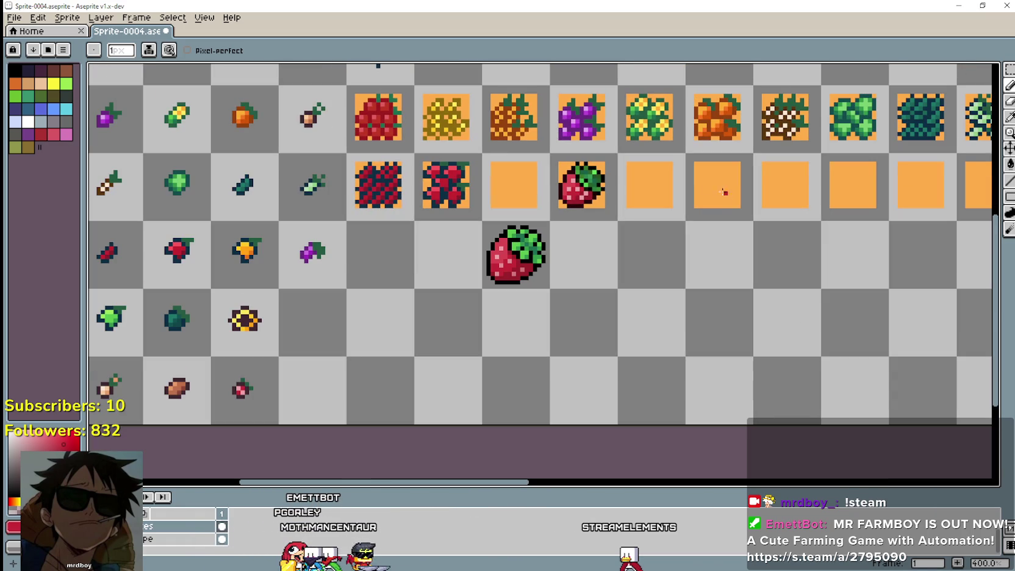
scroll(602, 168, up, 3)
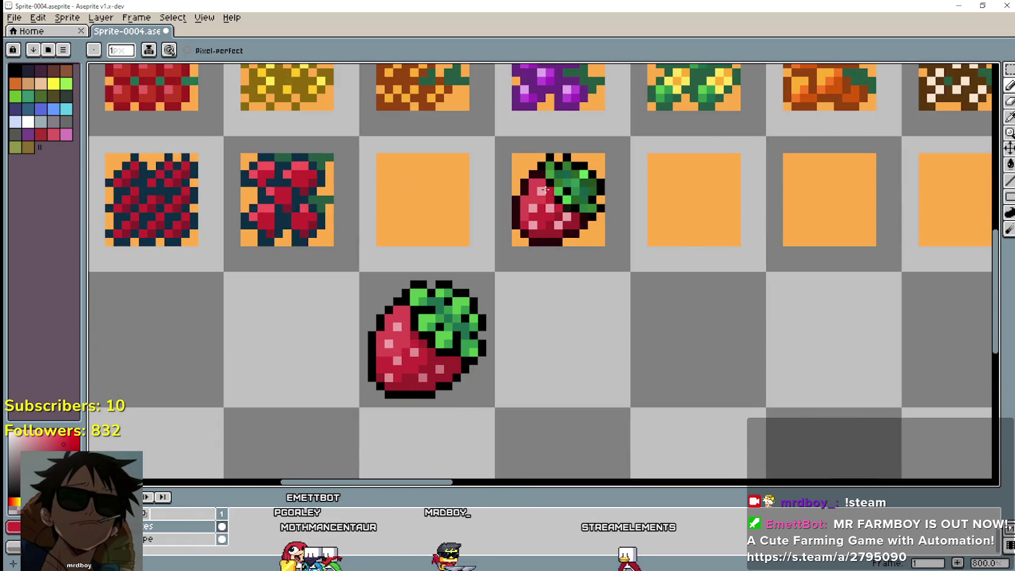
scroll(549, 188, up, 2)
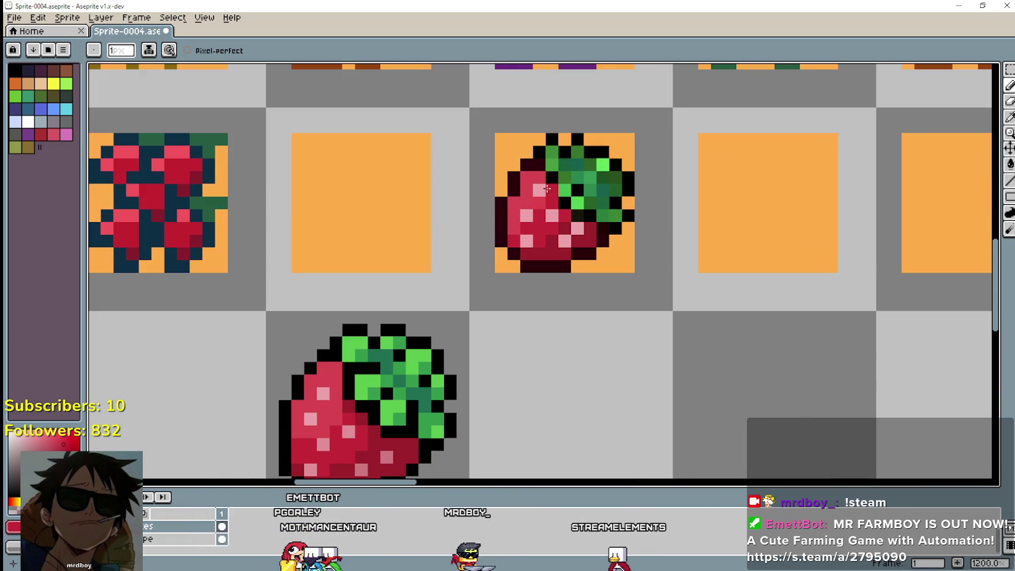
click(1008, 117)
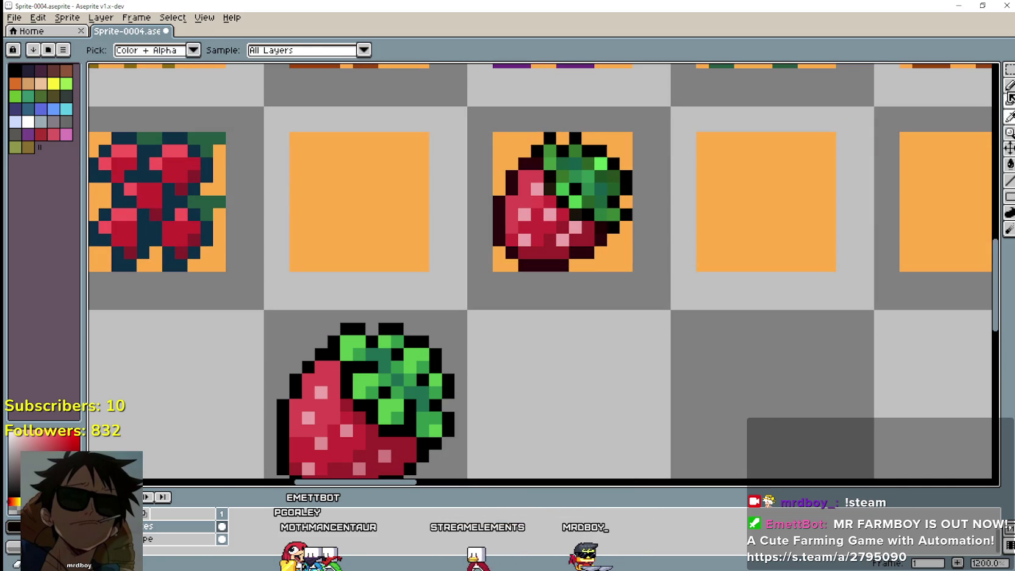
click(1010, 86)
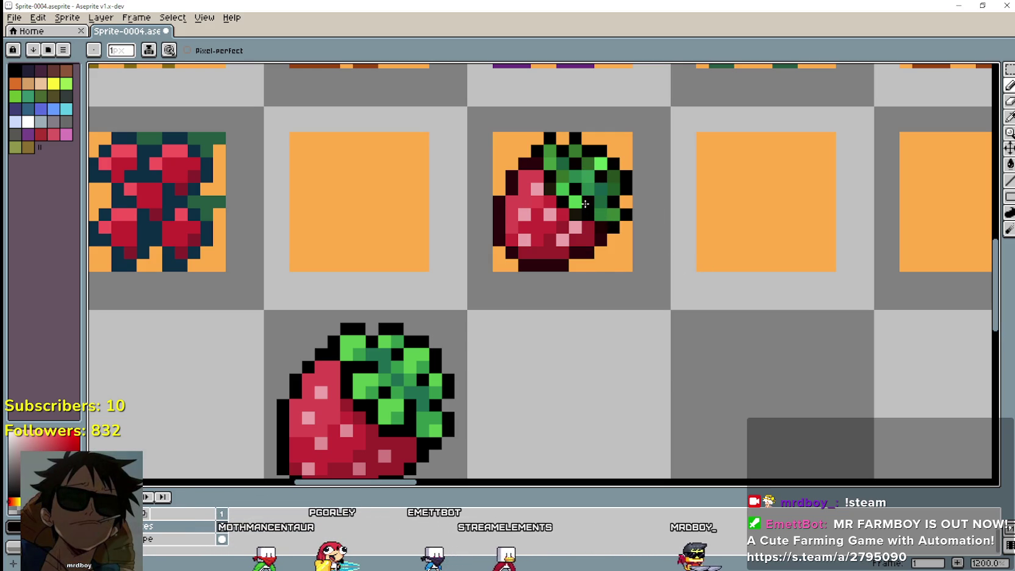
scroll(586, 203, down, 5)
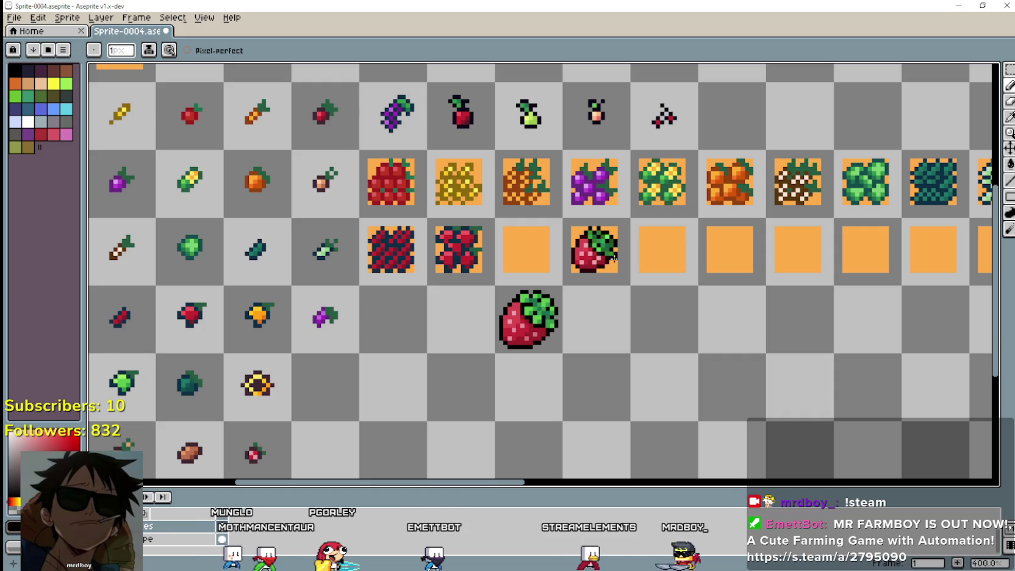
scroll(612, 257, up, 2)
scroll(624, 267, down, 6)
scroll(512, 313, up, 3)
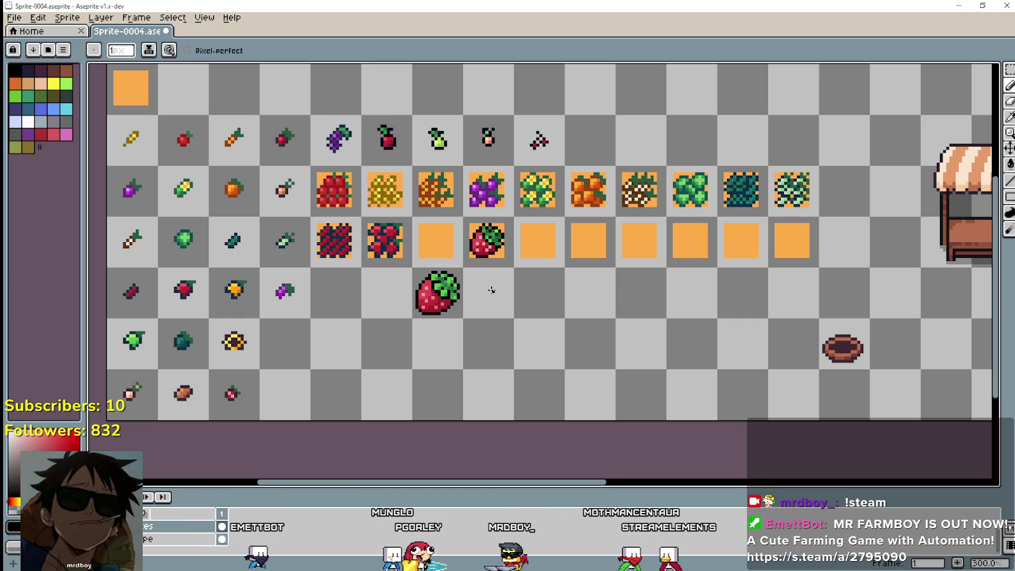
scroll(488, 244, up, 7)
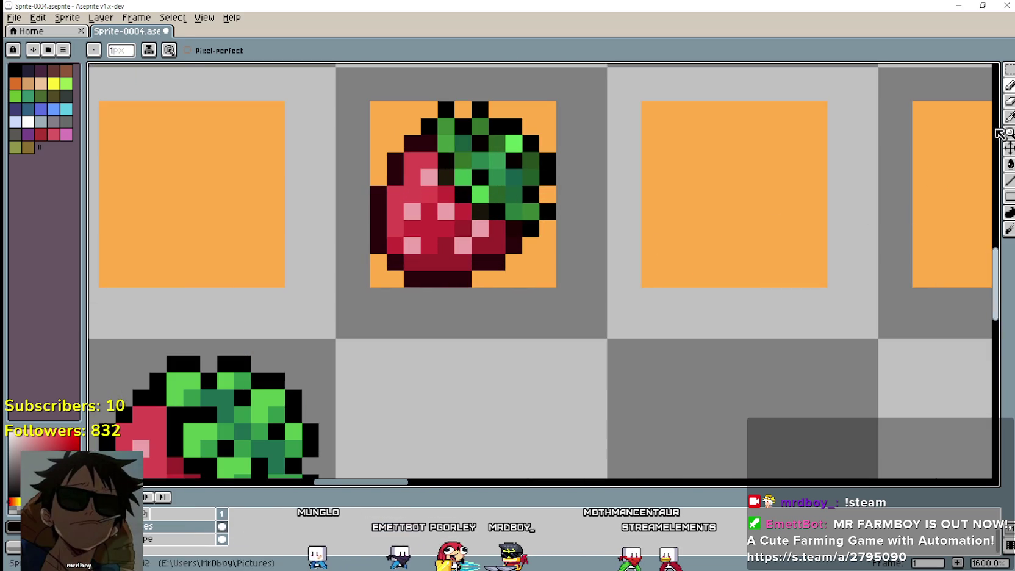
click(1010, 117)
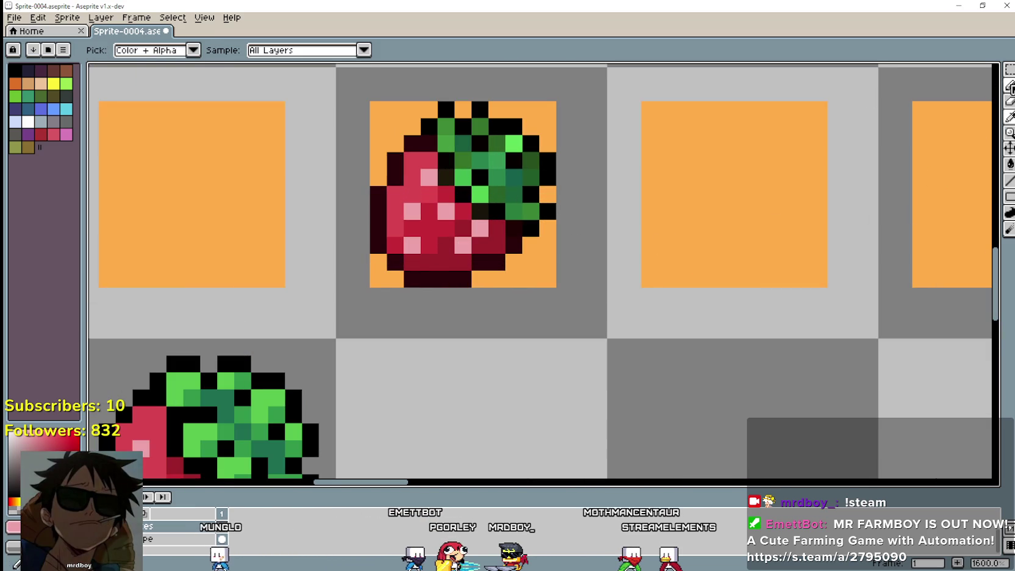
click(1010, 87)
click(476, 243)
key(ctrl+z)
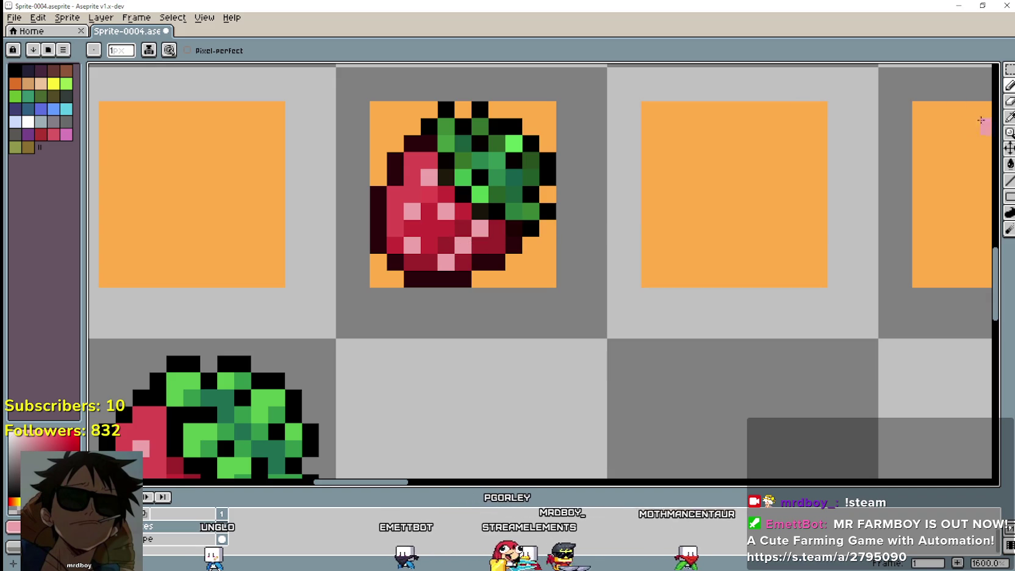
key(i)
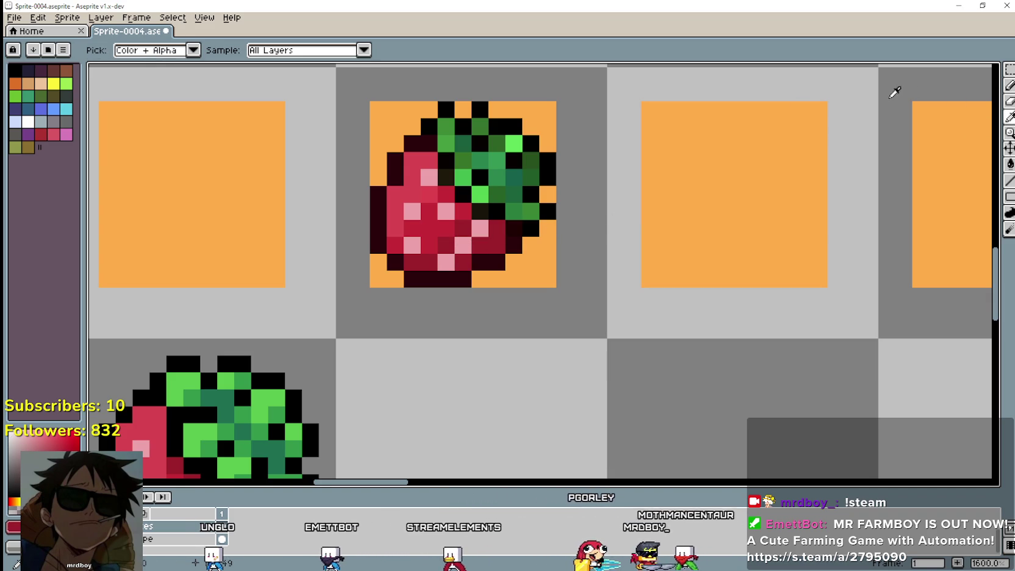
key(b)
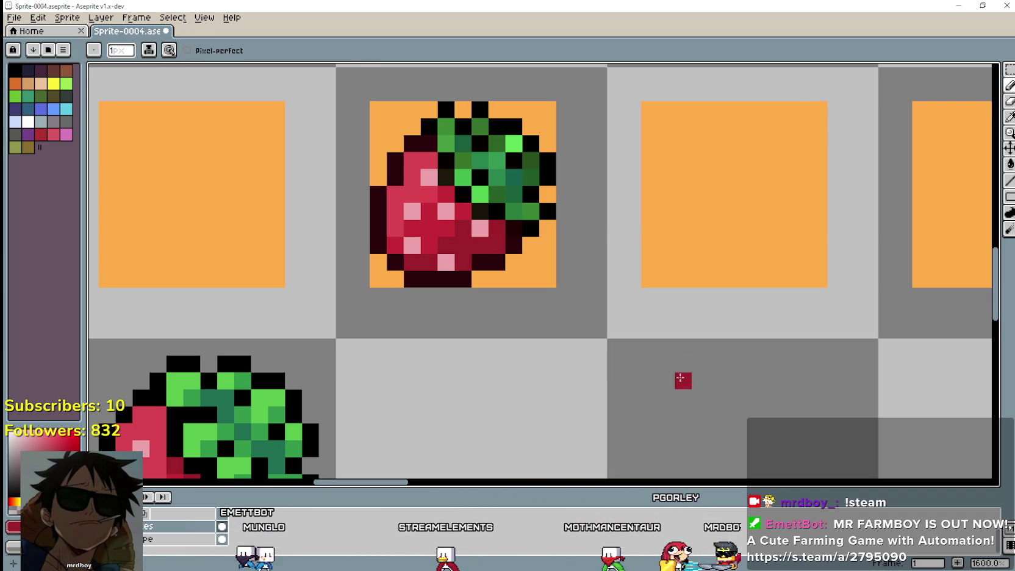
scroll(682, 360, down, 4)
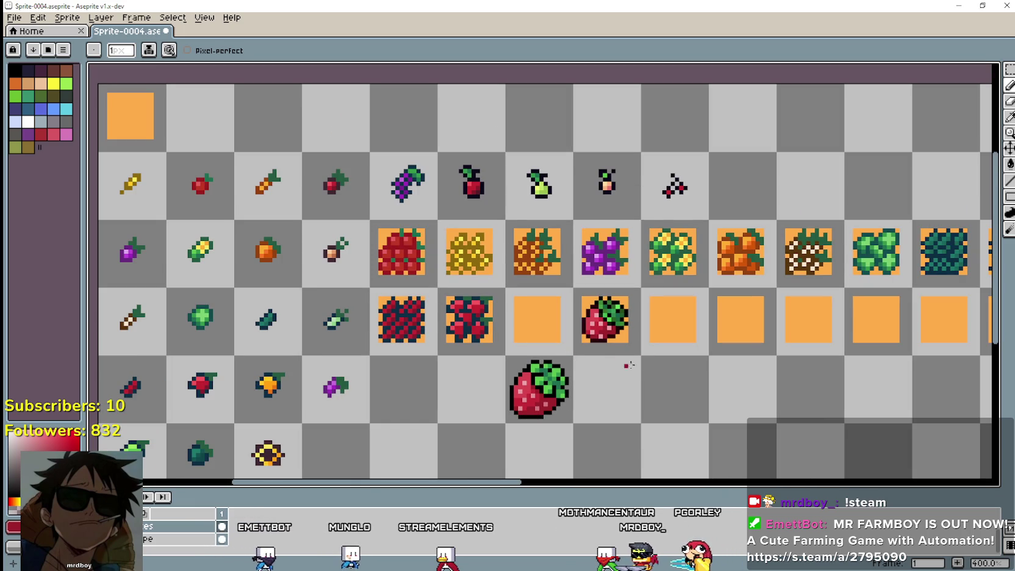
scroll(602, 358, down, 2)
scroll(653, 347, right, 2)
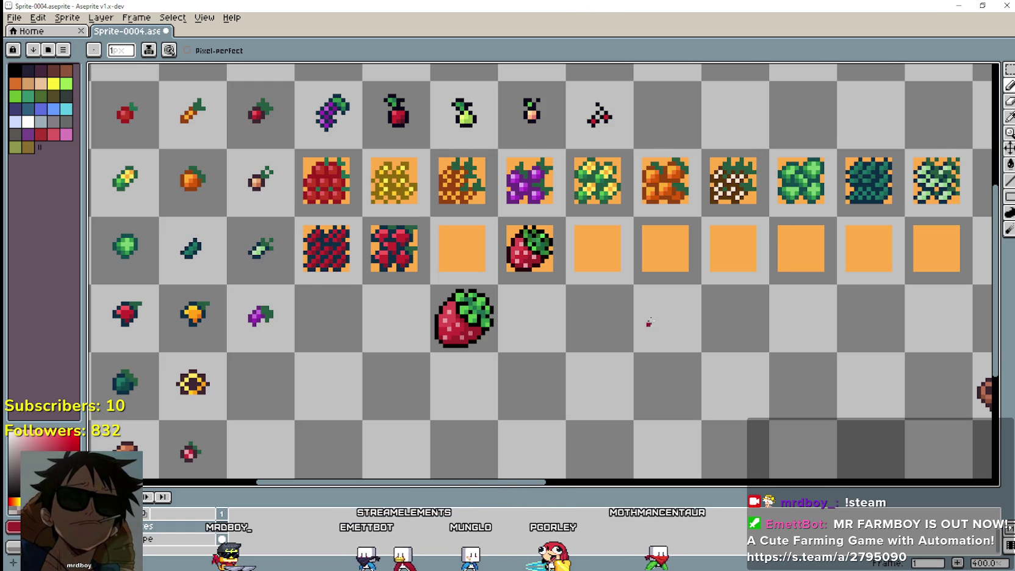
scroll(634, 331, down, 1)
scroll(495, 368, right, 5)
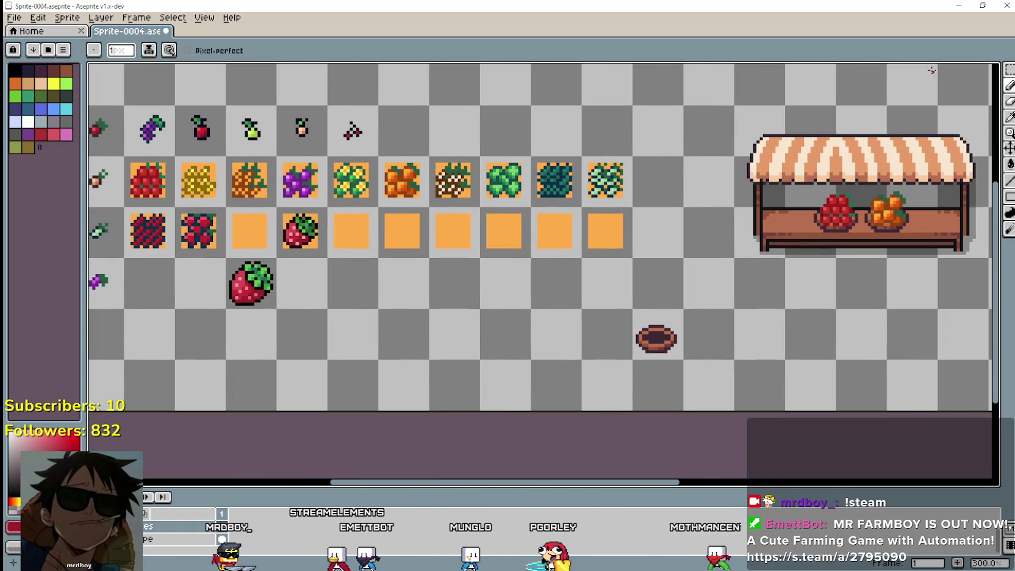
- Marquee-select the strawberry tile in the third row and resize the selection
click(1009, 69)
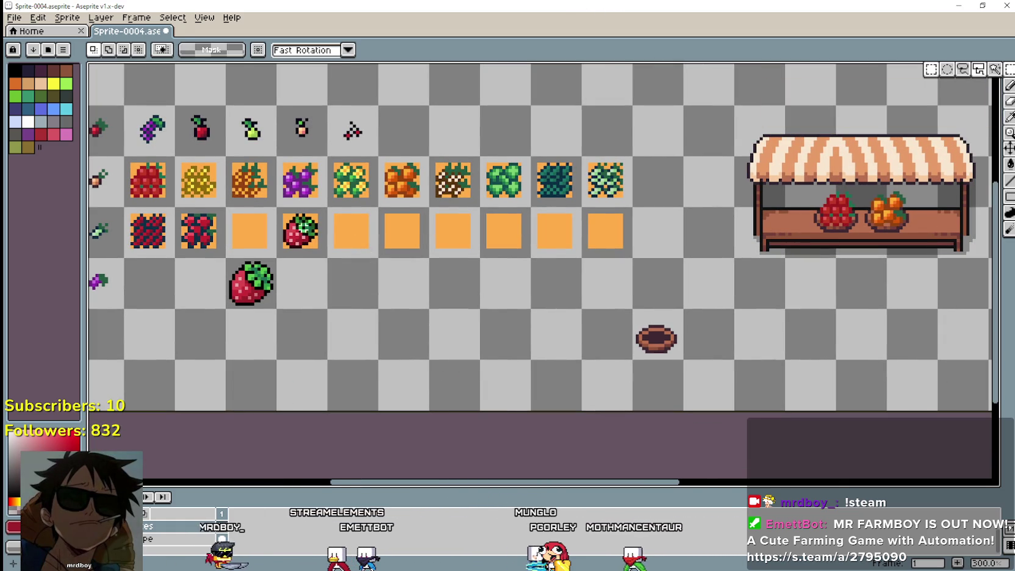
drag(273, 204, 329, 258)
scroll(276, 230, up, 1)
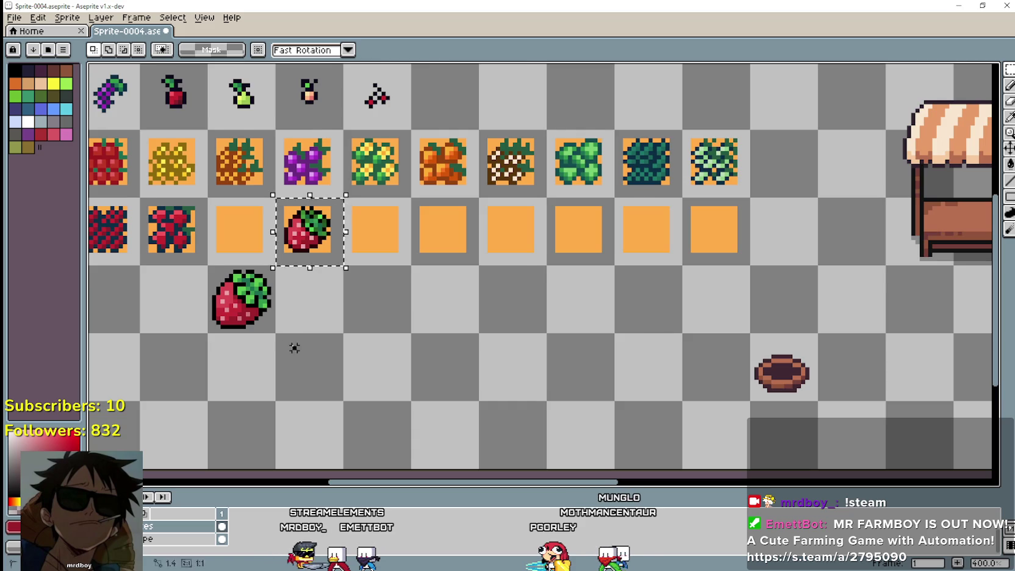
scroll(294, 348, up, 2)
drag(352, 169, 347, 177)
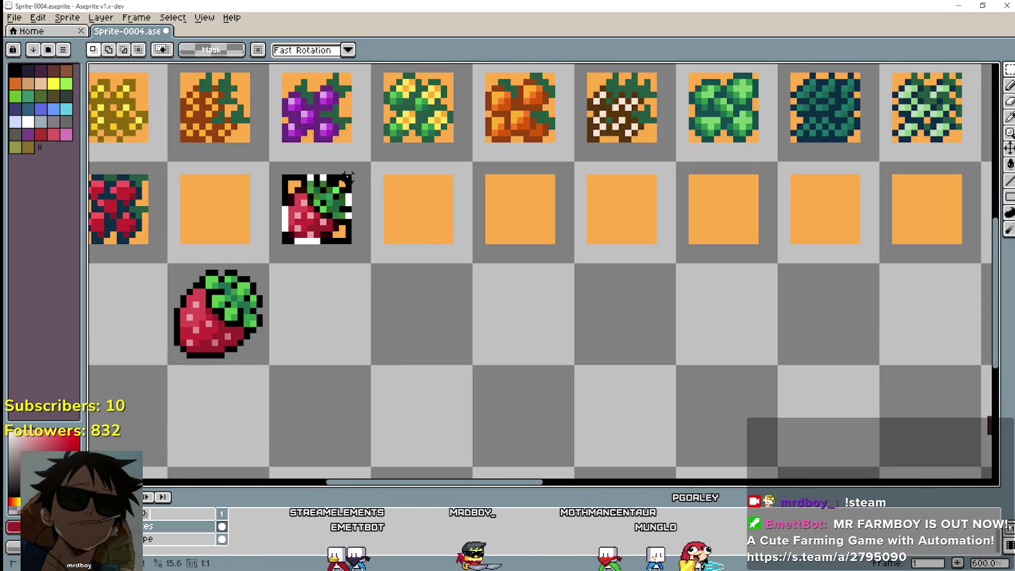
scroll(507, 335, down, 2)
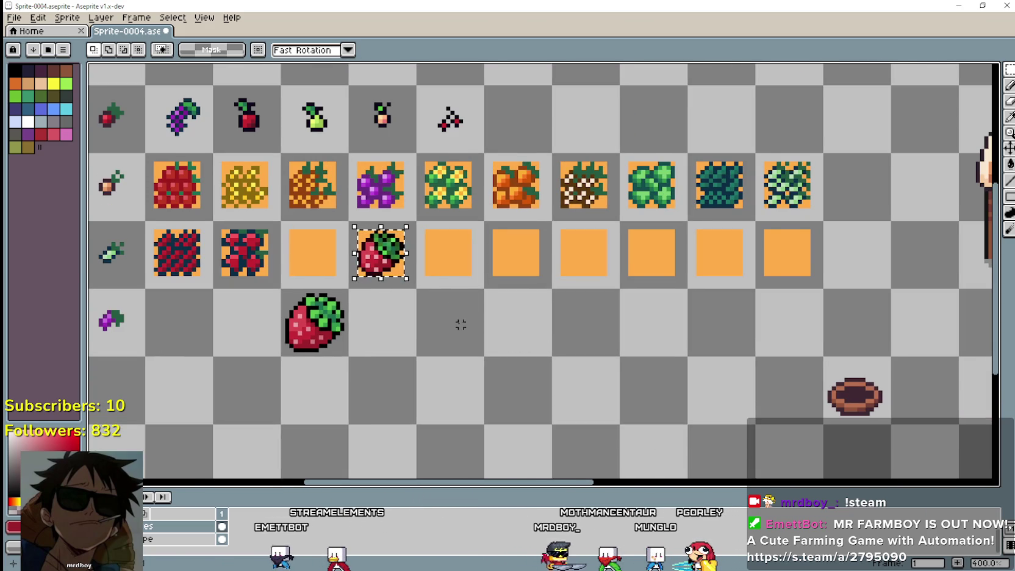
scroll(445, 293, down, 1)
- Move the strawberry onto the empty basket, nudging it left and down into place
drag(370, 220, 731, 309)
scroll(730, 310, right, 3)
scroll(549, 276, right, 2)
drag(496, 268, 640, 273)
drag(634, 270, 621, 275)
drag(724, 283, 579, 254)
scroll(488, 266, up, 3)
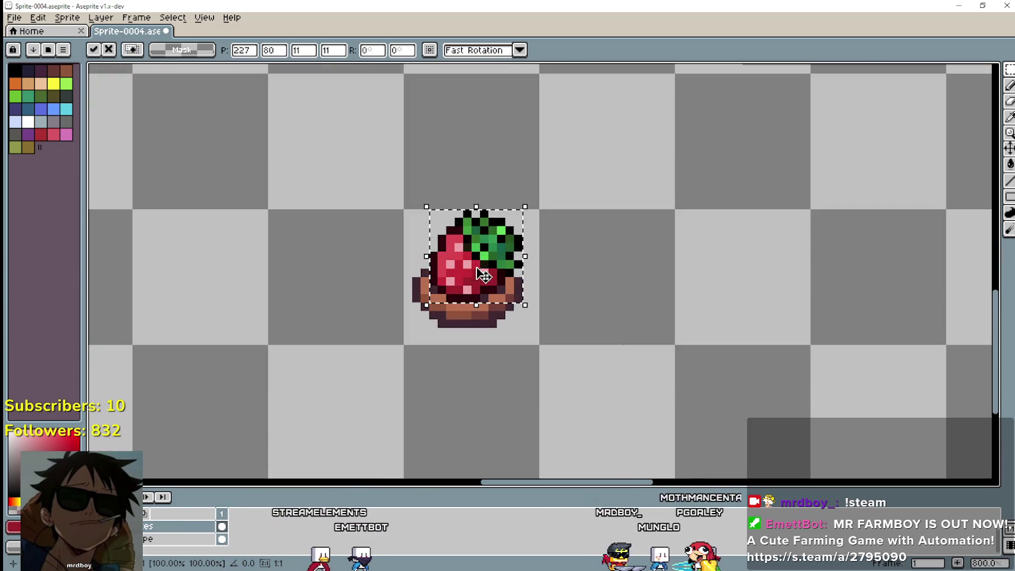
drag(481, 262, 483, 278)
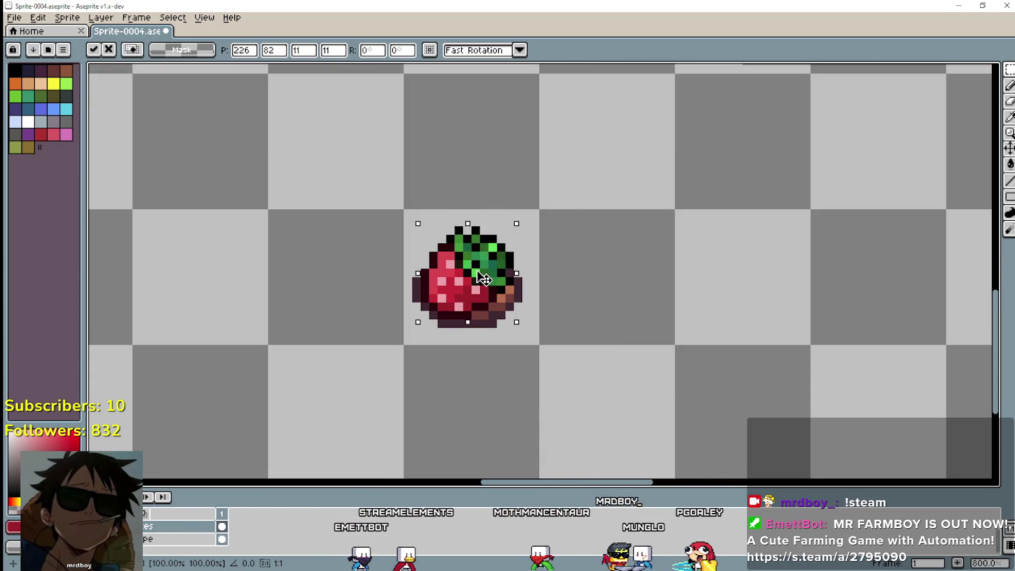
scroll(632, 294, down, 3)
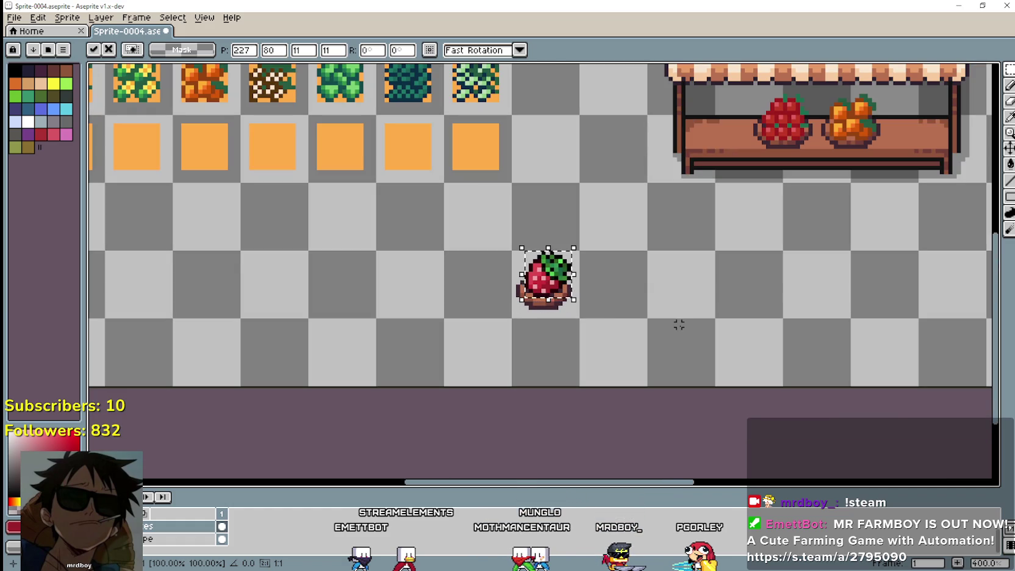
scroll(679, 325, down, 1)
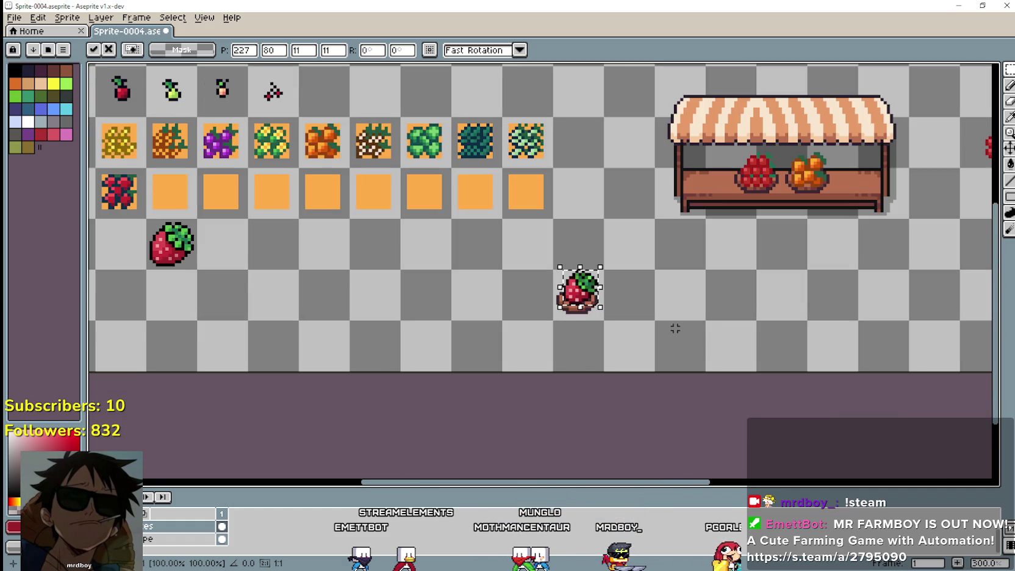
key(ctrl+d)
scroll(741, 335, down, 2)
scroll(724, 348, up, 1)
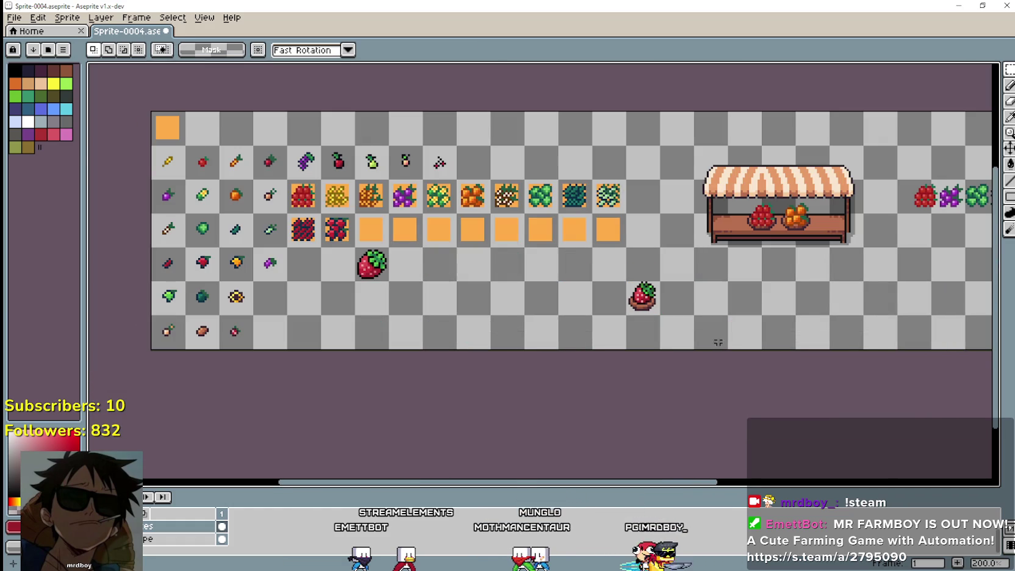
drag(712, 333, 675, 337)
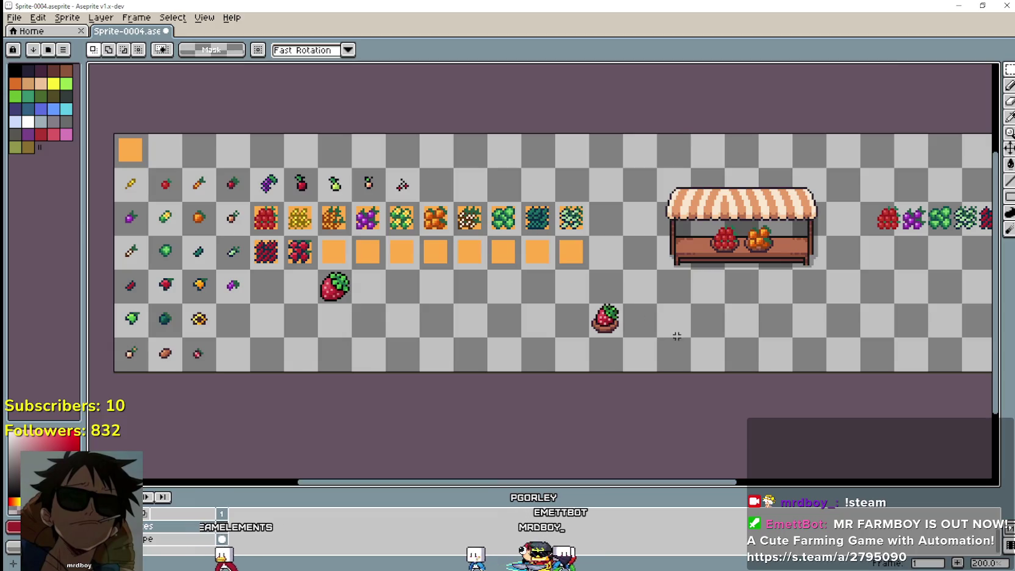
- Undo the strawberry move, minimize Aseprite, and close the Paint image without saving
key(ctrl+z)
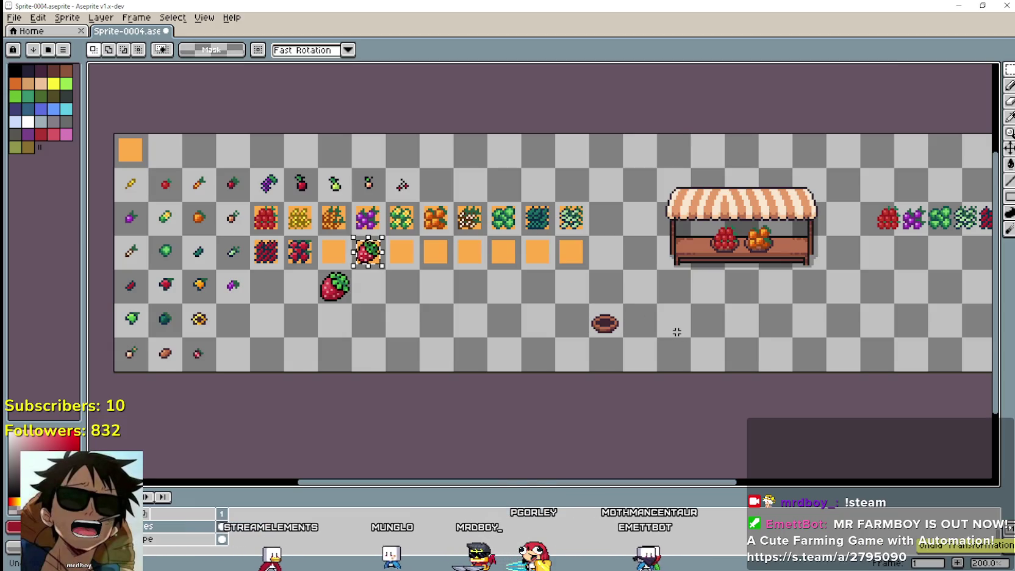
click(1008, 6)
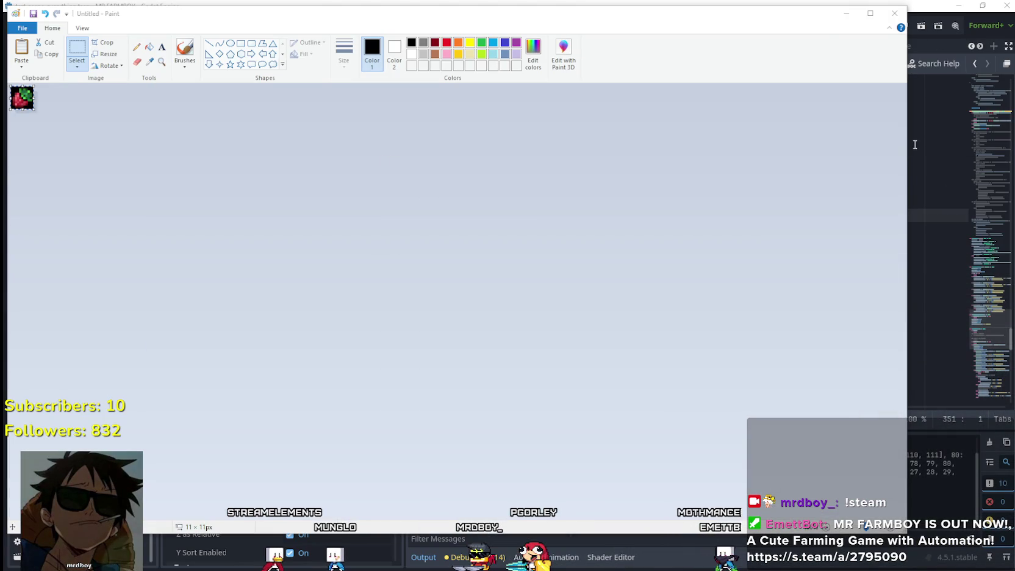
click(887, 19)
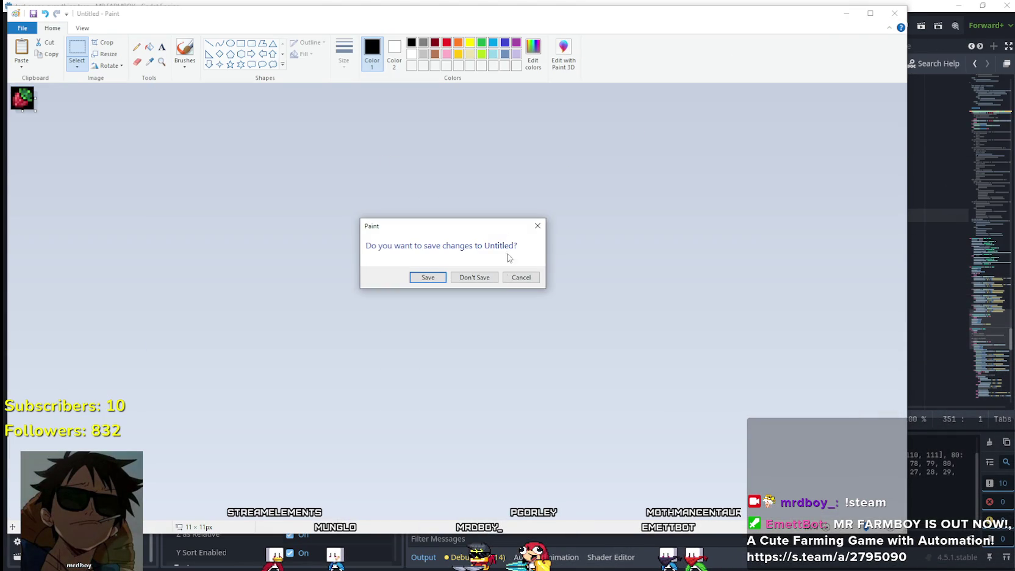
click(490, 280)
scroll(581, 316, up, 2)
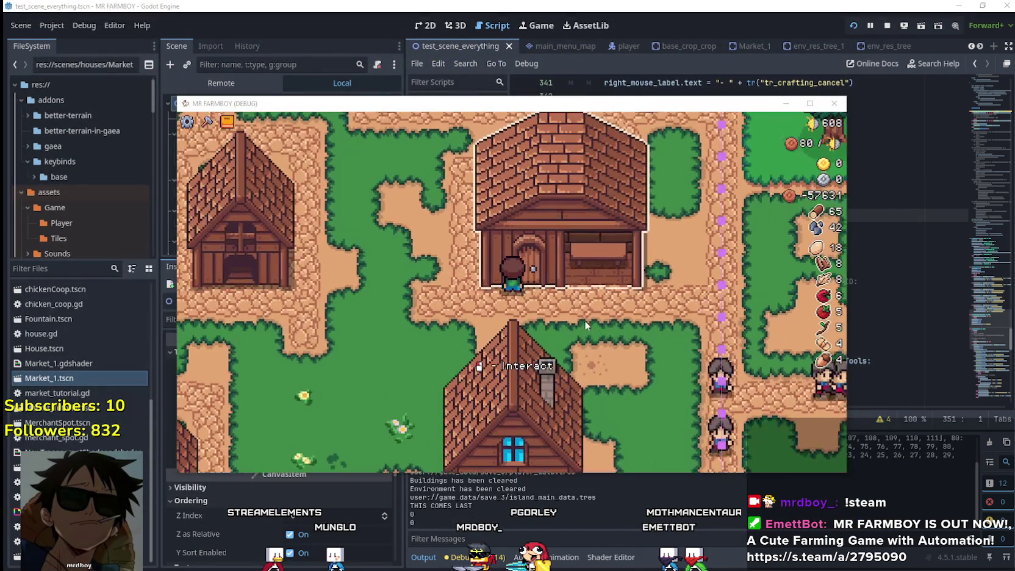
- Walk the farmer to the warehouse door and maximize the game window
key(a)
key(d)
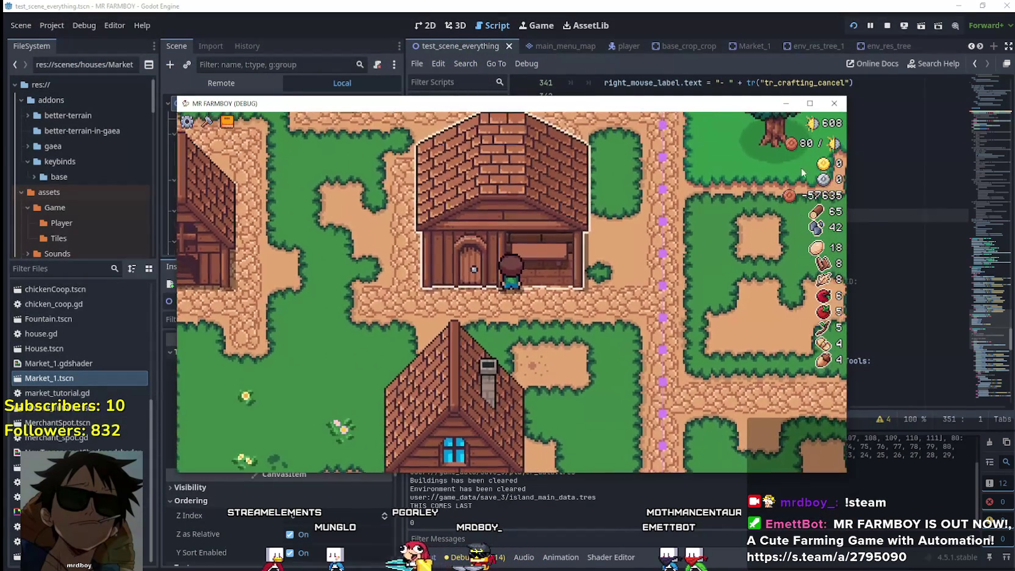
key(super+Up)
key(w)
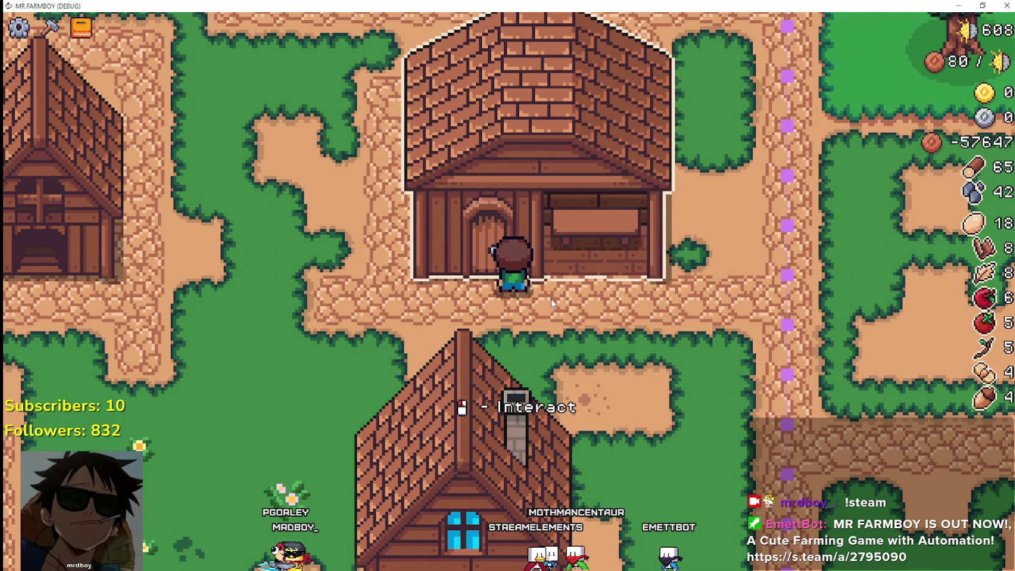
- Open the Warehouse inventory and close it, twice, then step right
click(589, 249)
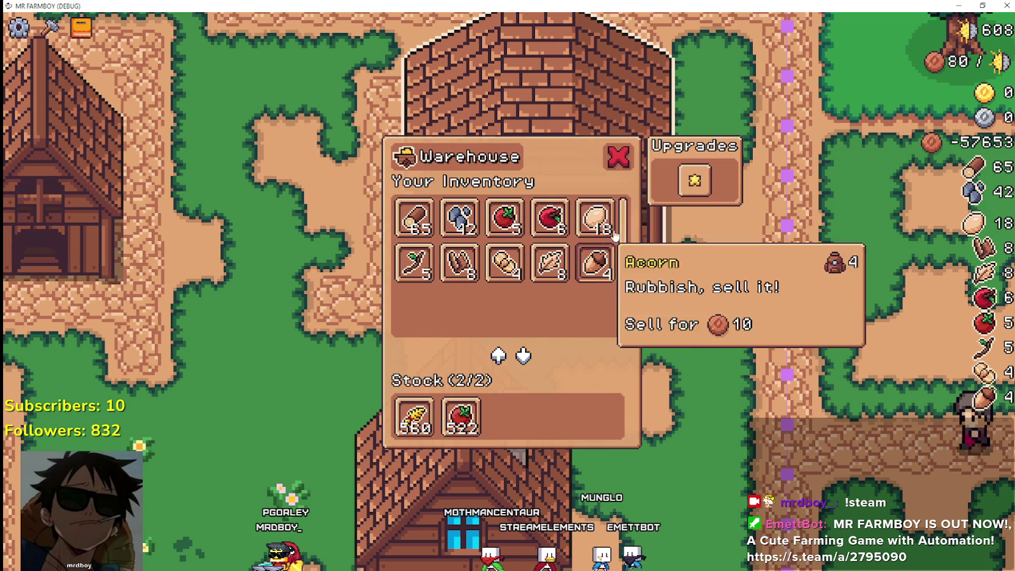
click(665, 352)
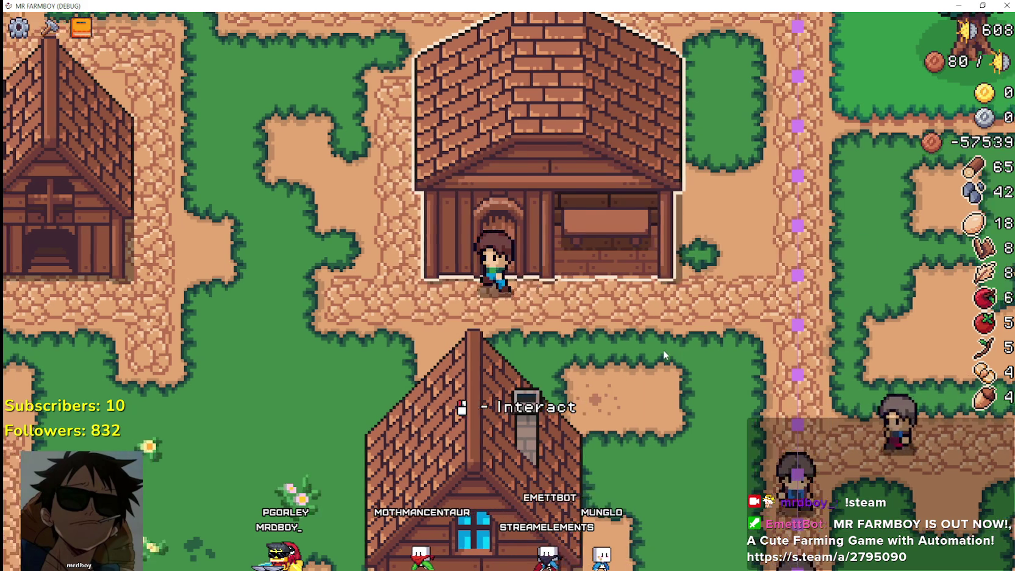
click(632, 255)
click(633, 255)
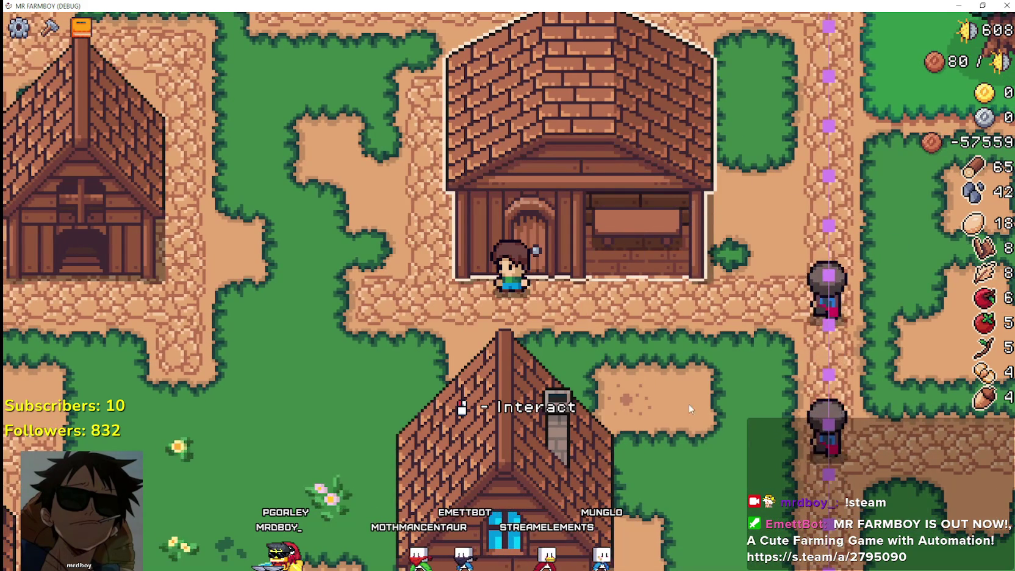
key(d)
key(d)
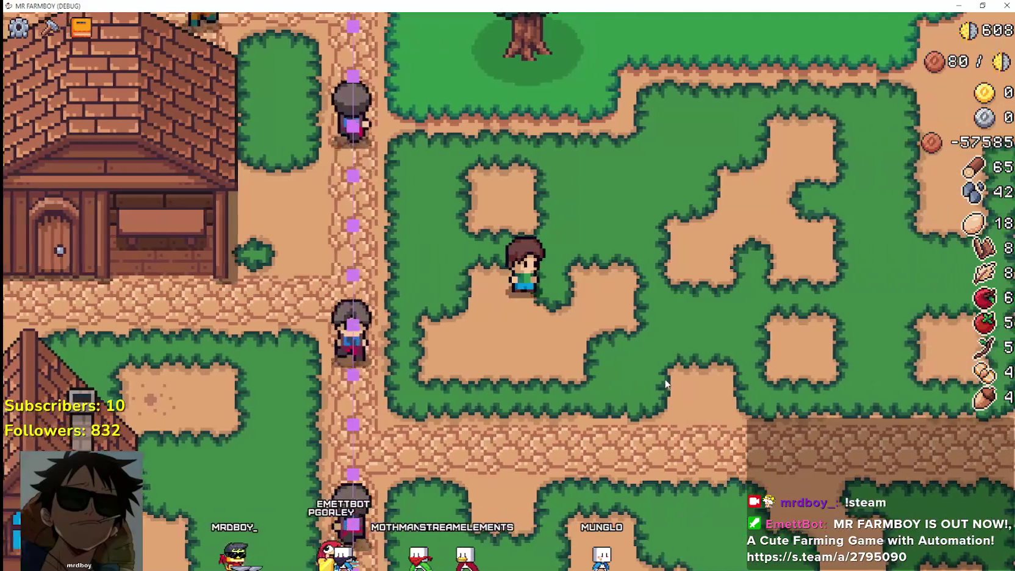
- Walk the farmer north to a tree, chop it for wood, and continue east
key(w)
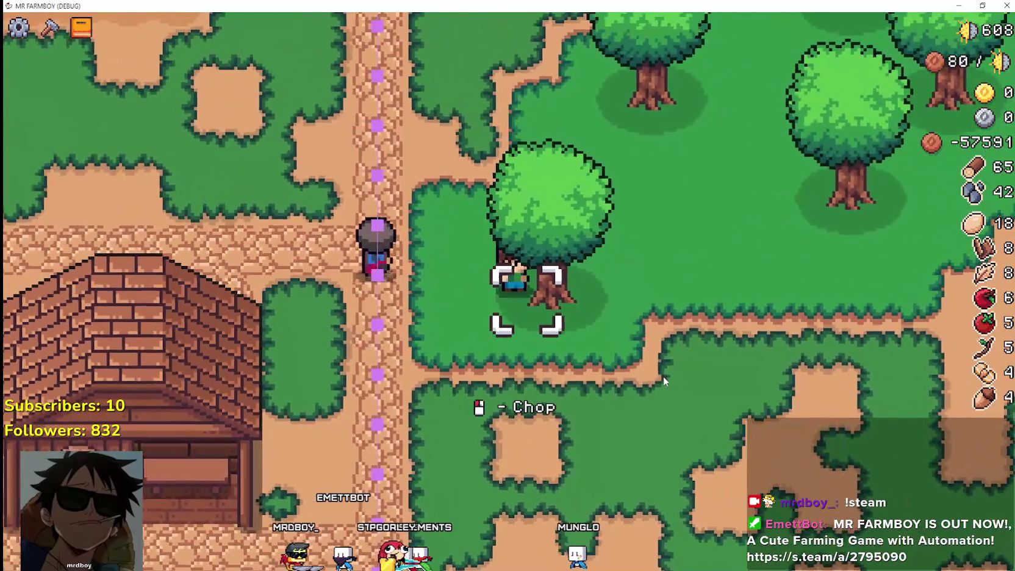
click(664, 382)
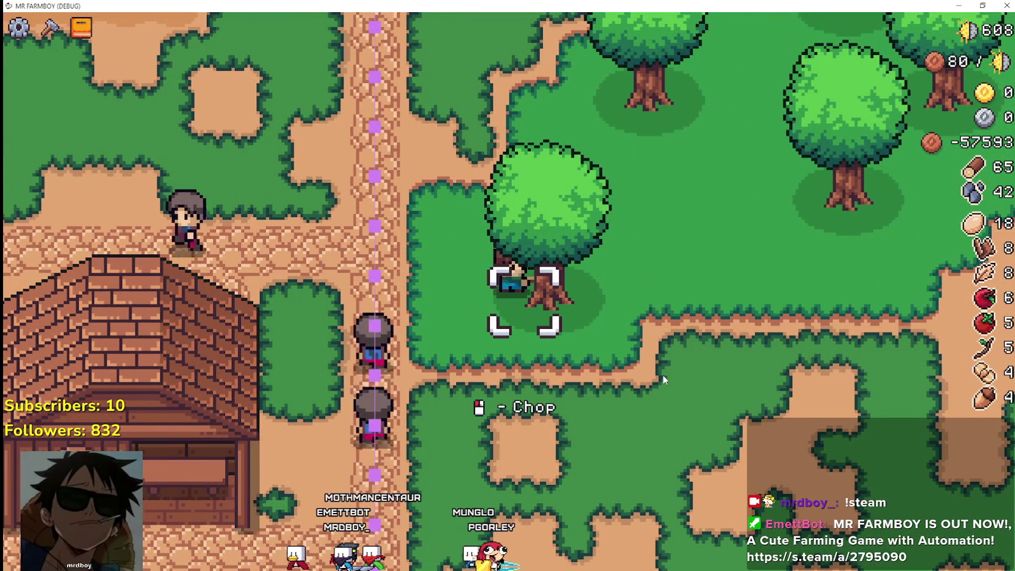
key(w)
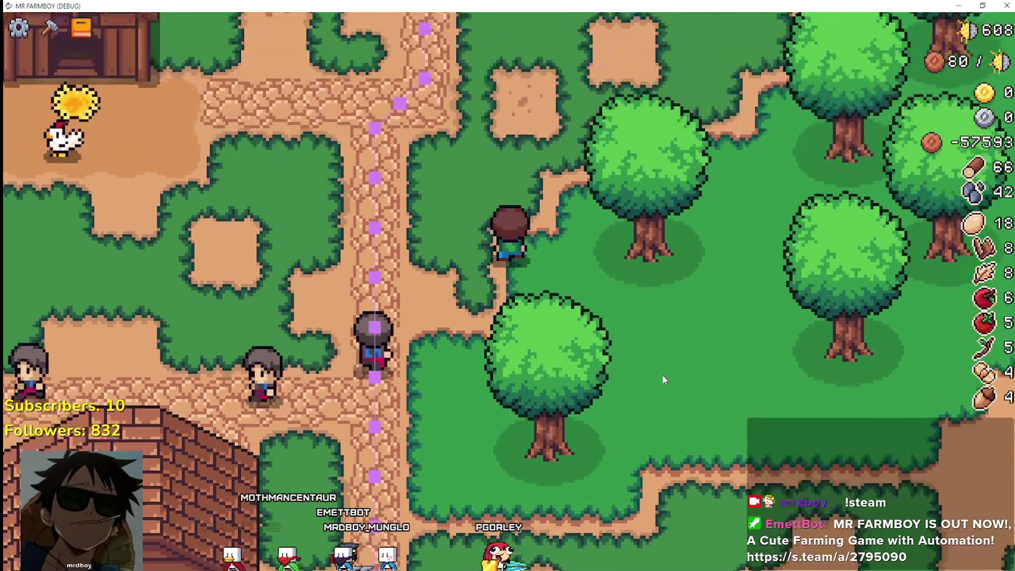
key(s)
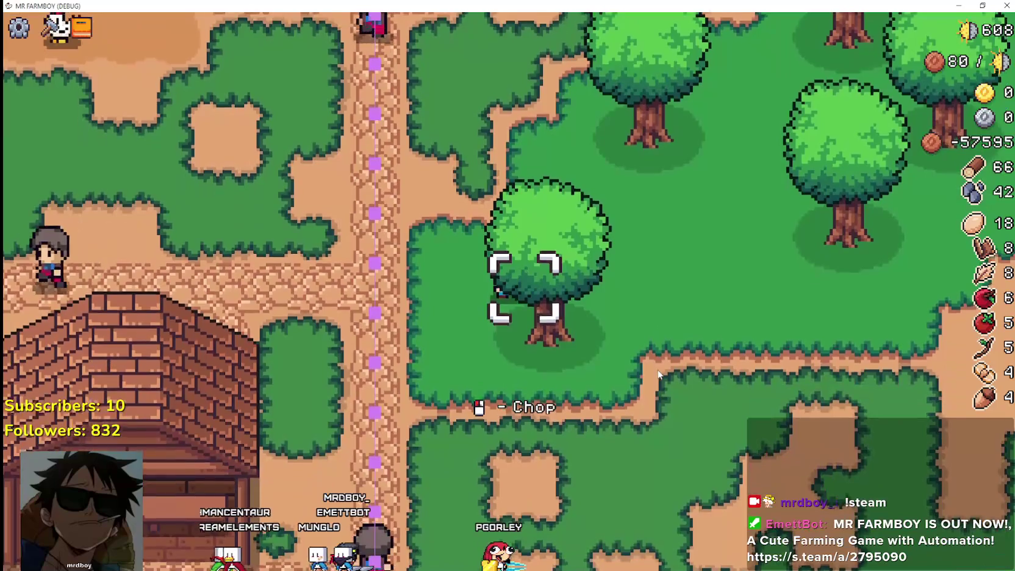
key(d)
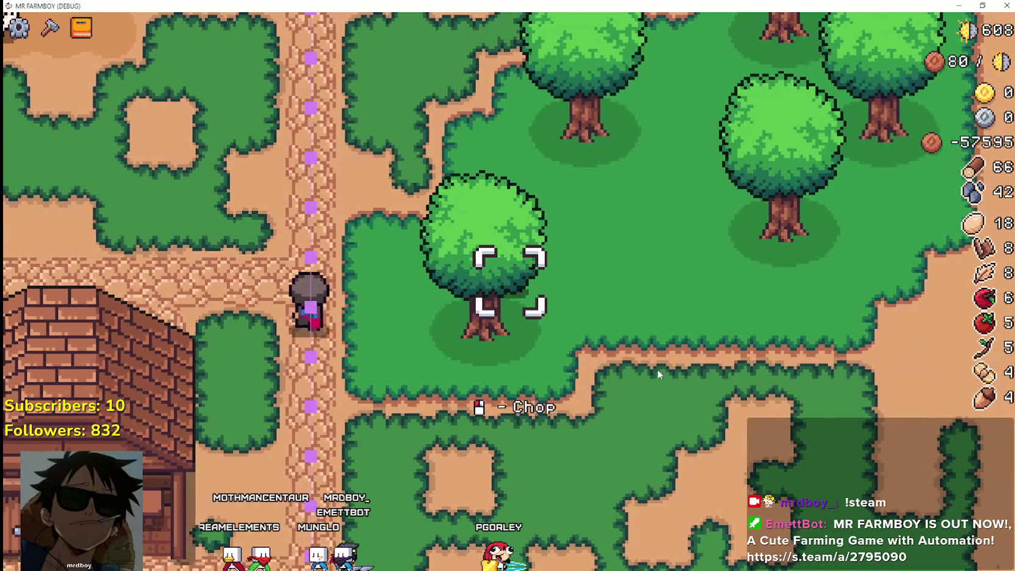
- Walk around the chicken coop, into the strawberry field and back out
key(w)
key(a)
key(a)
key(w)
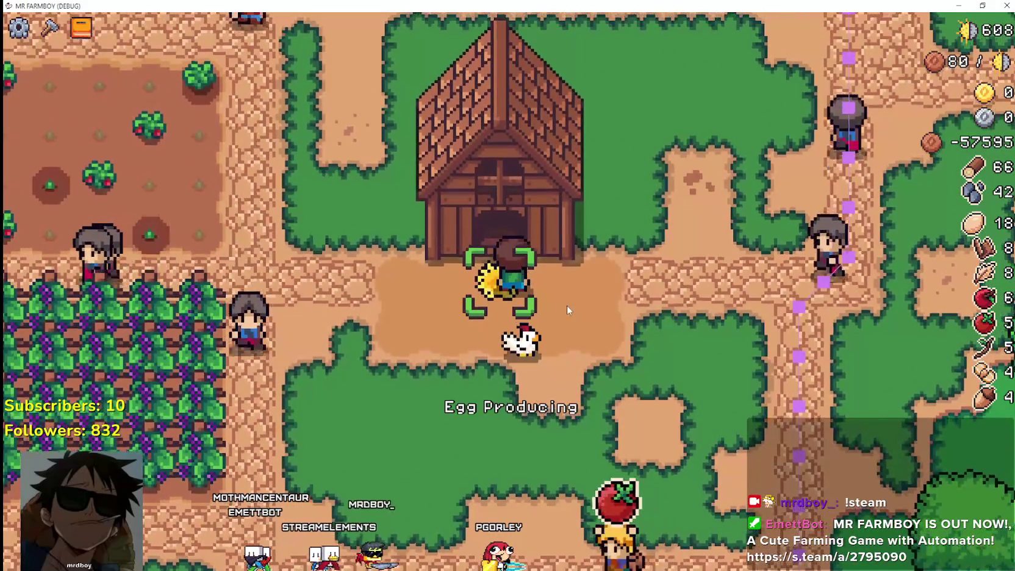
key(a)
key(w)
key(a)
key(d)
key(d)
key(s)
key(s)
key(a)
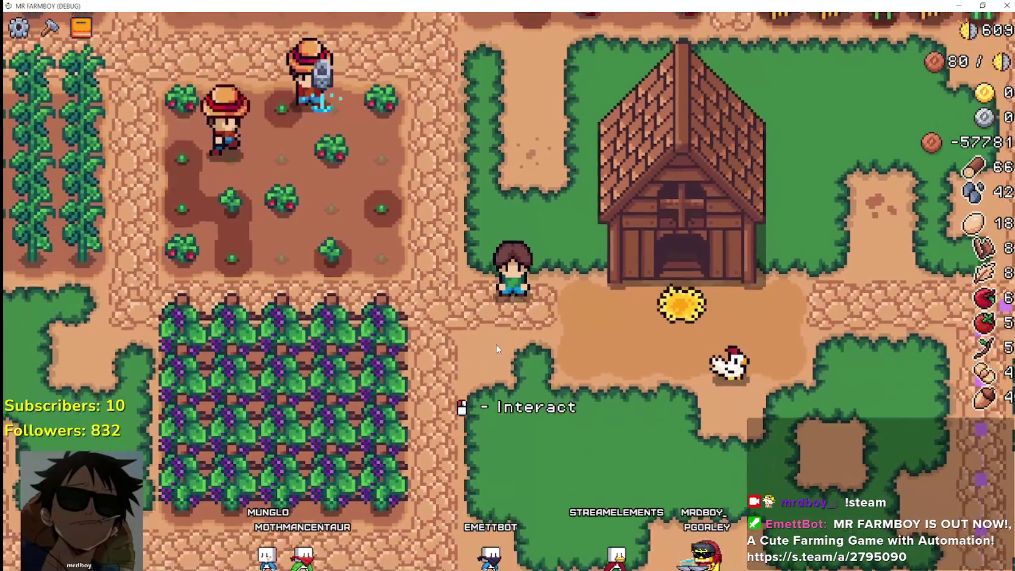
key(s)
key(w)
key(w)
- Walk east past the houses toward the barrel pen, then up the cobblestone path
key(d)
key(d)
key(s)
key(s)
key(a)
key(d)
key(s)
key(s)
key(a)
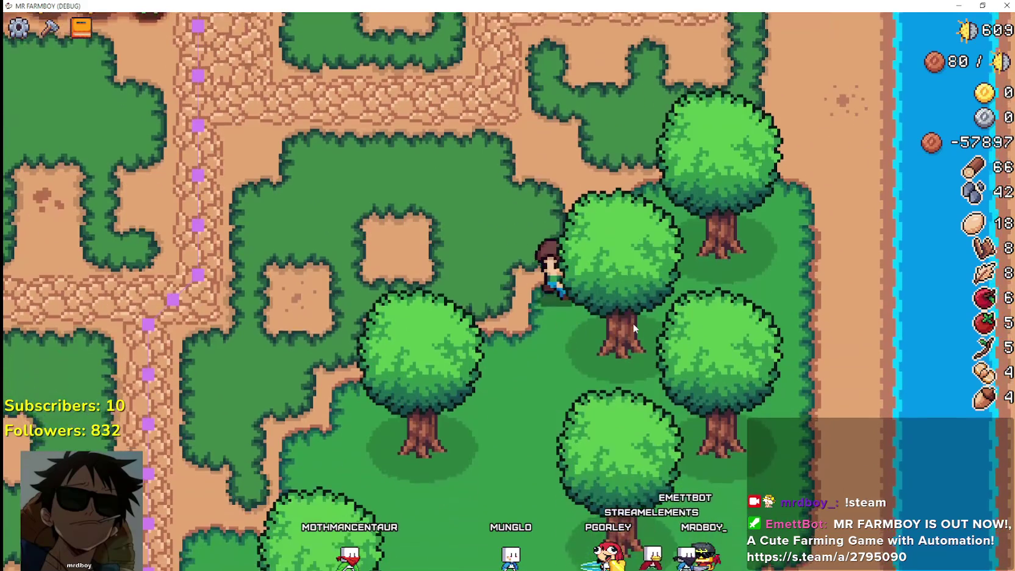
key(a)
key(w)
key(w)
- Reach the market stall, loop back west, and return beside the stall
key(d)
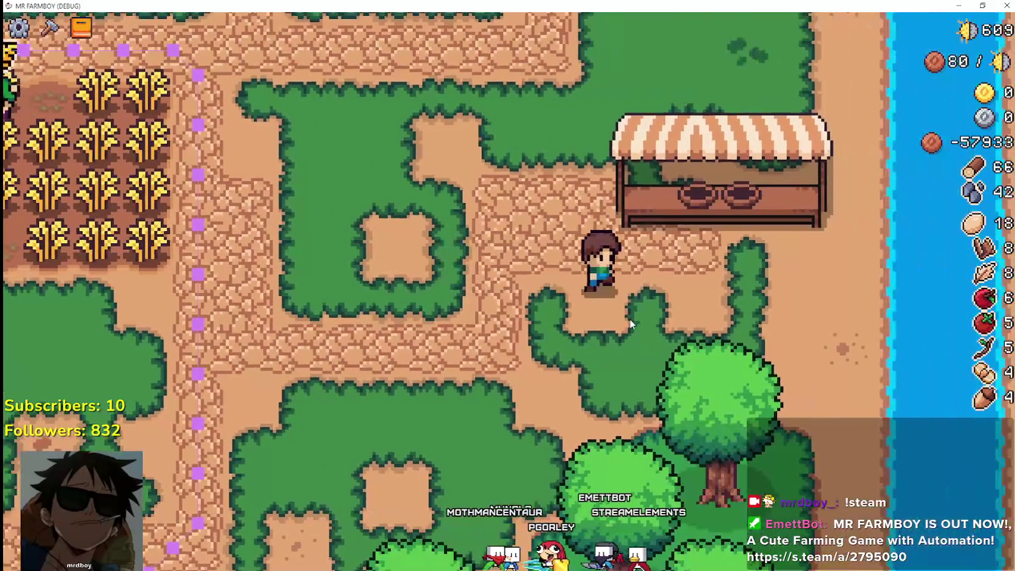
key(w)
key(a)
key(s)
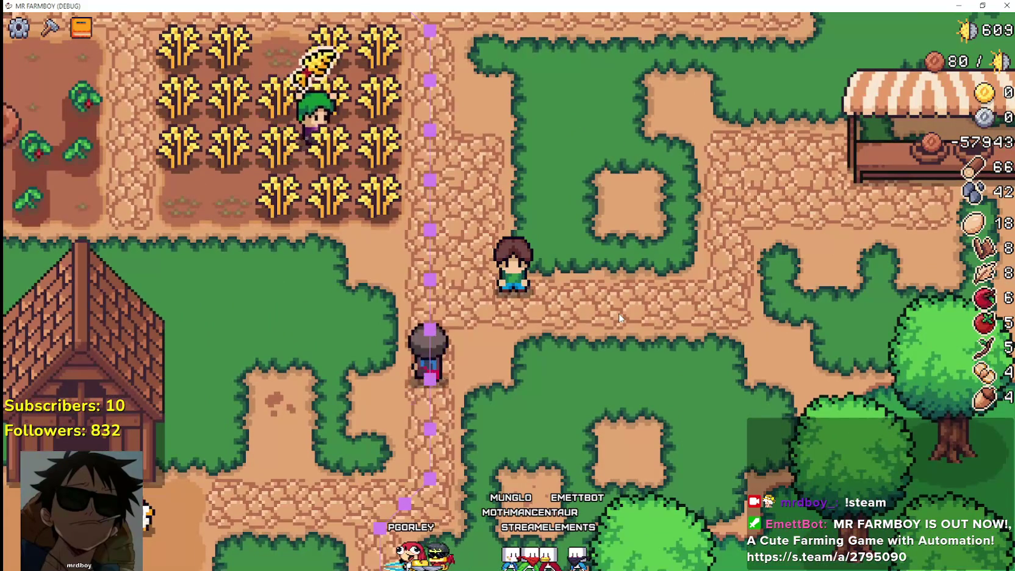
key(d)
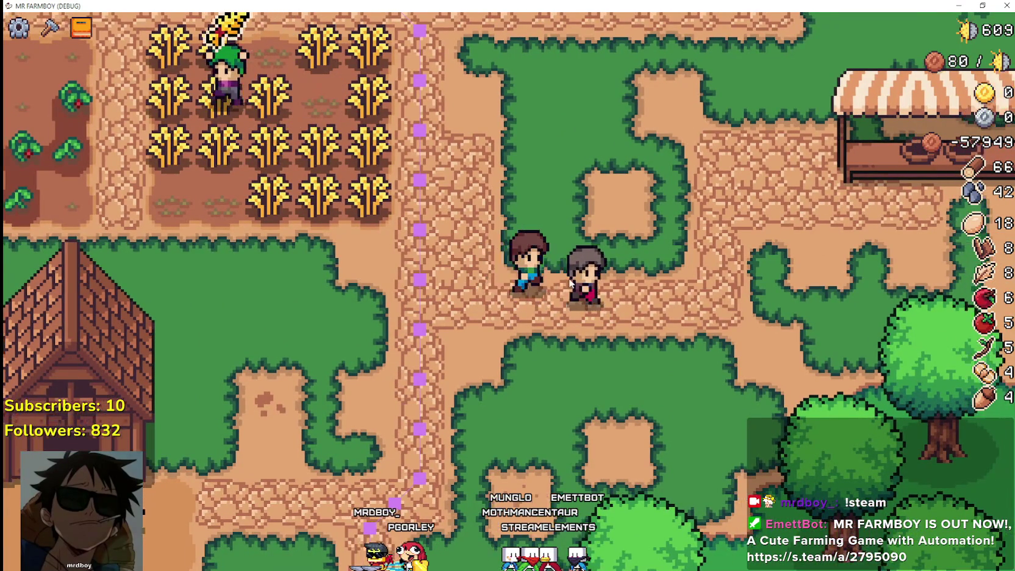
key(w)
key(d)
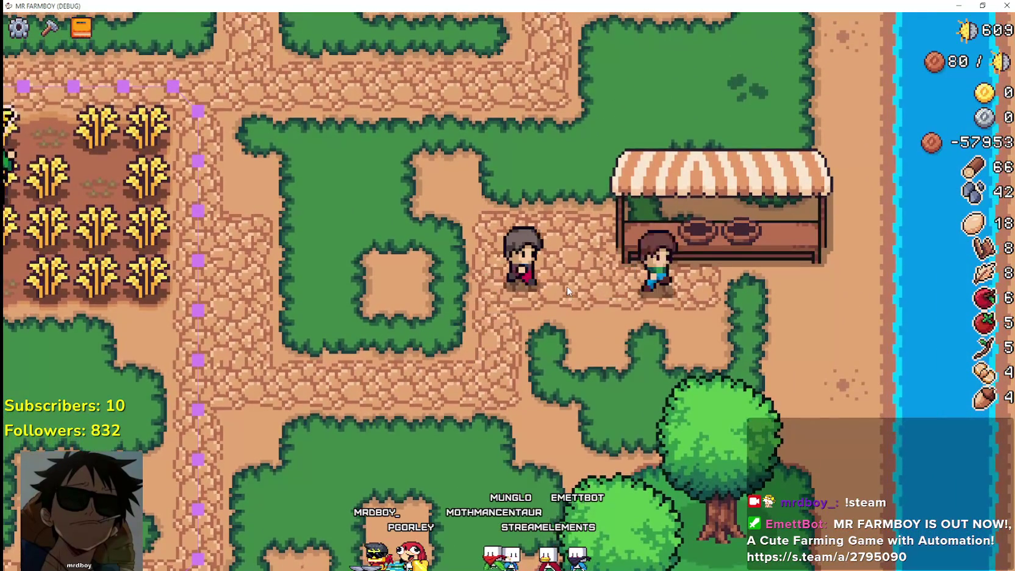
key(s)
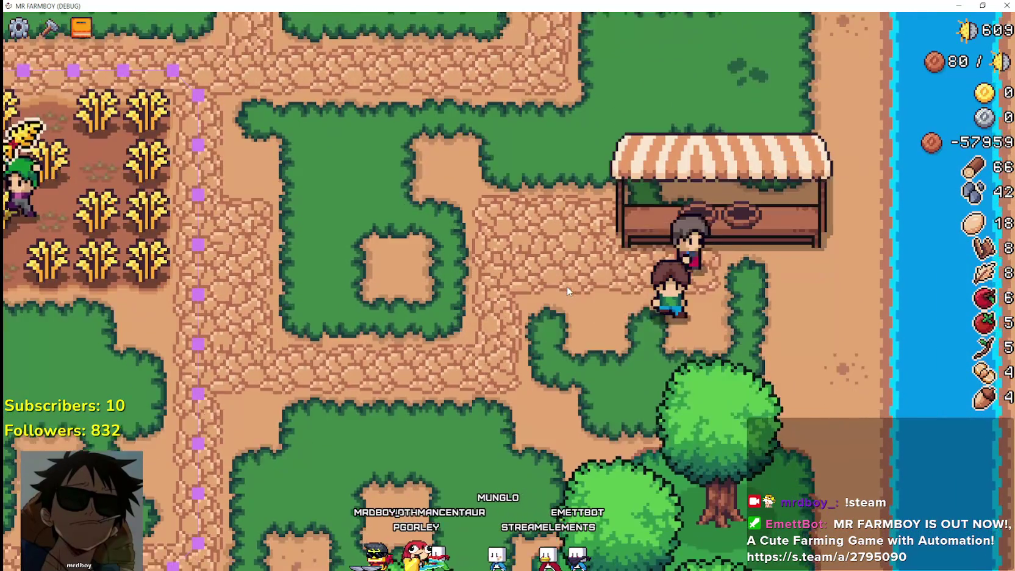
- Walk south to the tree grove, up the purple-dotted path, and east to the market stall
key(s)
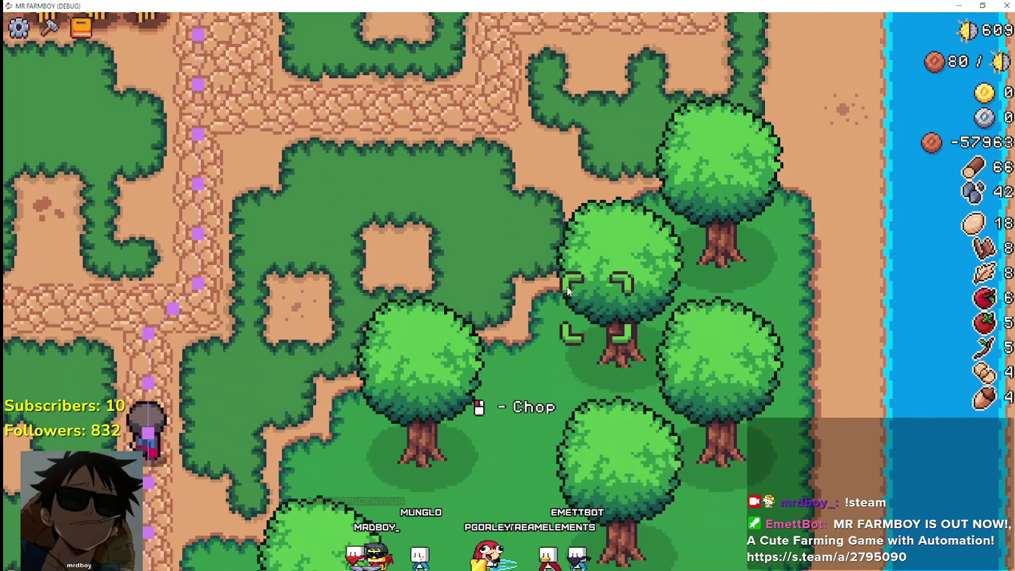
key(s)
key(a)
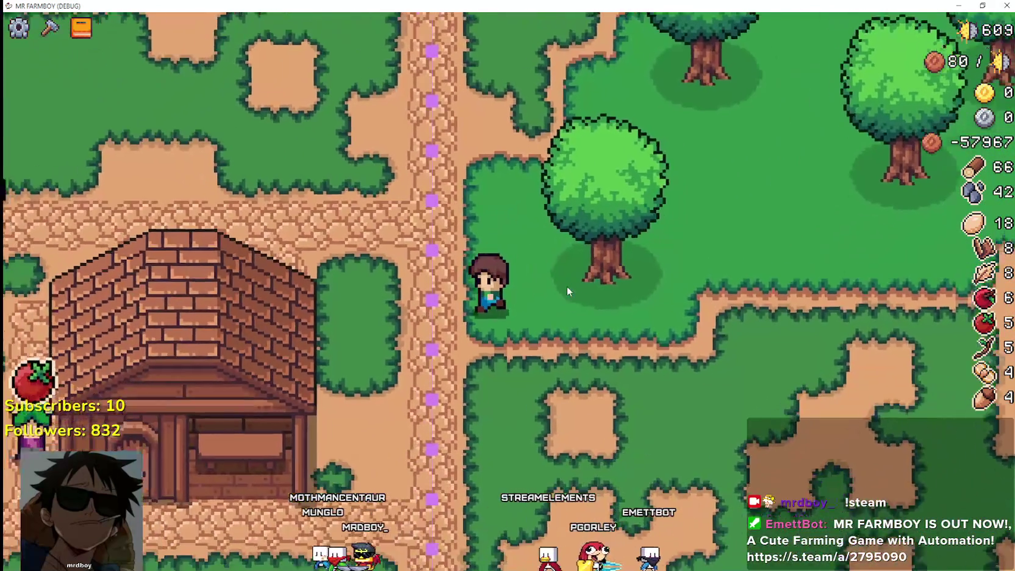
key(w)
key(w)
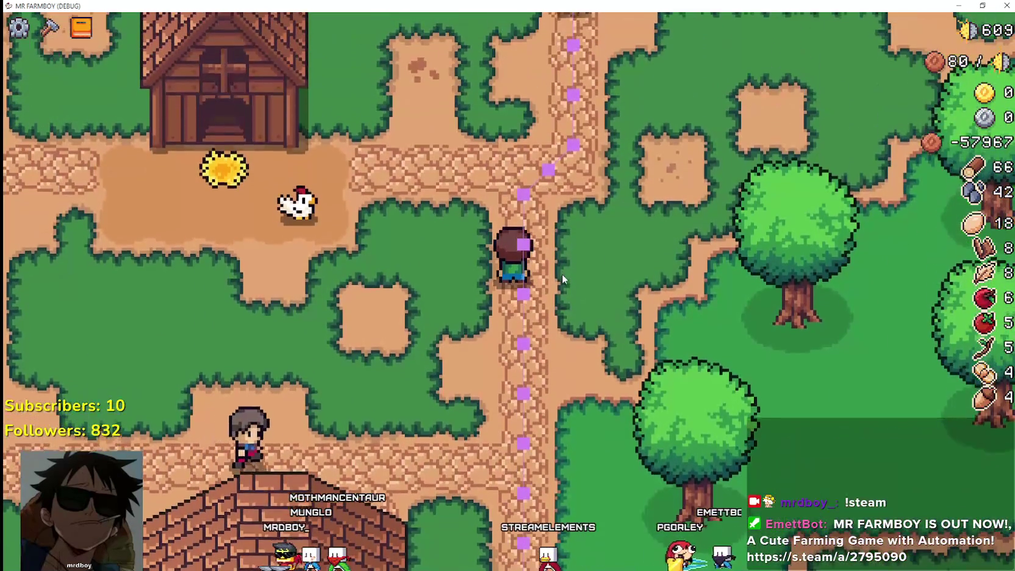
key(w)
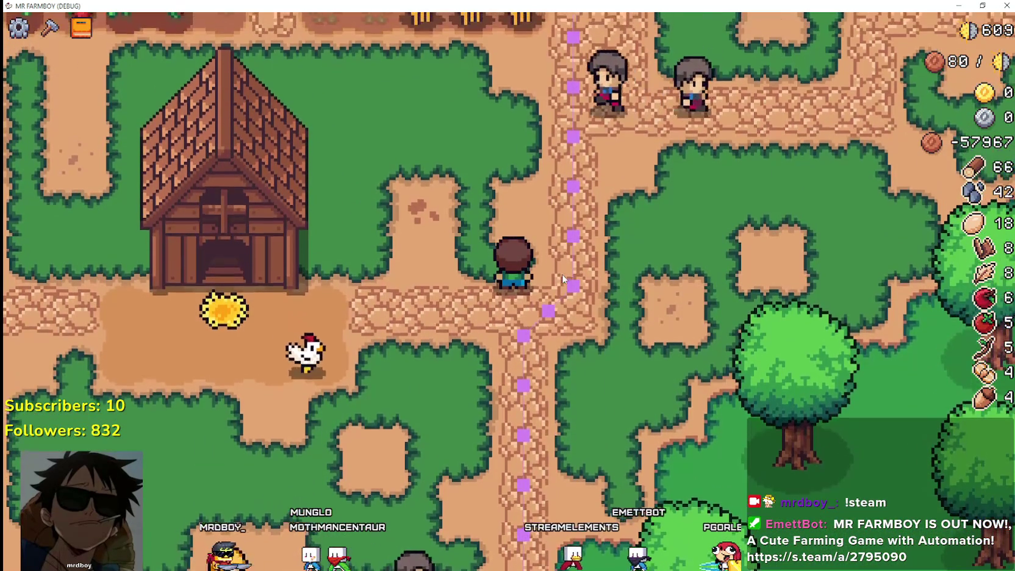
key(d)
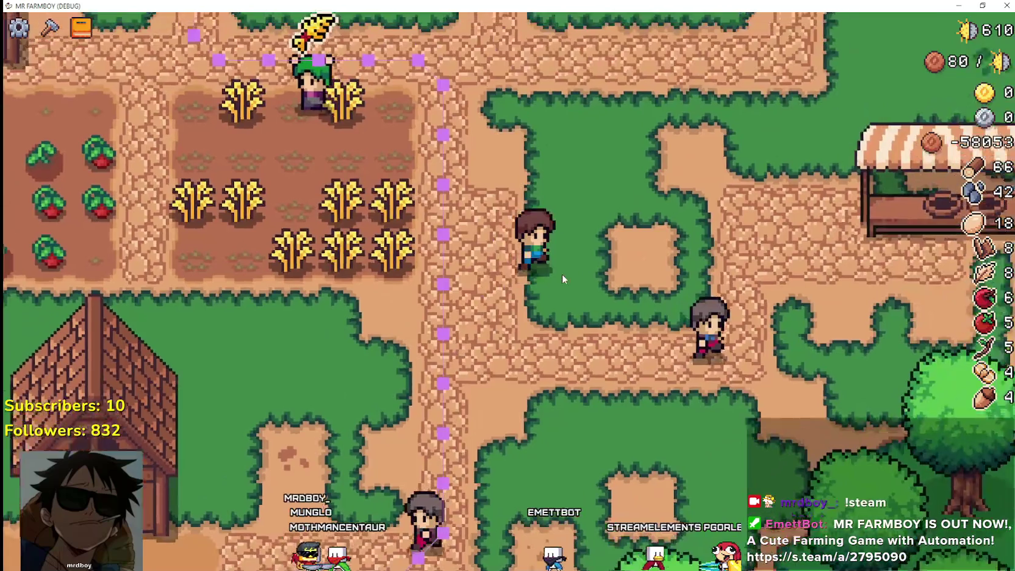
key(d)
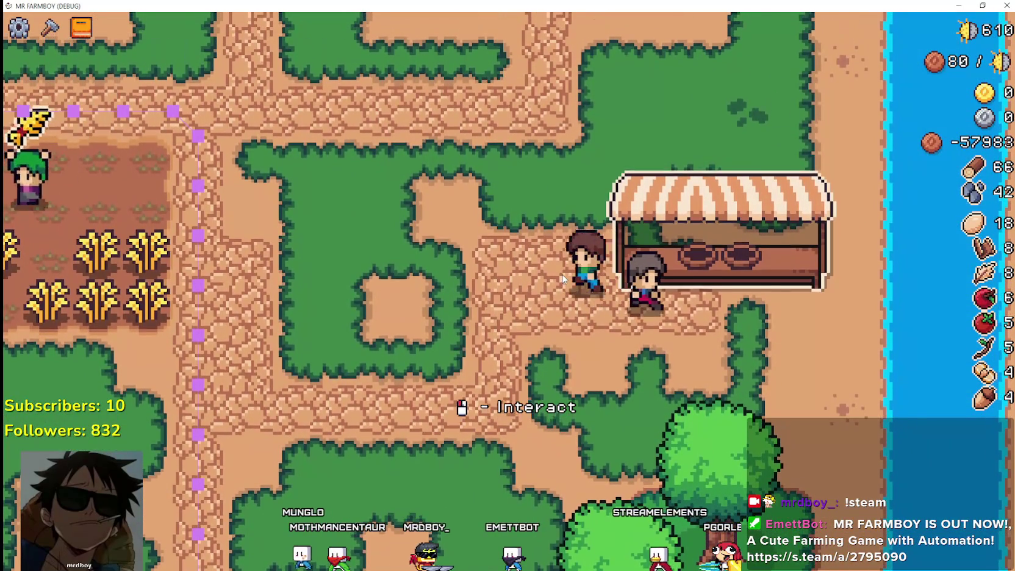
- Walk west across the farm past the barn toward the houses and crop fields
key(a)
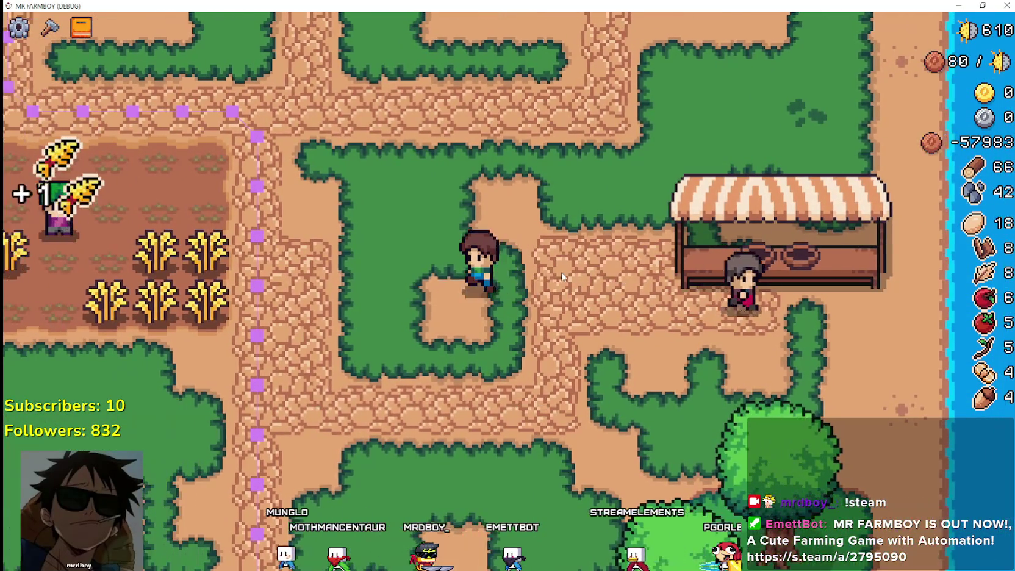
key(s)
key(a)
key(s)
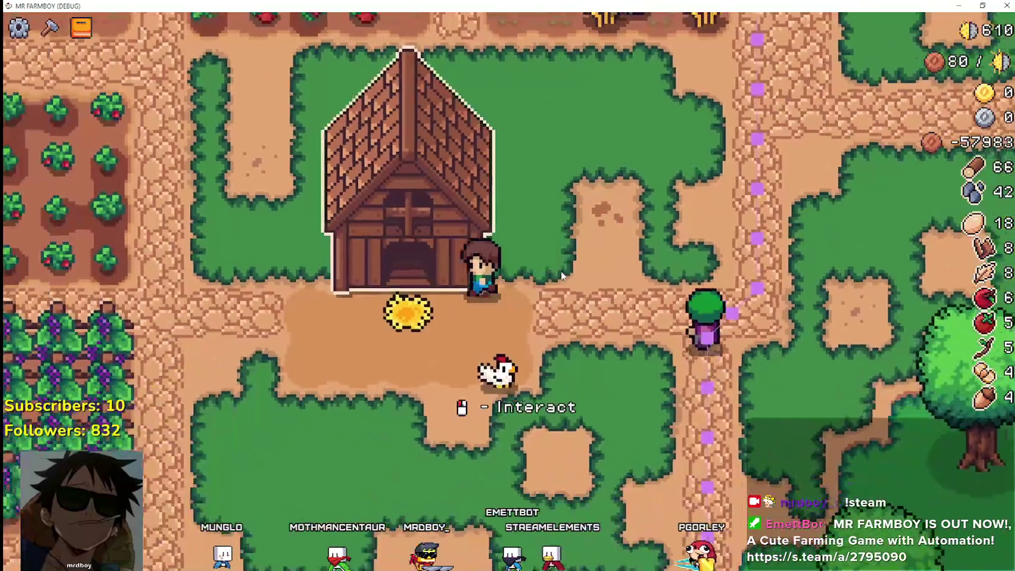
key(a)
key(w)
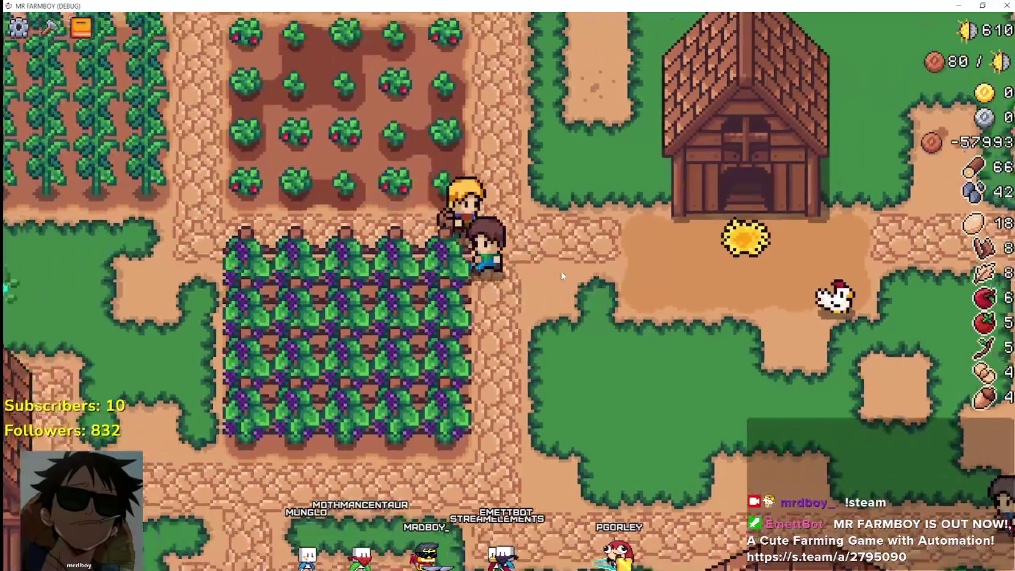
key(a)
key(w)
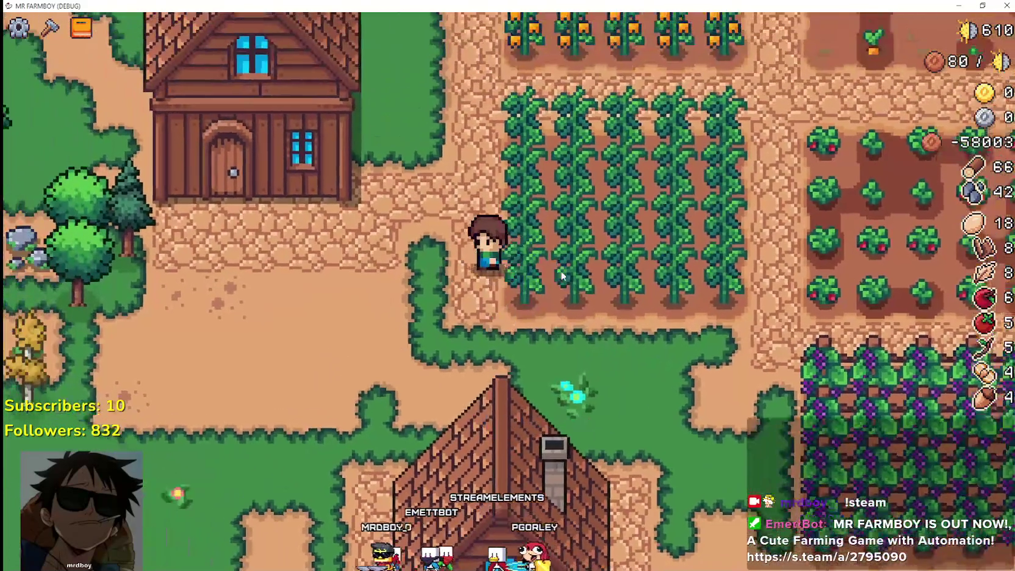
key(d)
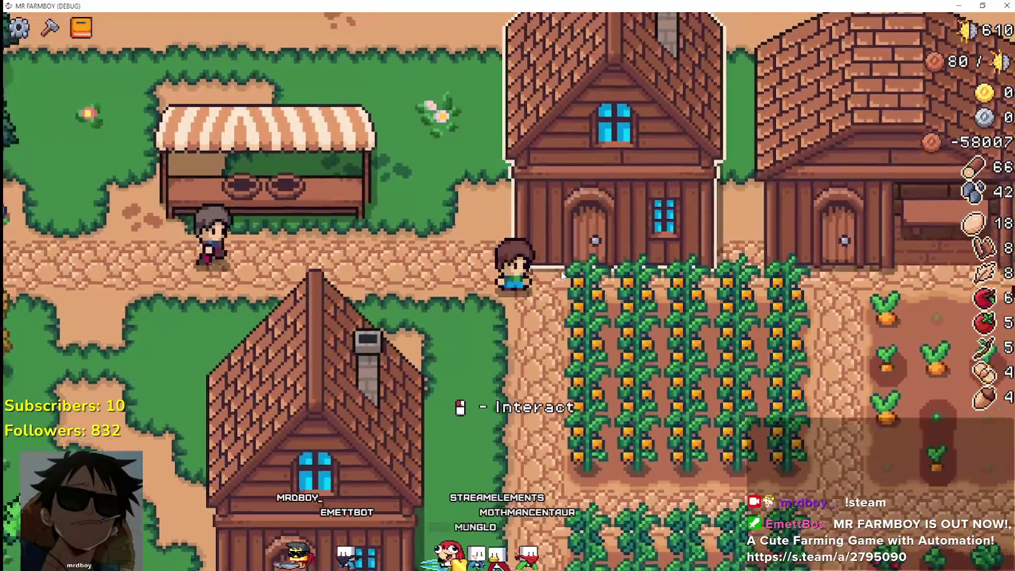
key(s)
key(s)
- Walk from the grape field east and northeast back around to the market stand
key(d)
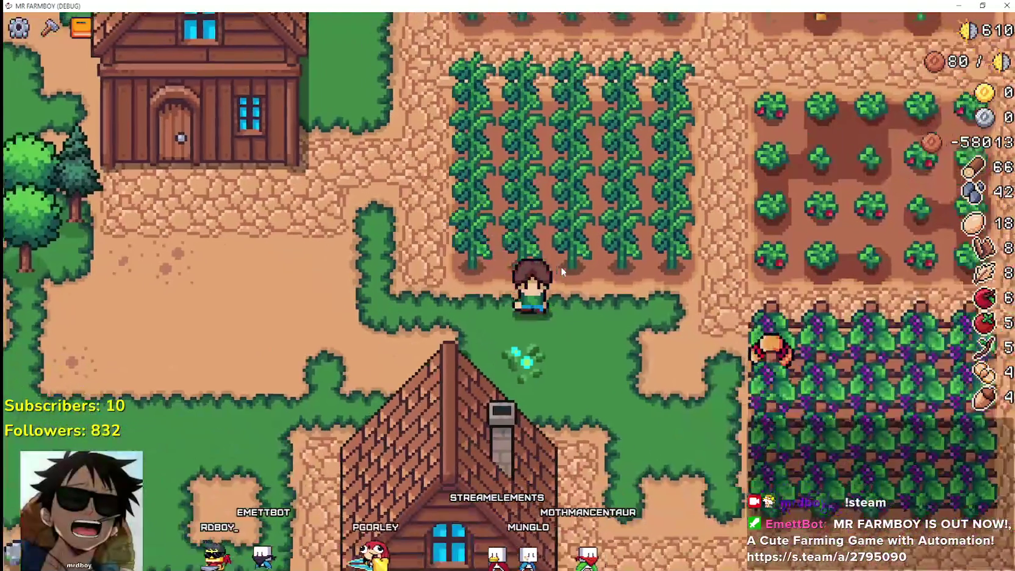
key(d)
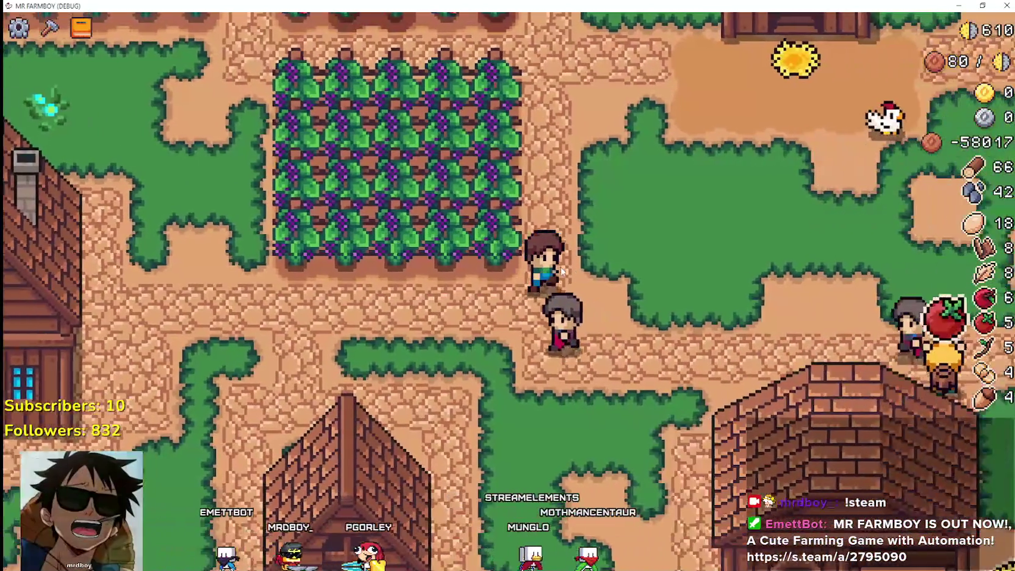
key(w)
key(d)
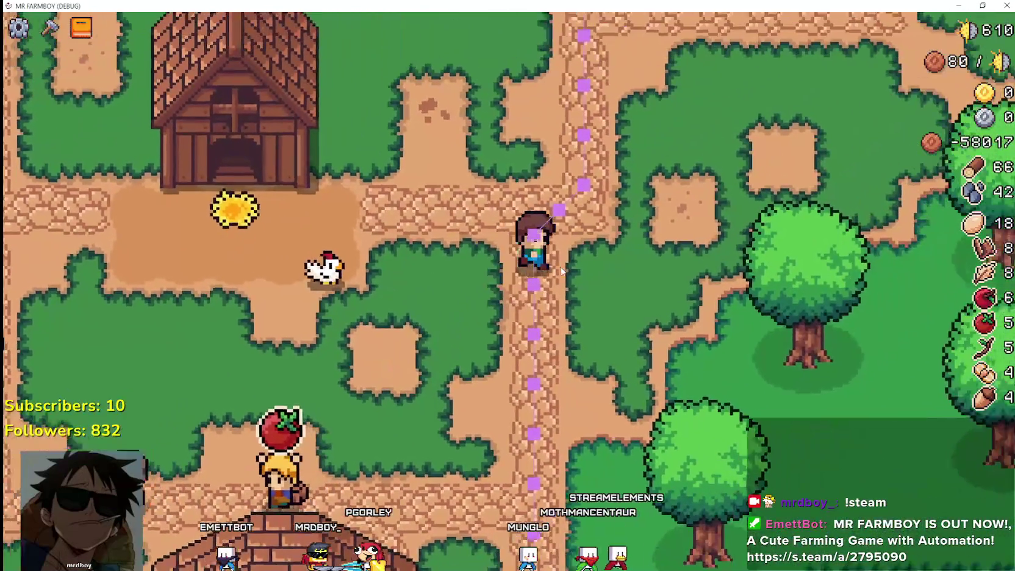
key(w)
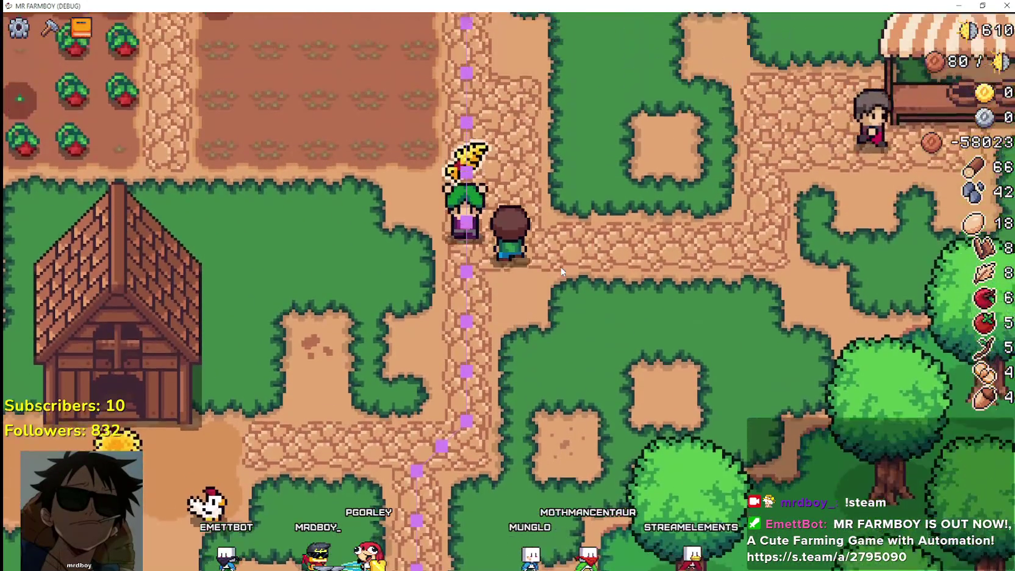
key(d)
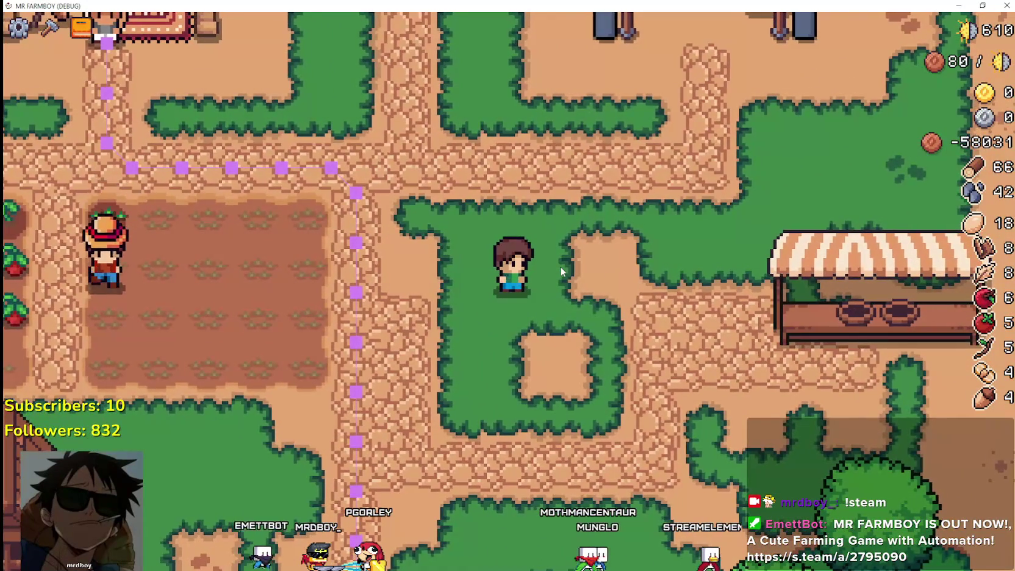
key(d)
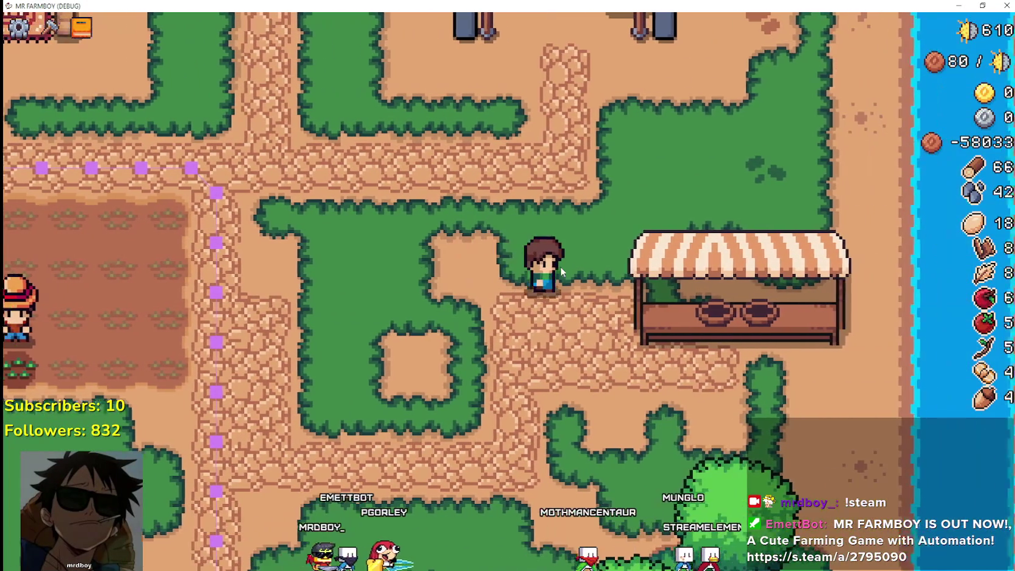
key(a)
key(w)
key(d)
- Move the farmer back and forth on the grass beside the market stall
key(w)
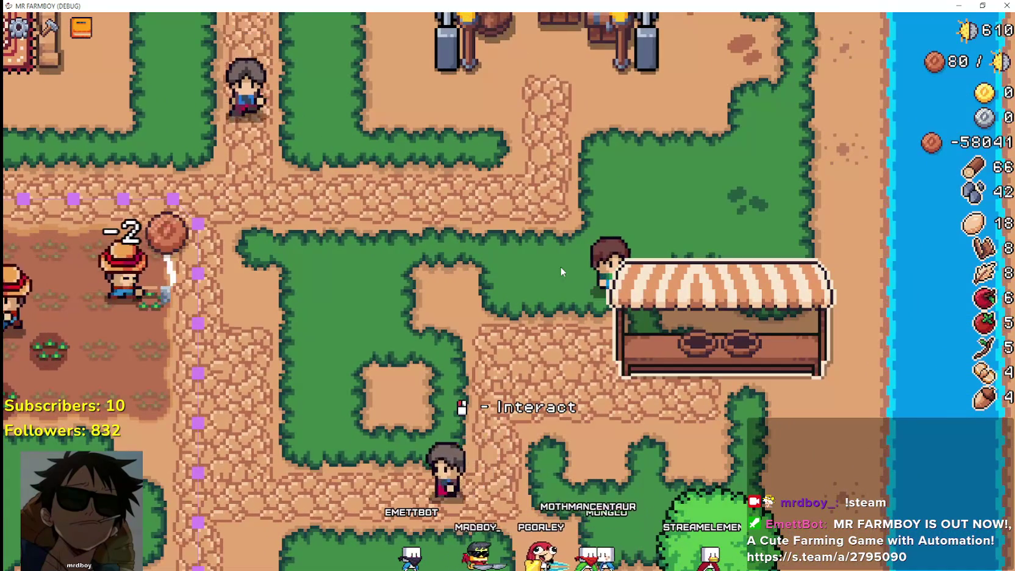
key(s)
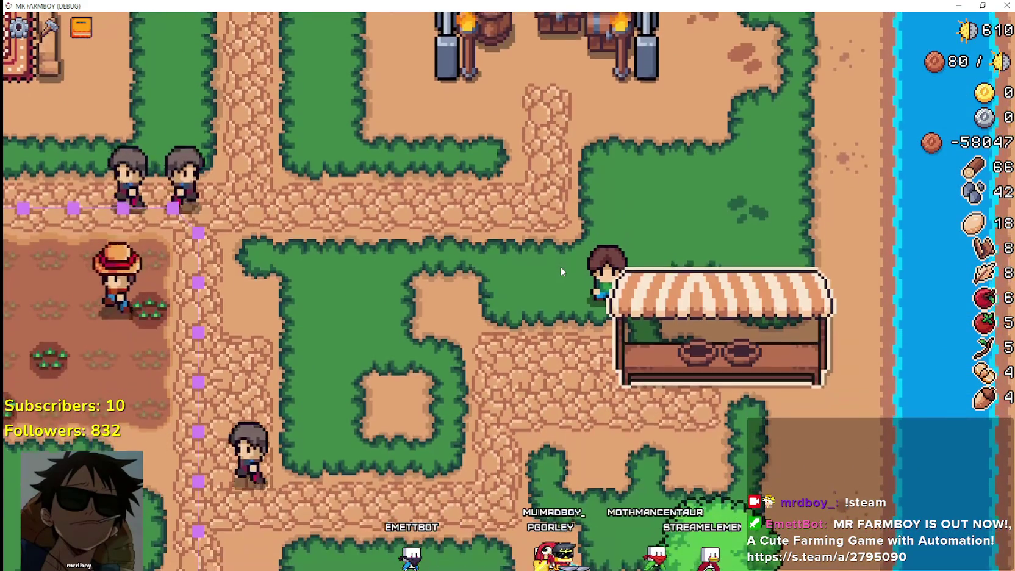
key(w)
key(d)
key(s)
key(w)
key(s)
key(w)
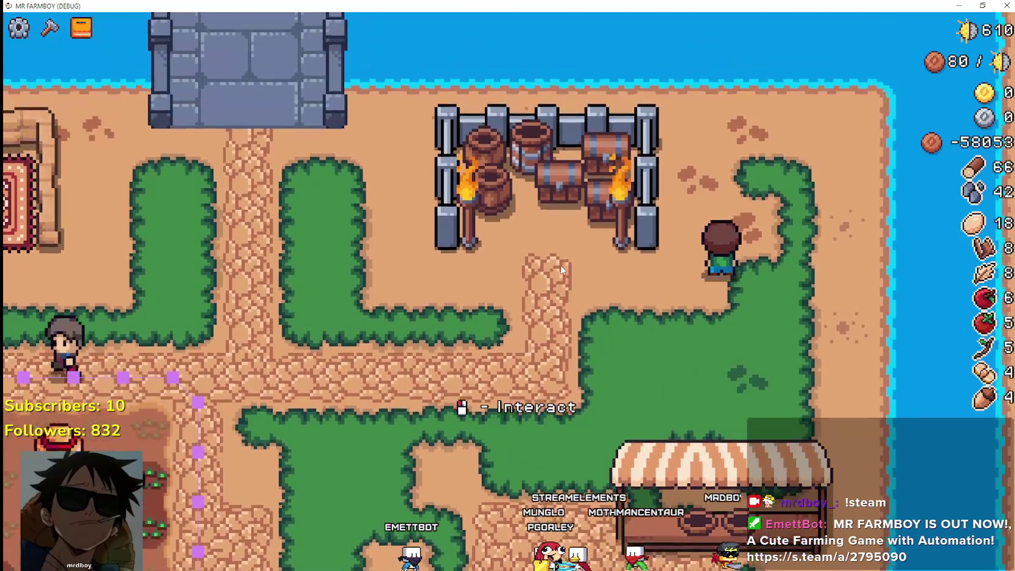
key(s)
- Walk between the barrels and farm plot, then pause the game and hide its window
key(a)
key(w)
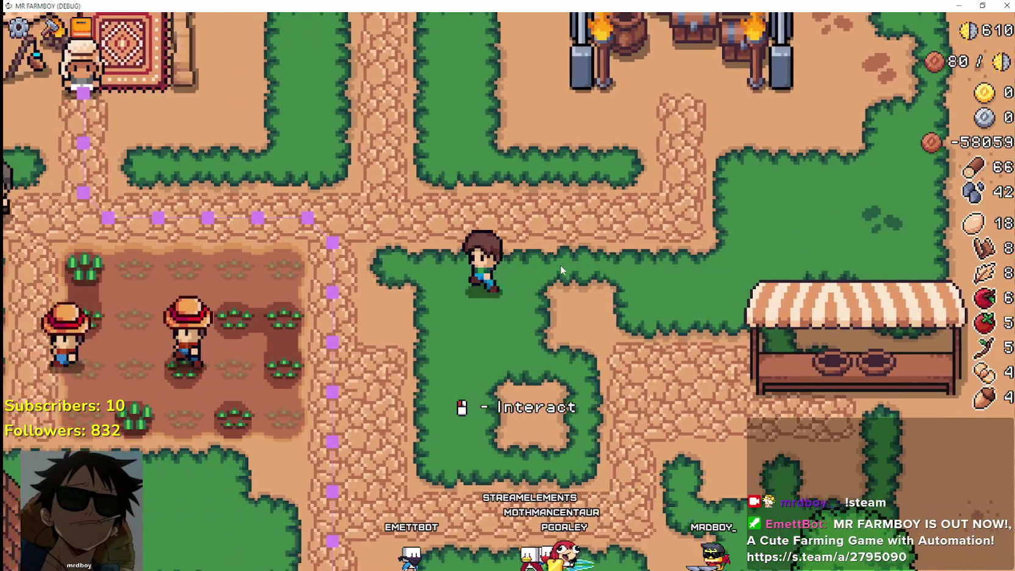
key(s)
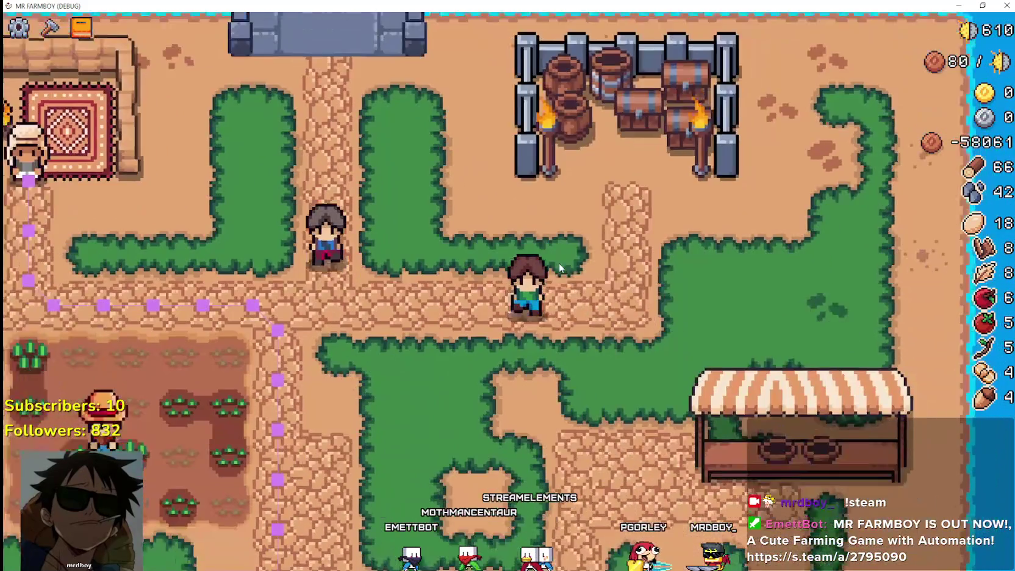
key(w)
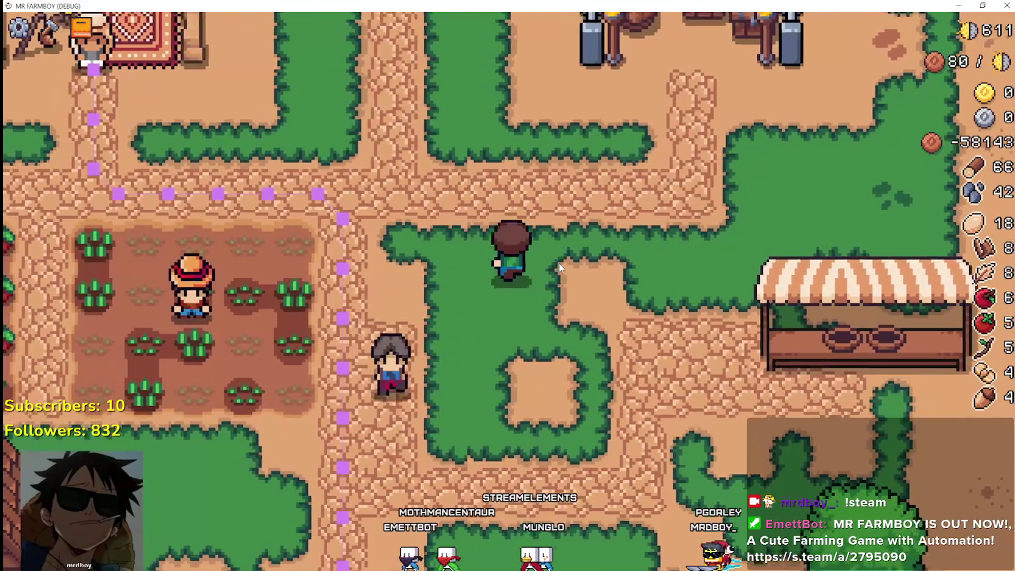
key(s)
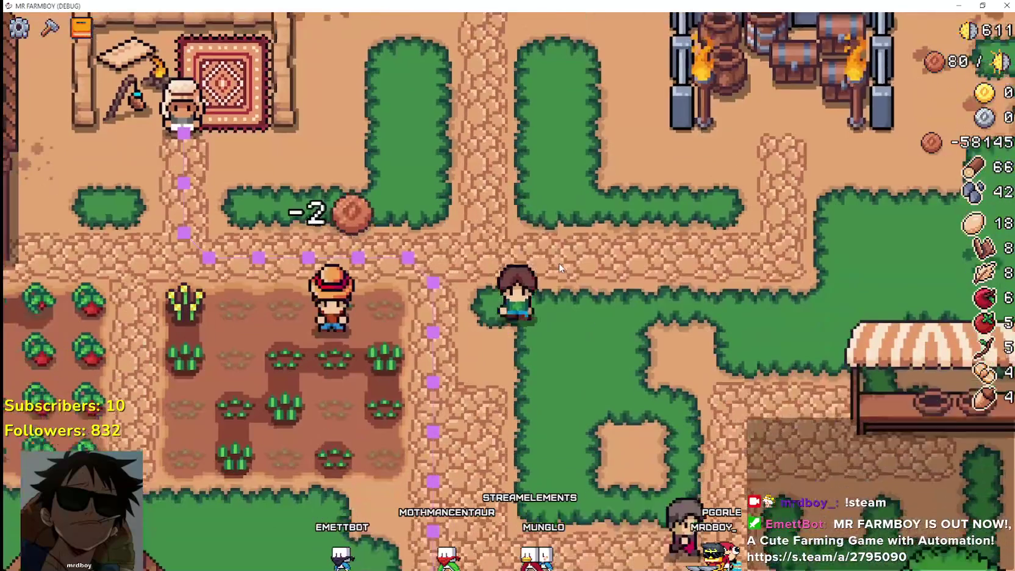
key(Escape)
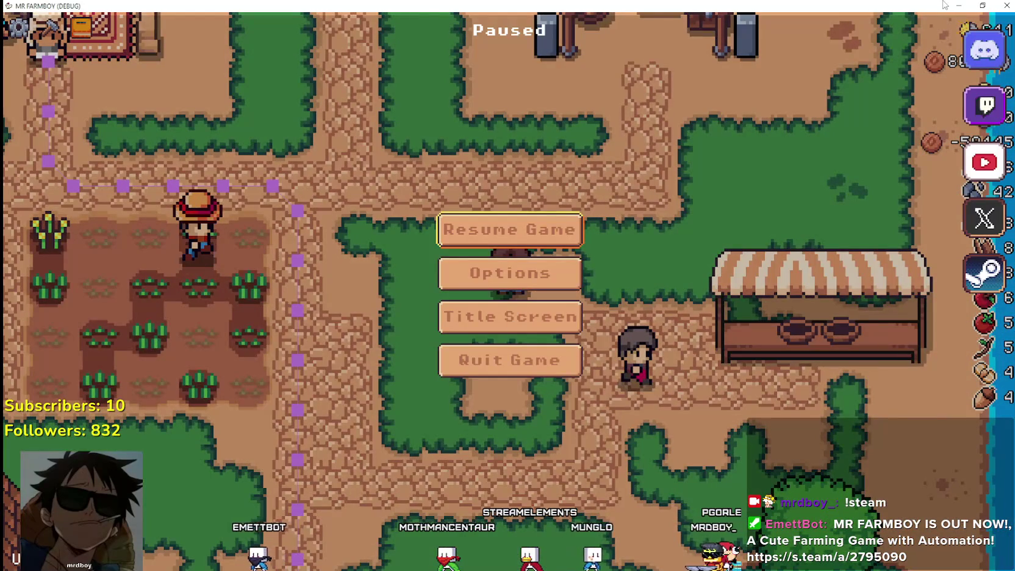
click(960, 6)
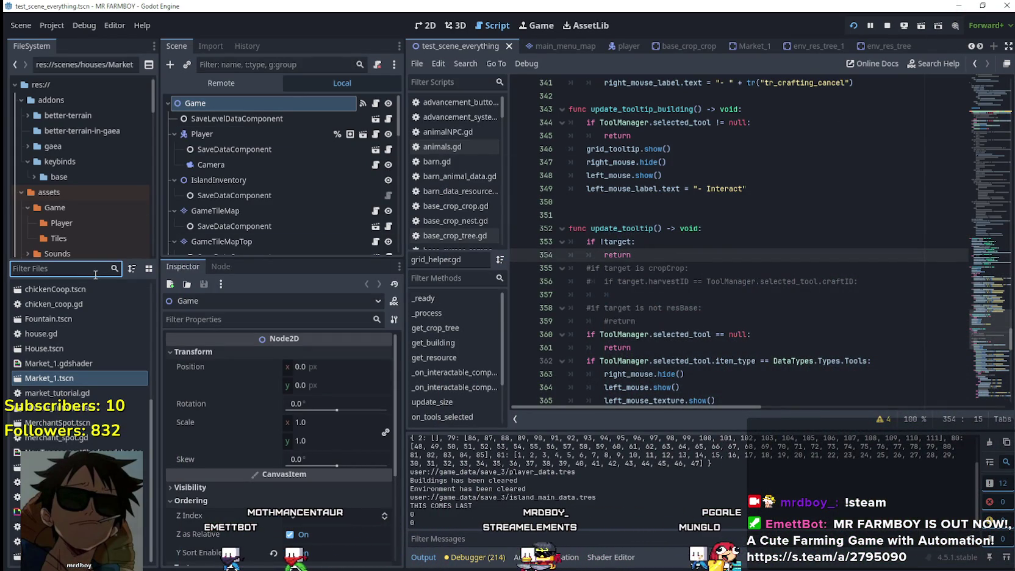
- Filter FileSystem for 'tool' and open harvest.tres from the tools folder
text(tool)
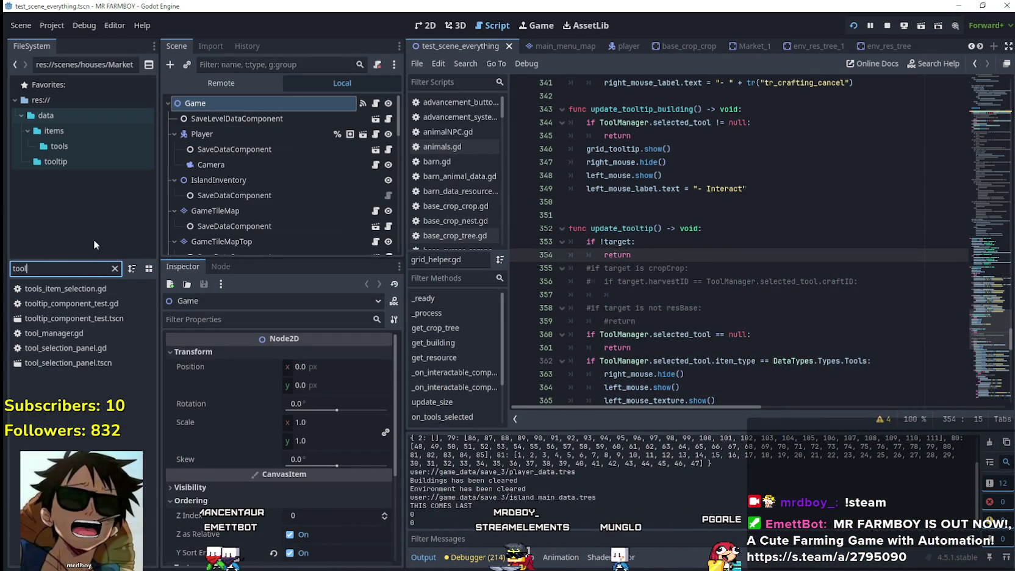
click(115, 269)
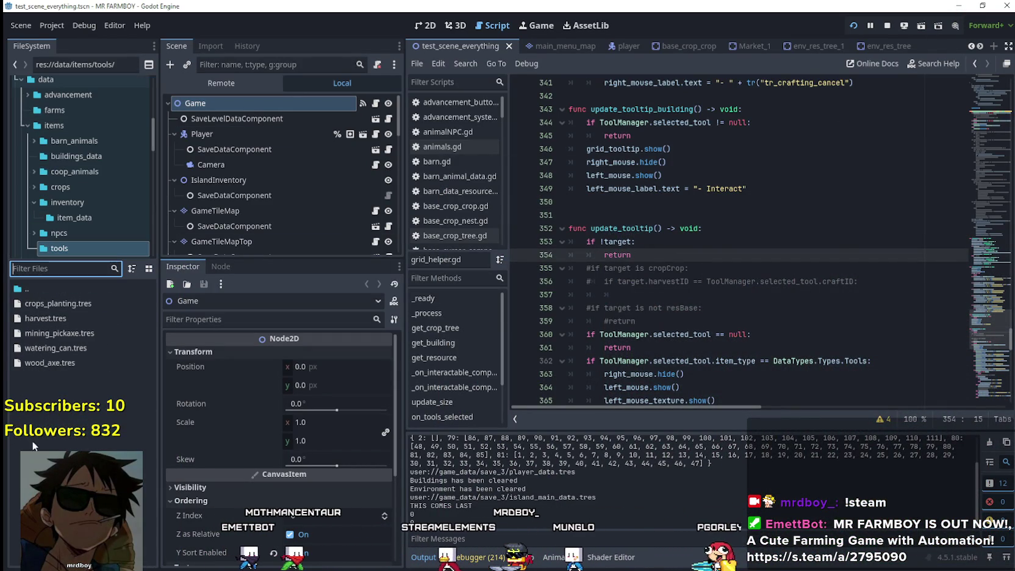
click(76, 316)
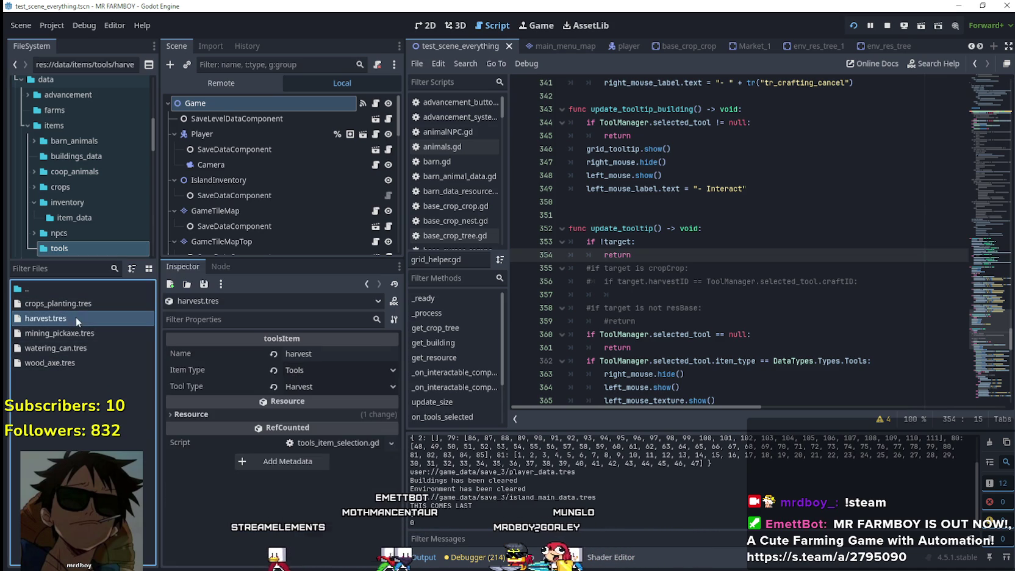
- Inspect the Item Type (Tools) and Tool Type (Harvest) dropdowns without changing them
click(336, 369)
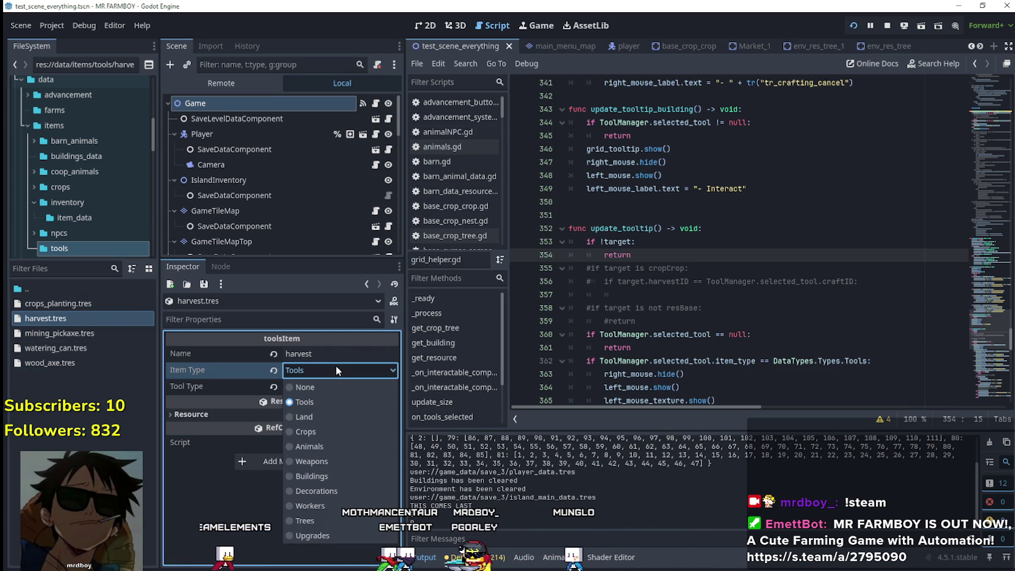
click(336, 370)
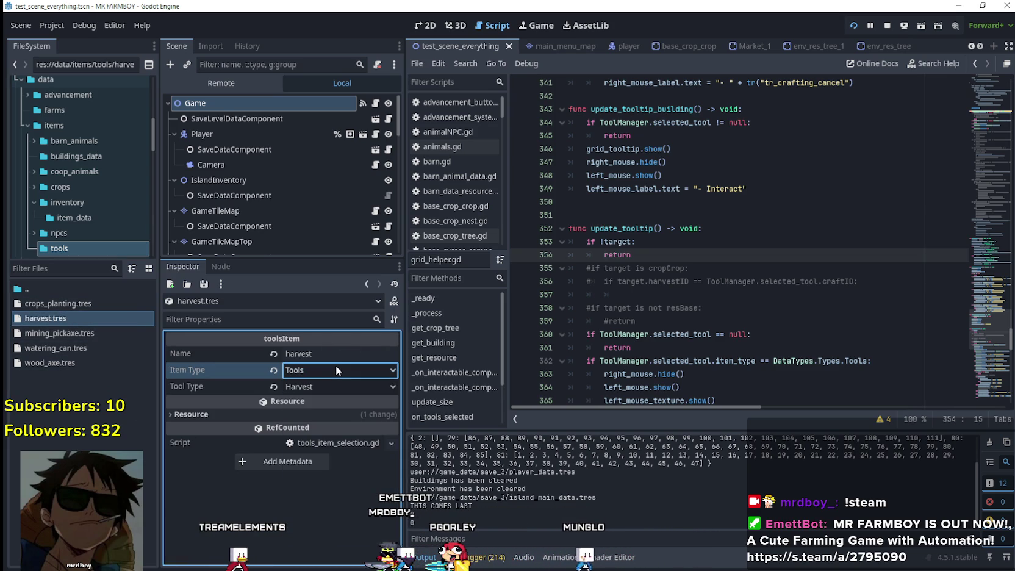
click(342, 384)
click(338, 365)
click(335, 388)
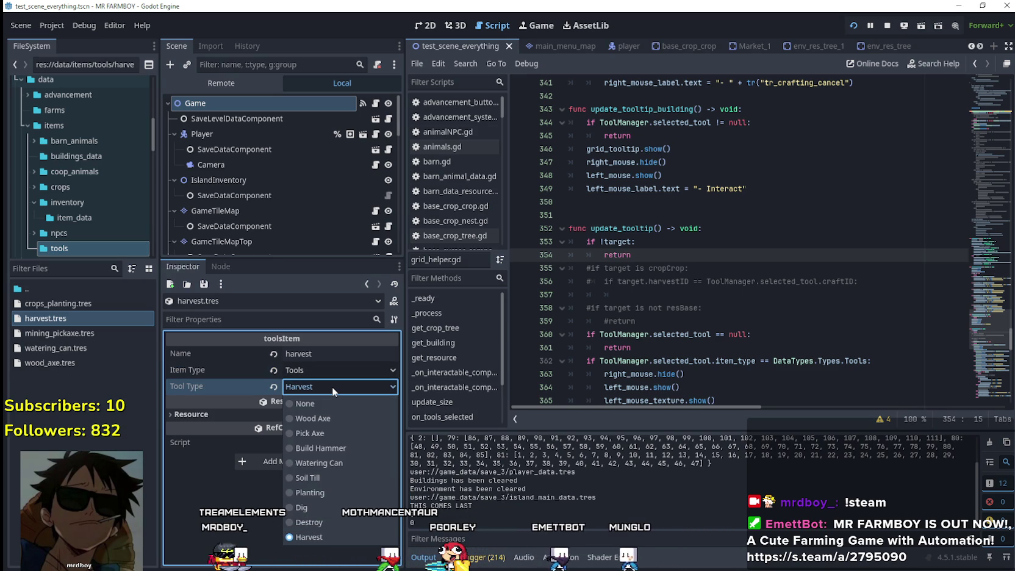
click(333, 374)
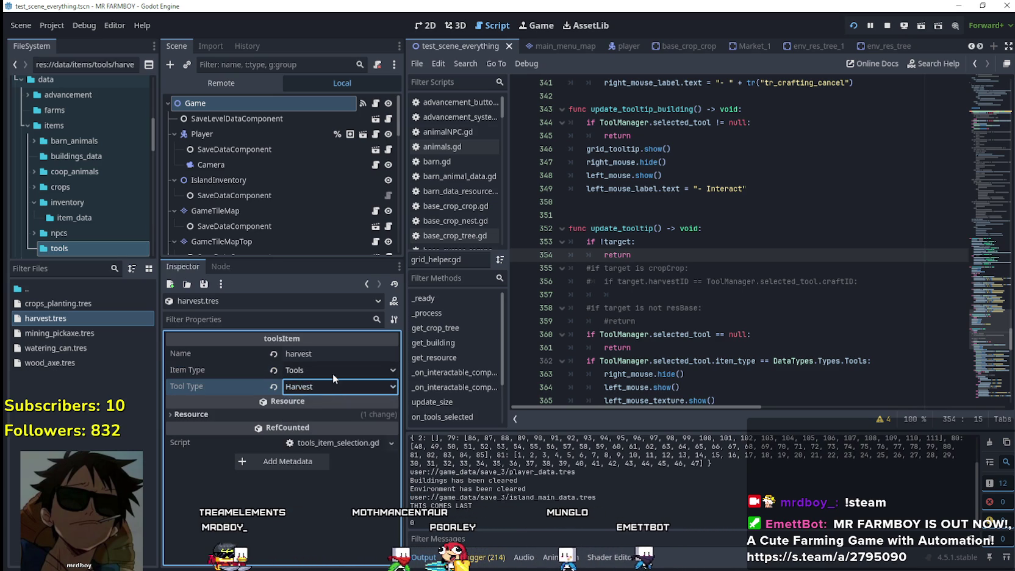
click(332, 371)
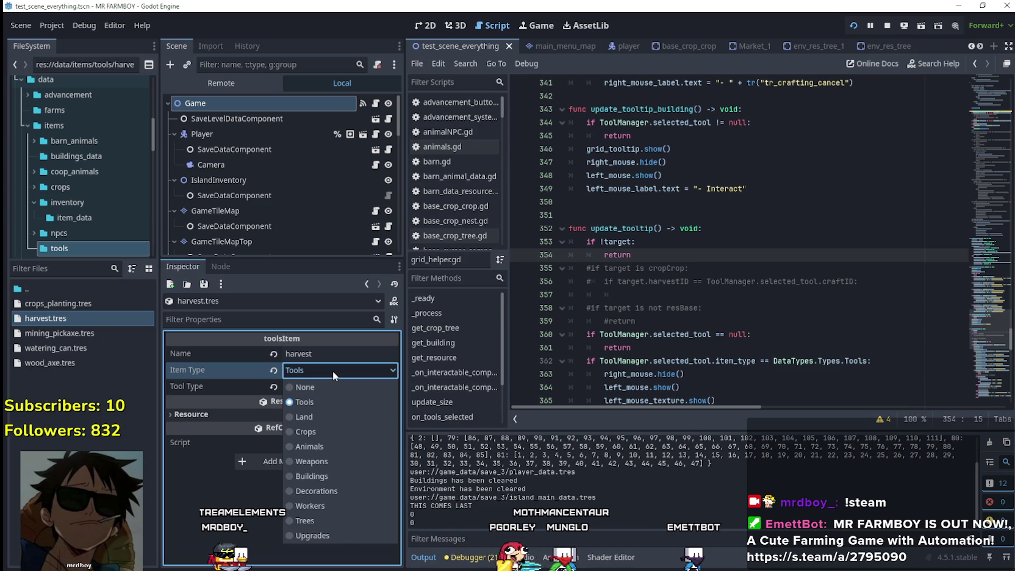
click(304, 402)
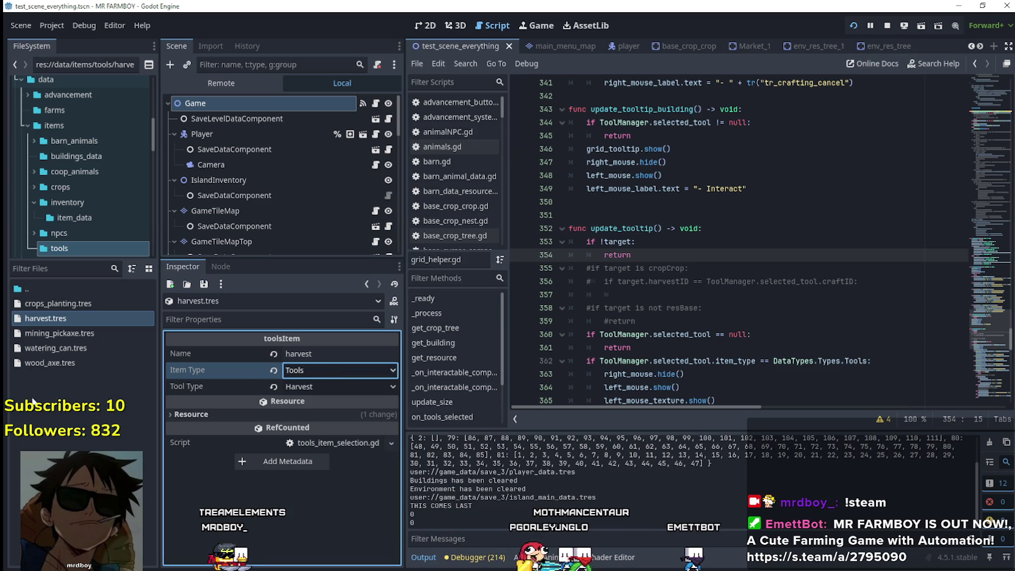
- Duplicate harvest.tres as buildings.tres and select the new copy
right_click(61, 319)
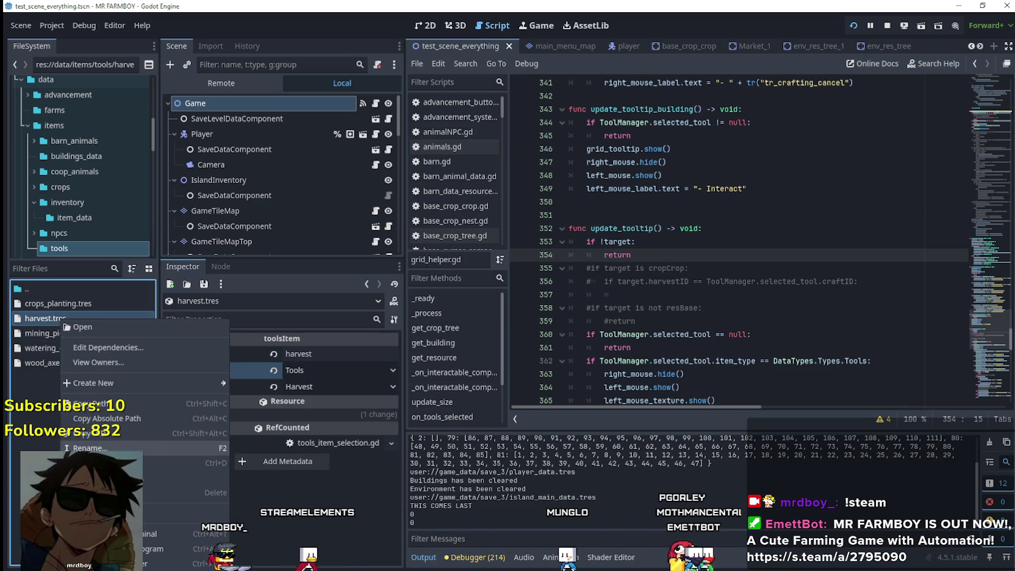
click(122, 462)
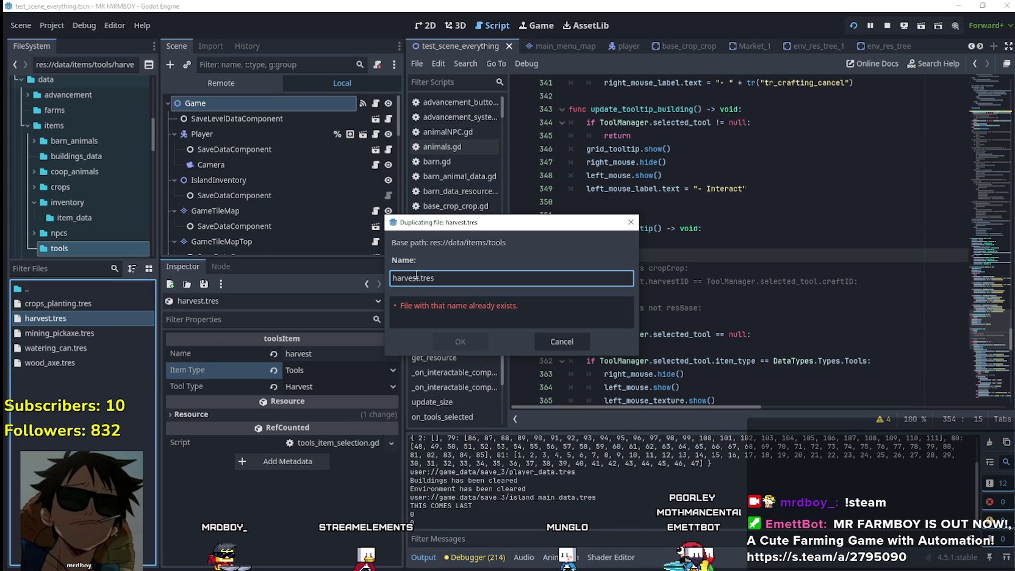
text(bui)
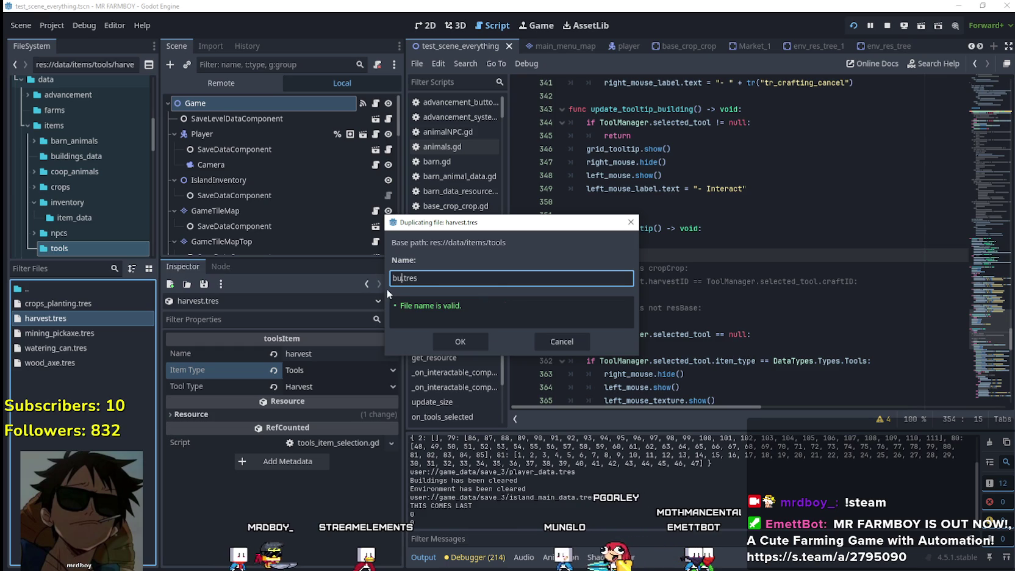
text(ldings)
key(Return)
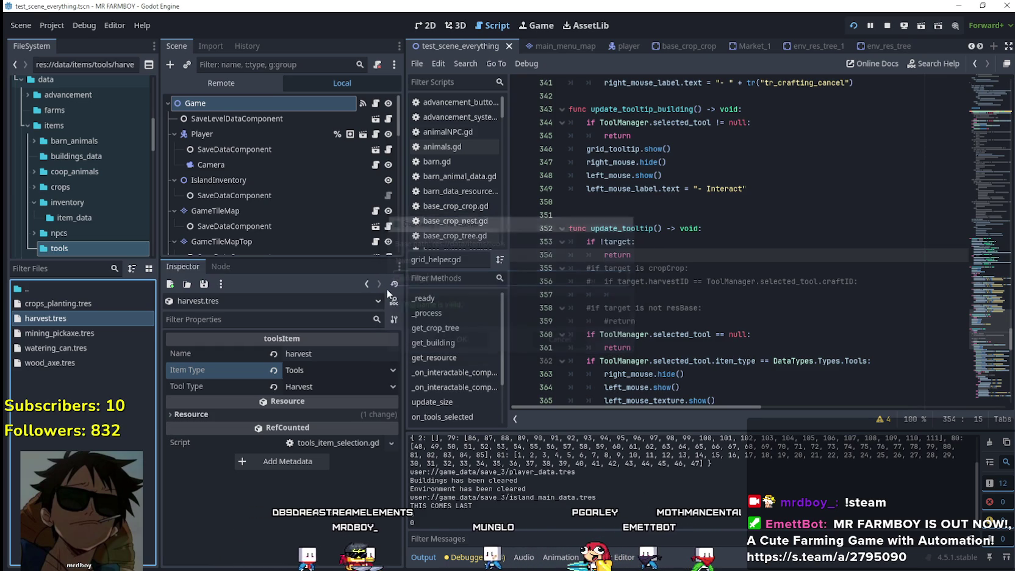
click(43, 307)
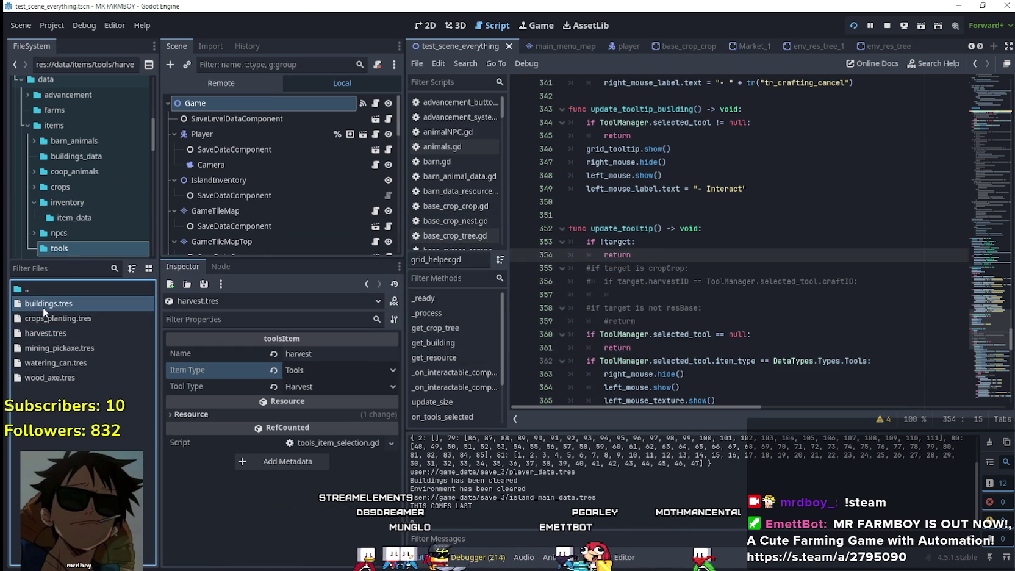
- Give buildings.tres name 'buildings', item type Buildings, tool type Build Hammer, and save
click(316, 361)
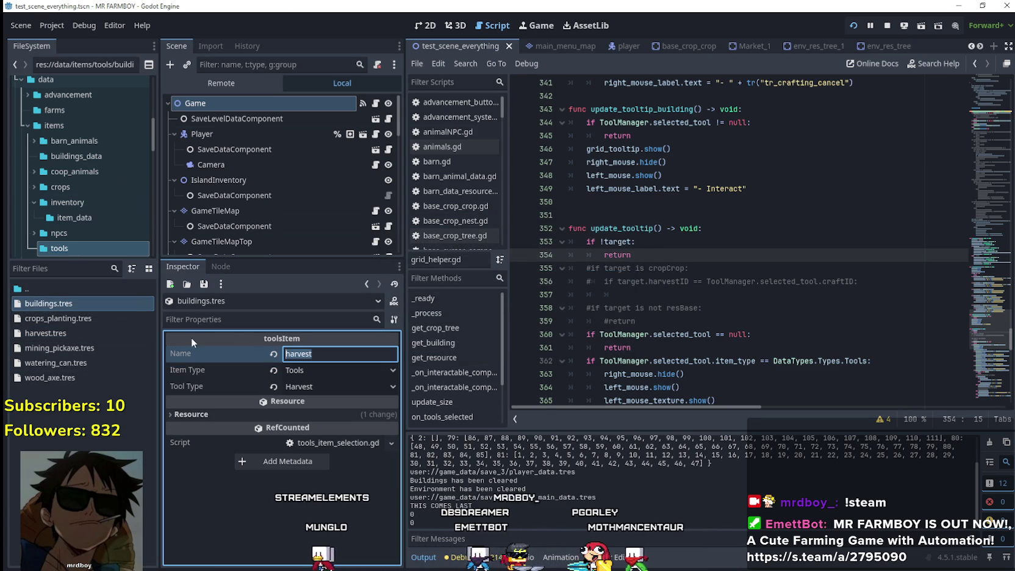
text(buildings)
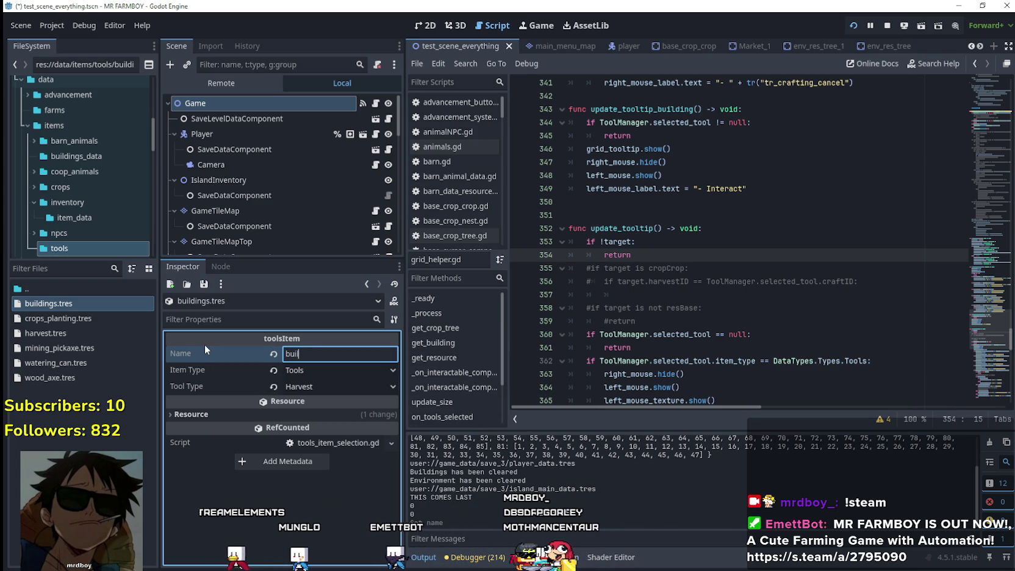
click(314, 369)
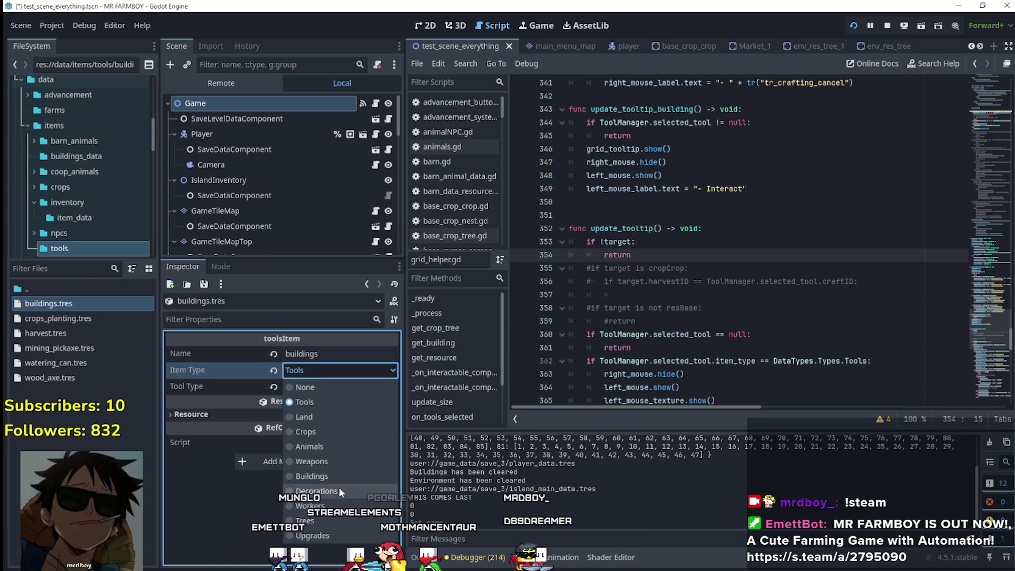
click(335, 476)
click(322, 387)
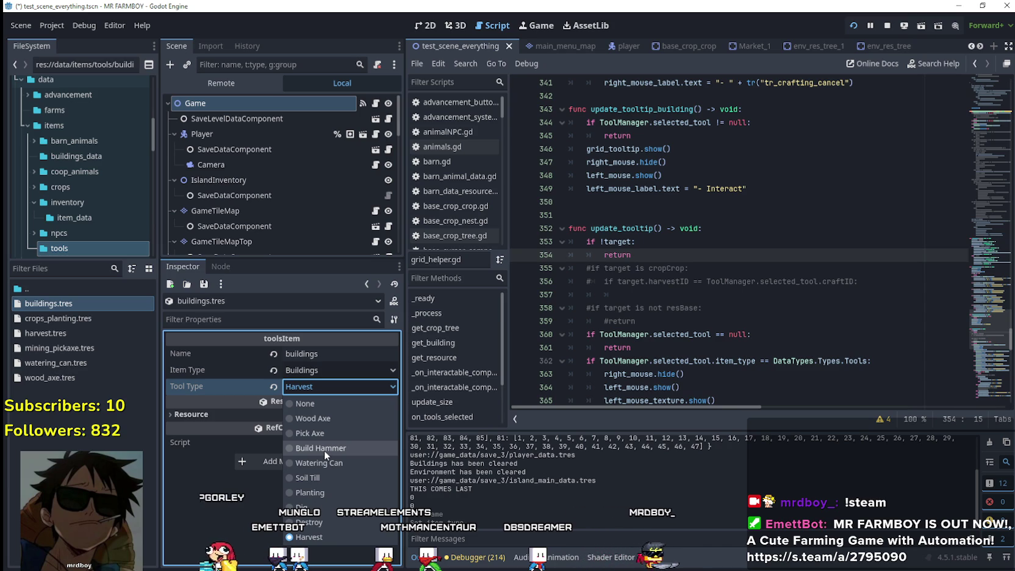
click(324, 451)
click(628, 268)
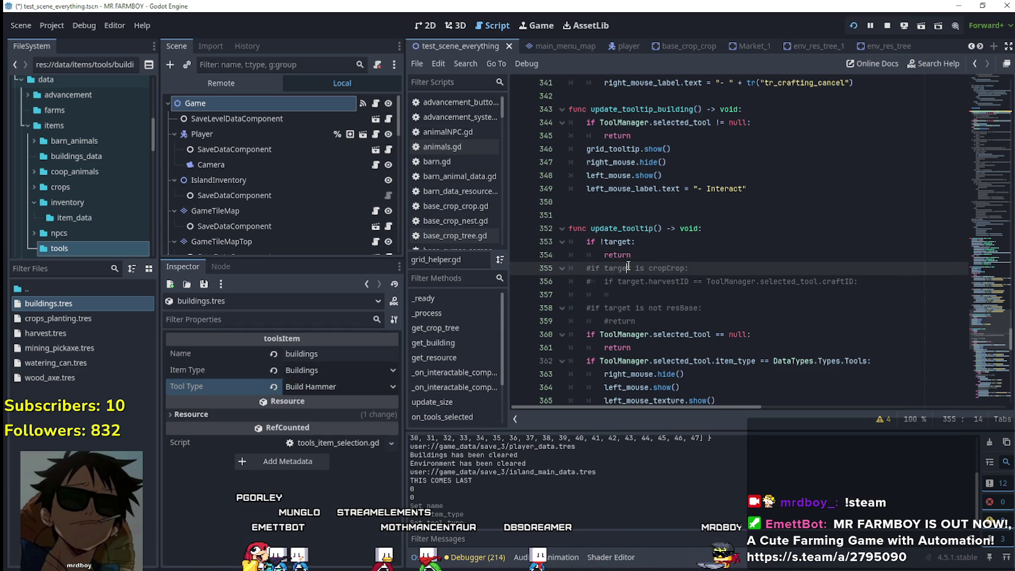
key(ctrl+s)
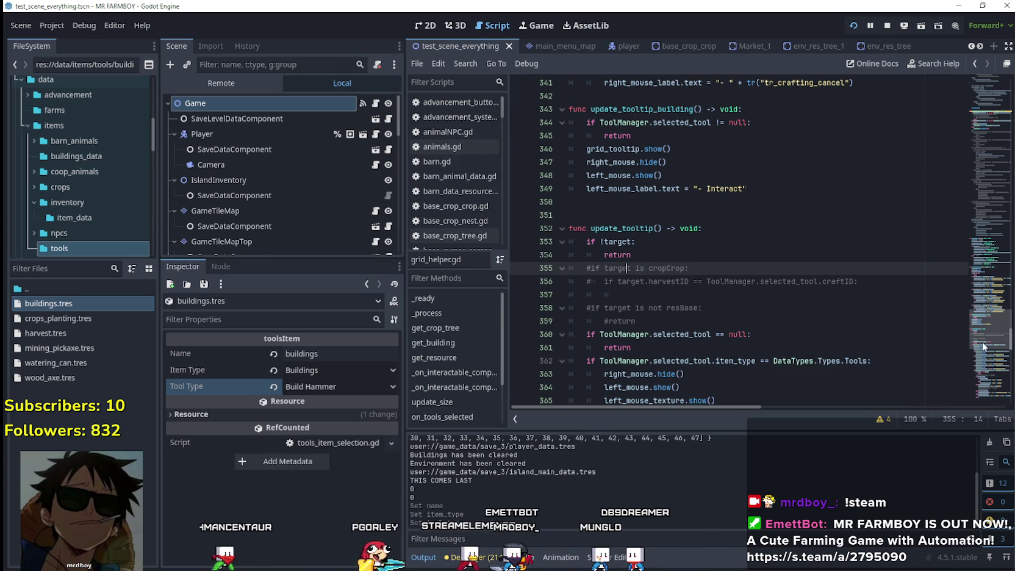
mouse_move(980, 339)
mouse_down()
mouse_move(979, 321)
mouse_move(975, 351)
mouse_move(977, 315)
mouse_up()
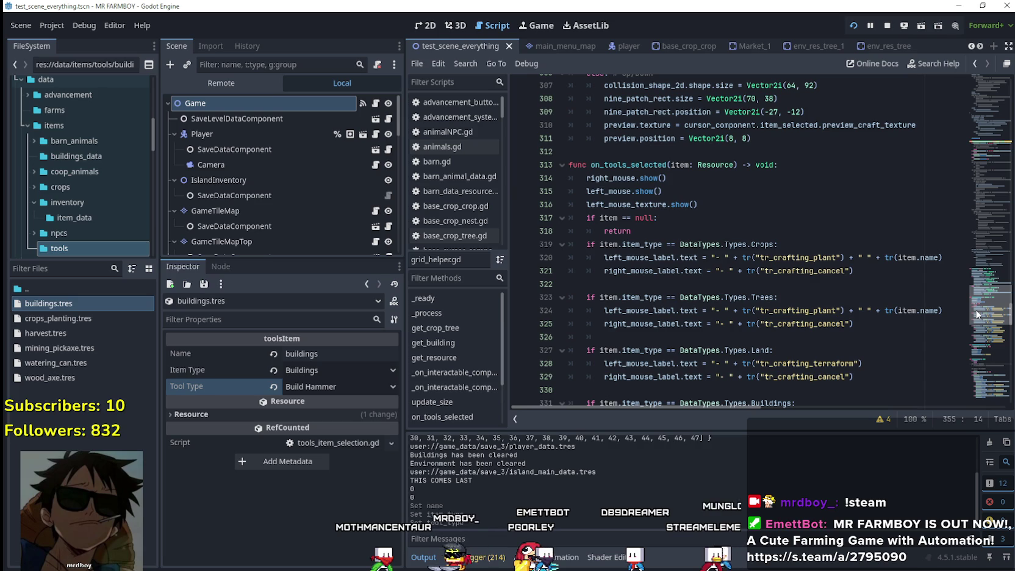
double_click(608, 217)
drag(747, 165, 639, 164)
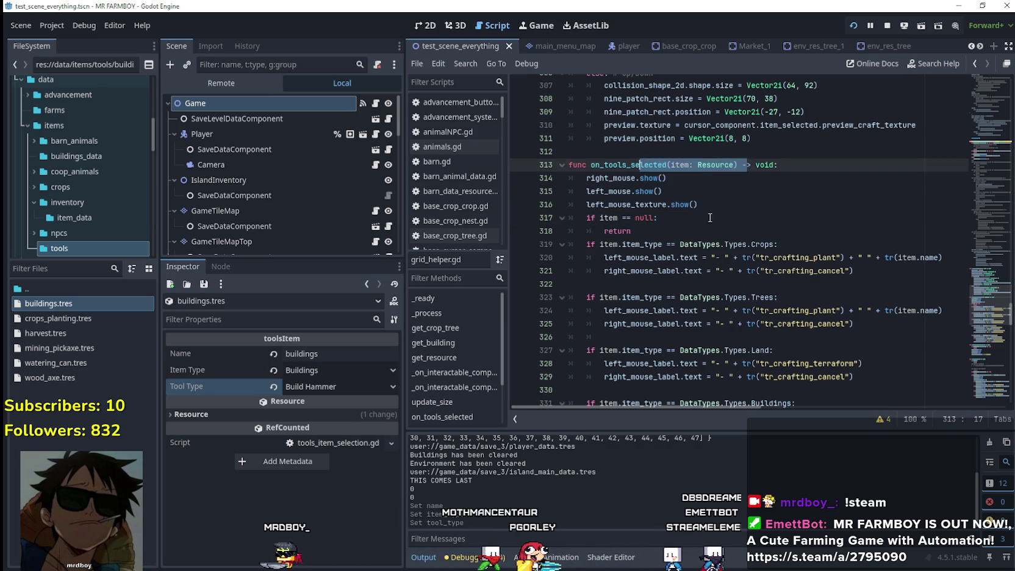
scroll(718, 273, down, 2)
drag(778, 165, 601, 165)
double_click(609, 165)
scroll(760, 256, down, 3)
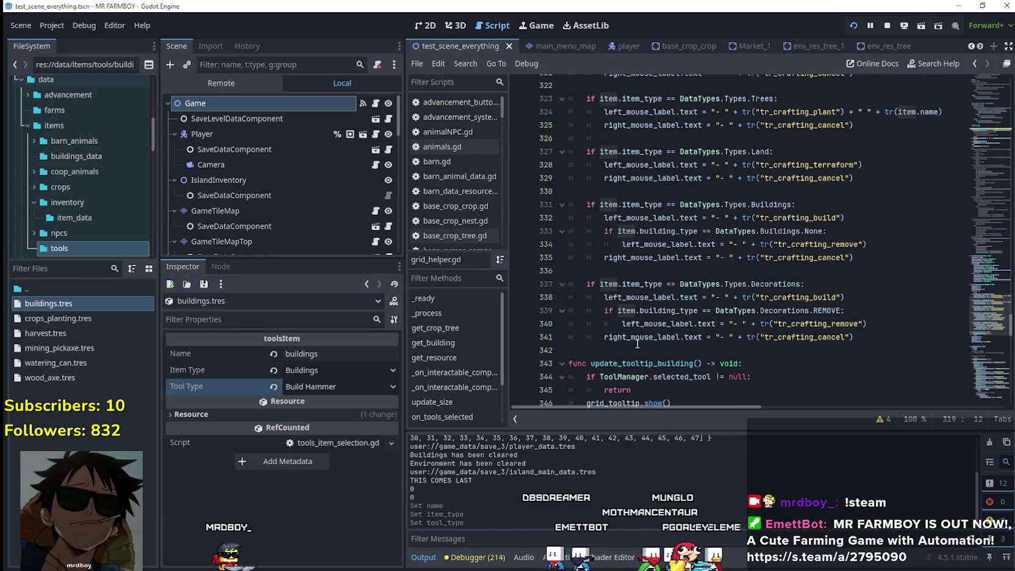
click(639, 347)
scroll(641, 329, down, 1)
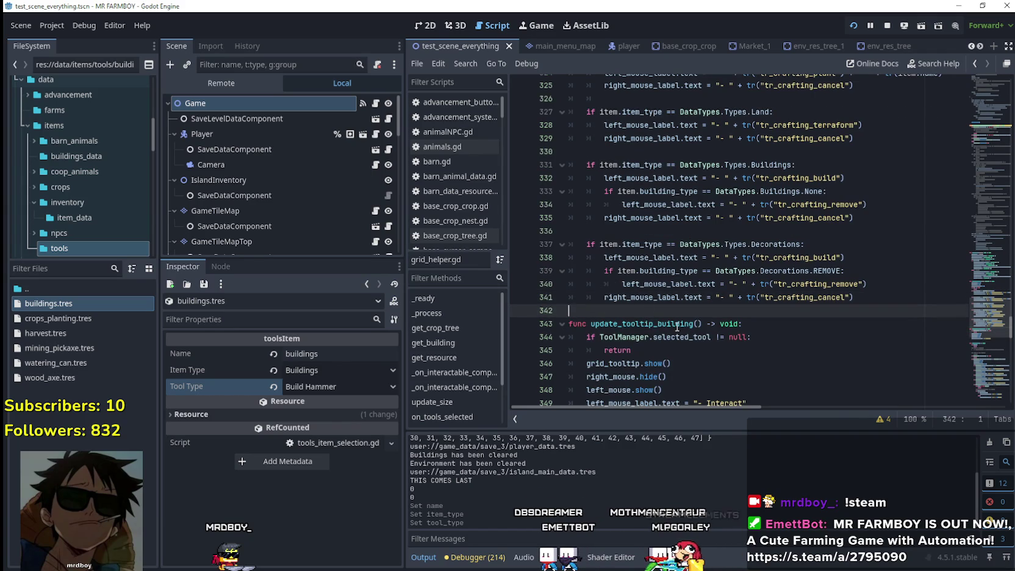
scroll(677, 326, down, 2)
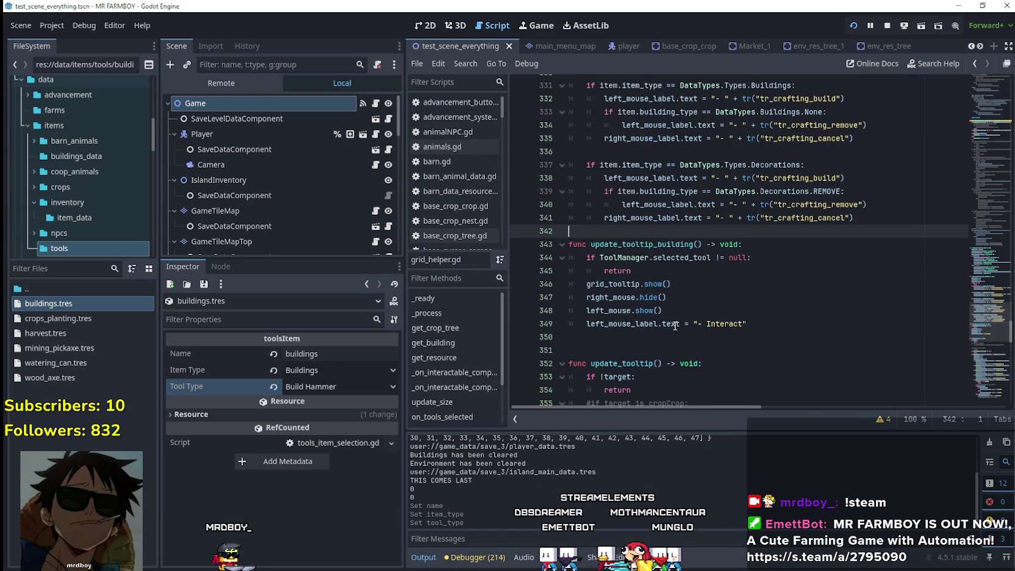
scroll(676, 326, up, 8)
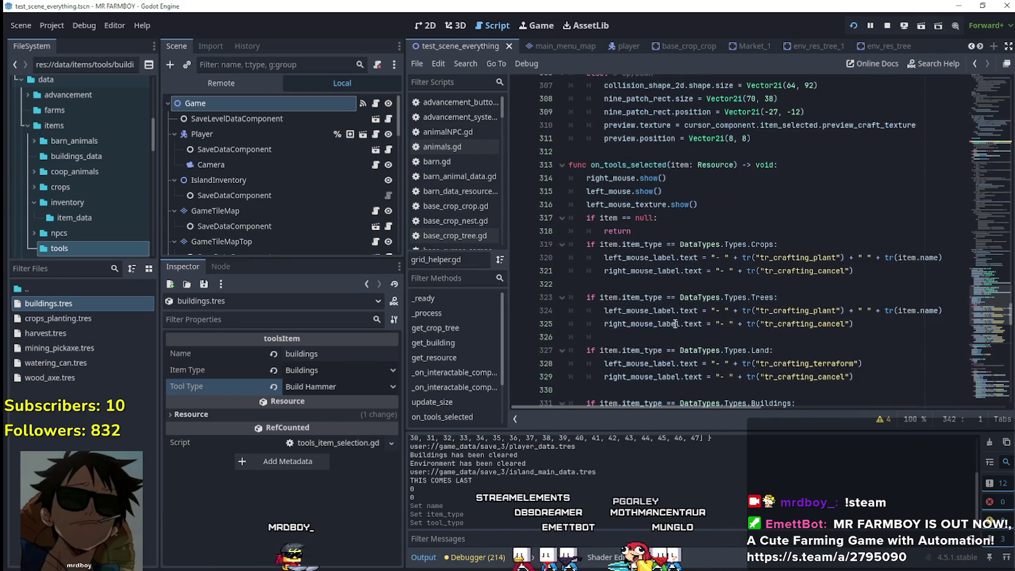
click(681, 235)
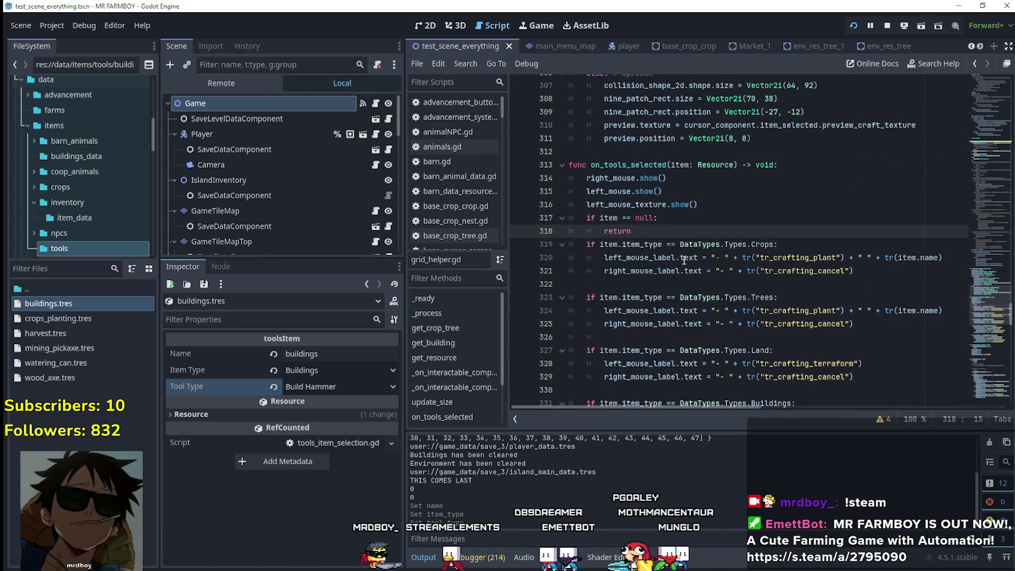
- After the null-check return, add 'if item.item_type == DataTypes.Types.Buildings:' with an indented line below
key(Return)
text(i)
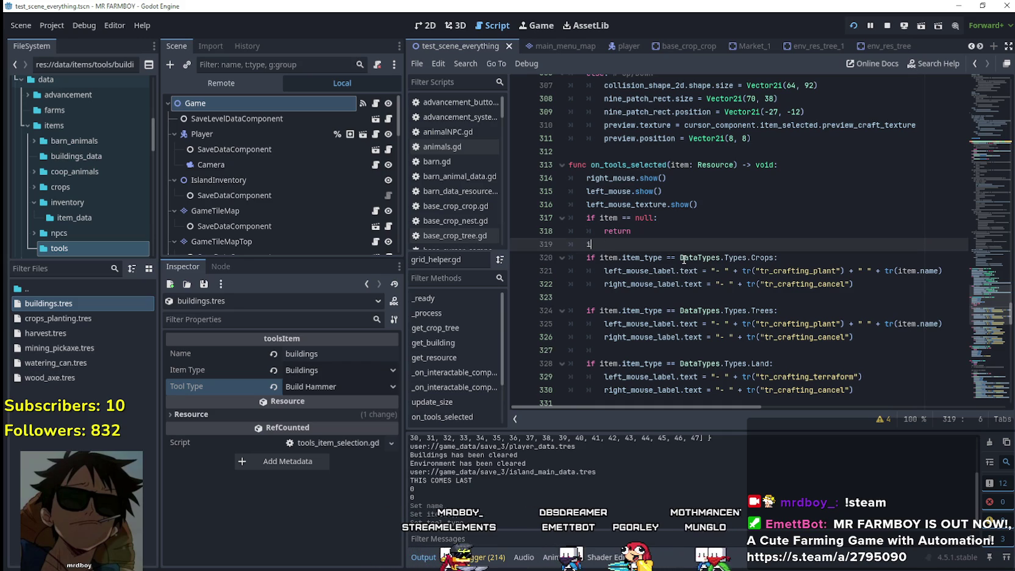
text(f item)
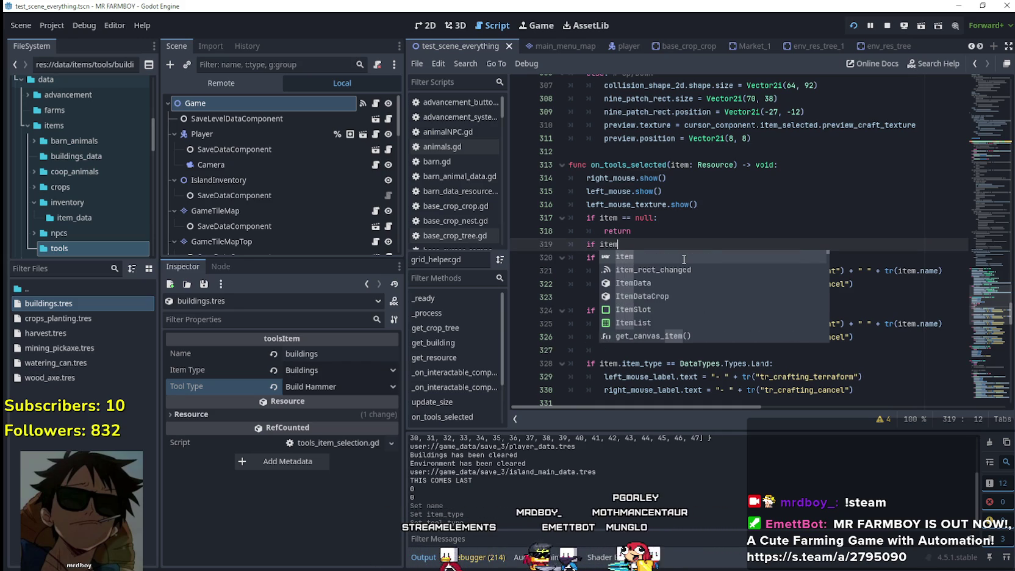
text(.)
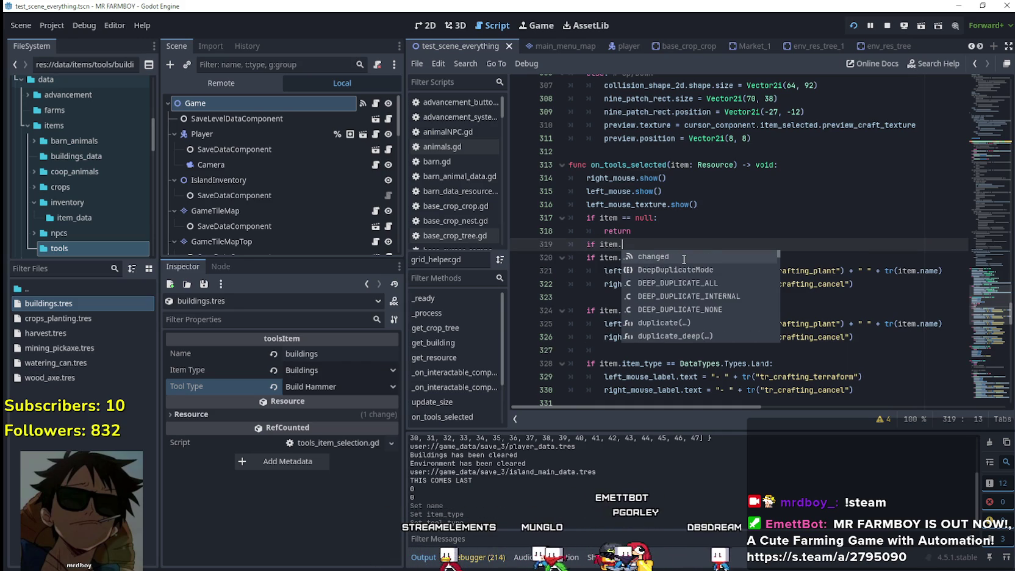
click(661, 230)
click(645, 244)
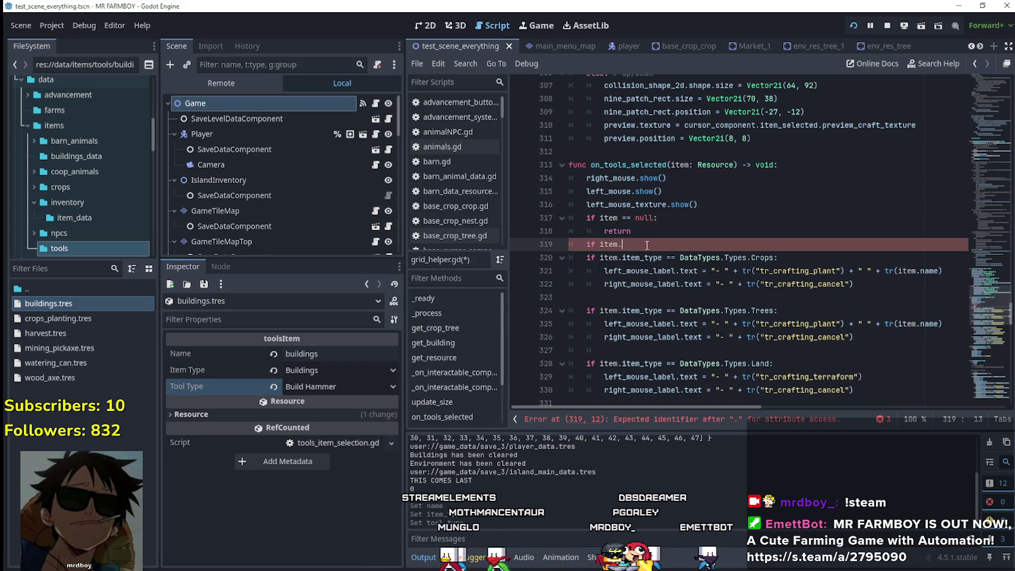
text(item_type)
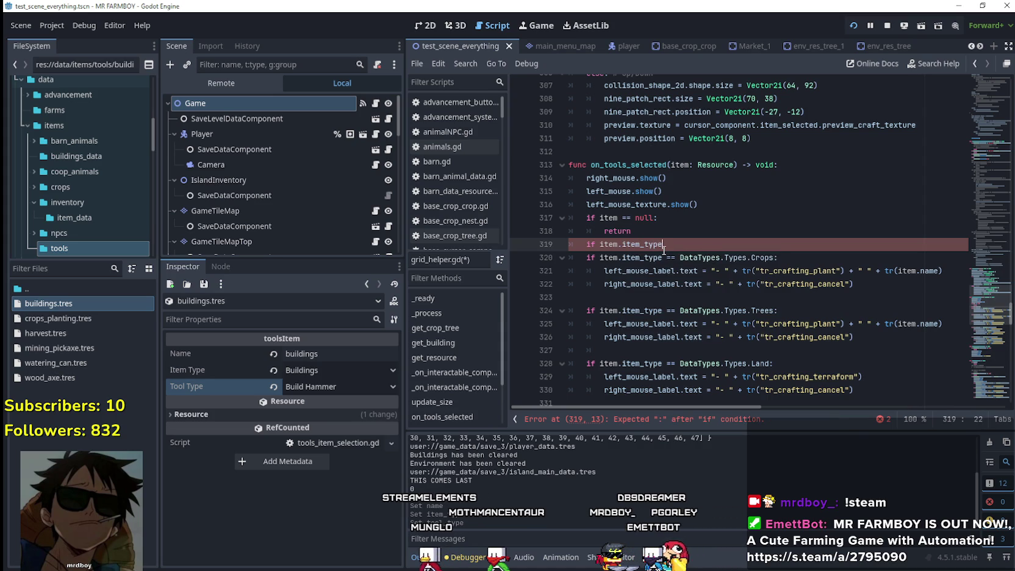
text( == D)
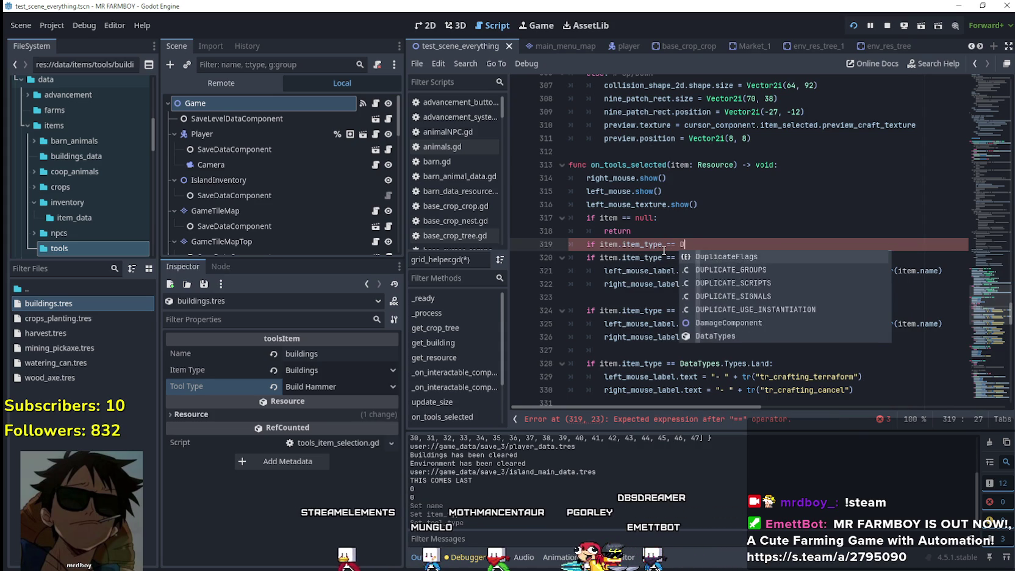
text(ataTypes.Types.)
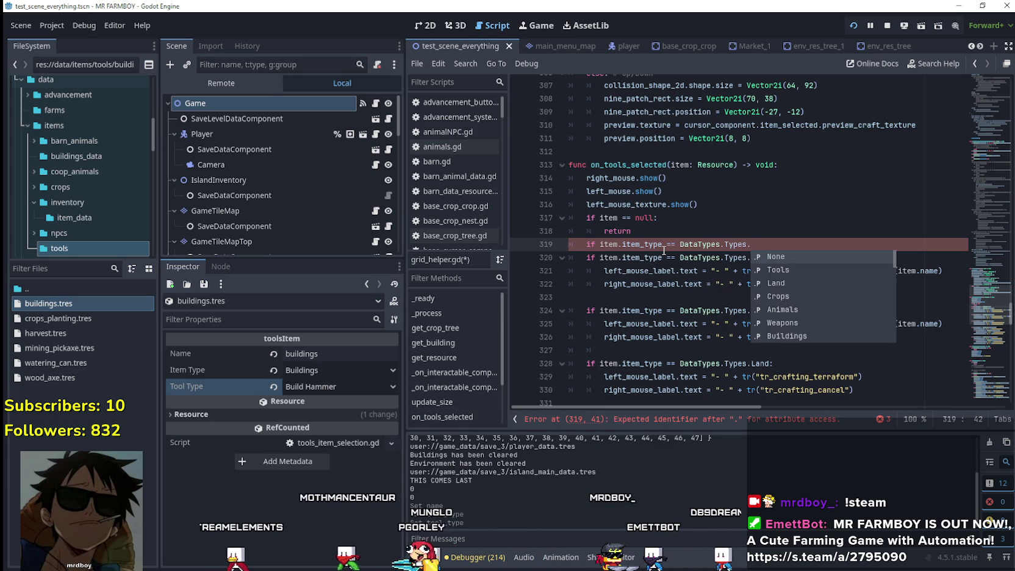
text(Bu)
key(Return)
text(:)
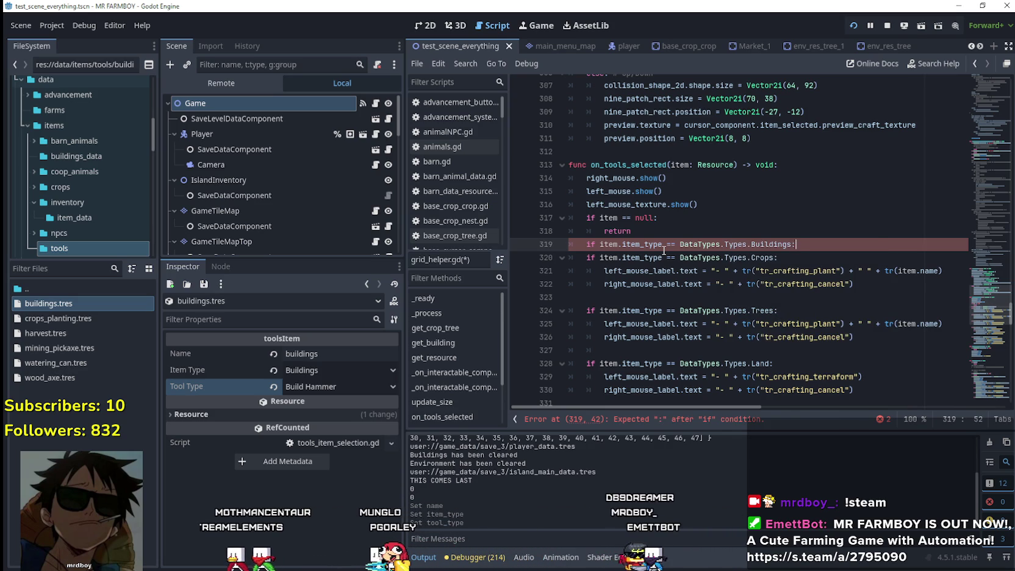
key(Return)
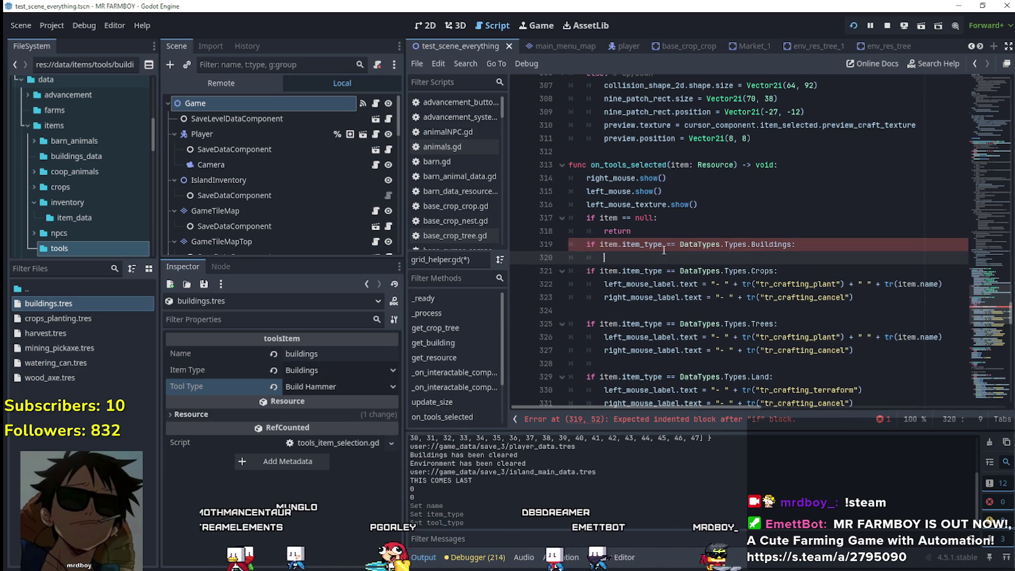
- Review the building_type None check and the Item Type value of buildings.tres
scroll(664, 251, down, 2)
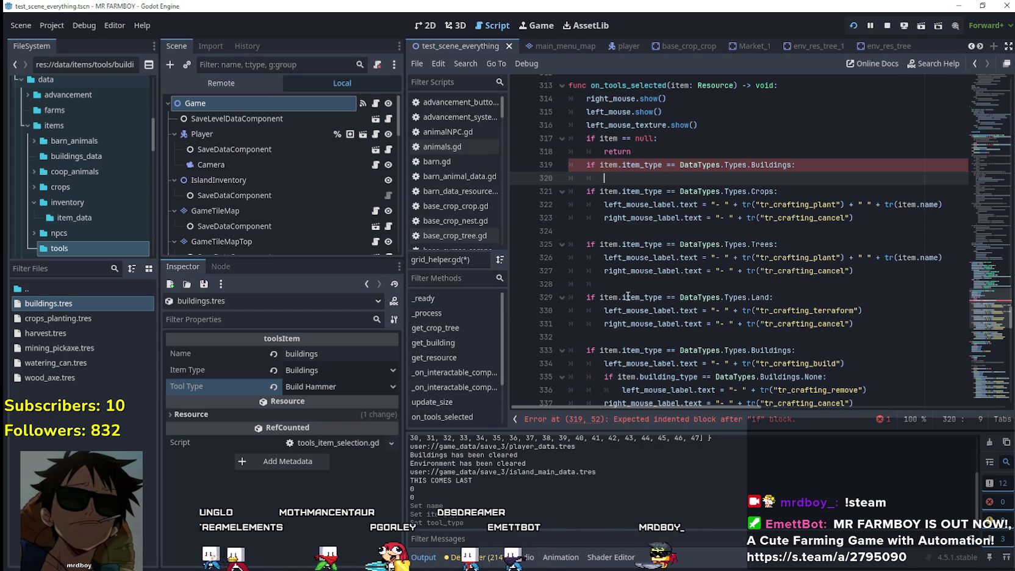
scroll(834, 367, down, 1)
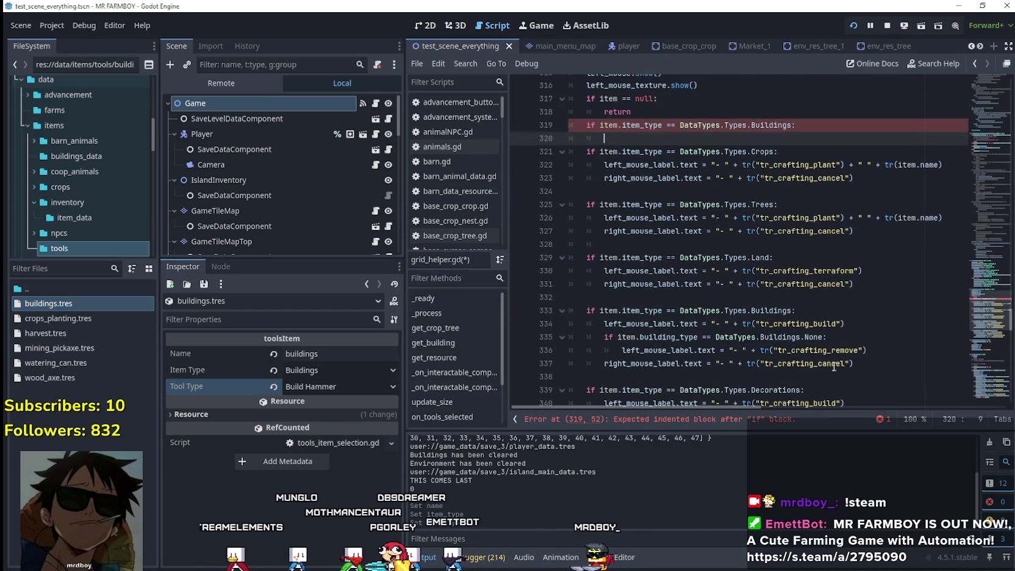
scroll(795, 318, down, 1)
drag(604, 297, 856, 295)
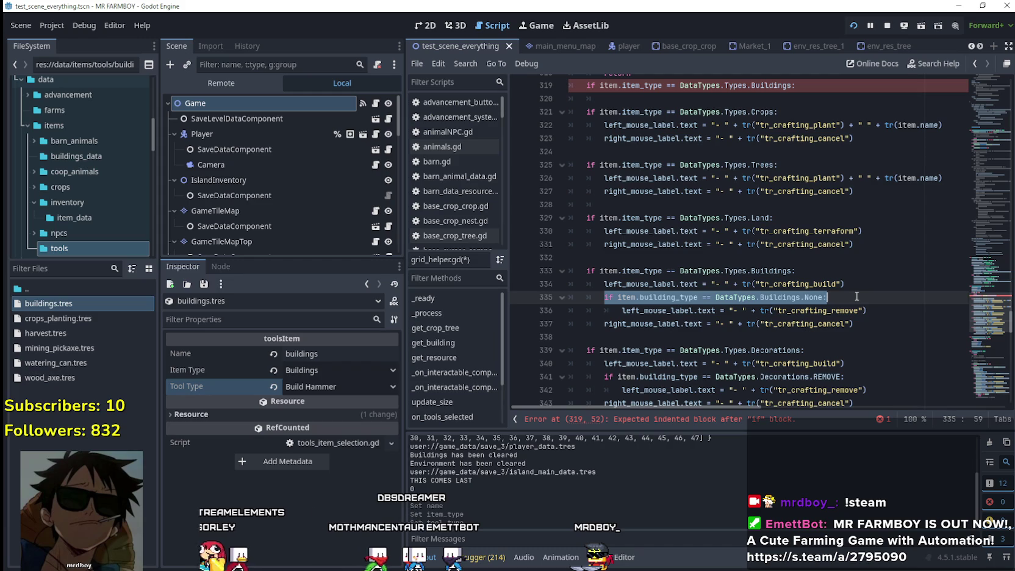
click(342, 369)
click(214, 370)
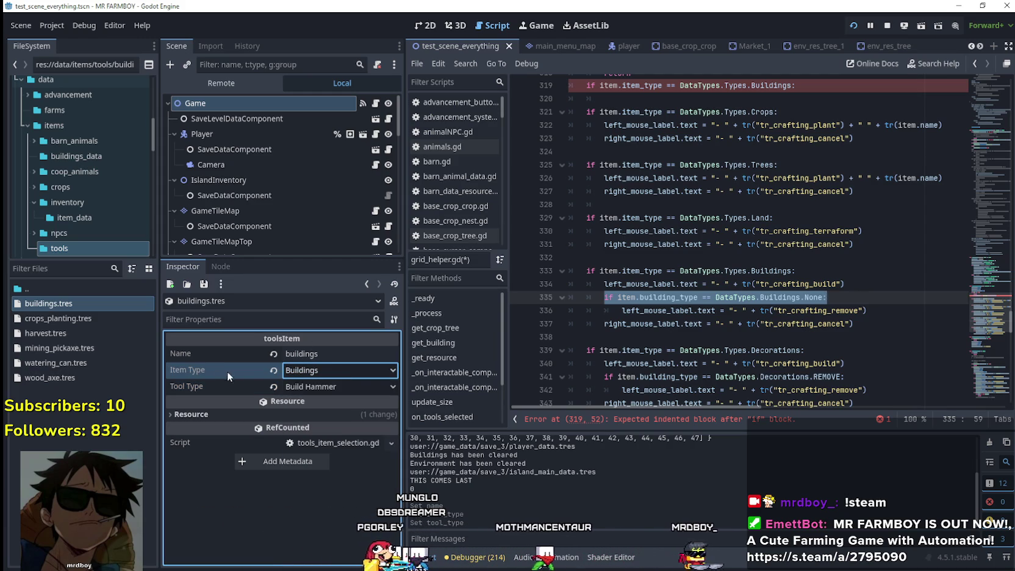
scroll(646, 260, up, 1)
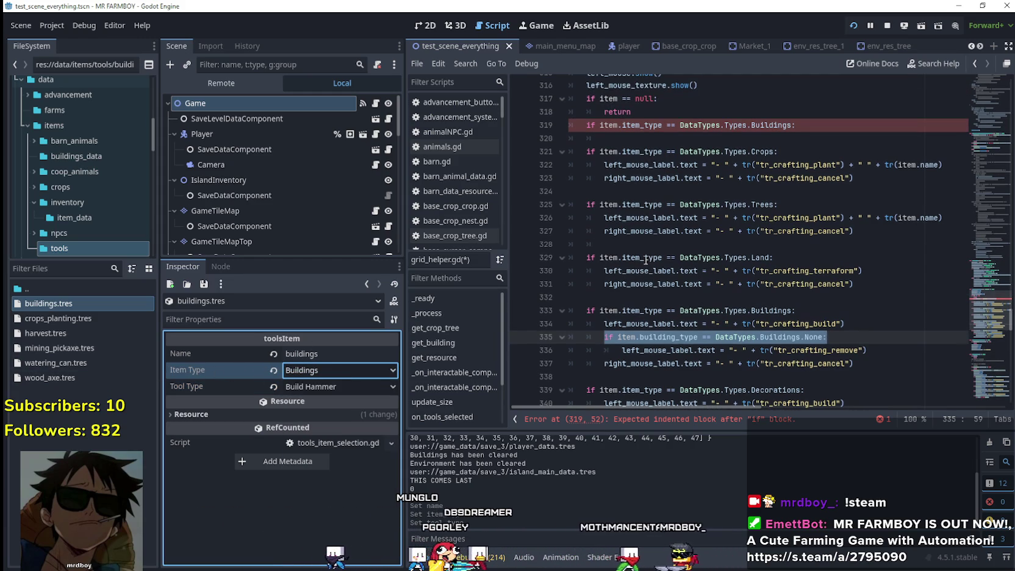
- Use Lookup Symbol on Types to jump to its enum definition in data_types.gd
right_click(726, 125)
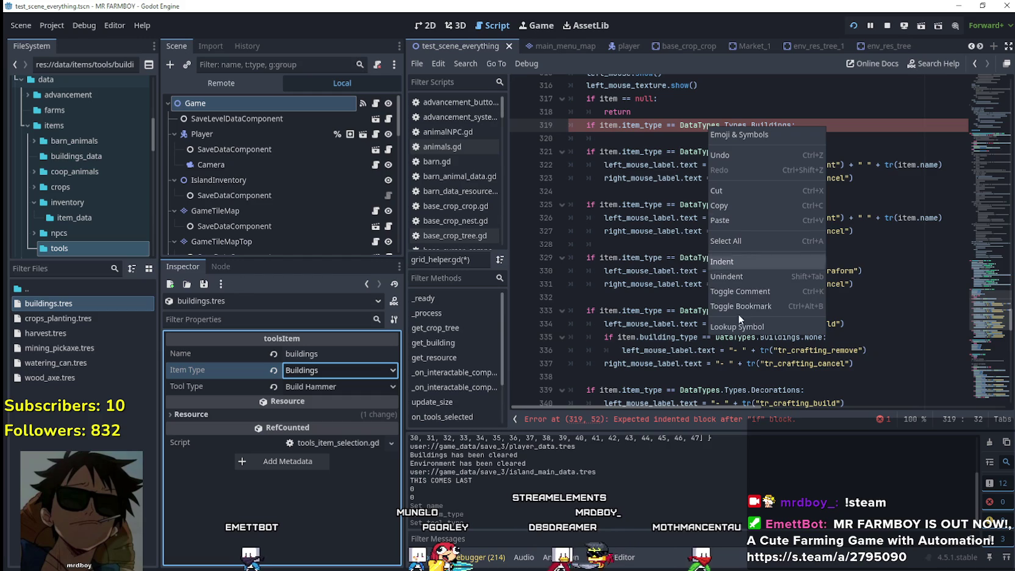
click(723, 112)
right_click(735, 128)
click(749, 125)
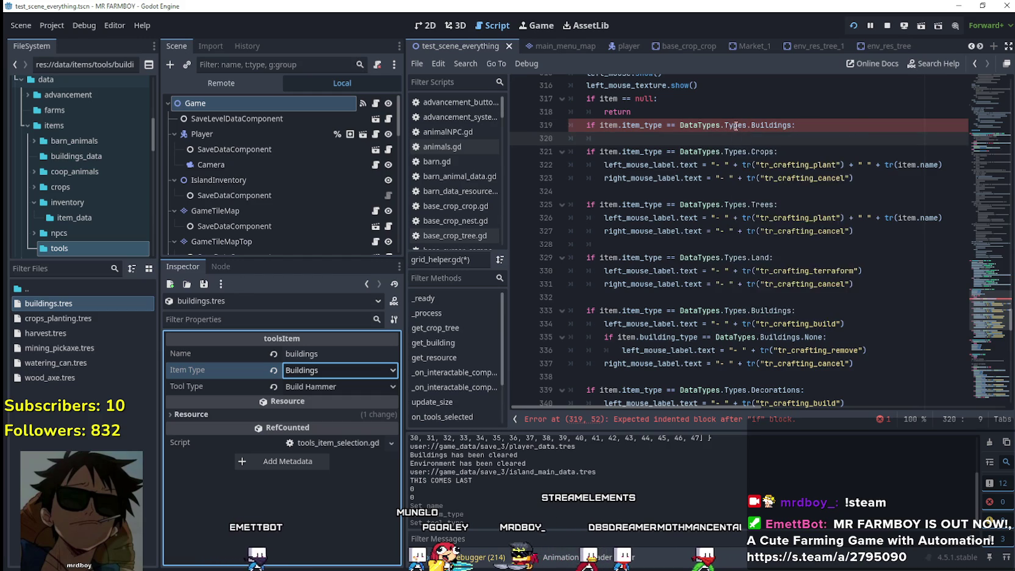
right_click(736, 126)
click(787, 326)
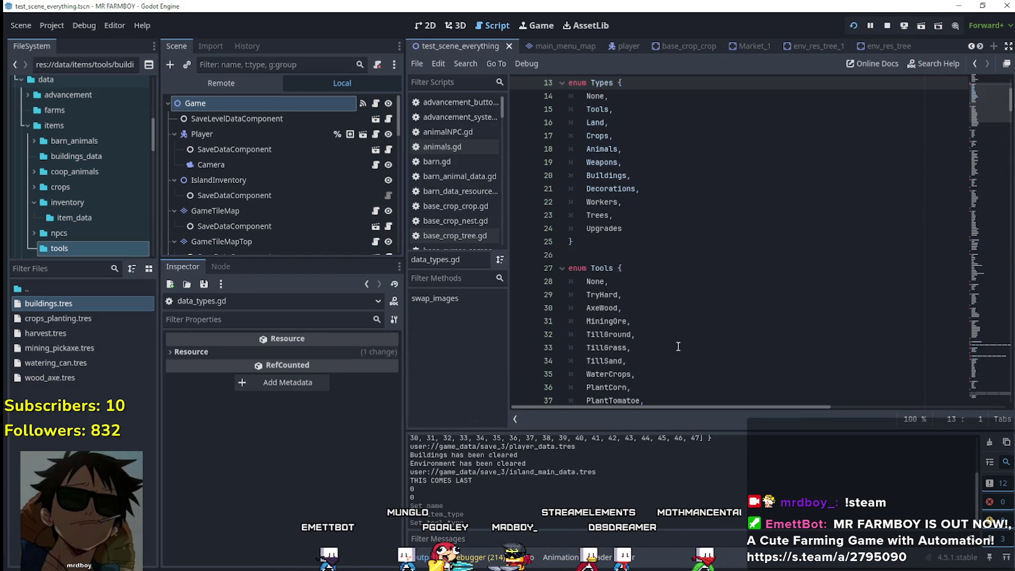
- Add openBuildings on a new line after Upgrades in the Types enum and save with Ctrl+S
click(660, 226)
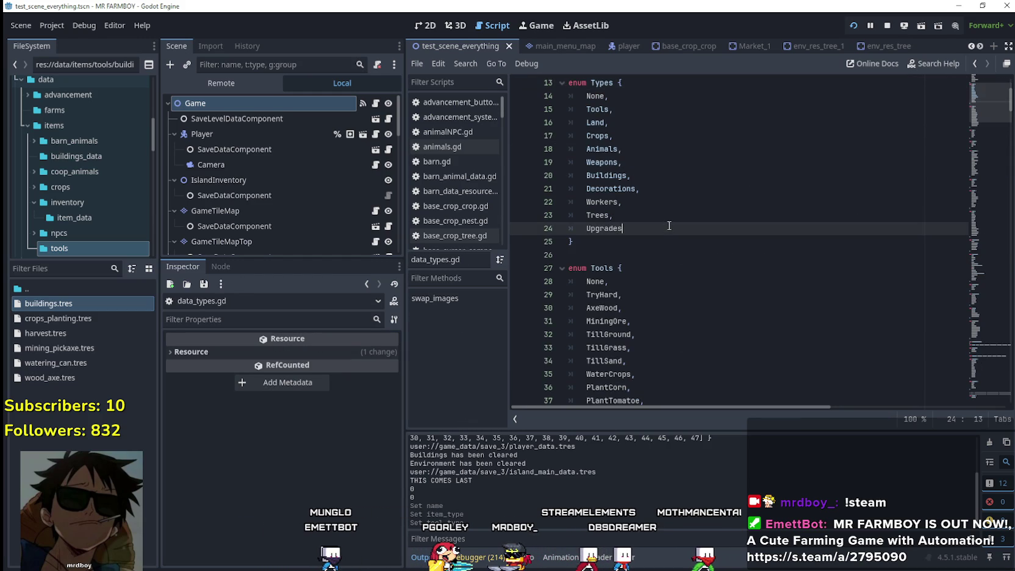
text(,)
key(Return)
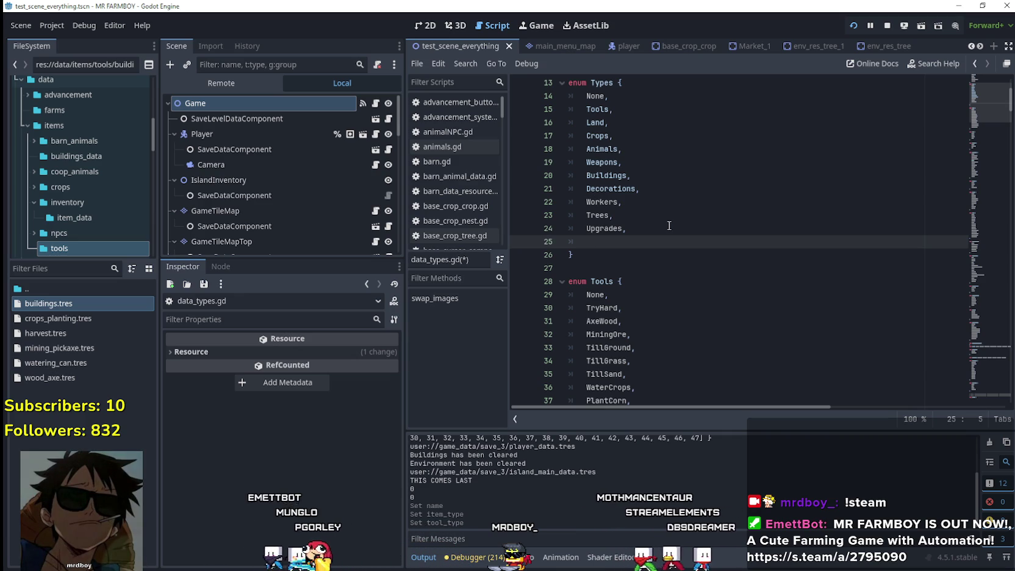
text(openBuildings)
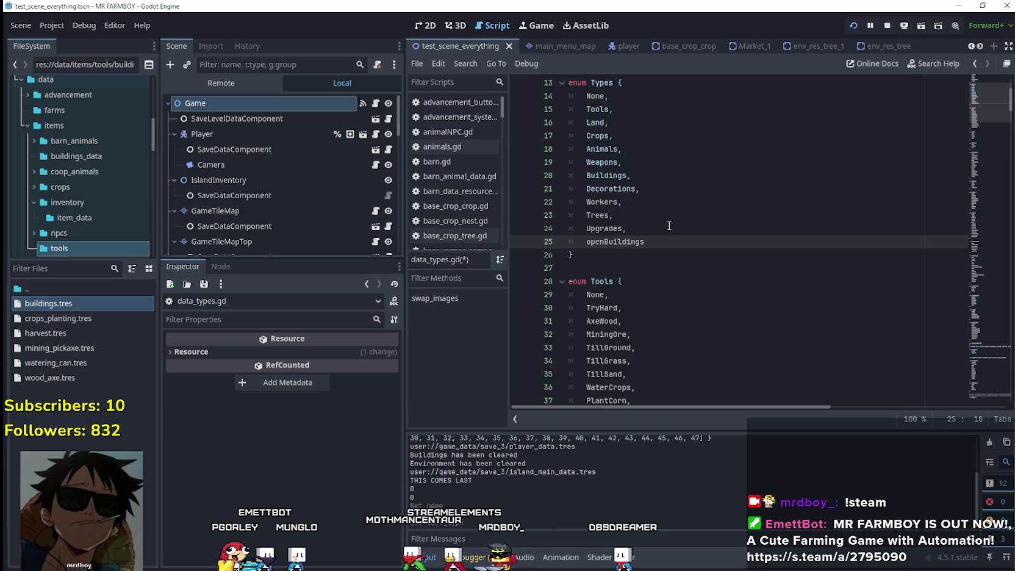
key(ctrl+s)
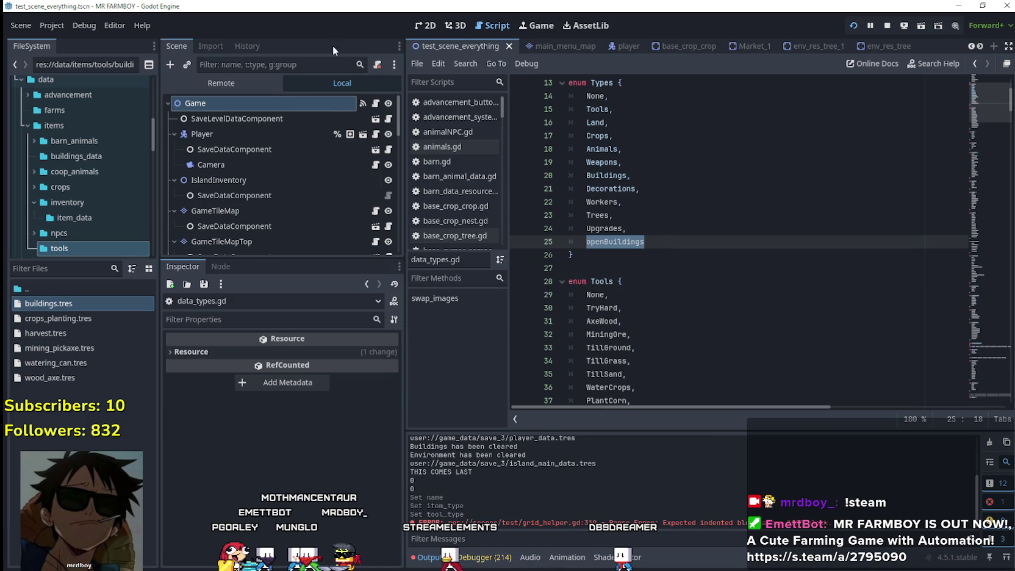
- In grid_helper.gd, change the line 319 check from Buildings to openBuildings and add an indented line below
scroll(341, 165, down, 6)
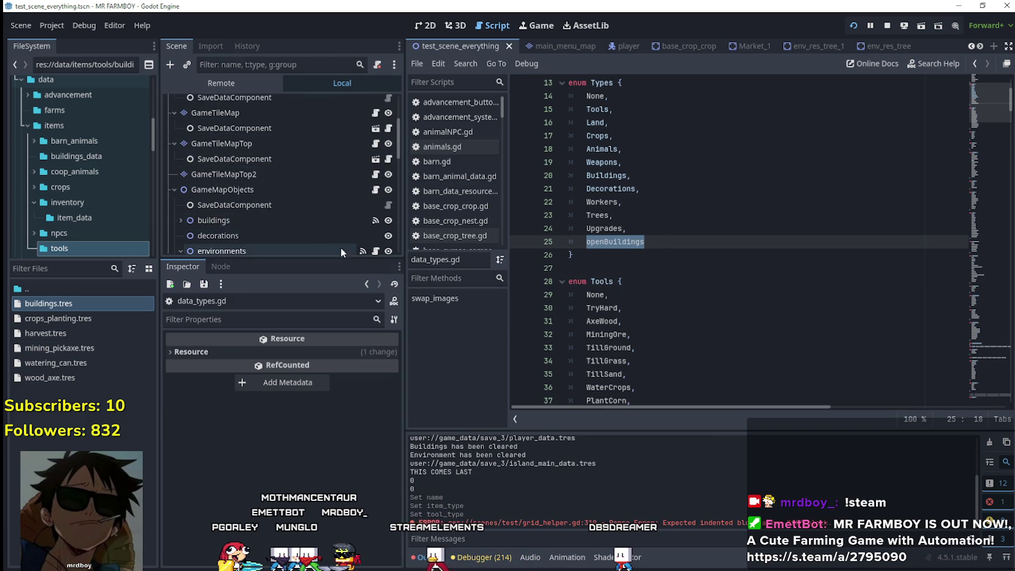
scroll(343, 214, down, 5)
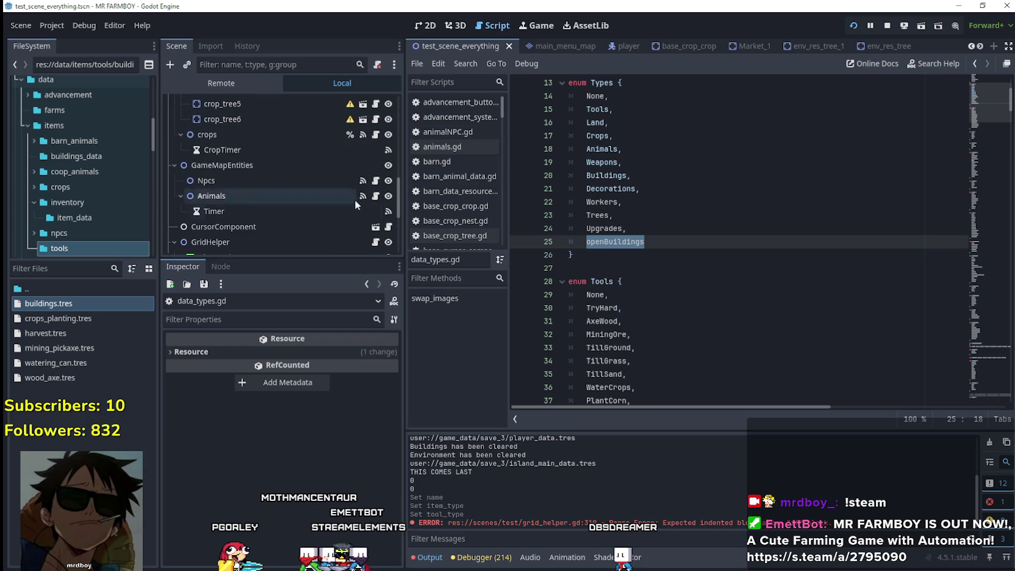
click(389, 169)
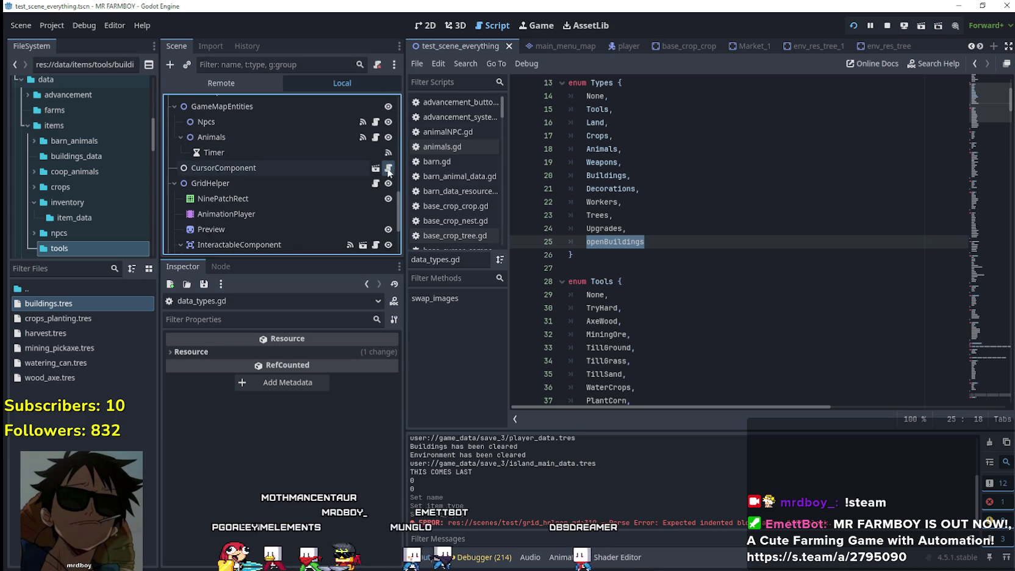
click(376, 183)
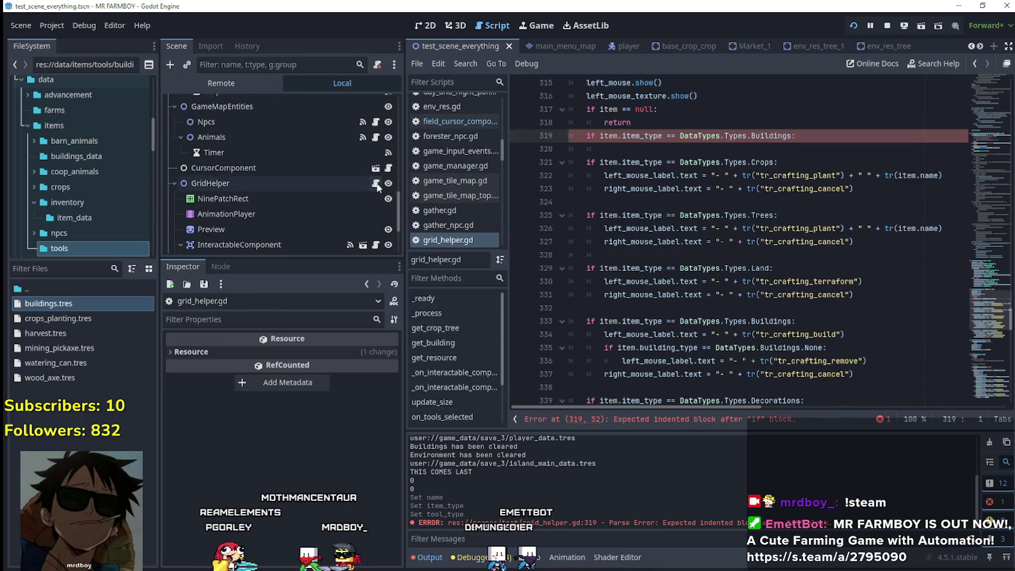
double_click(774, 135)
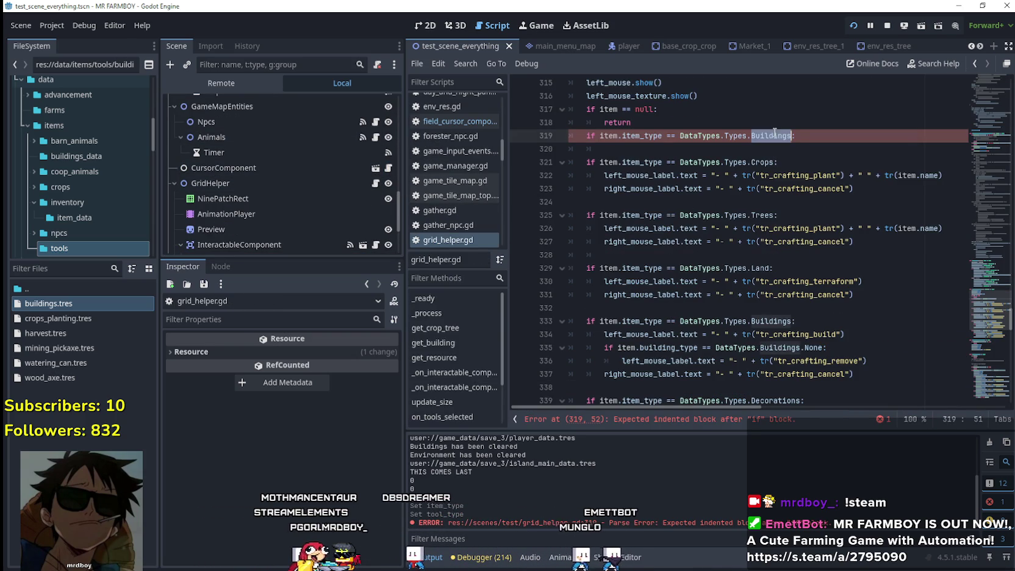
text(open)
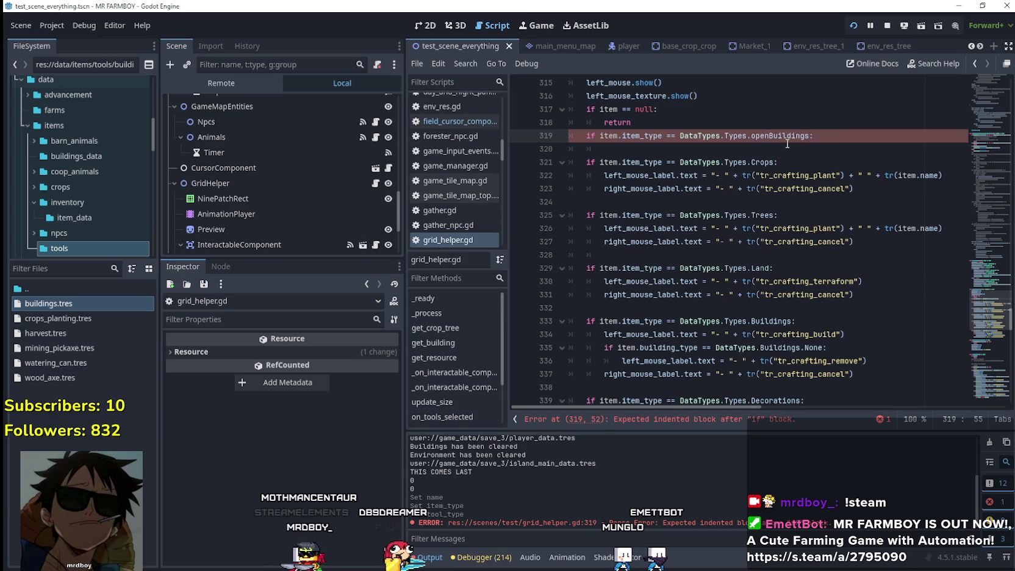
key(End)
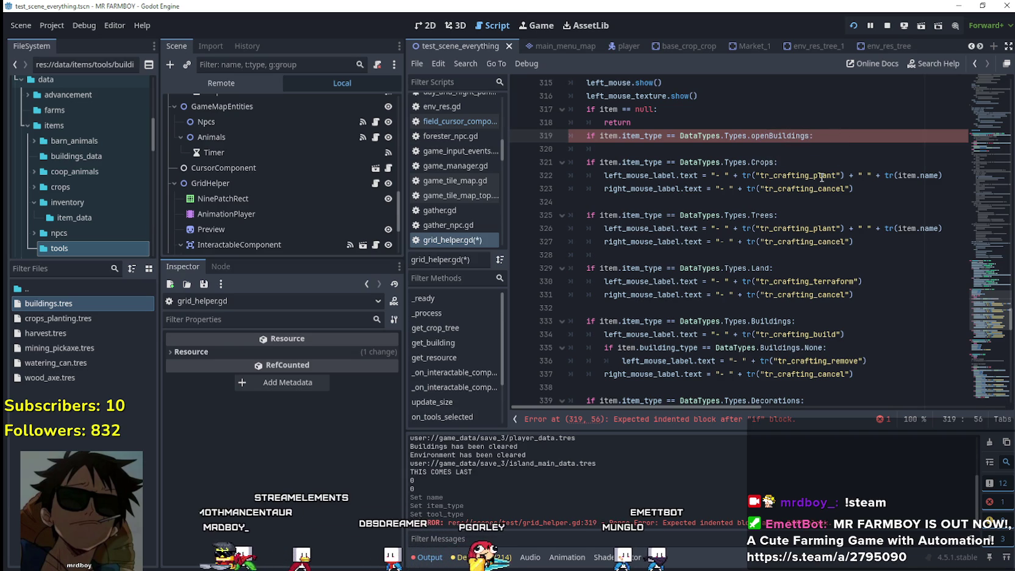
key(Return)
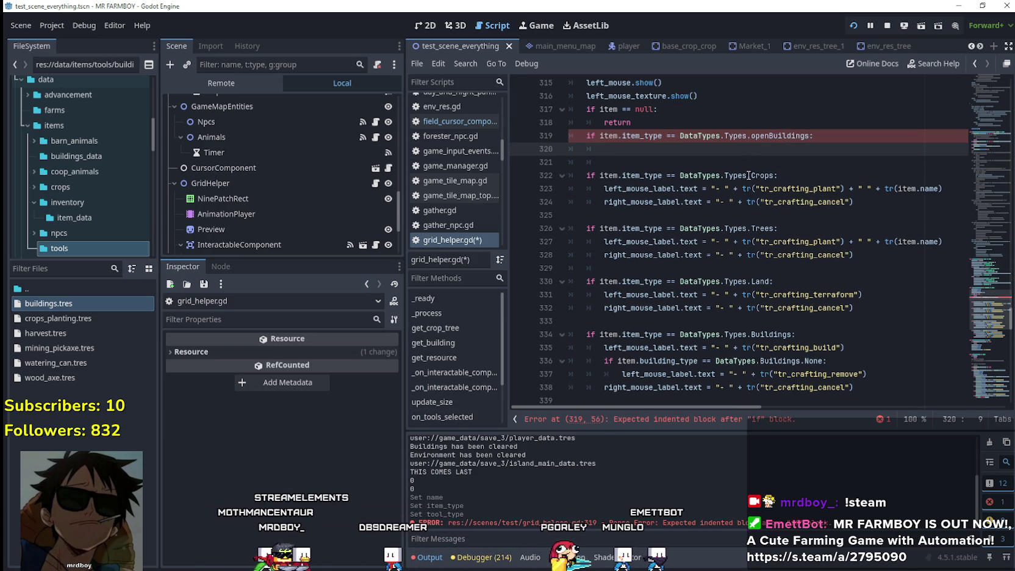
- Copy the two Crops label lines and paste them under the openBuildings check
mouse_move(859, 201)
mouse_down()
mouse_move(549, 174)
mouse_move(726, 176)
mouse_move(544, 187)
mouse_up()
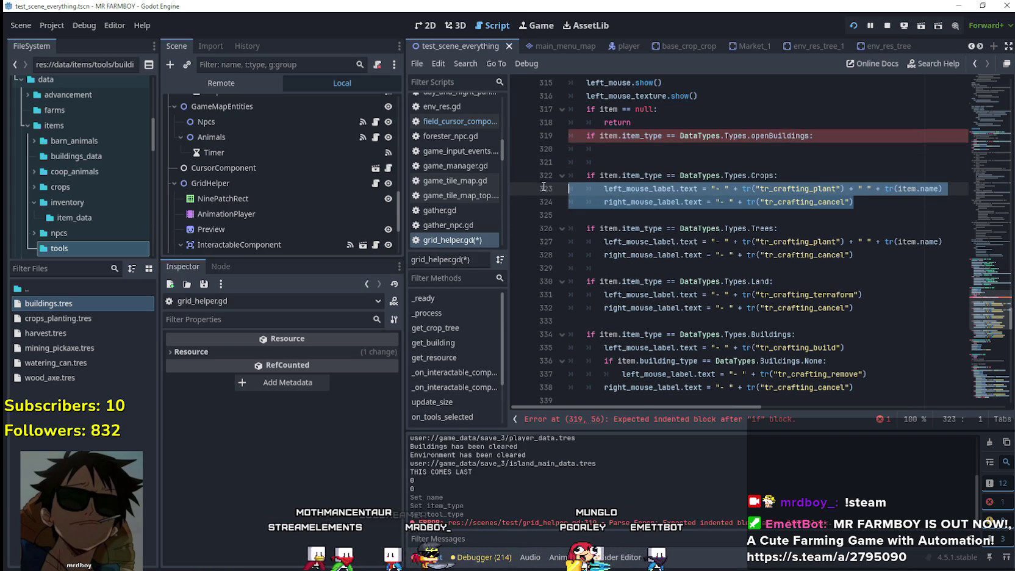
key(ctrl+c)
click(636, 150)
key(ctrl+v)
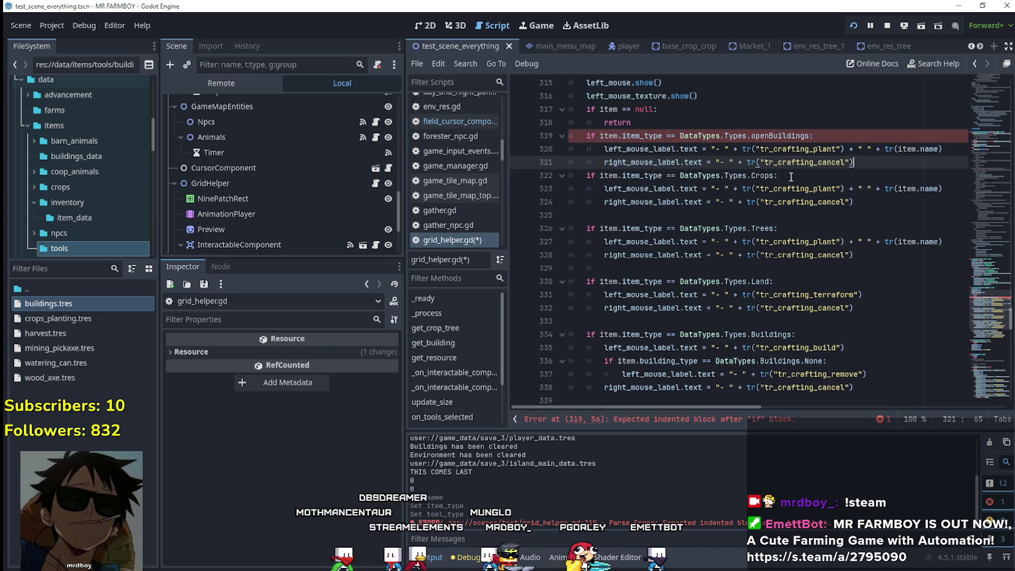
key(Return)
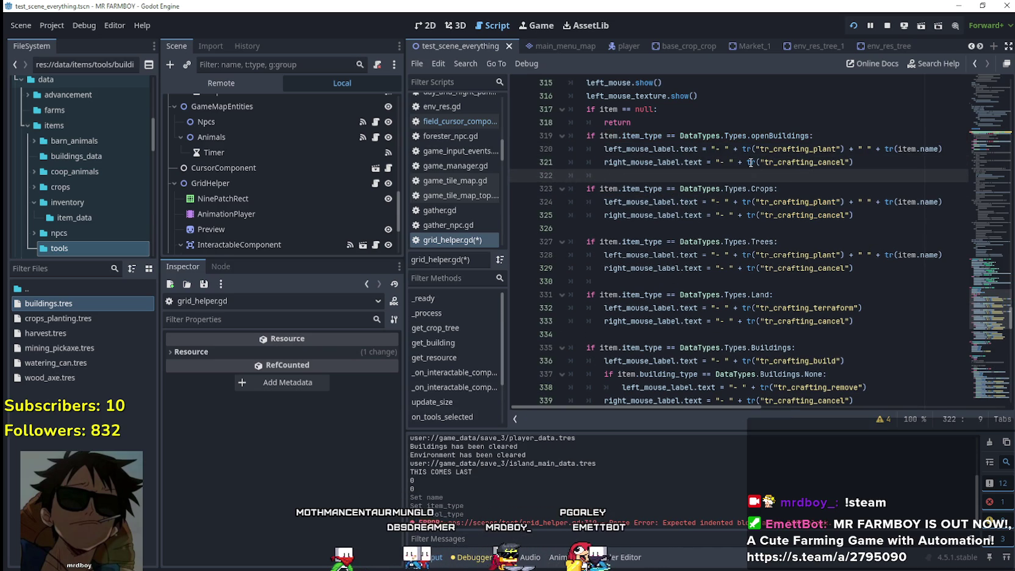
- Set the left mouse label text on line 320 to "- Interact"
scroll(778, 330, up, 6)
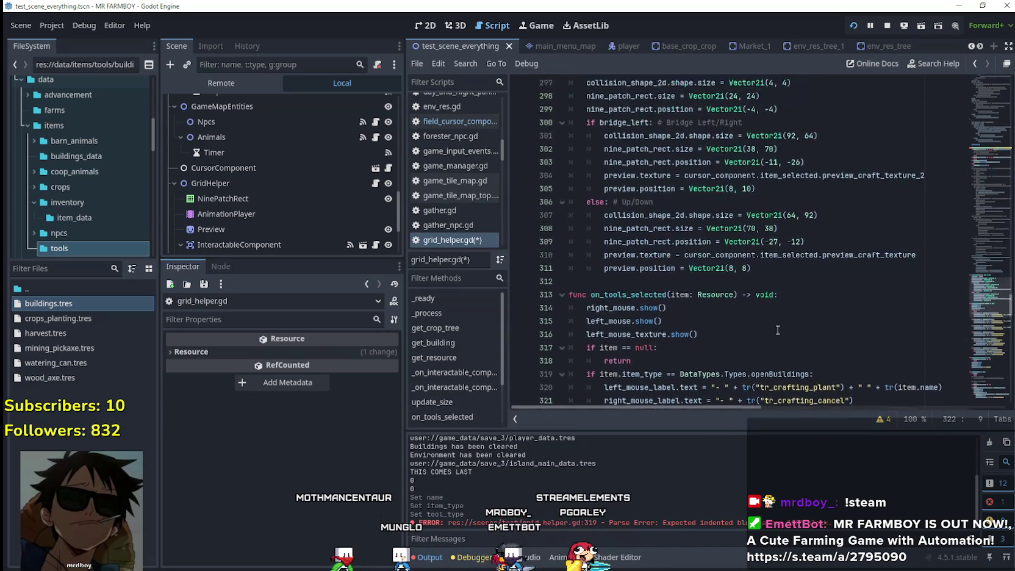
scroll(968, 304, up, 3)
drag(988, 299, 994, 337)
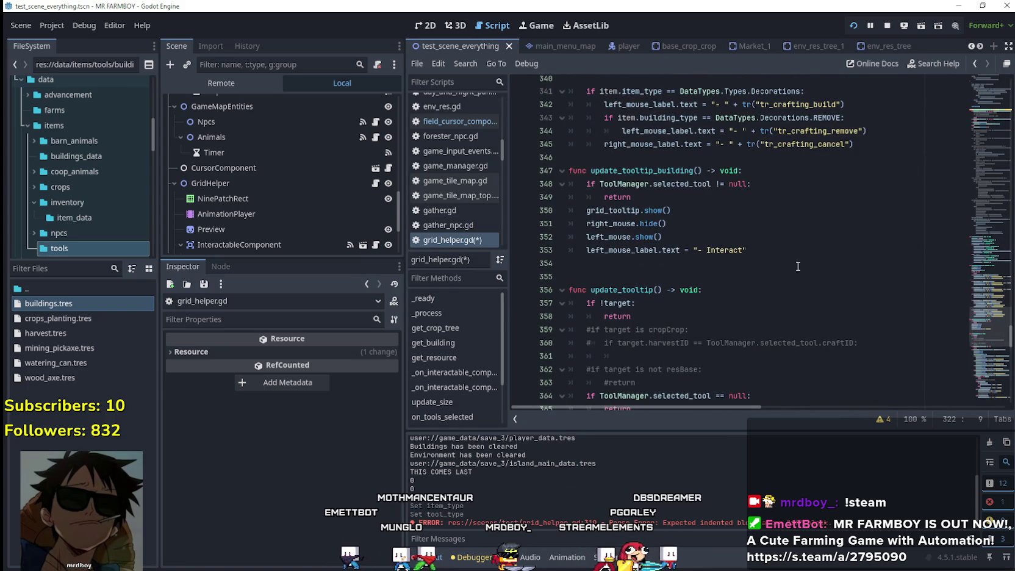
drag(750, 250, 585, 250)
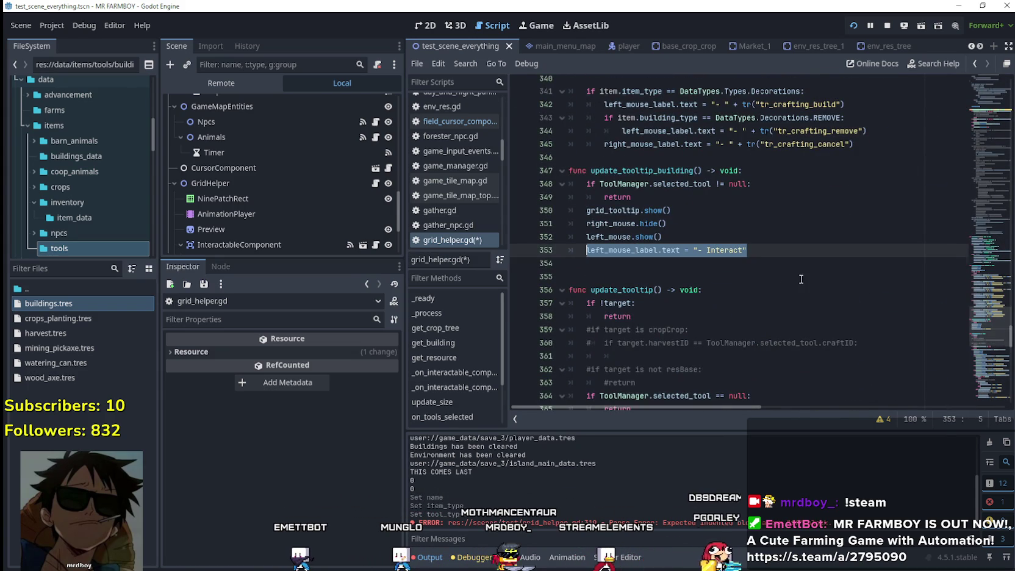
scroll(806, 278, up, 10)
scroll(800, 273, up, 4)
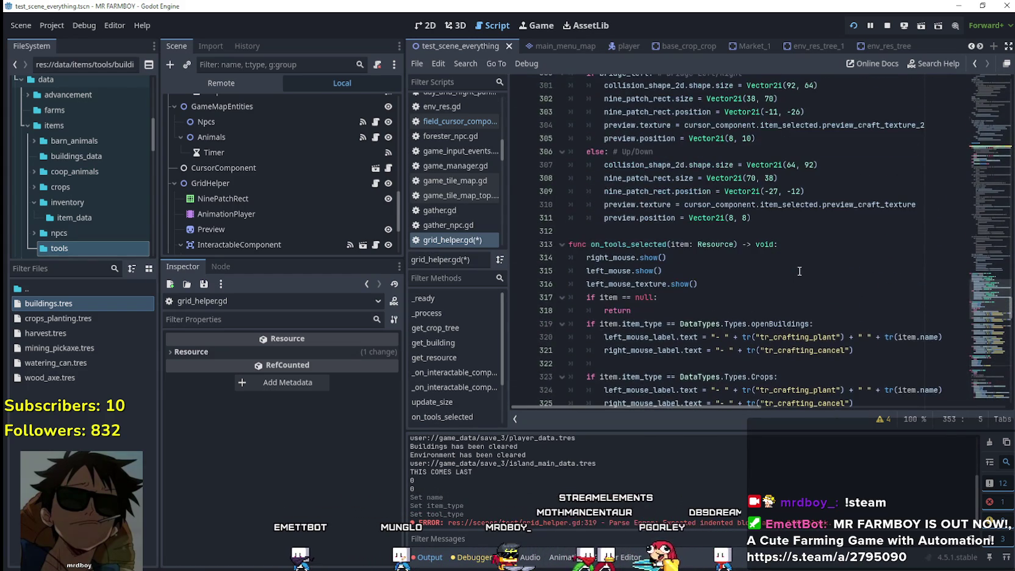
scroll(800, 272, down, 1)
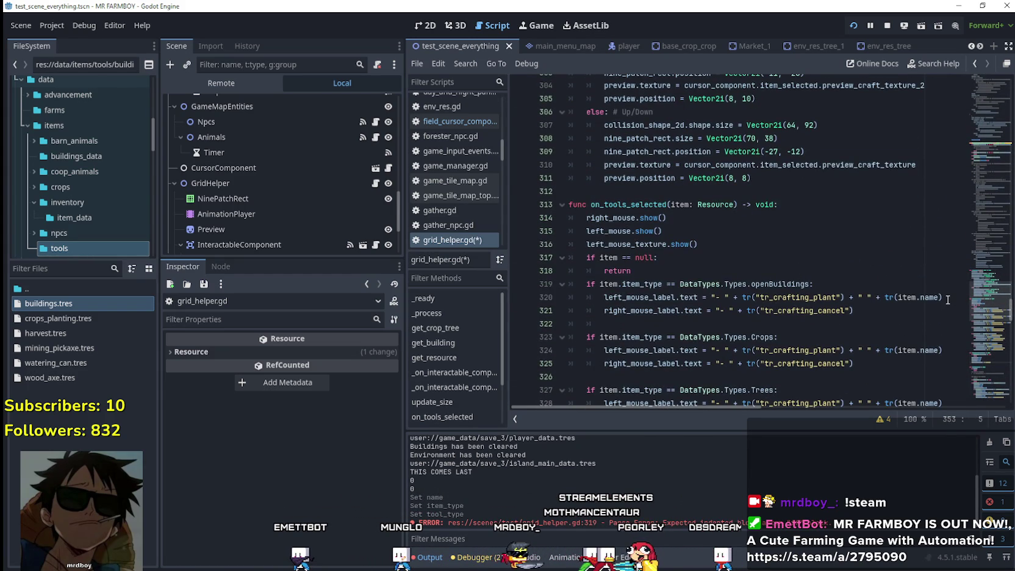
drag(945, 297, 726, 297)
text(Interact")
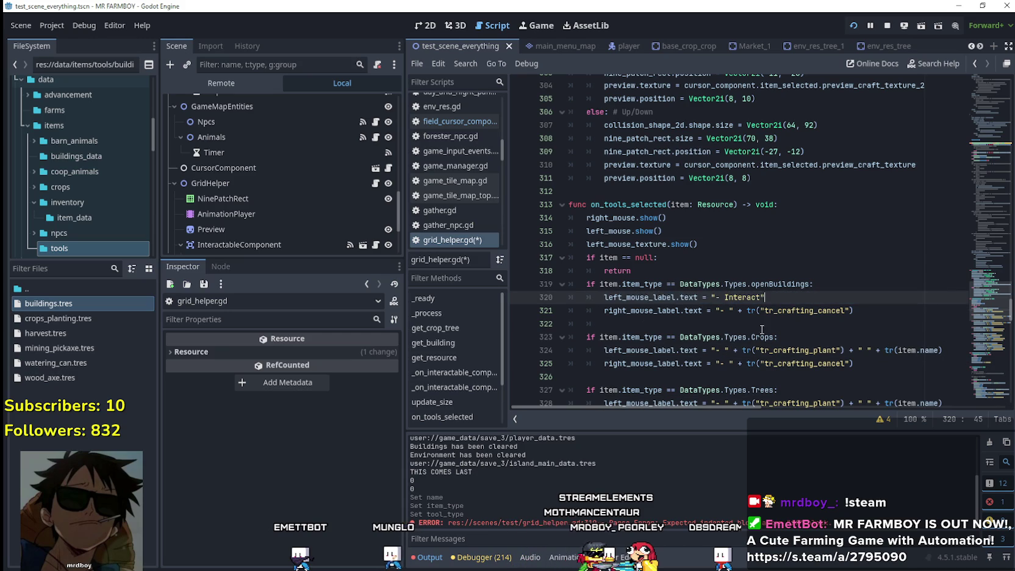
- Replace the right label's tr_crafting_cancel text on line 321 with "- Move"
click(814, 327)
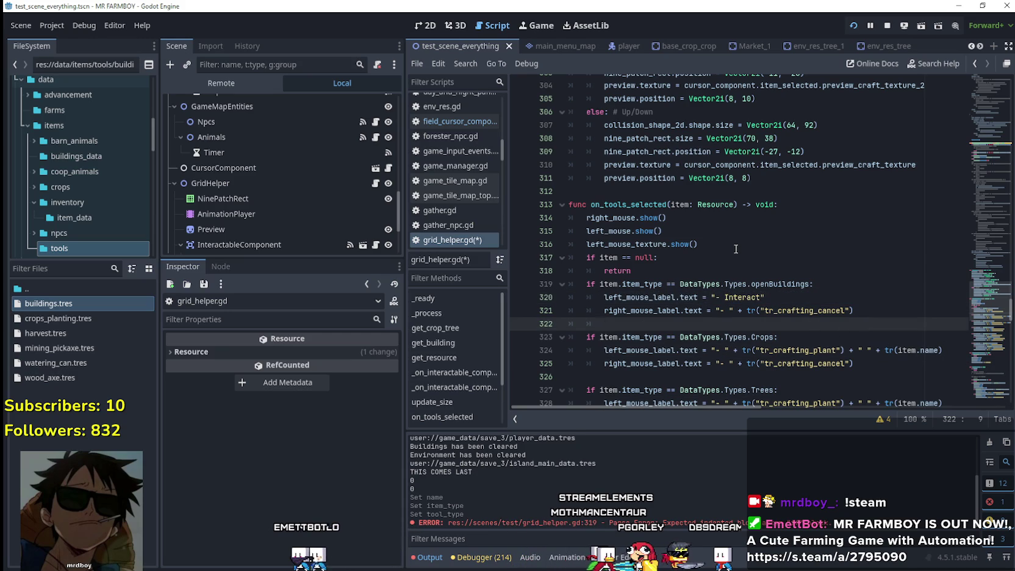
scroll(735, 246, down, 1)
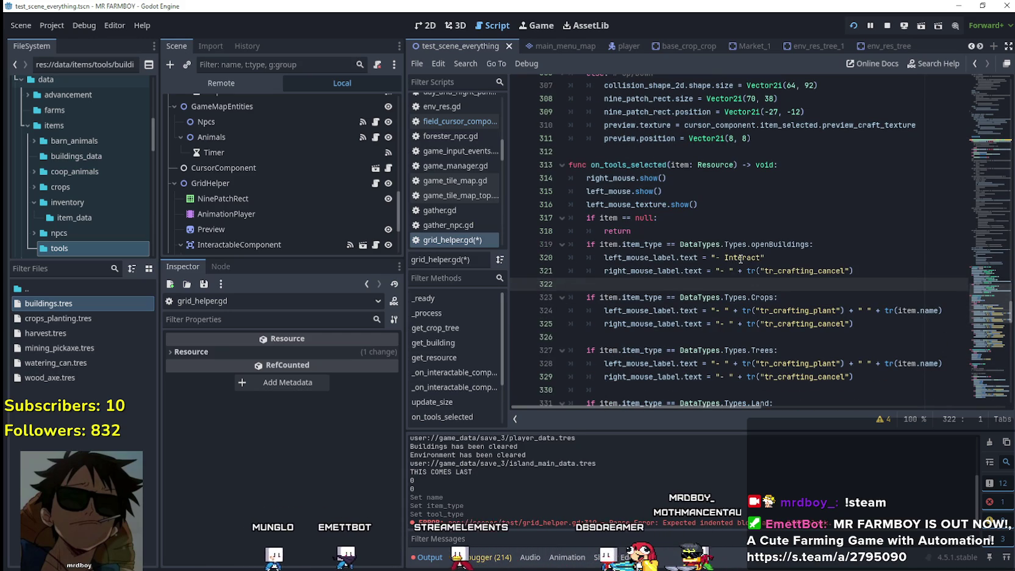
scroll(768, 225, down, 1)
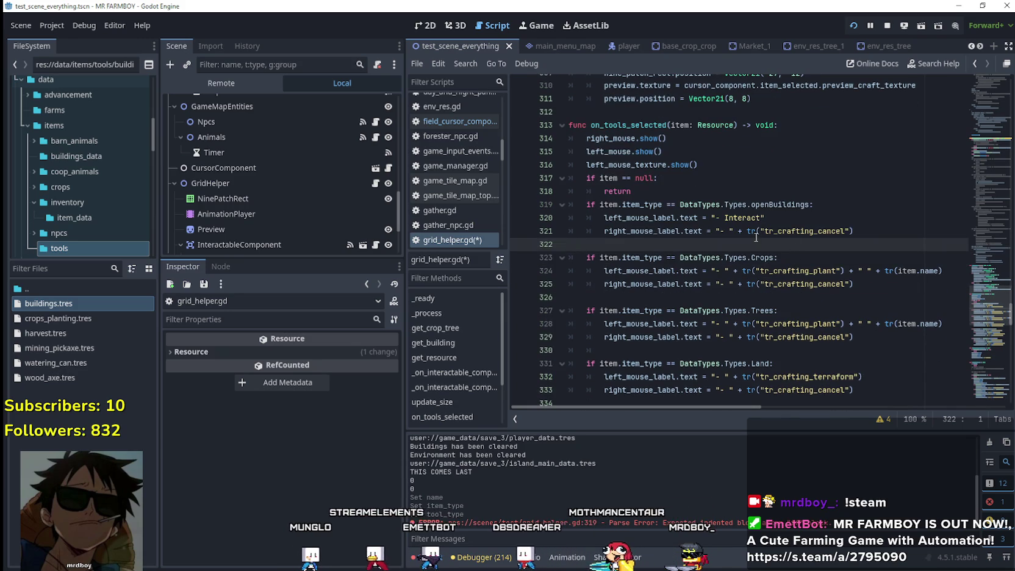
click(793, 231)
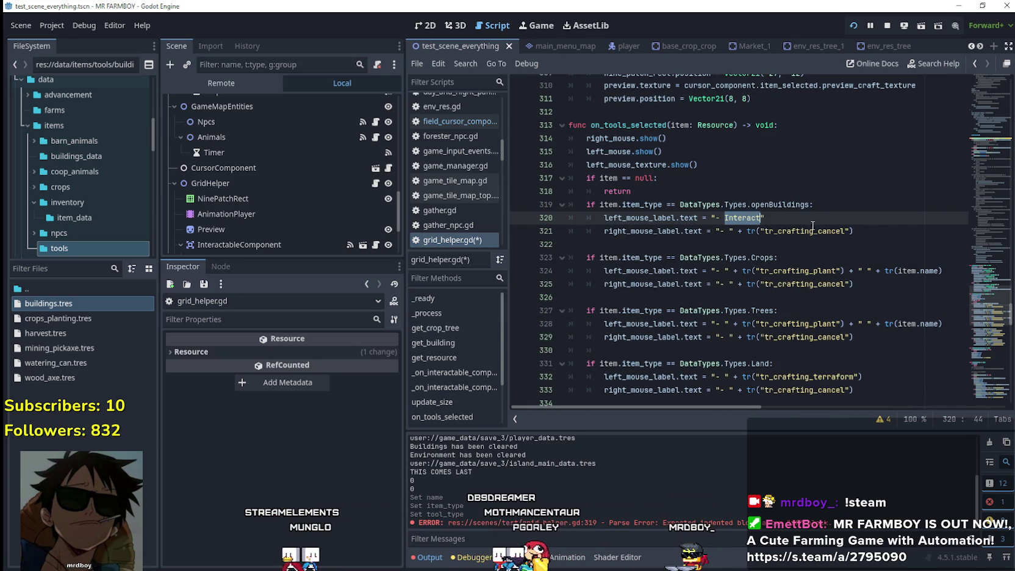
double_click(815, 231)
click(582, 243)
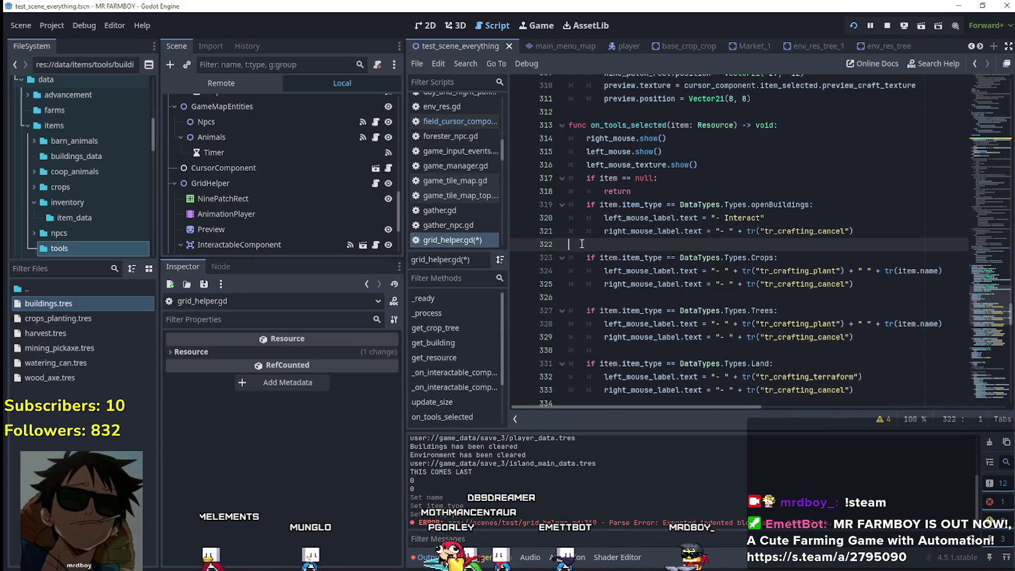
drag(854, 231, 694, 230)
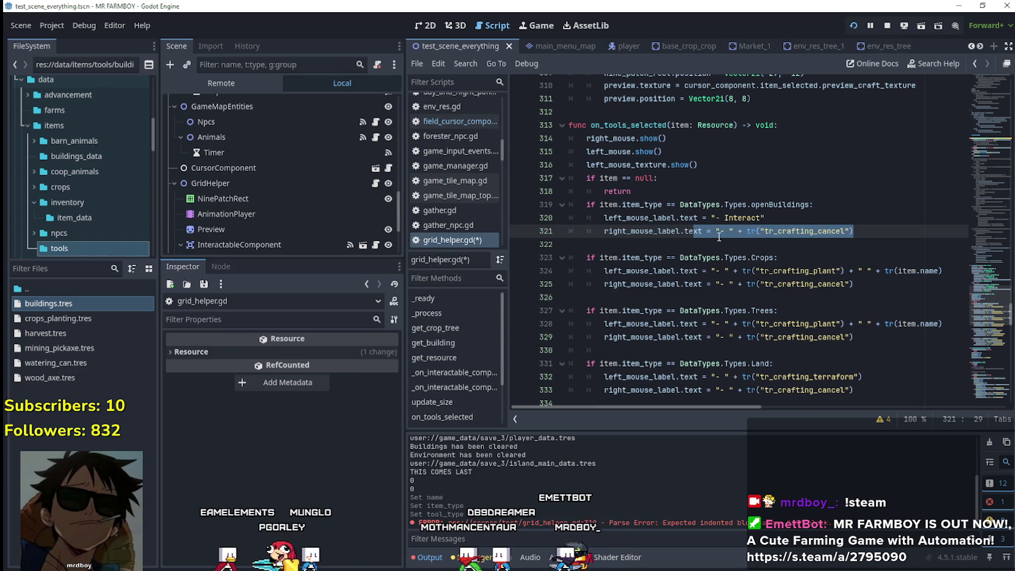
click(717, 232)
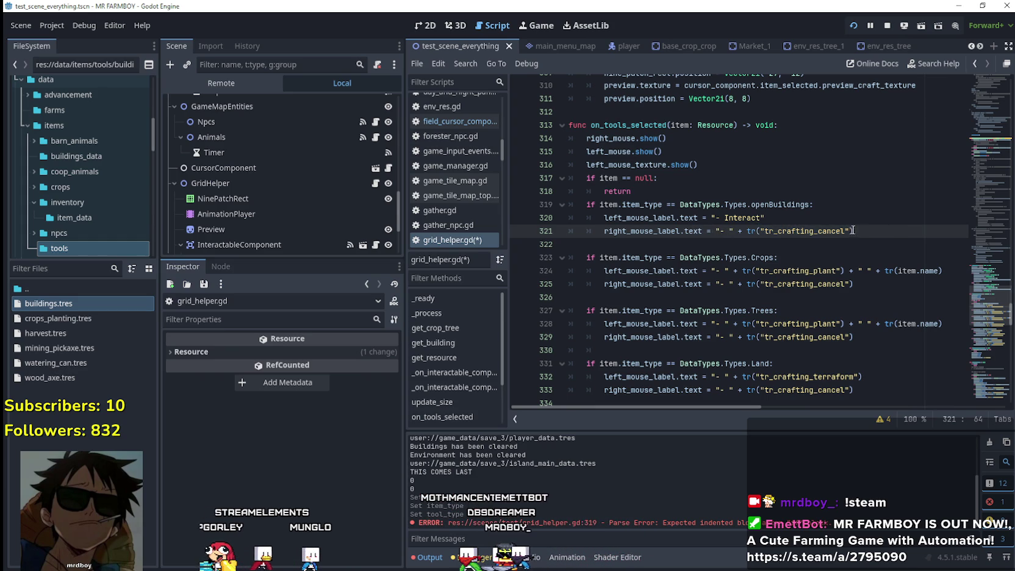
key(Up)
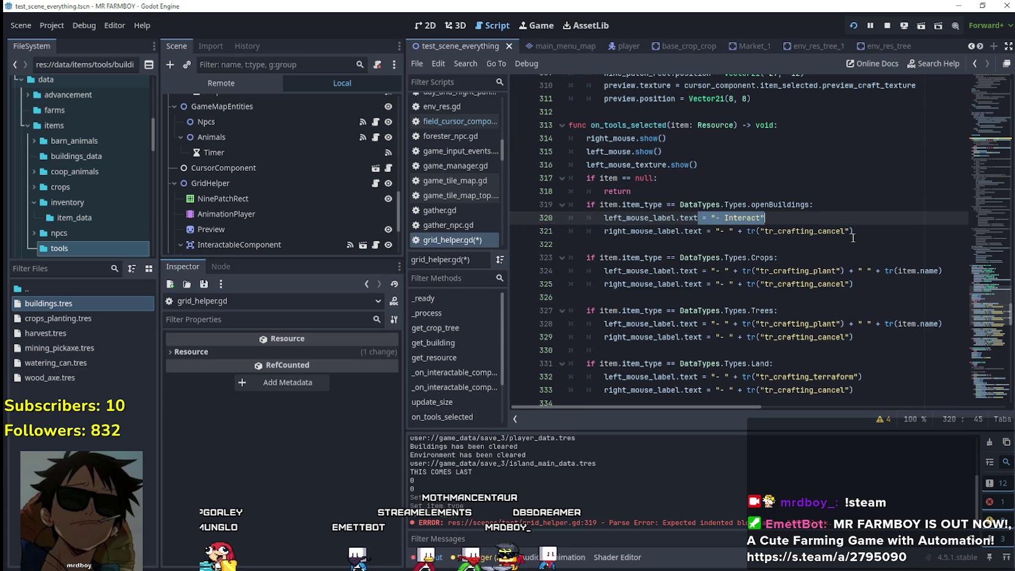
drag(854, 231, 777, 231)
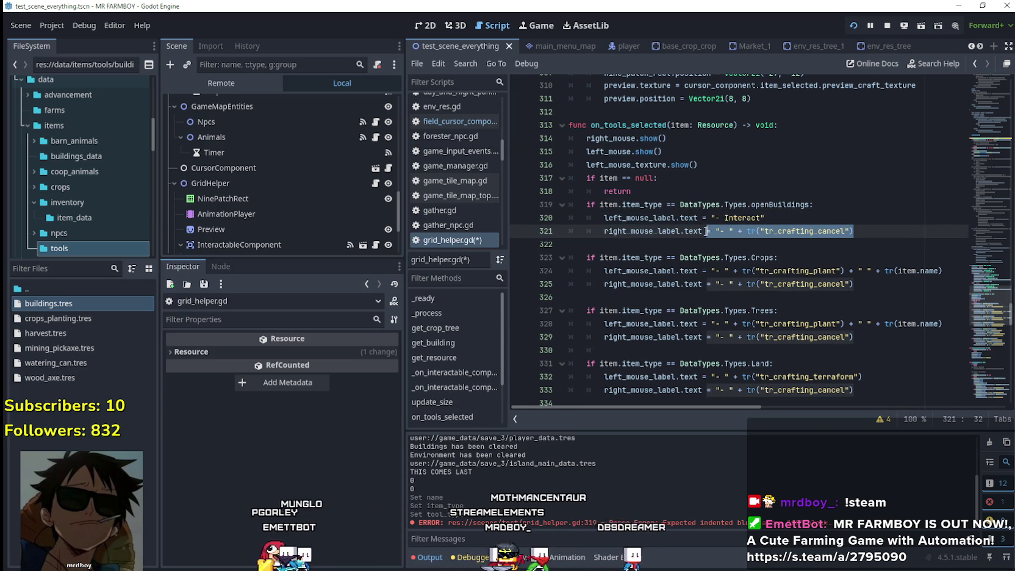
shift+click(715, 232)
key(ctrl+v)
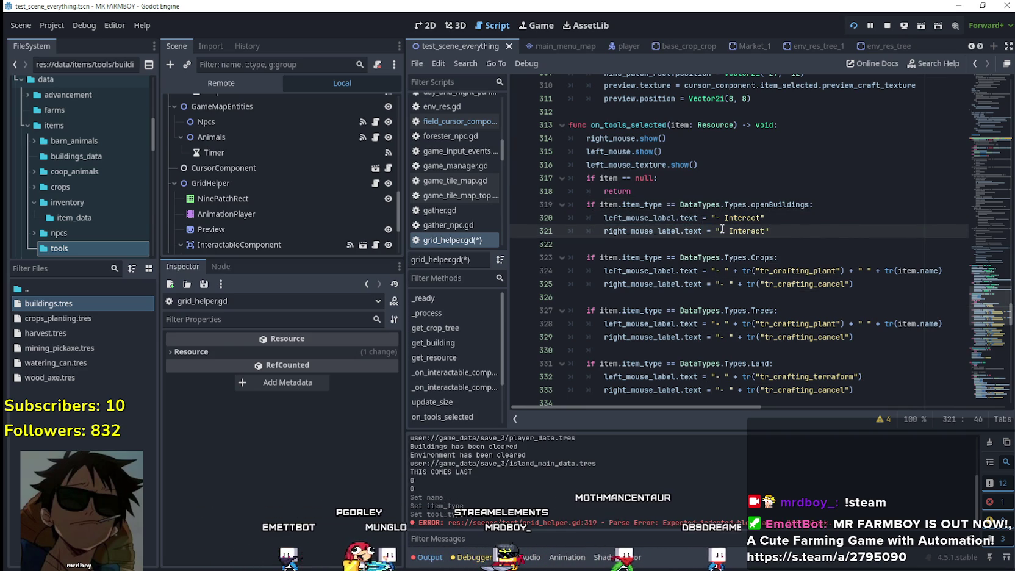
double_click(756, 230)
text(Mov)
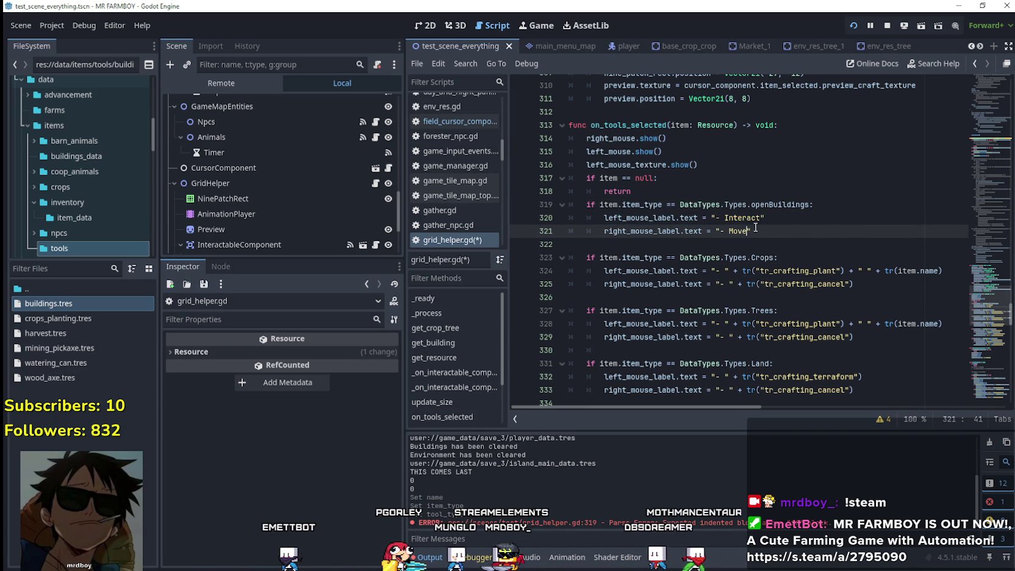
click(722, 241)
scroll(724, 234, down, 6)
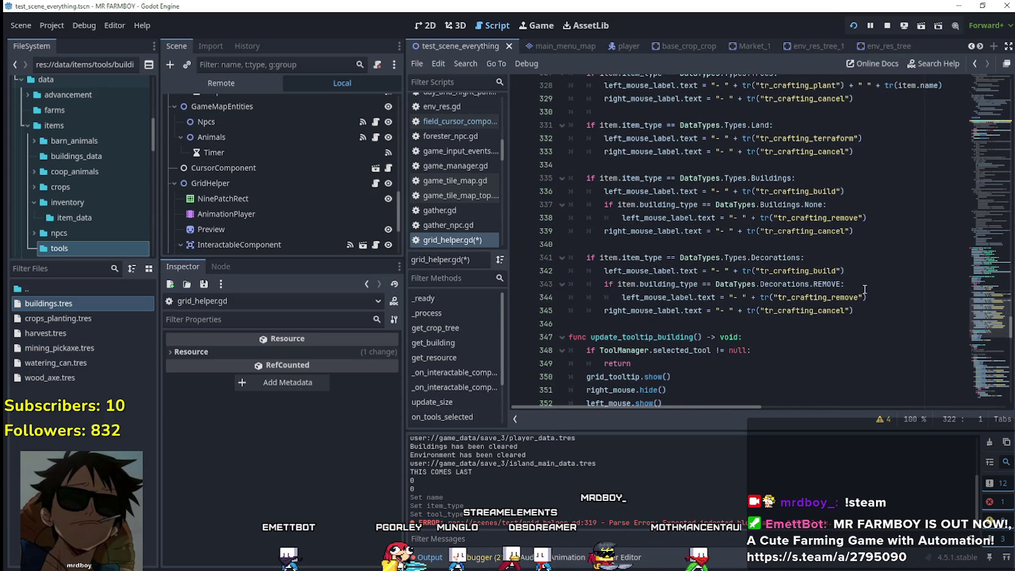
scroll(848, 255, down, 1)
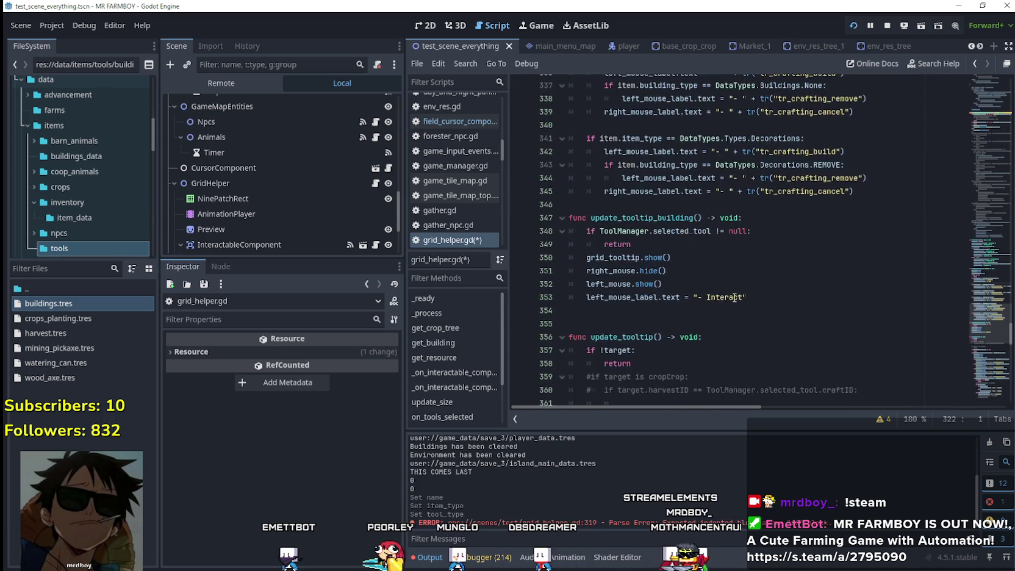
click(983, 231)
click(983, 223)
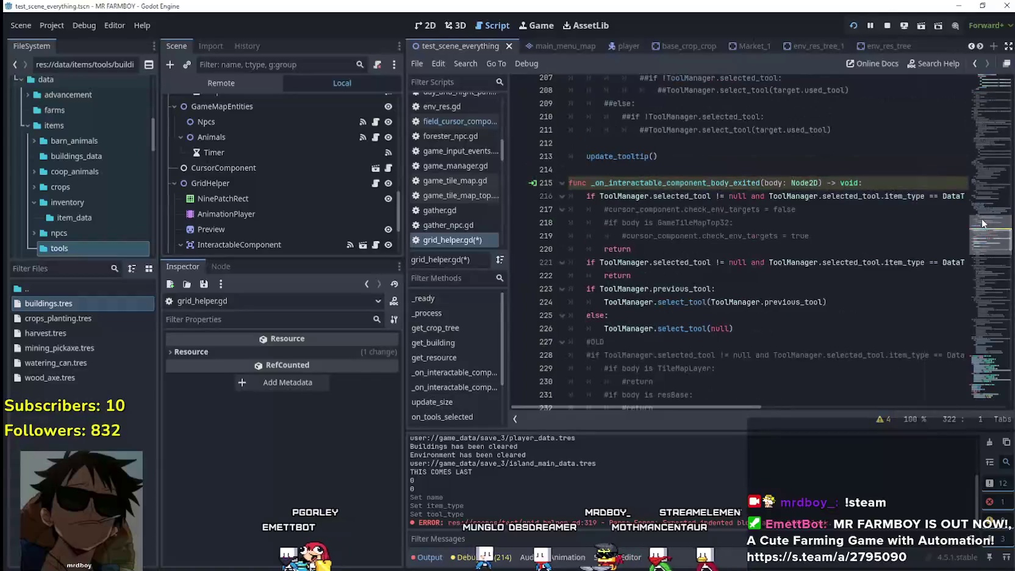
drag(983, 223, 966, 316)
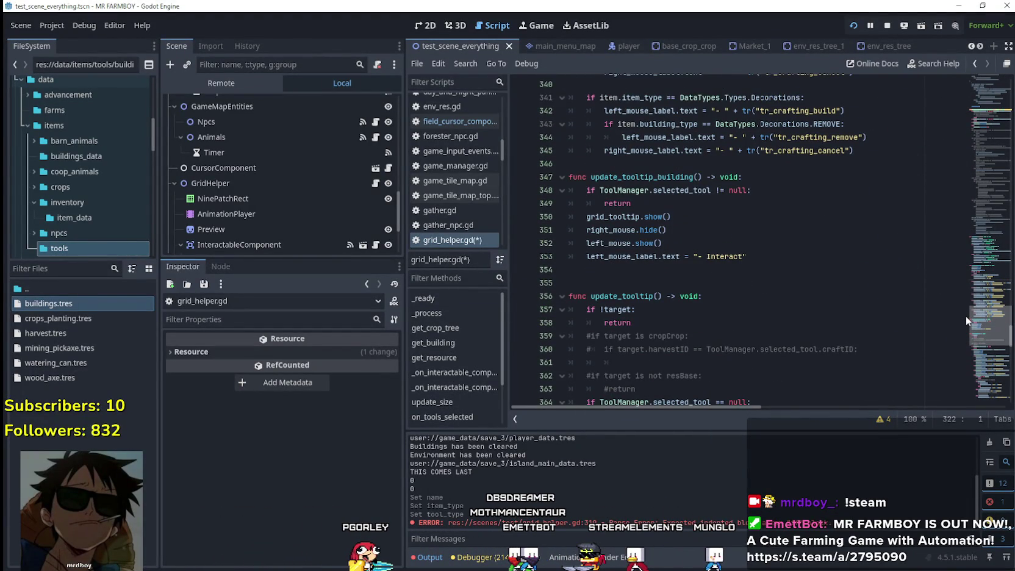
mouse_move(965, 315)
mouse_down()
mouse_move(978, 284)
mouse_move(977, 212)
mouse_up()
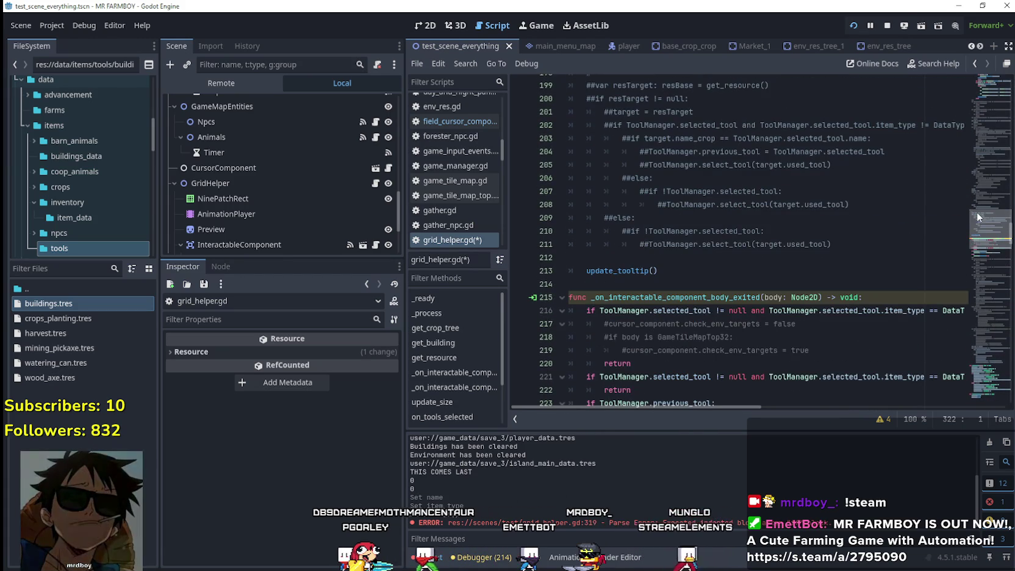
scroll(677, 242, down, 3)
scroll(677, 242, up, 3)
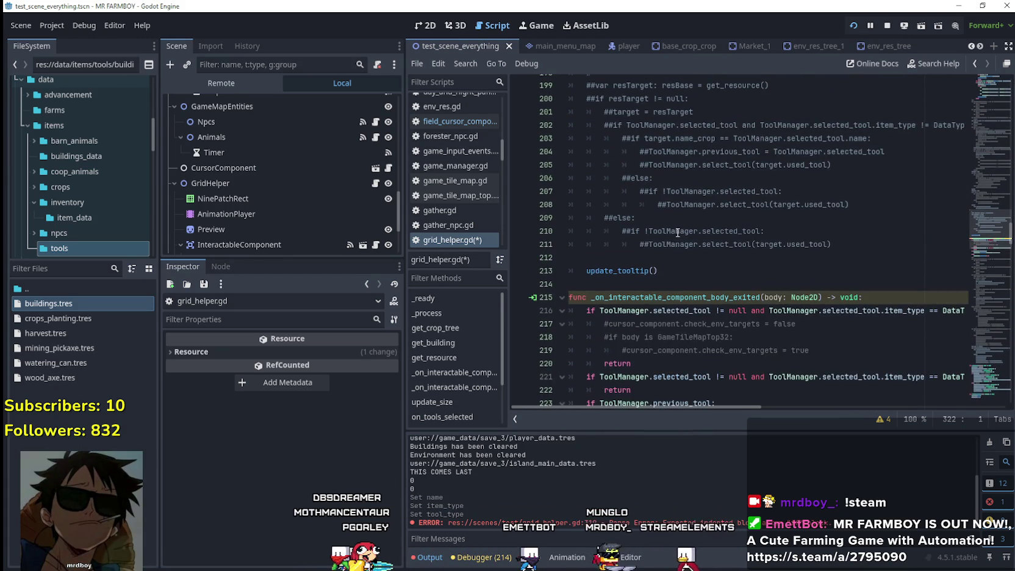
click(793, 284)
mouse_move(981, 237)
mouse_down()
mouse_move(978, 106)
mouse_move(974, 137)
mouse_up()
scroll(772, 314, down, 2)
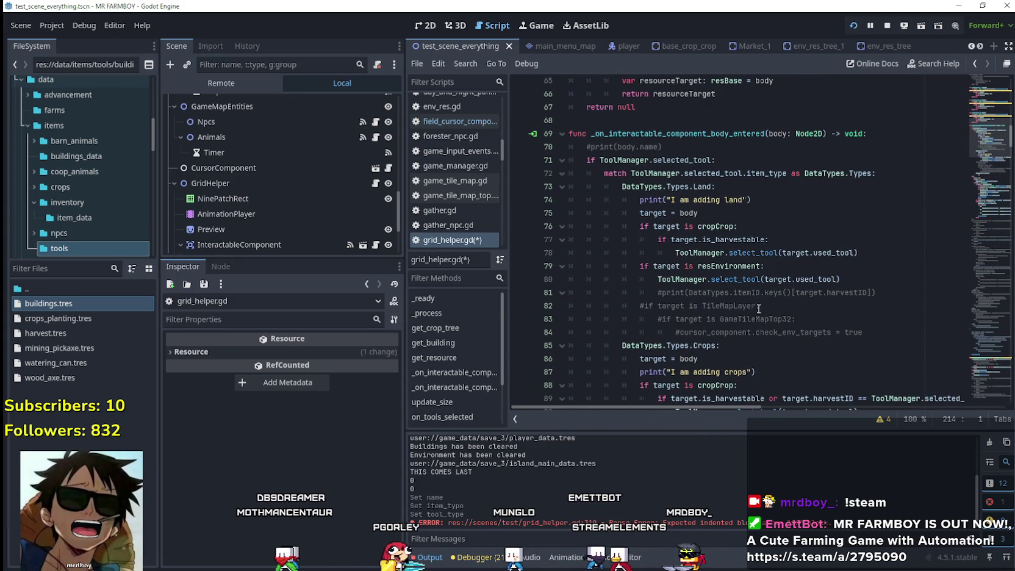
drag(765, 279, 839, 279)
click(820, 280)
double_click(820, 281)
mouse_move(665, 282)
mouse_down()
mouse_move(674, 291)
mouse_move(677, 284)
mouse_move(661, 284)
mouse_move(853, 280)
mouse_up()
drag(976, 152, 964, 322)
drag(776, 291, 540, 253)
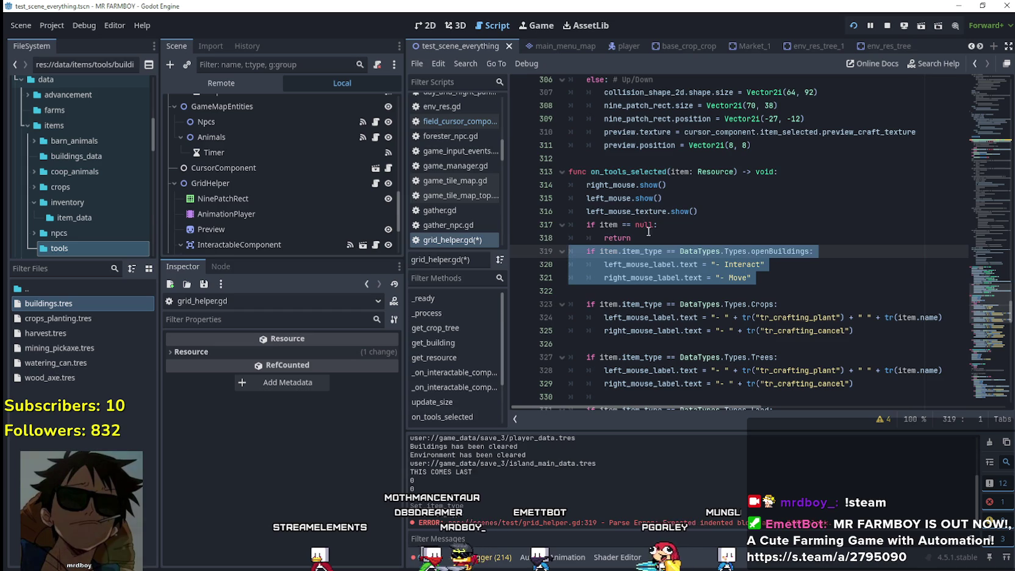
key(Left)
key(Left)
click(718, 291)
scroll(726, 281, down, 1)
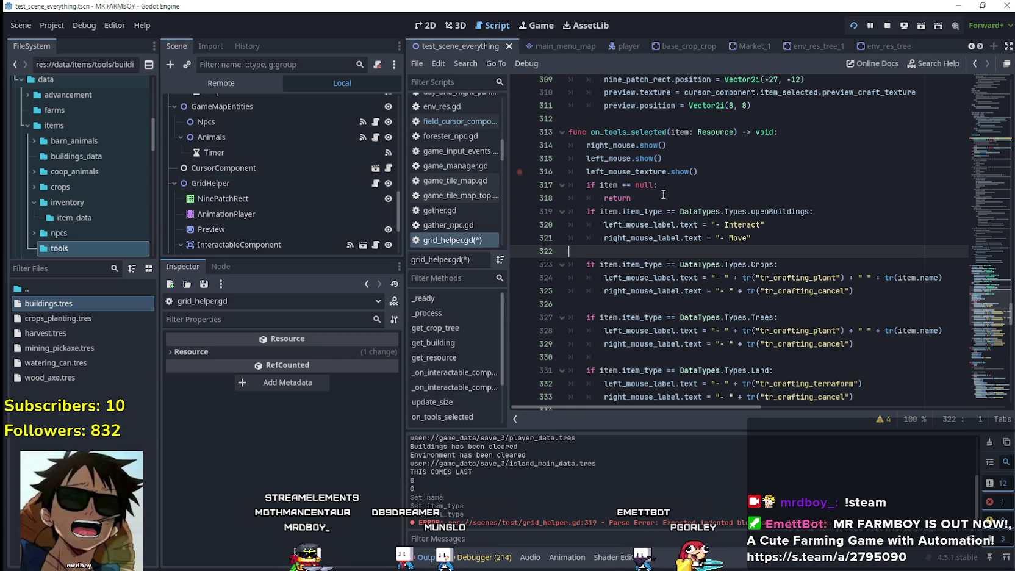
click(63, 269)
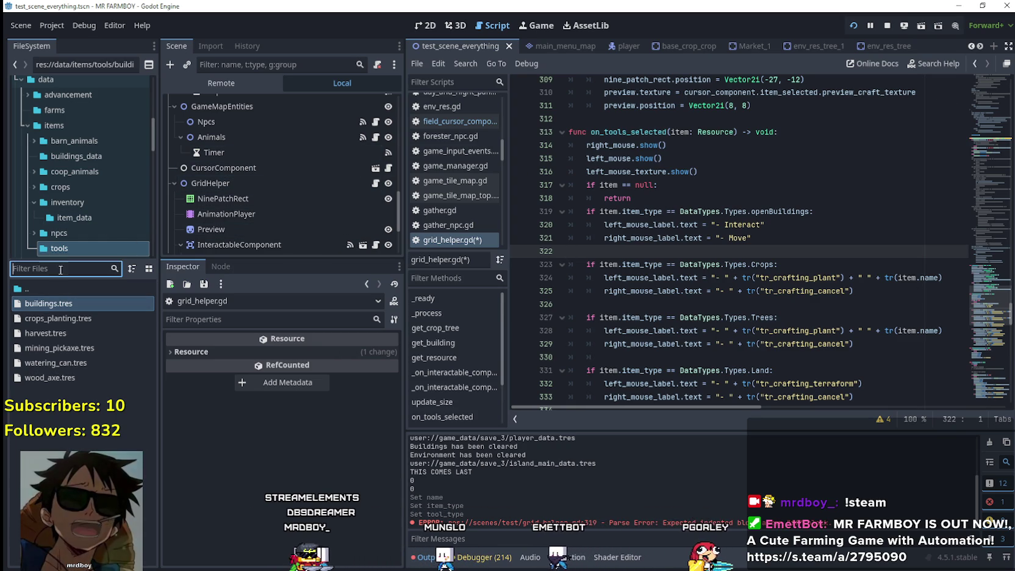
- Filter FileSystem for 'market', open Market_1.tscn and follow its script to the parent building.gd
text(market)
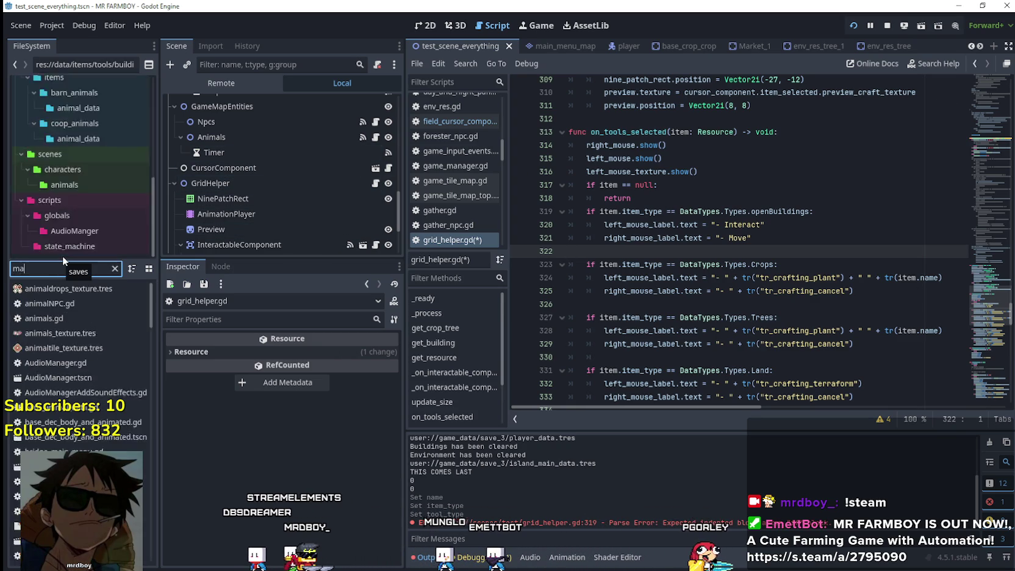
double_click(82, 333)
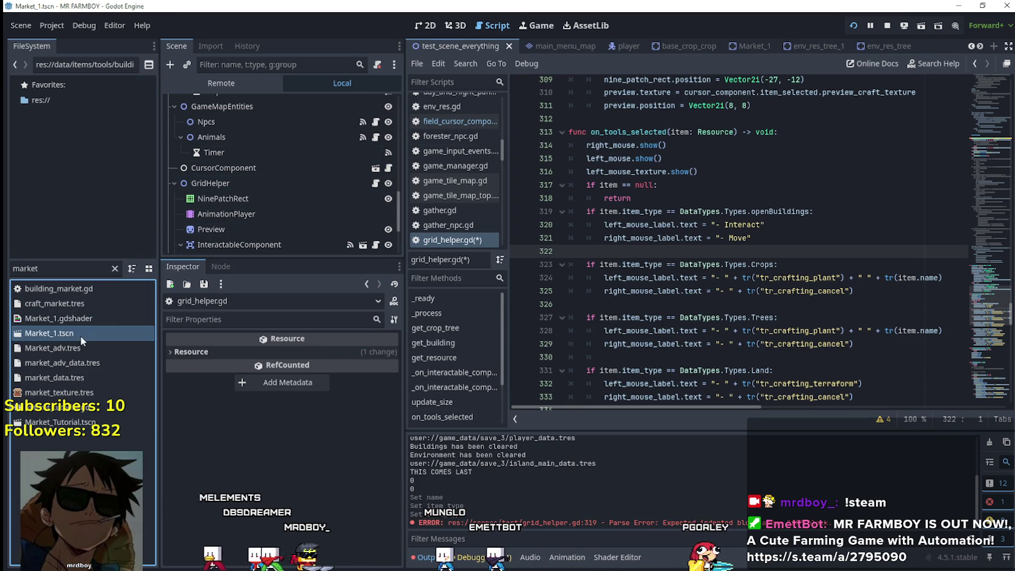
click(380, 103)
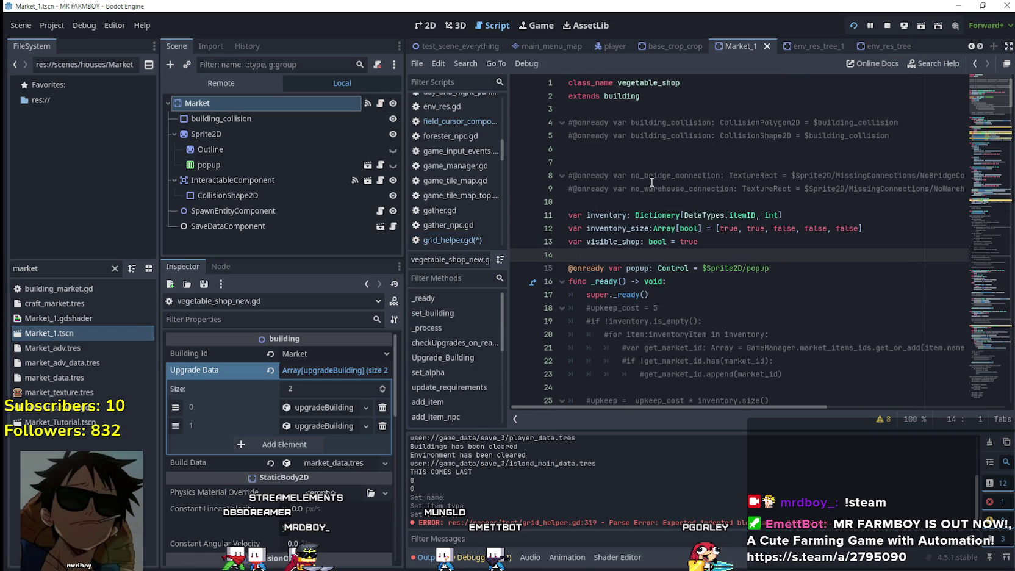
right_click(628, 92)
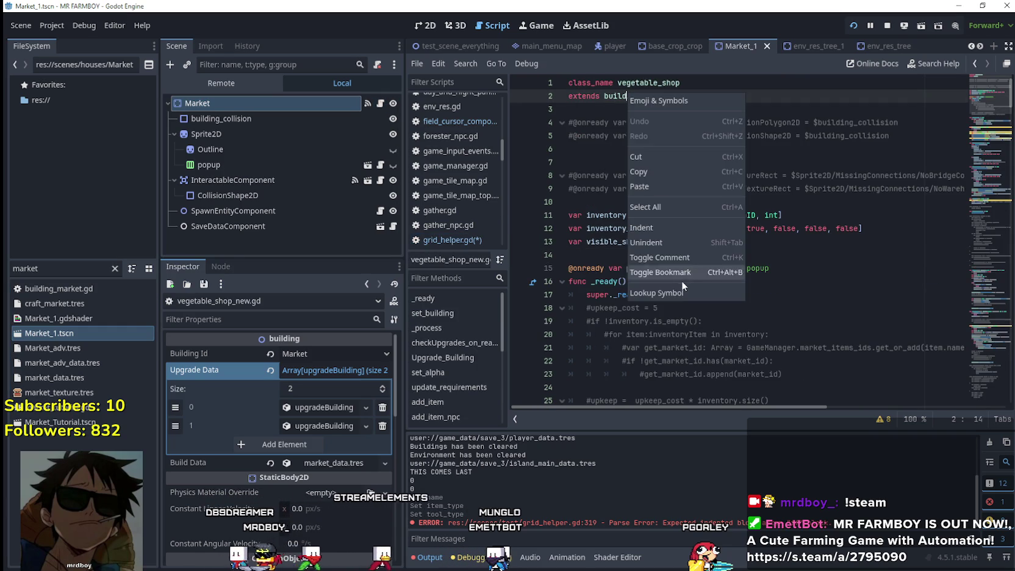
click(681, 287)
- Comment out the building_selected emit and add ToolManager.select_tool() above it
key(Home)
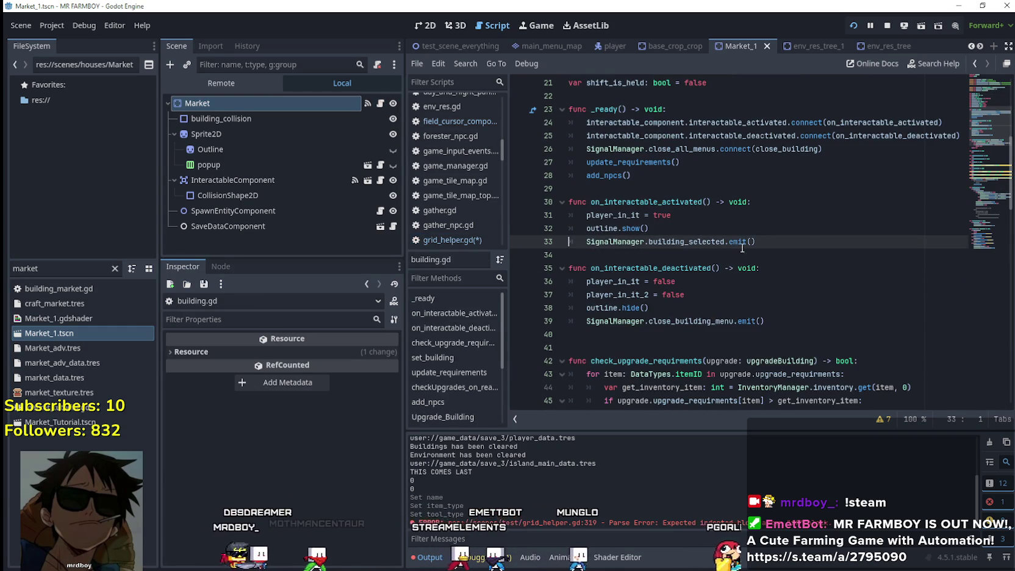
key(ctrl+k)
click(718, 232)
key(Return)
text(Too)
key(Return)
text(.)
text(too)
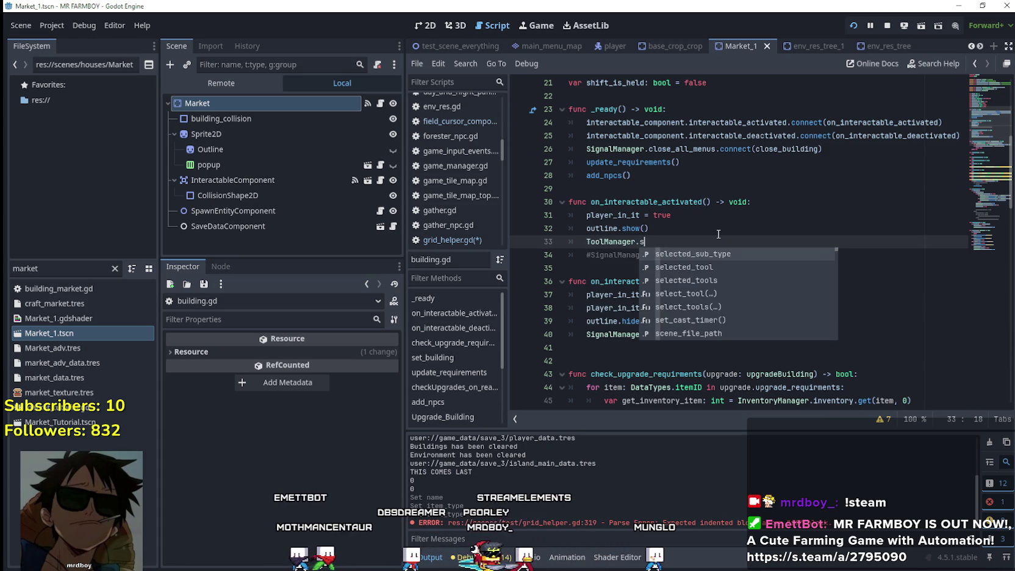
key(Down)
key(Down)
key(Return)
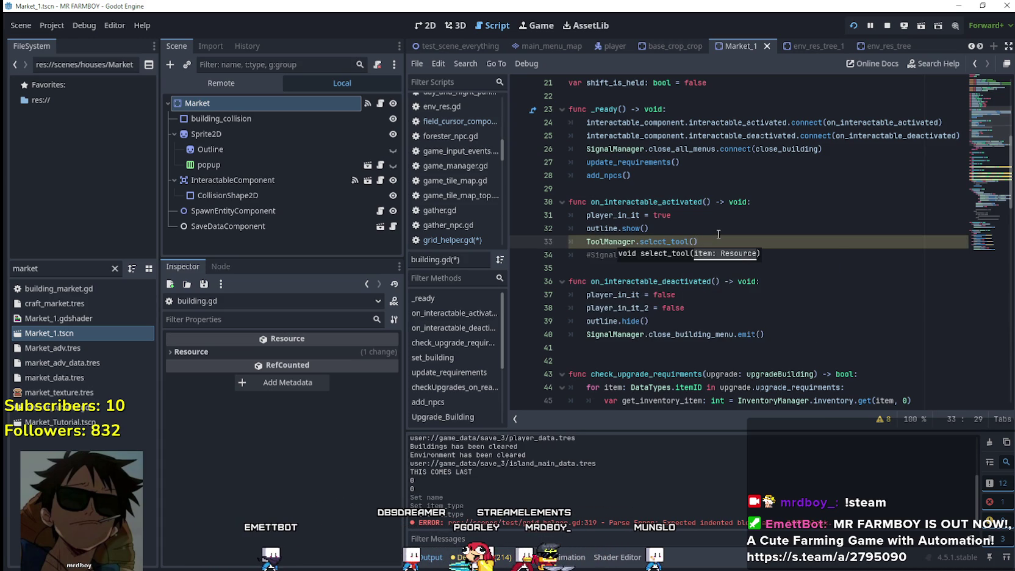
click(736, 227)
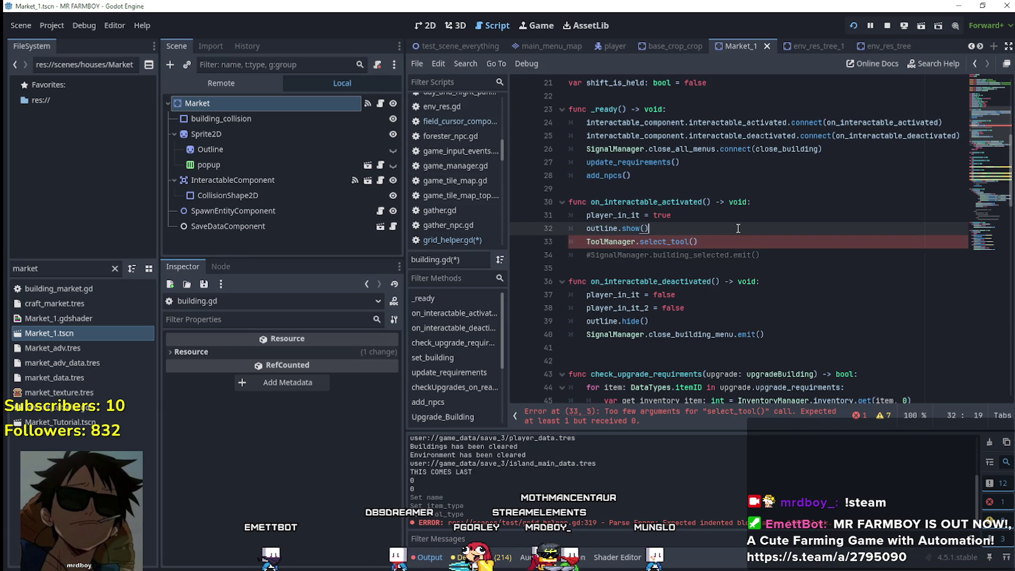
key(Return)
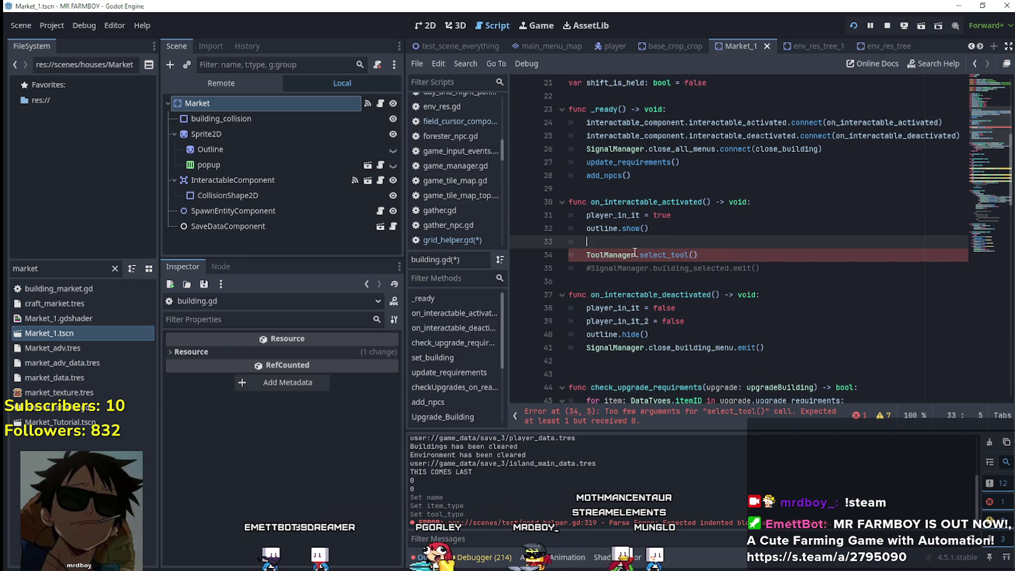
- Filter FileSystem for 'too' and locate buildings.tres in the tools folder
key(BackSpace)
key(BackSpace)
key(BackSpace)
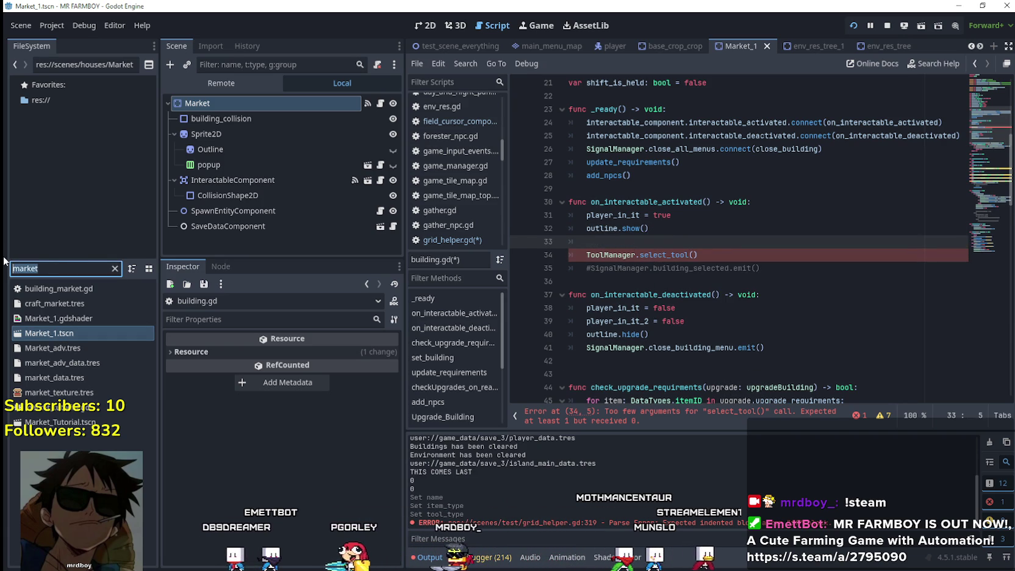
text(too)
click(82, 147)
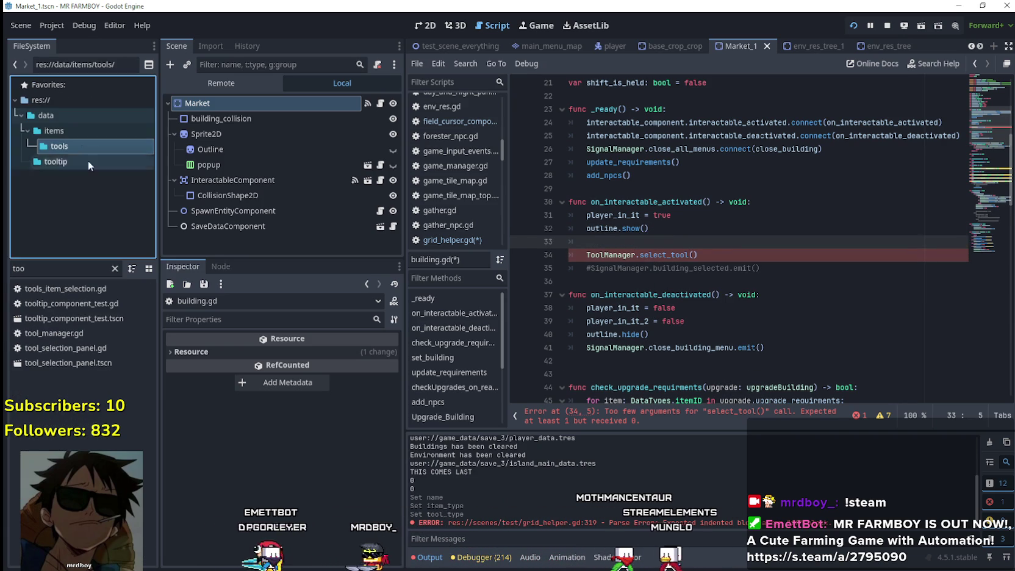
click(114, 268)
click(53, 304)
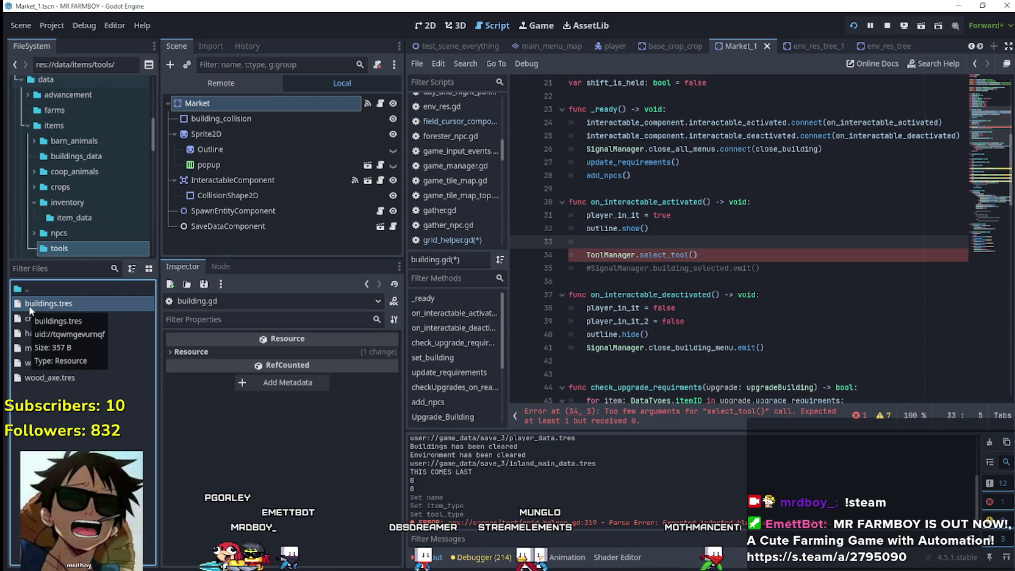
scroll(981, 116, up, 1)
scroll(981, 116, up, 6)
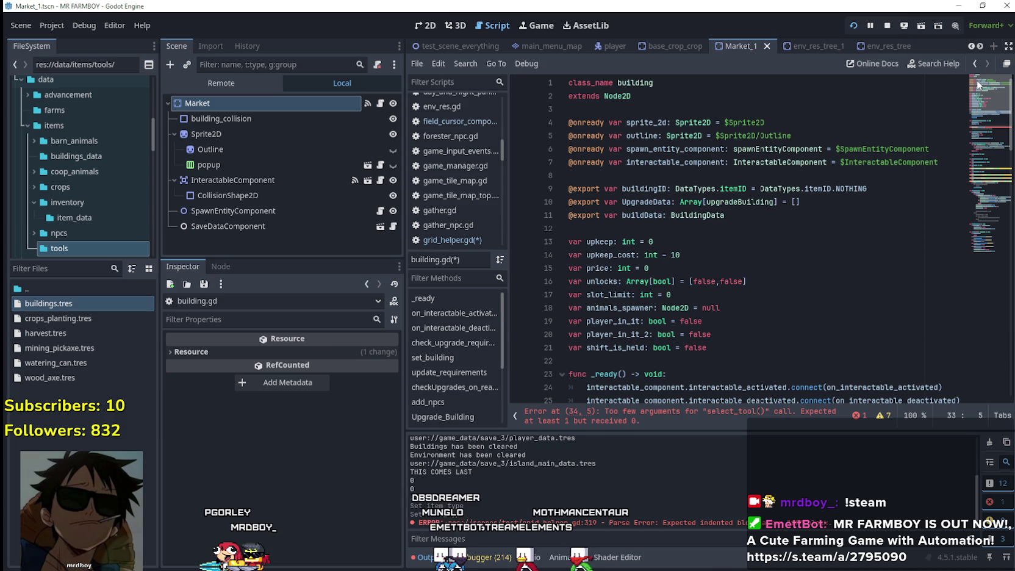
scroll(648, 289, down, 3)
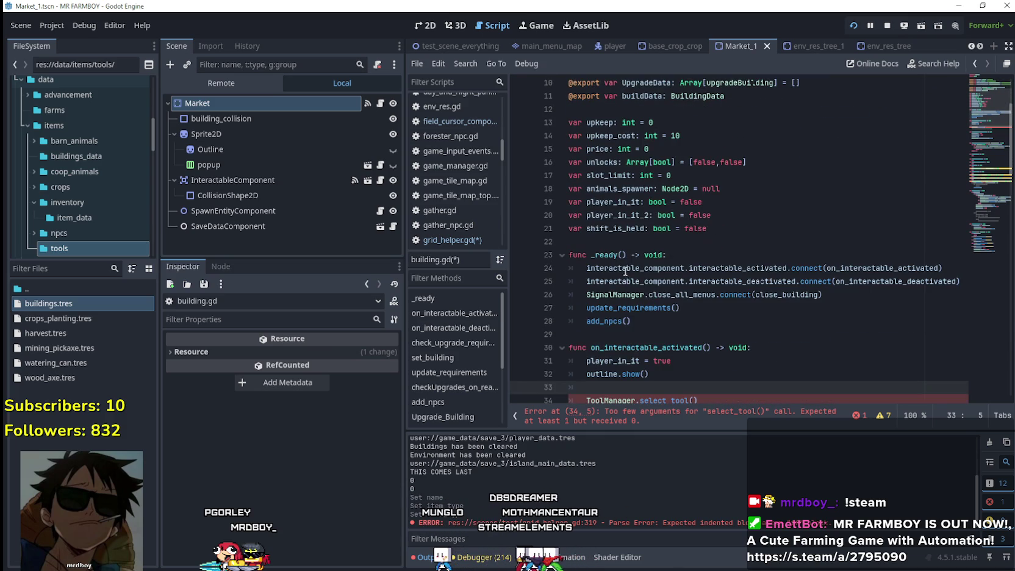
- Declare 'var tool =' on line 22 with a preload of buildings.tres dragged from FileSystem
click(631, 242)
text(var tool)
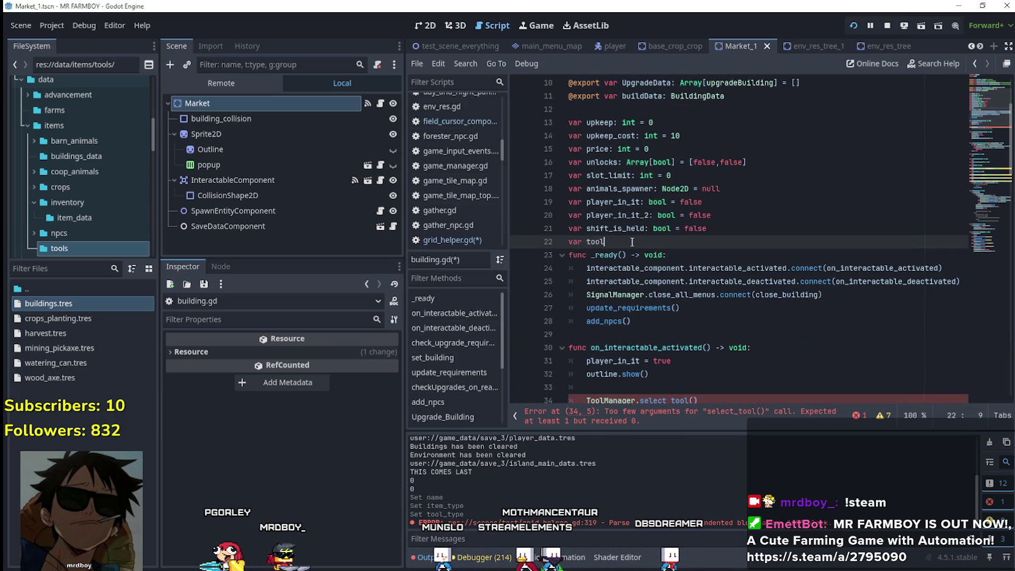
text(=)
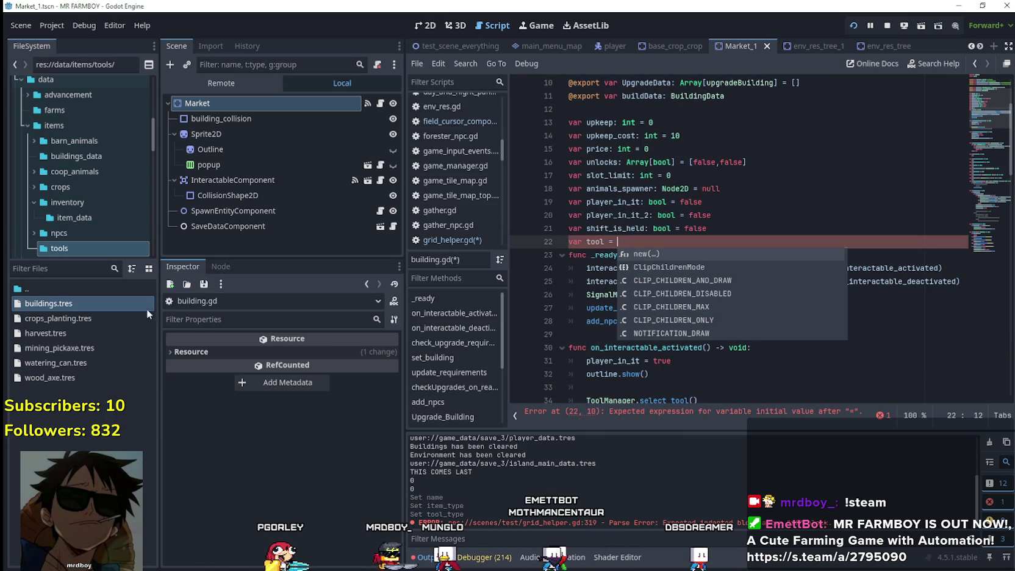
mouse_move(109, 304)
mouse_down()
mouse_move(549, 293)
mouse_move(724, 233)
mouse_move(720, 242)
mouse_up()
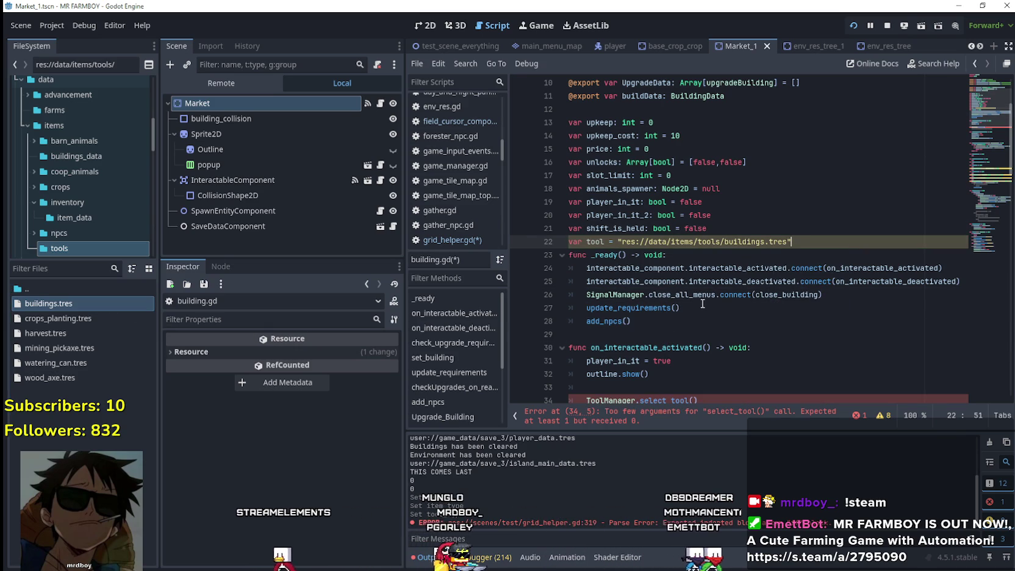
key(ctrl+z)
mouse_move(73, 306)
mouse_down()
mouse_move(677, 299)
mouse_move(677, 241)
mouse_up()
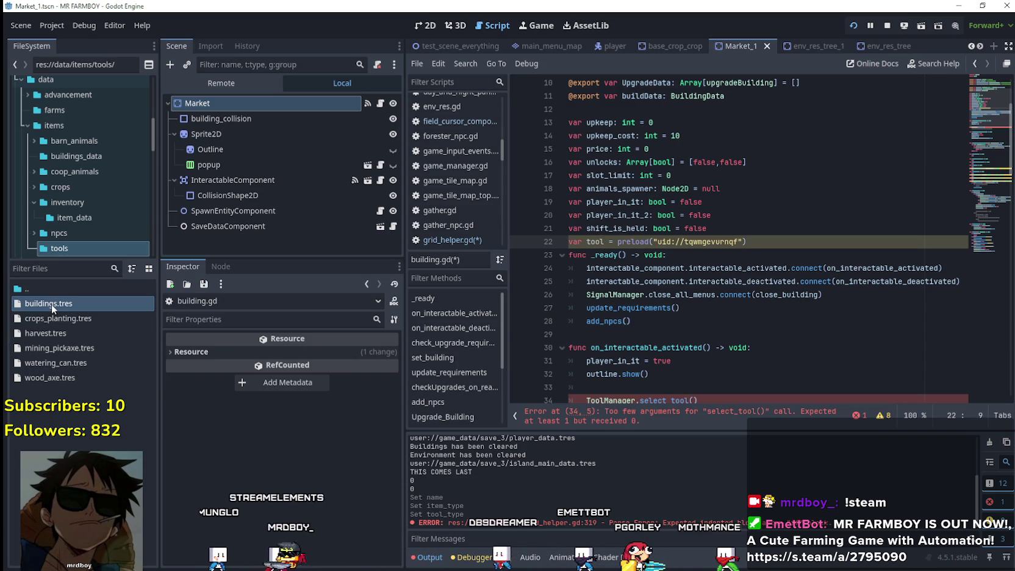
mouse_move(52, 304)
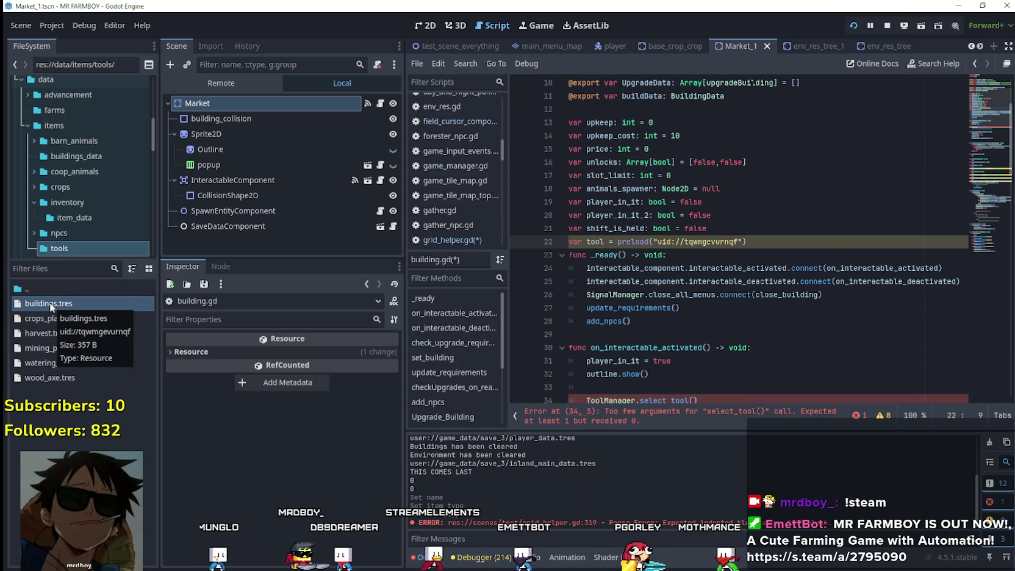
click(49, 302)
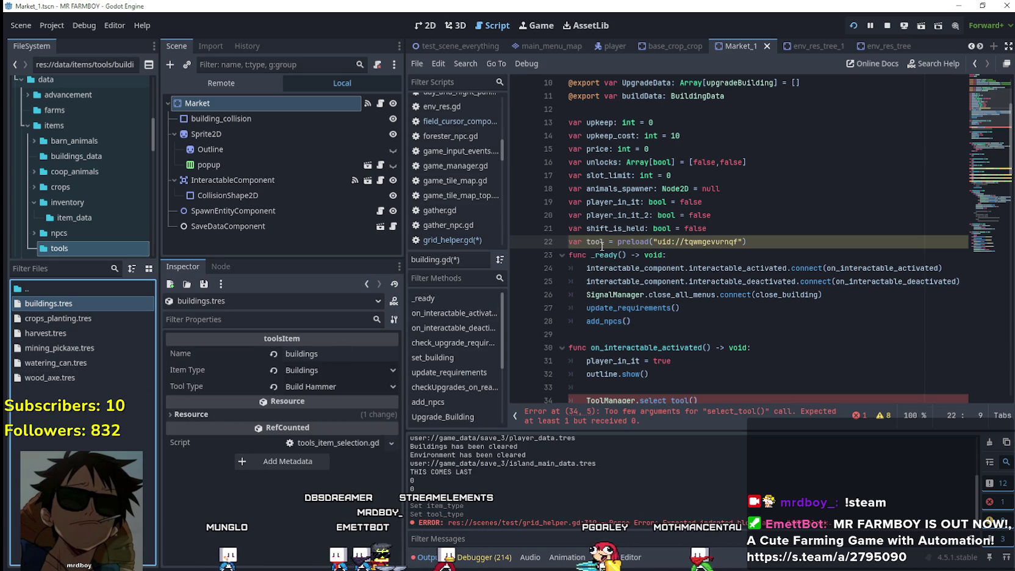
- Give the tool variable the toolsItem type and delete the blank line 33
key(Left)
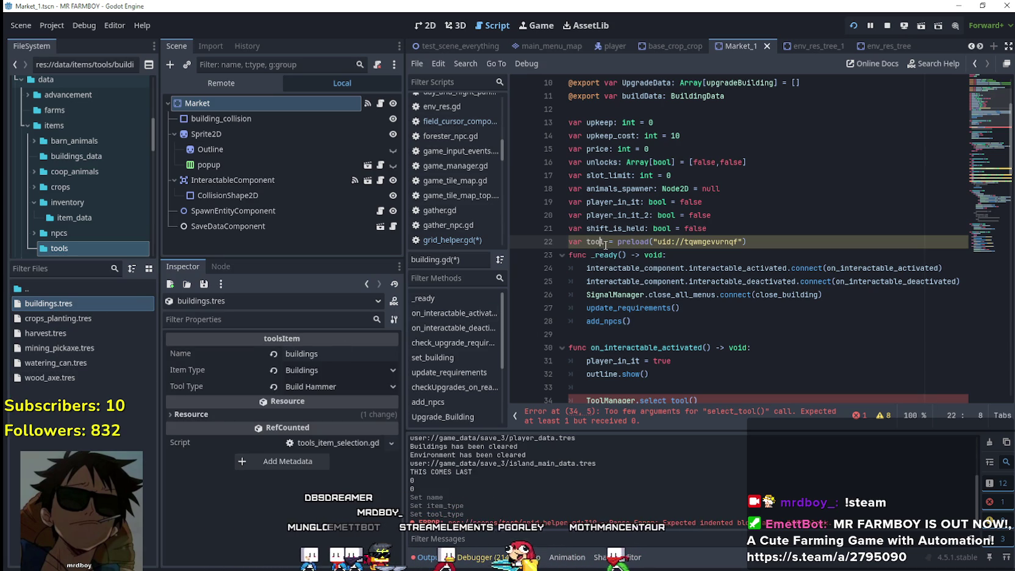
text(: tool)
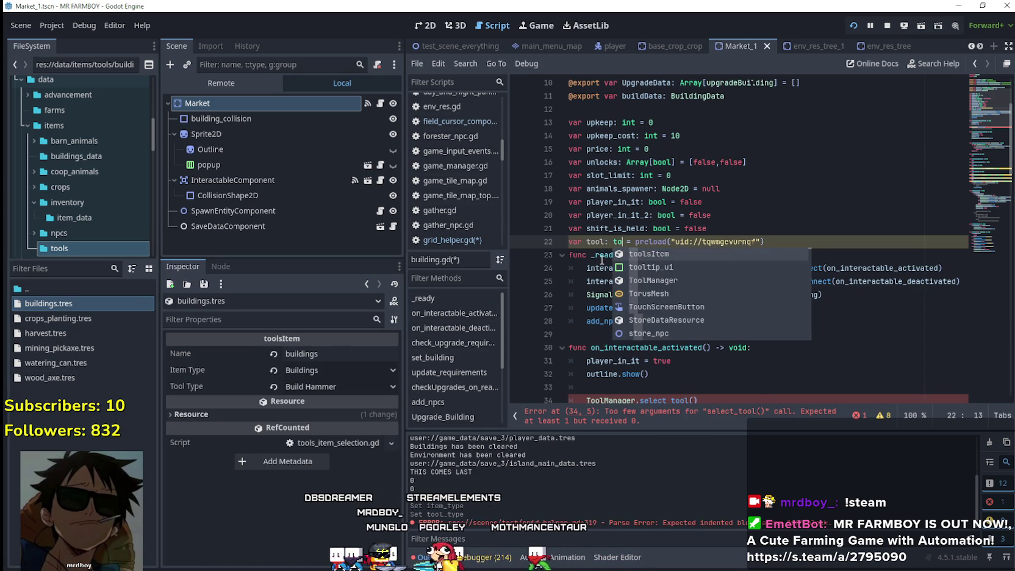
key(Return)
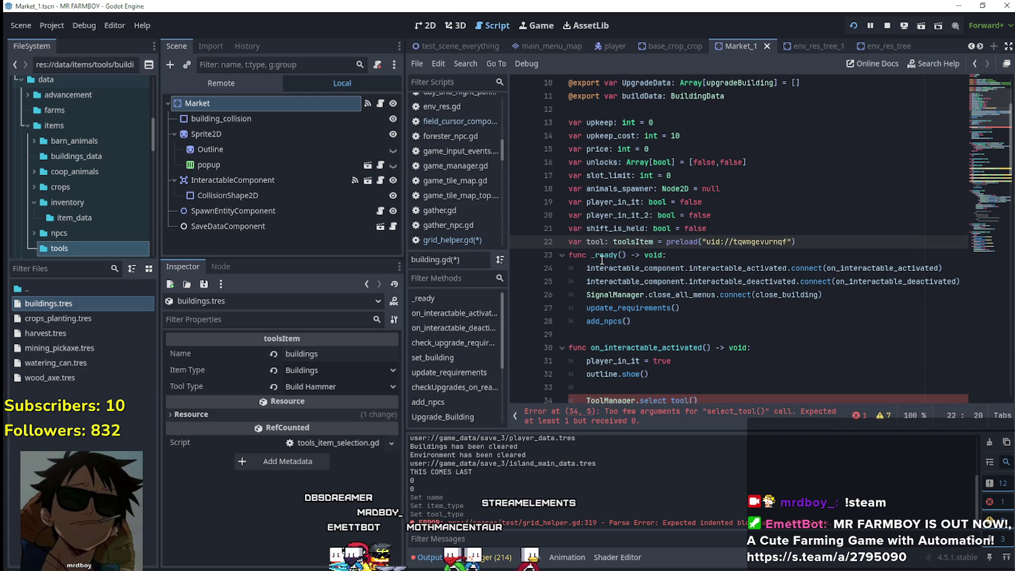
scroll(628, 247, down, 3)
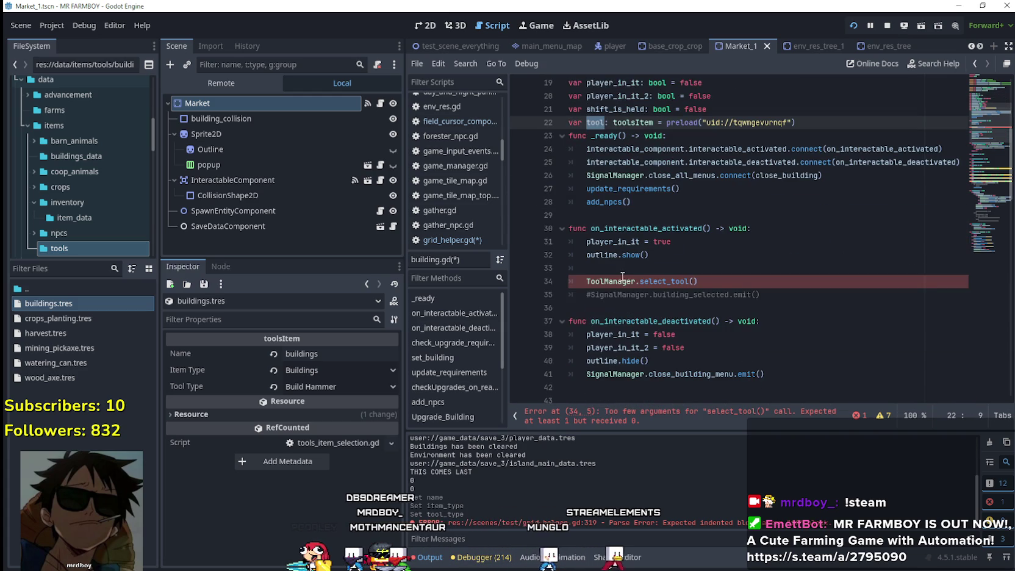
click(704, 281)
key(Left)
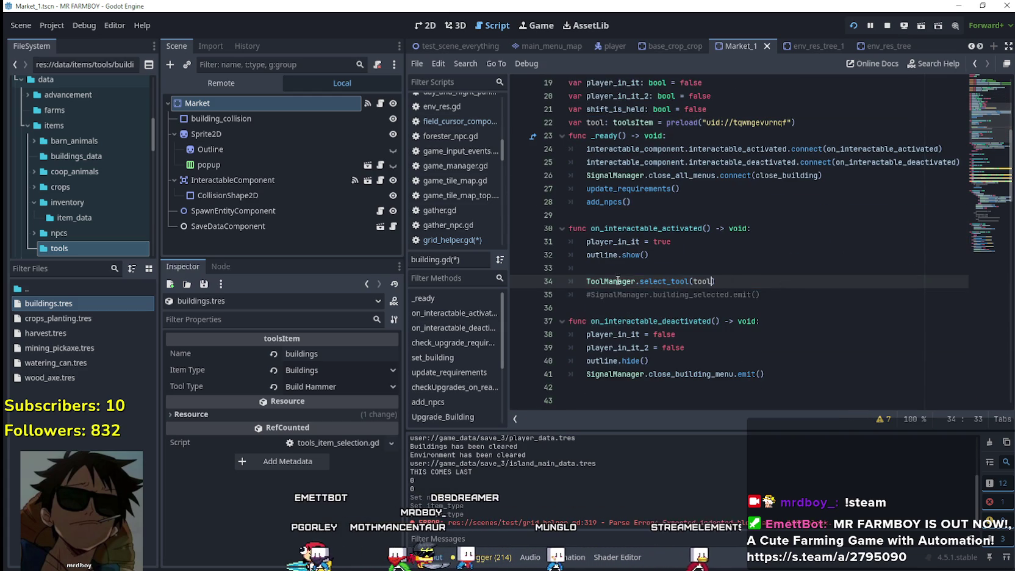
click(691, 272)
key(BackSpace)
key(BackSpace)
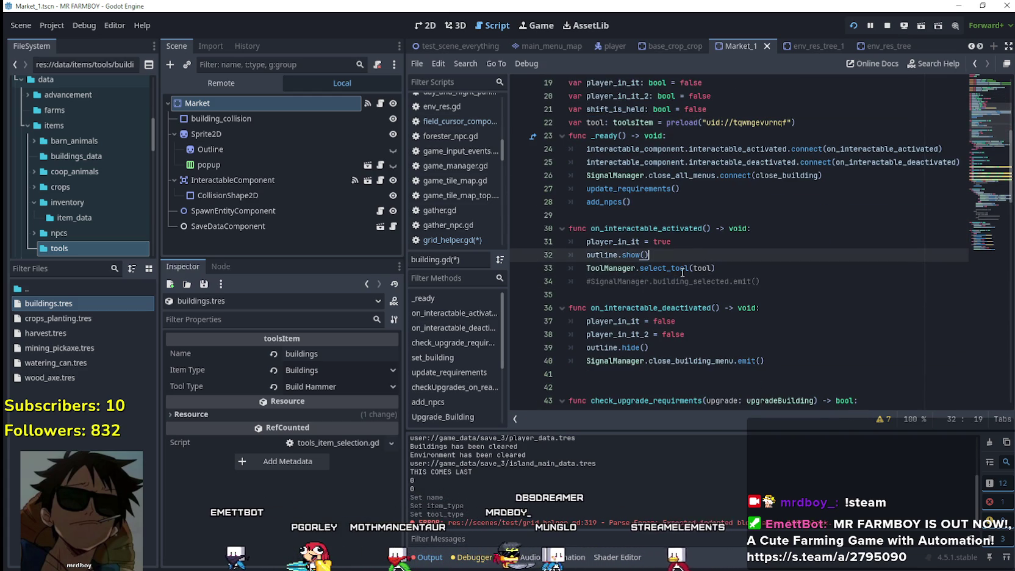
- Add ToolManager.select_tool(null) on line 41 in on_interactable_deactivated, then save
drag(586, 268, 692, 268)
drag(790, 359, 645, 360)
click(805, 353)
click(784, 360)
key(Return)
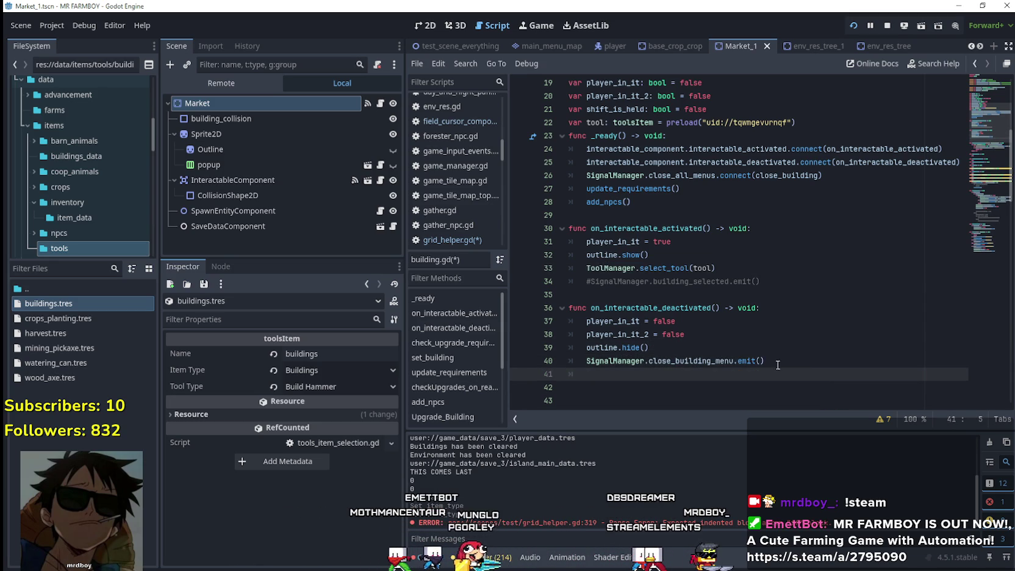
scroll(736, 367, down, 3)
text(ToolManager.select_tool(tool))
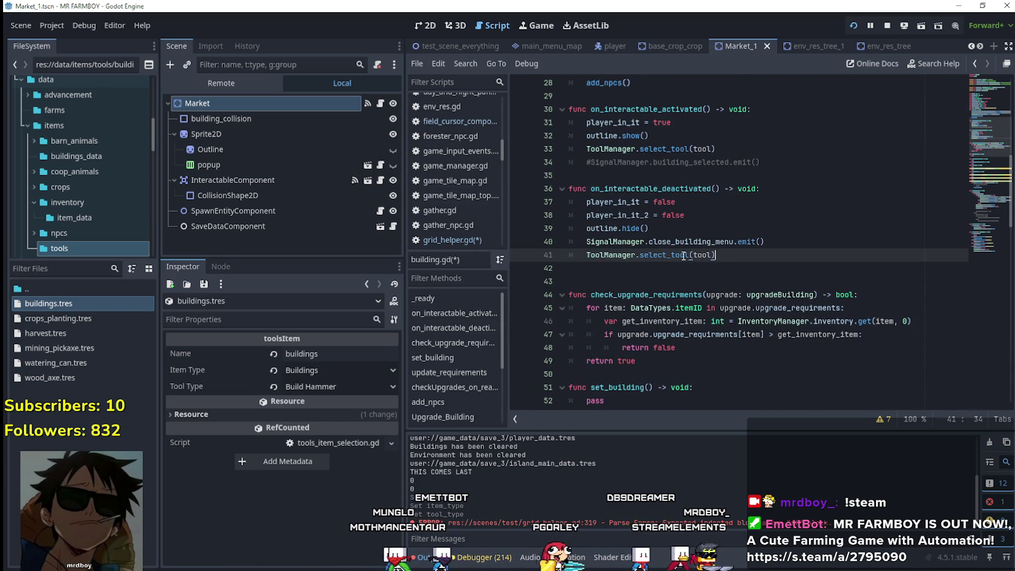
double_click(701, 256)
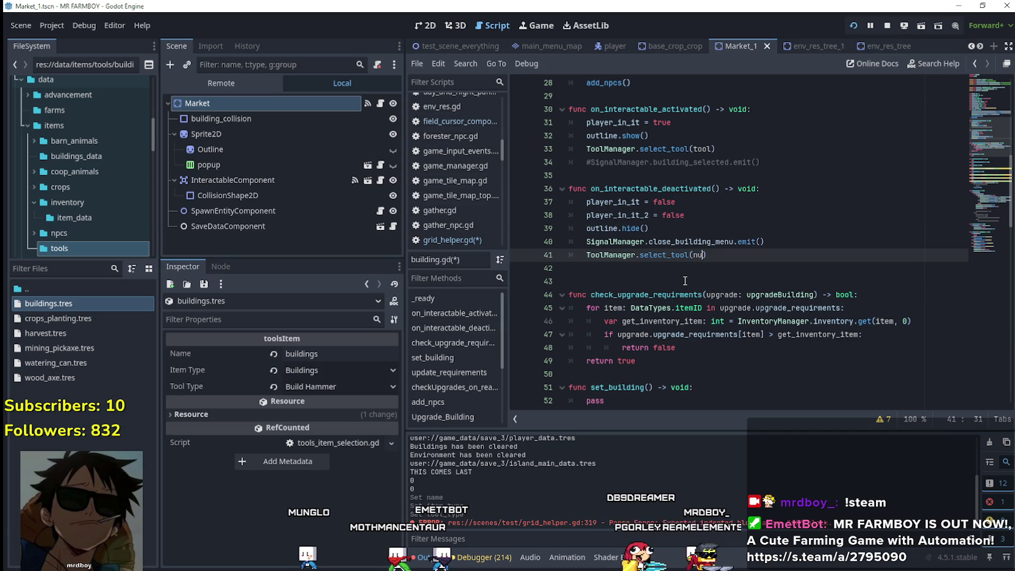
text(null)
click(633, 283)
key(ctrl+s)
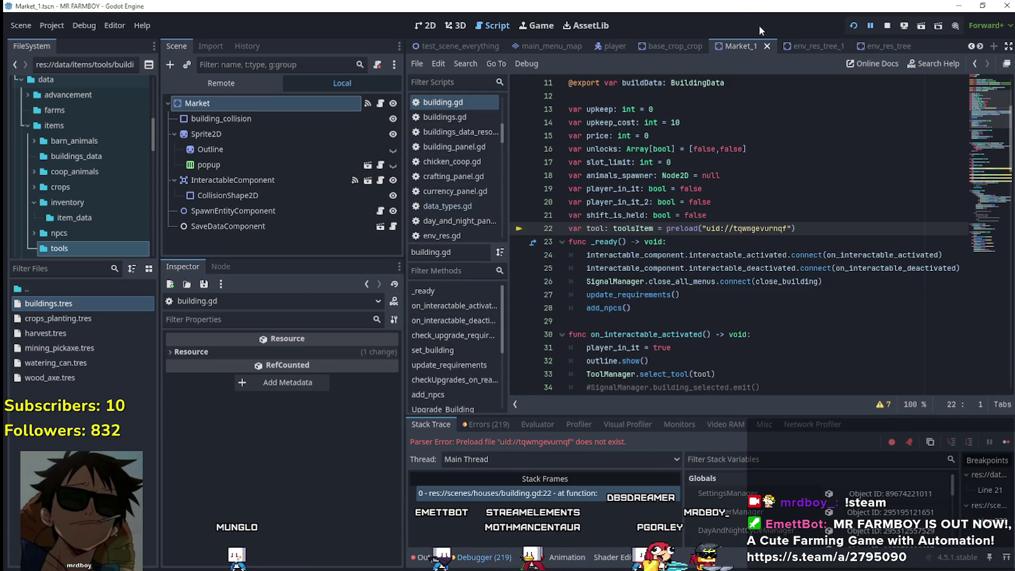
- Stop the running game, then load the Save 2 slot via Continue
click(818, 228)
key(Return)
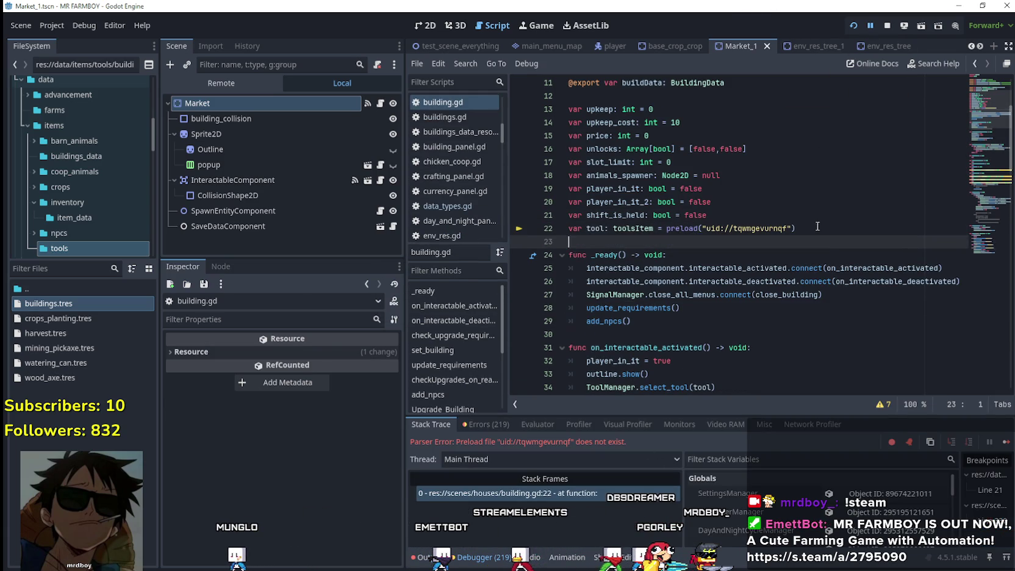
key(BackSpace)
click(882, 28)
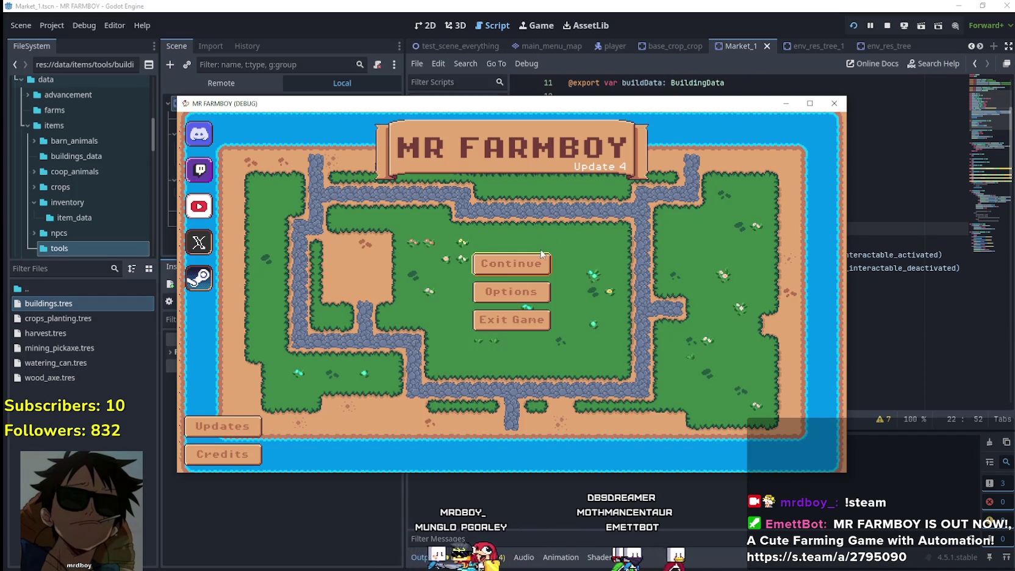
click(540, 260)
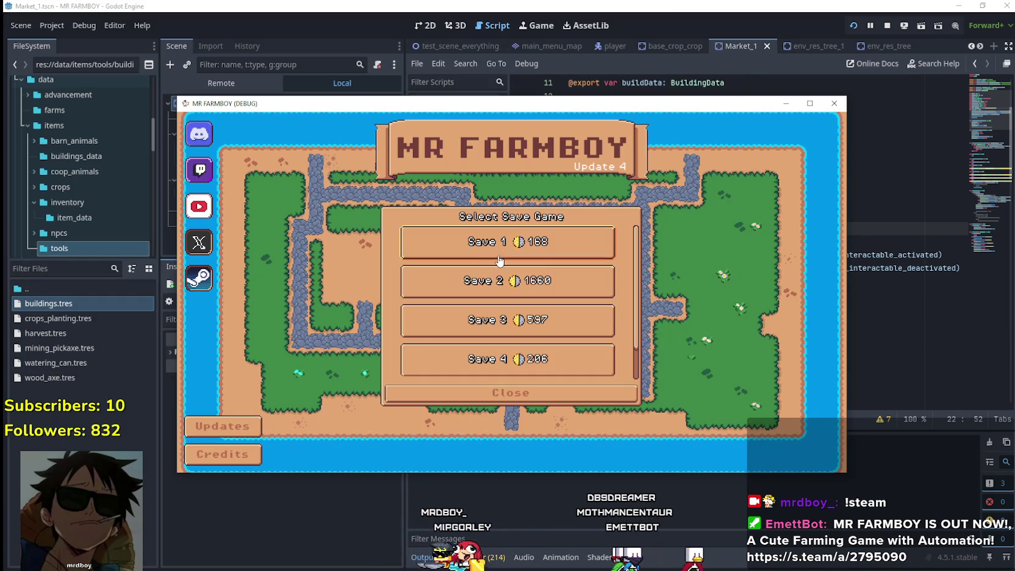
click(494, 290)
click(479, 314)
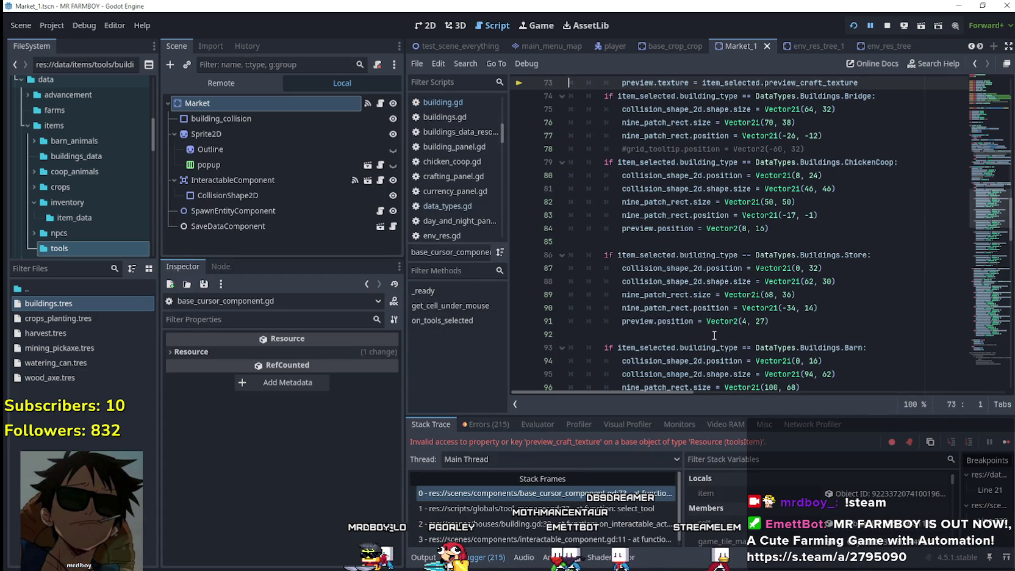
- Highlight preview_craft_texture on line 73 of base_cursor_component.gd
mouse_move(772, 314)
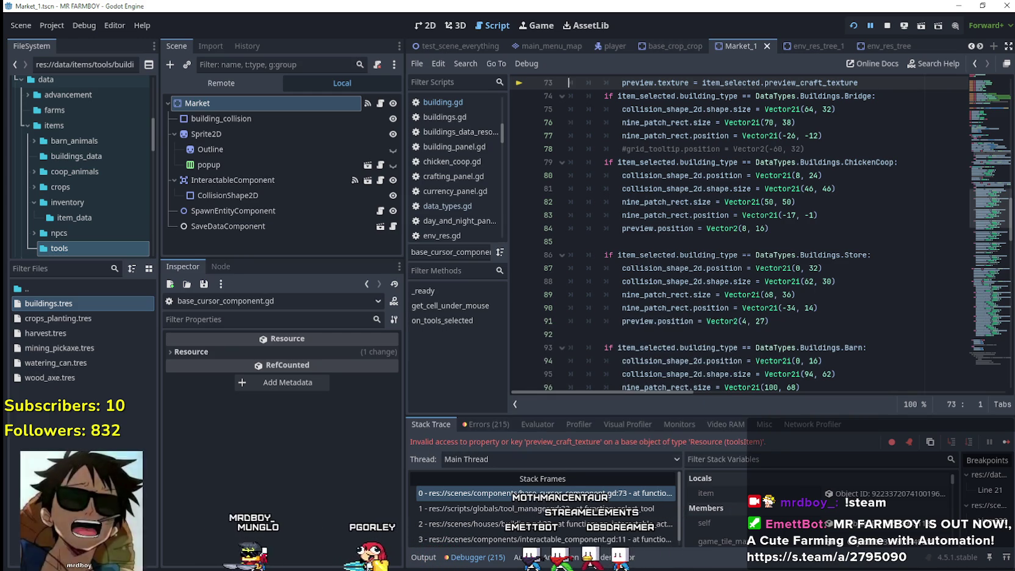
scroll(598, 241, up, 5)
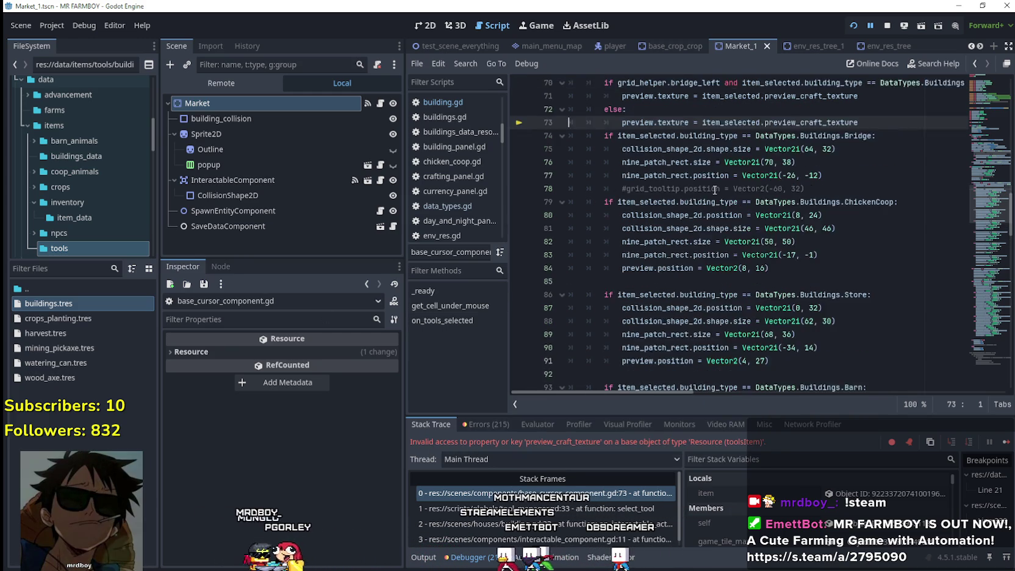
scroll(730, 210, up, 1)
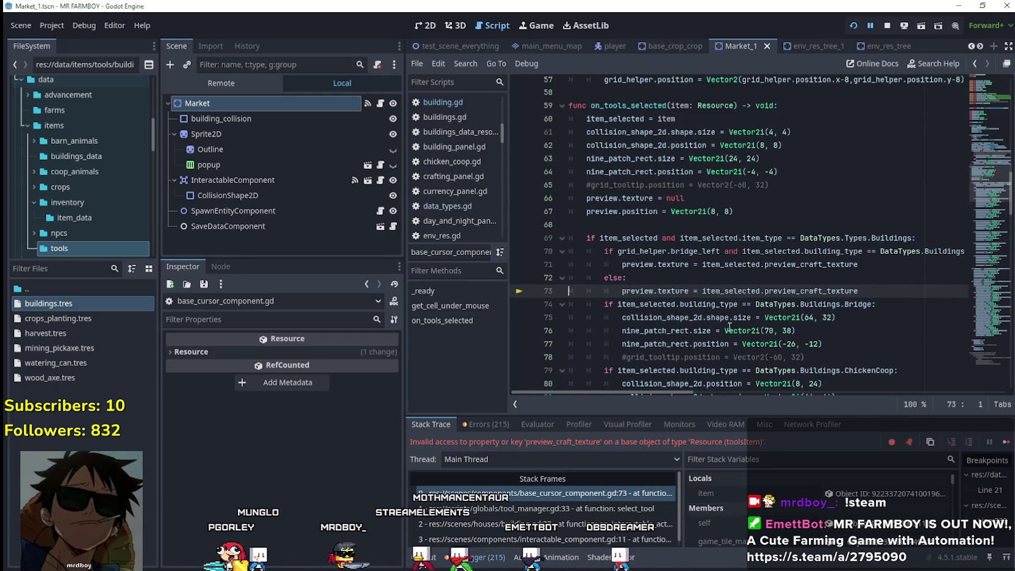
double_click(845, 291)
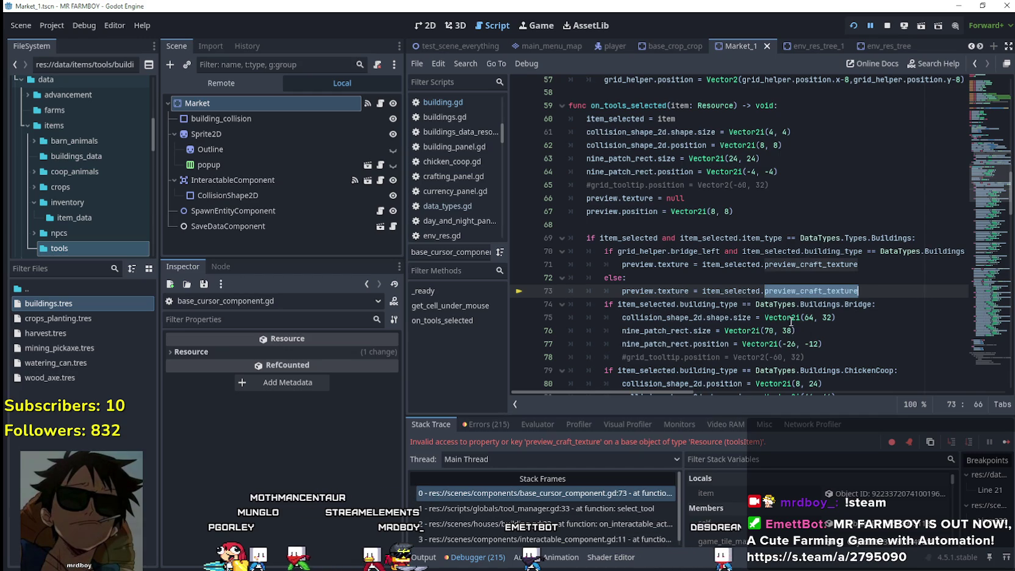
scroll(721, 214, down, 1)
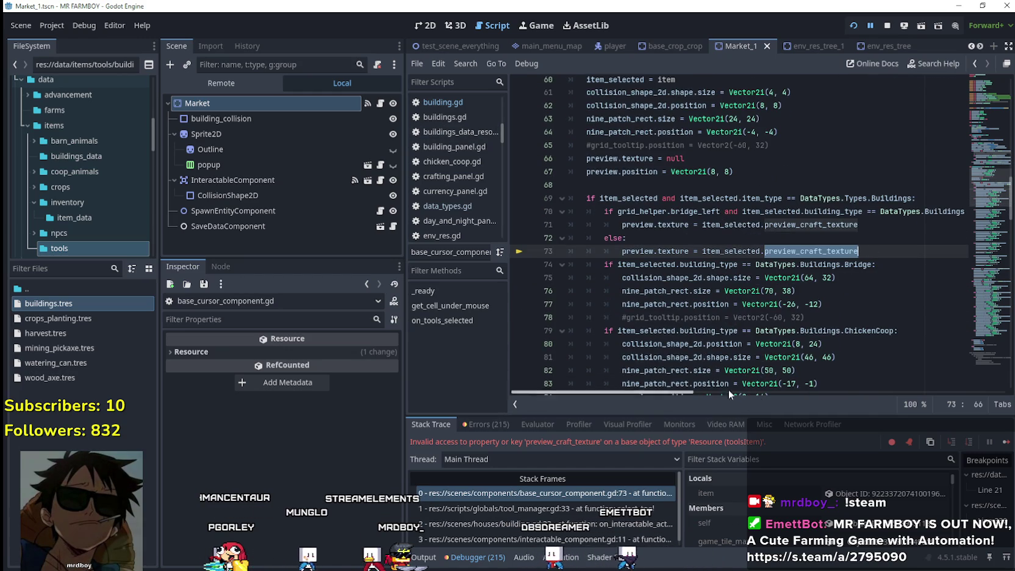
mouse_move(657, 384)
mouse_down()
mouse_move(683, 400)
mouse_move(682, 308)
mouse_up()
- Read on_tools_selected from item_selected on line 69 down to line 73
scroll(683, 308, up, 1)
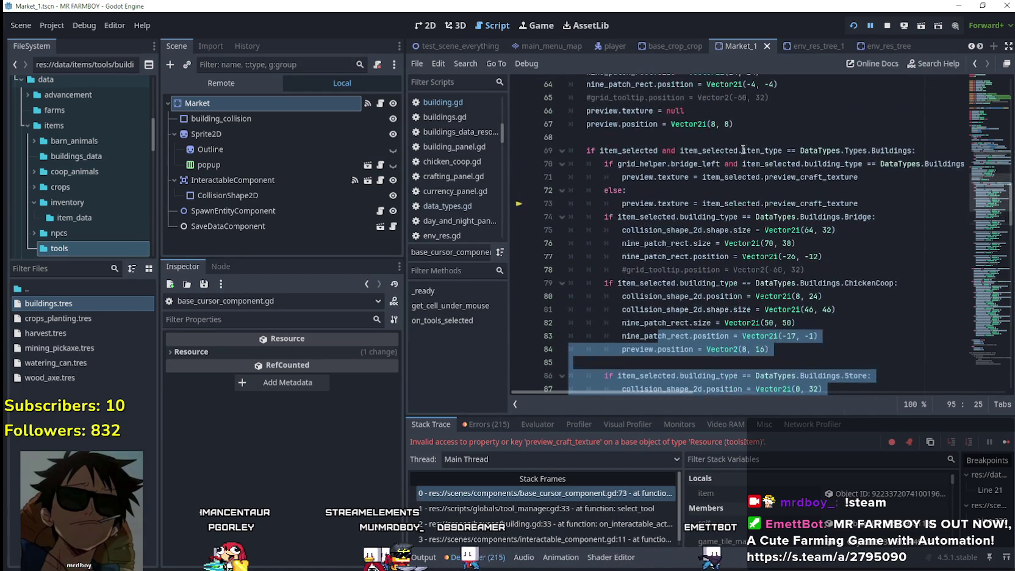
click(743, 150)
mouse_move(682, 393)
mouse_down()
mouse_move(700, 387)
mouse_move(702, 403)
mouse_move(684, 400)
mouse_up()
scroll(657, 255, up, 1)
scroll(656, 255, up, 6)
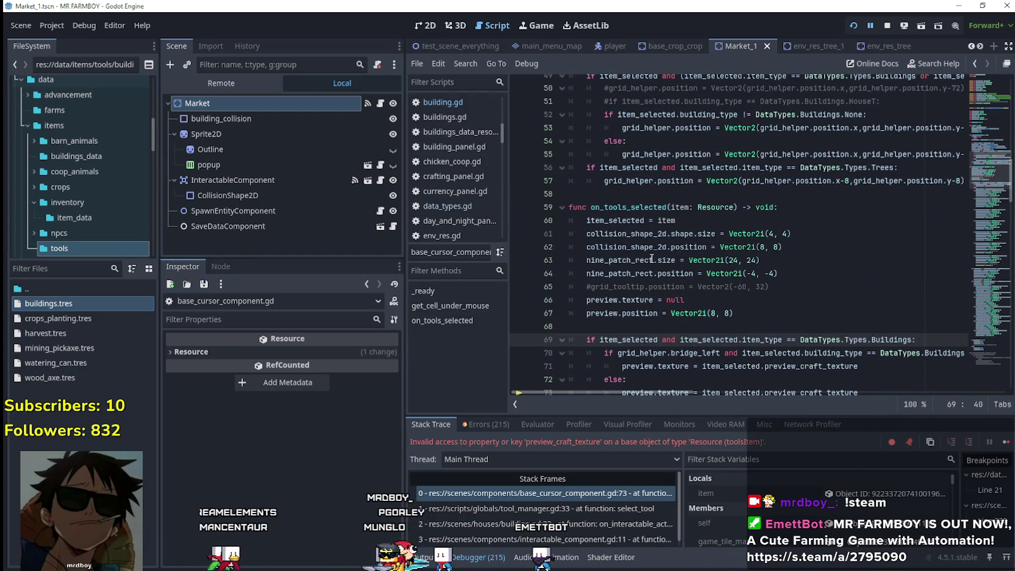
scroll(715, 264, down, 4)
scroll(716, 264, up, 3)
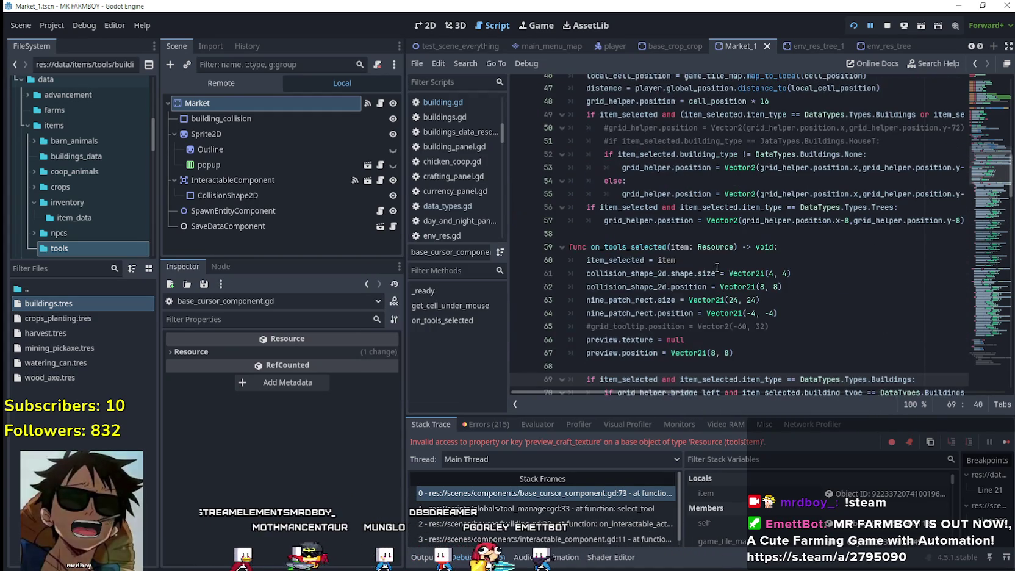
scroll(762, 295, down, 2)
scroll(762, 295, down, 2)
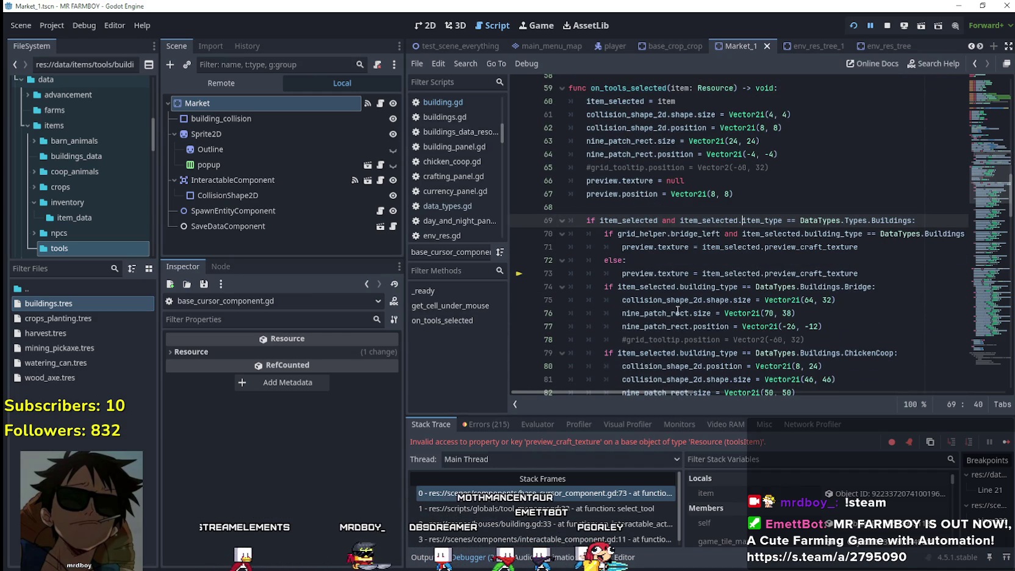
mouse_move(634, 393)
mouse_down()
mouse_move(652, 392)
mouse_move(617, 379)
mouse_up()
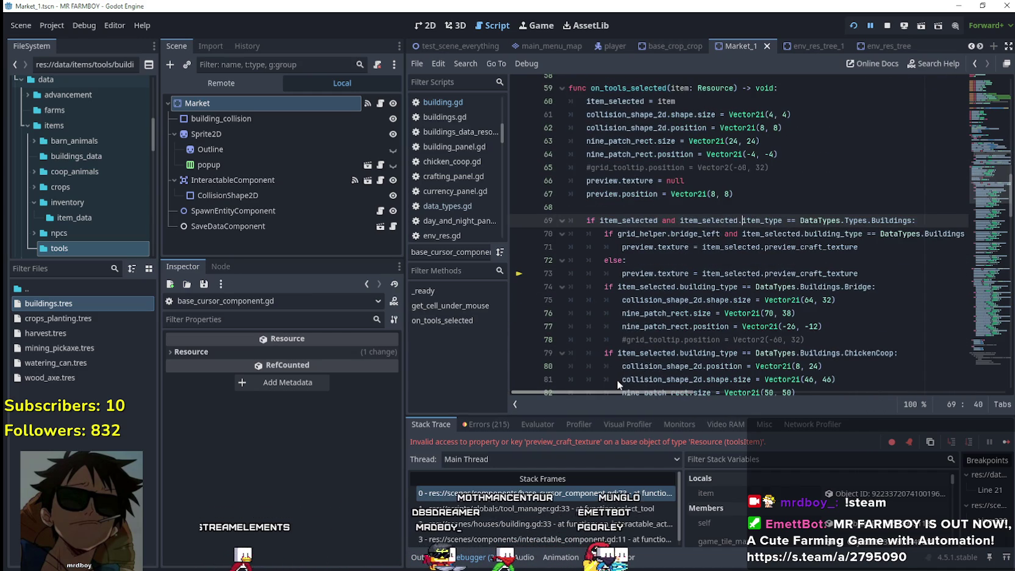
- Inspect the debugger's 'item' local to view the remote buildings toolsItem resource
click(886, 493)
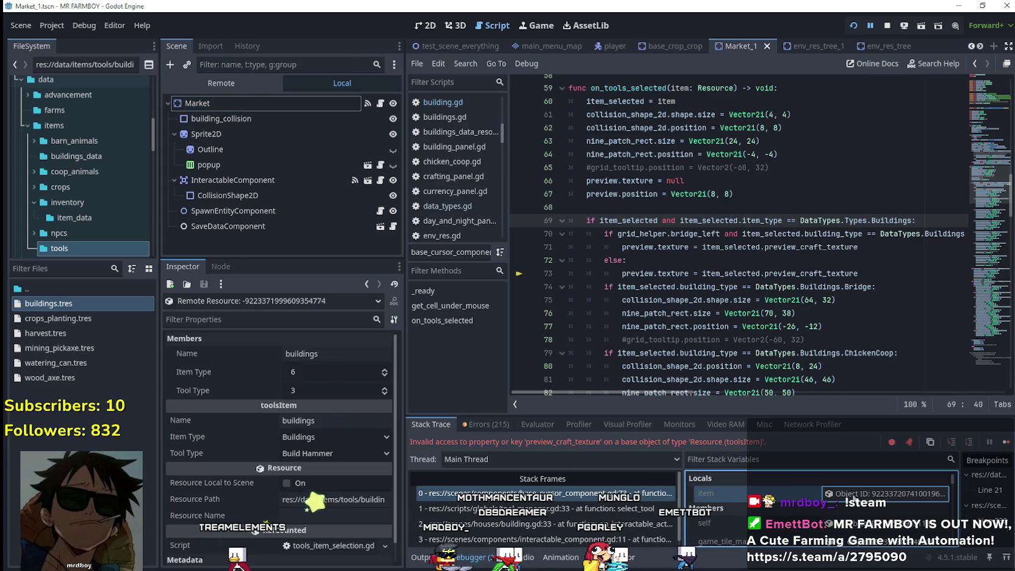
scroll(197, 462, down, 1)
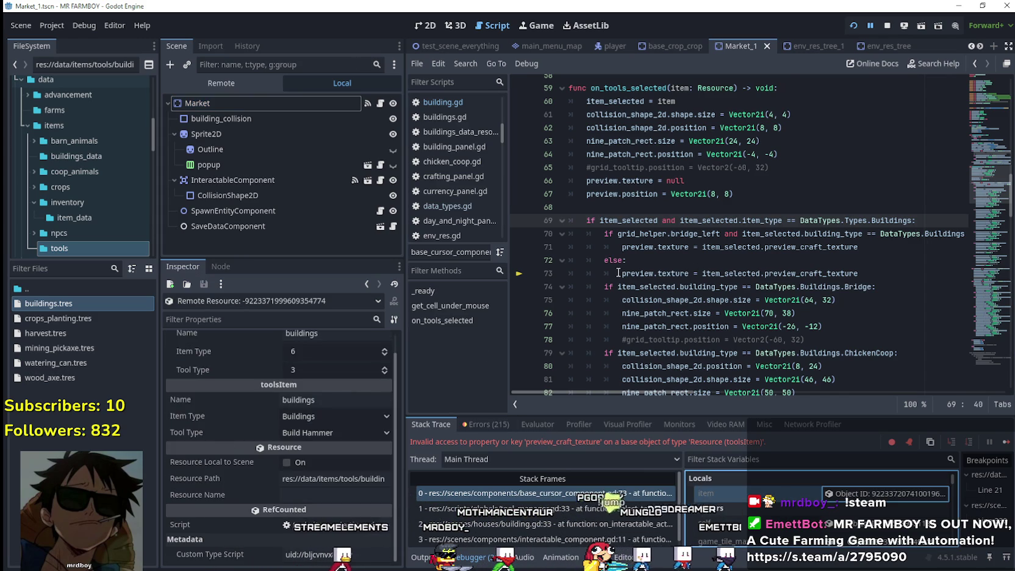
scroll(618, 273, down, 3)
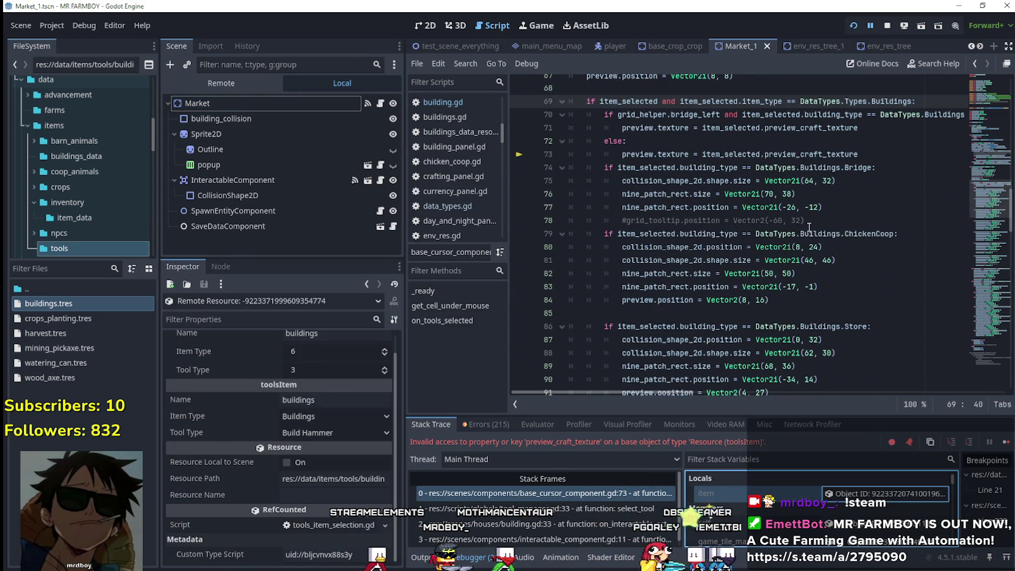
scroll(938, 173, down, 2)
mouse_move(982, 210)
mouse_down()
mouse_move(965, 277)
mouse_move(961, 182)
mouse_up()
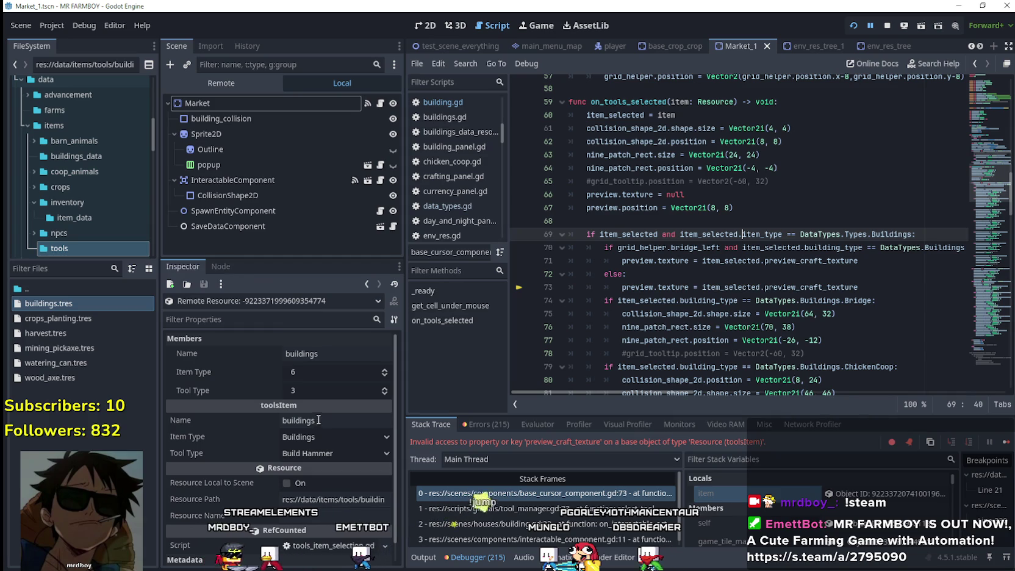
- Confirm buildings.tres keeps Item Type set to Buildings in the inspector
click(63, 303)
click(330, 370)
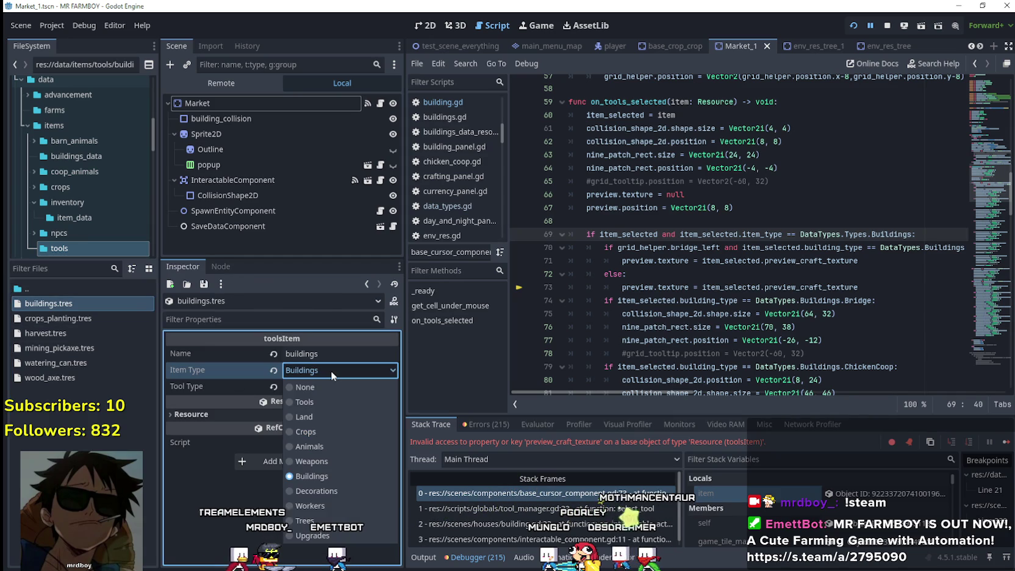
click(563, 308)
click(634, 274)
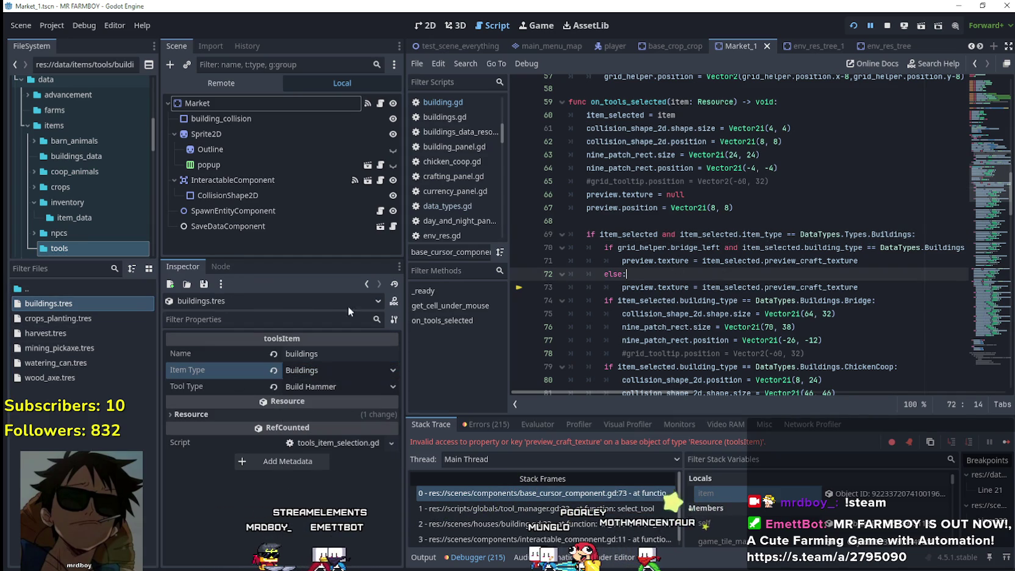
- Stop the running game and reload the current project
click(882, 28)
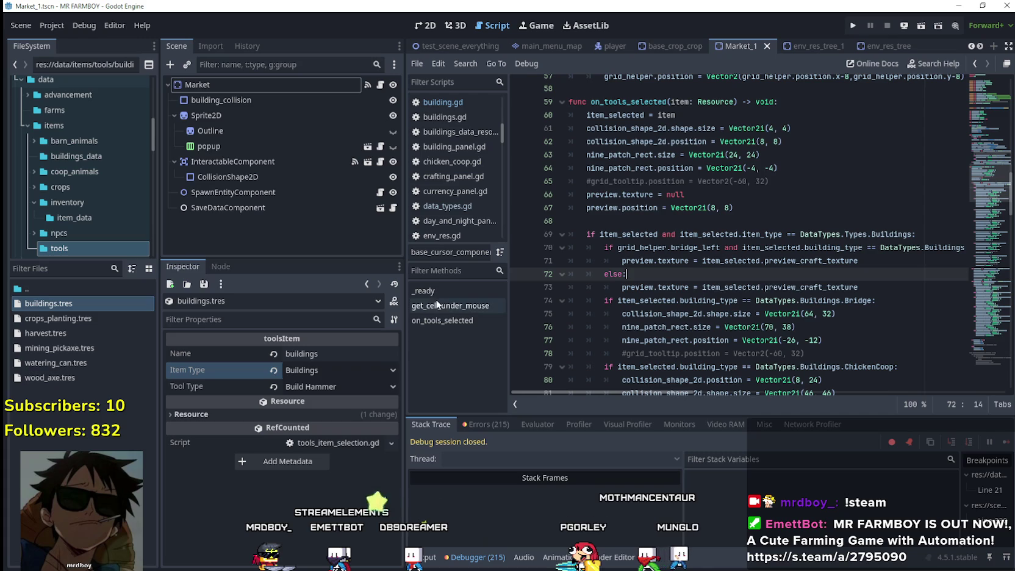
click(52, 25)
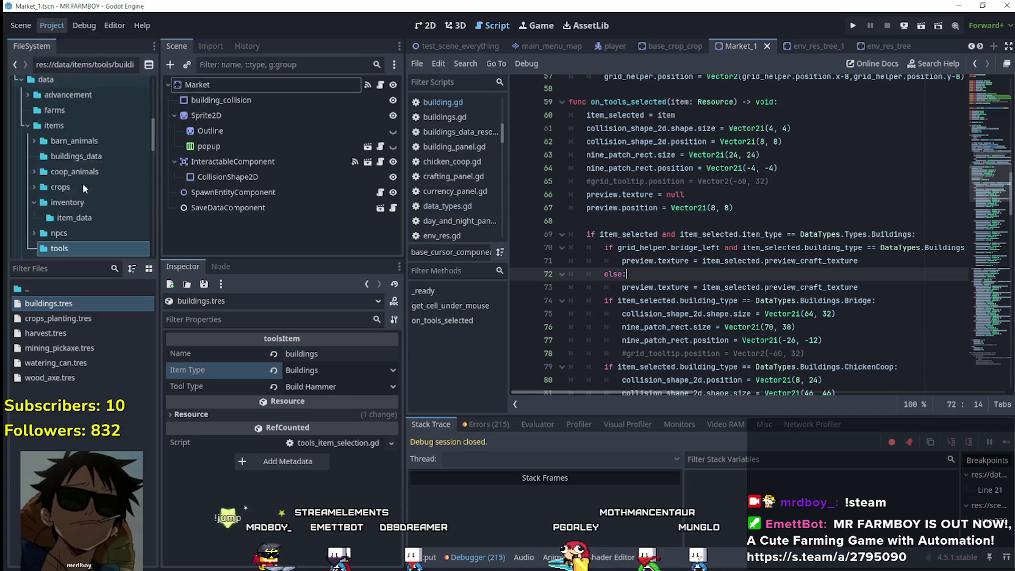
click(81, 183)
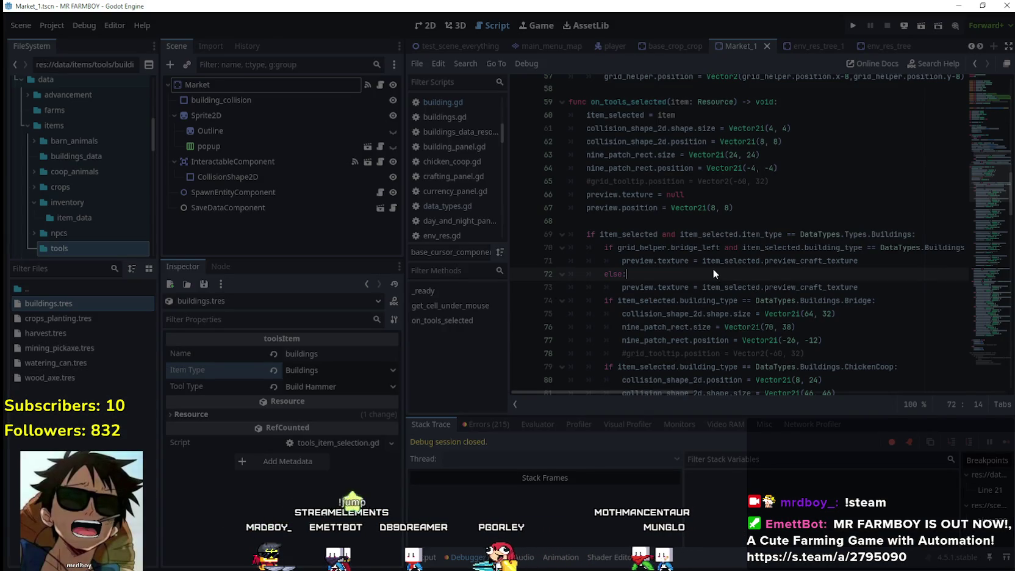
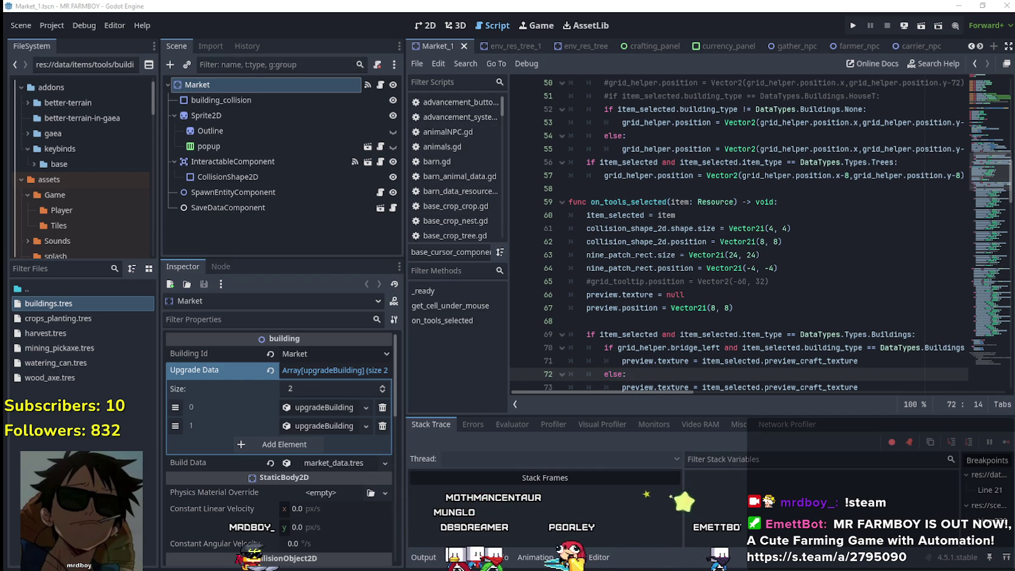
- Change buildings.tres Item Type from Buildings to Open Buildings and save with Ctrl+S
click(746, 300)
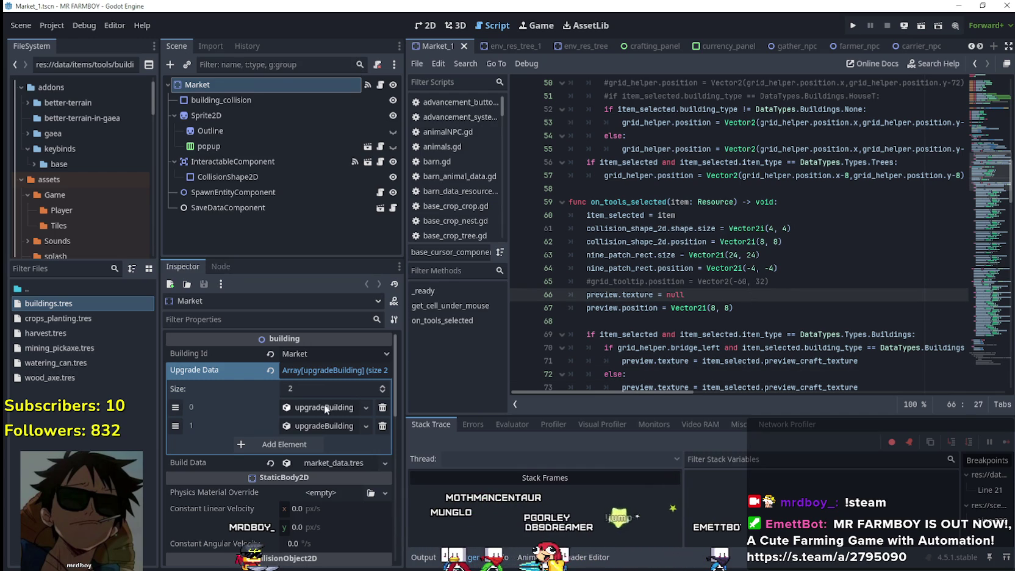
click(70, 307)
click(333, 370)
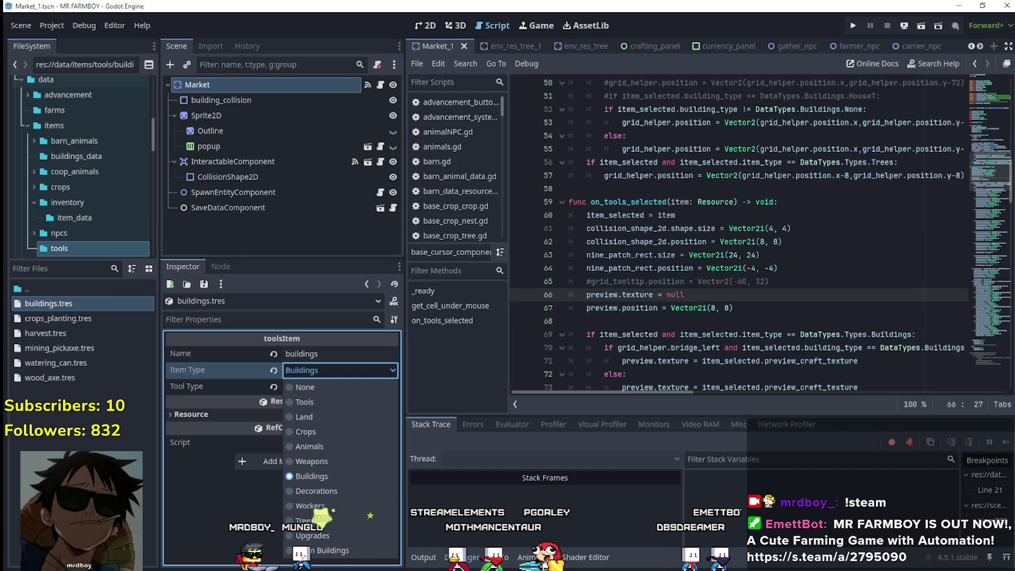
click(333, 550)
click(797, 284)
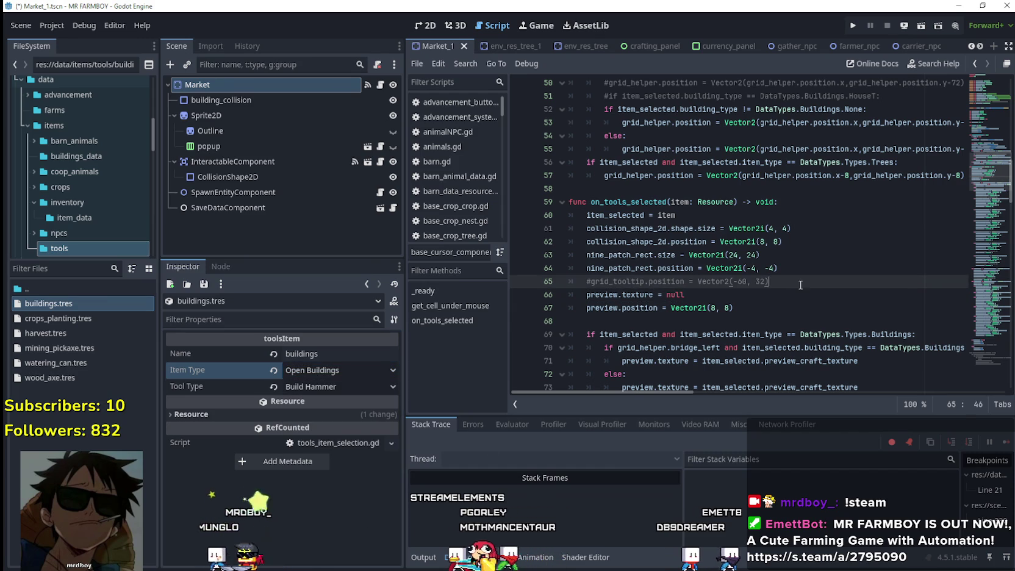
key(ctrl+s)
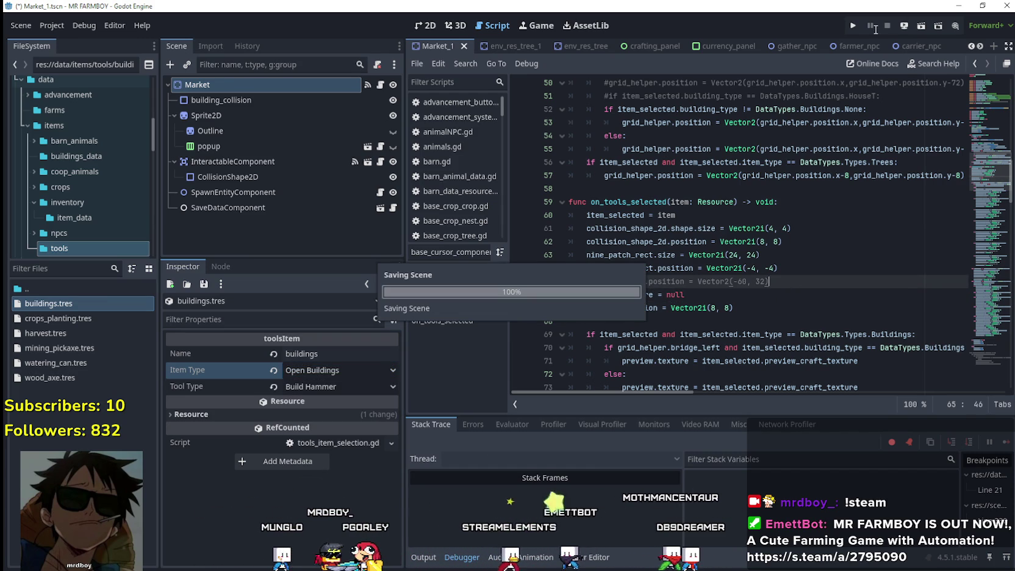
- Run the project, load Save 3 via Continue, and maximize the game window
click(851, 26)
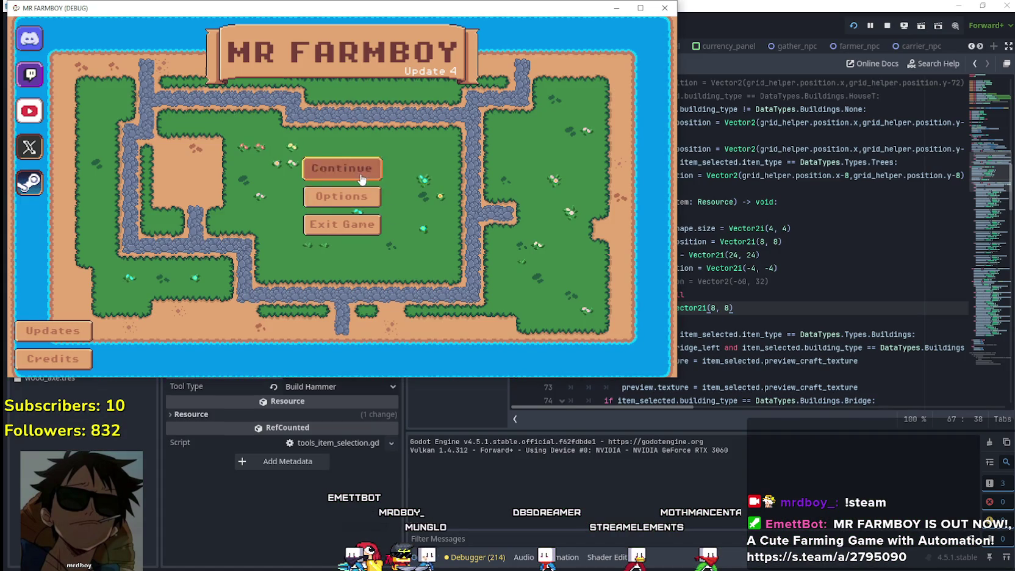
click(362, 178)
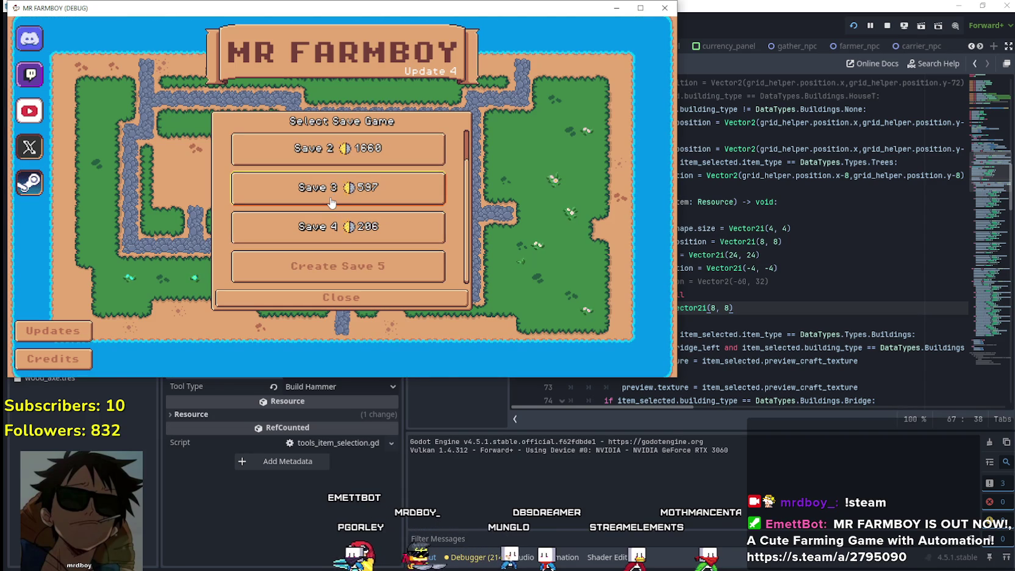
click(332, 202)
click(299, 195)
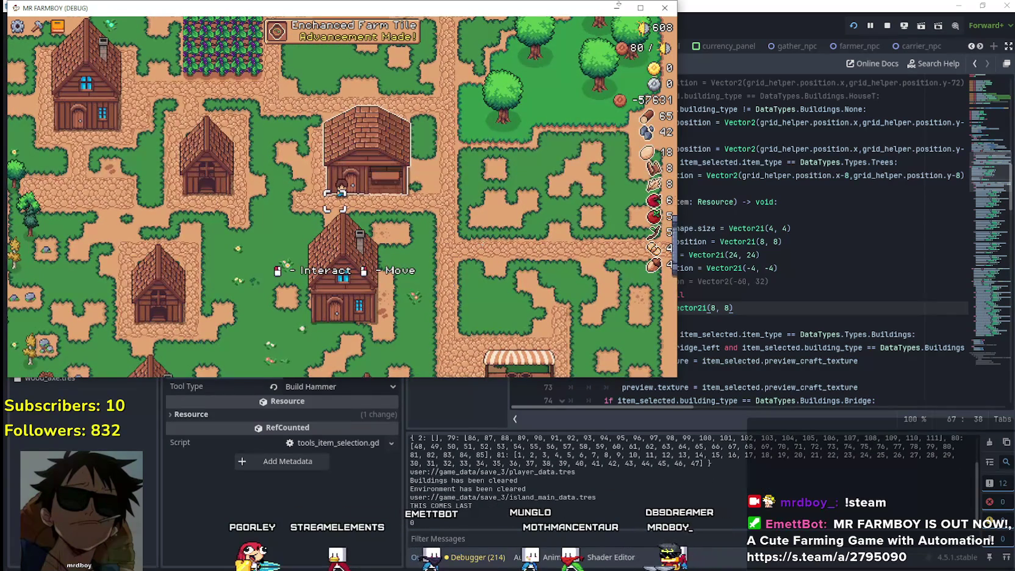
click(639, 7)
- Walk the farmer off the house doorstep and up the path to the barn door
scroll(659, 267, up, 3)
key(s)
key(a)
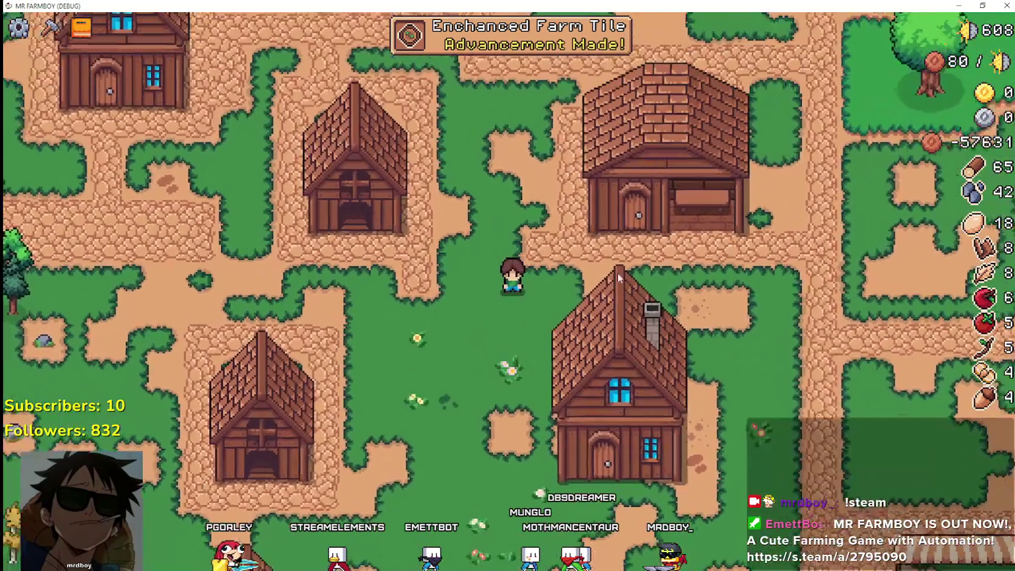
key(d)
key(s)
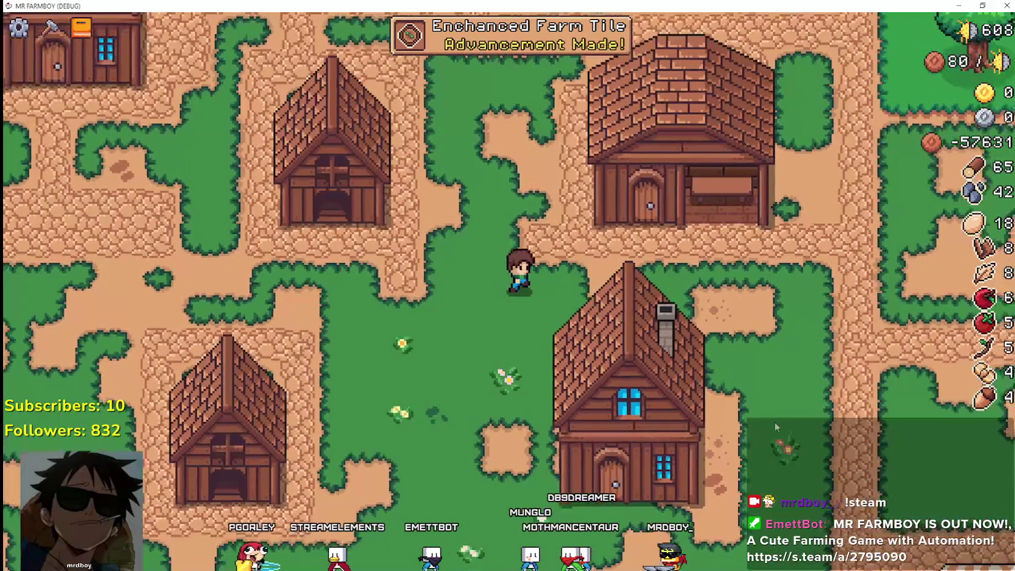
key(a)
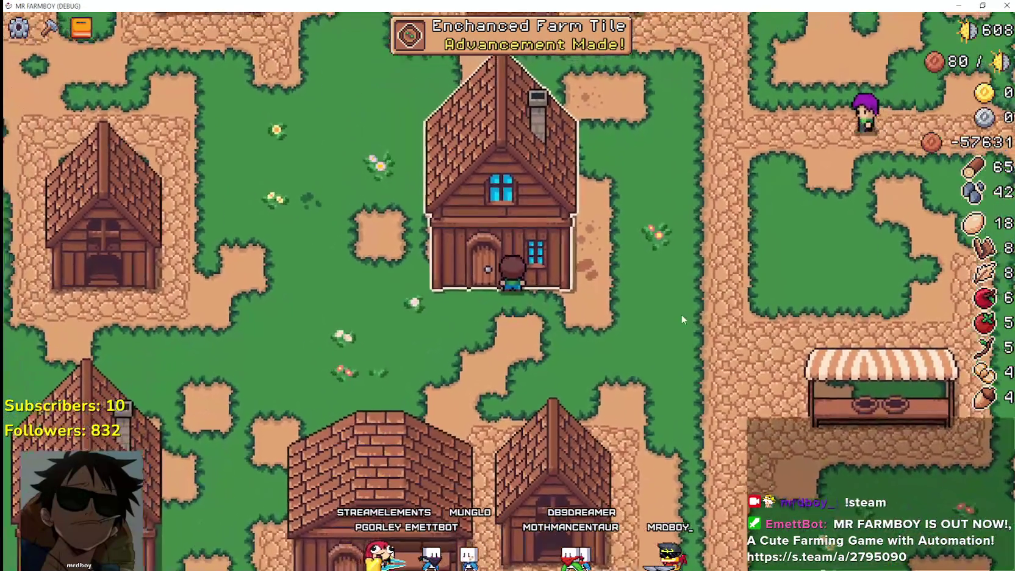
scroll(682, 314, down, 3)
key(d)
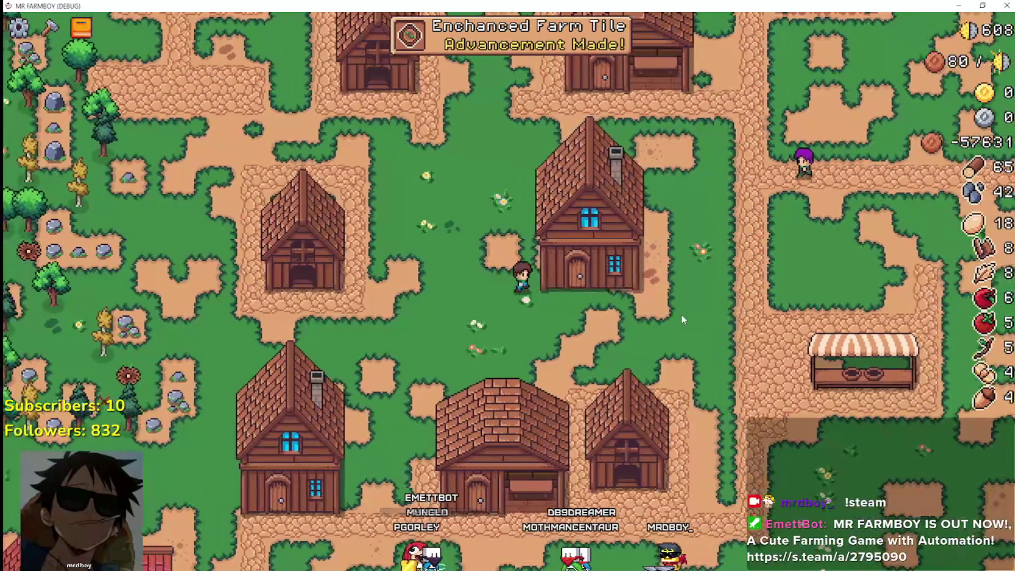
key(d)
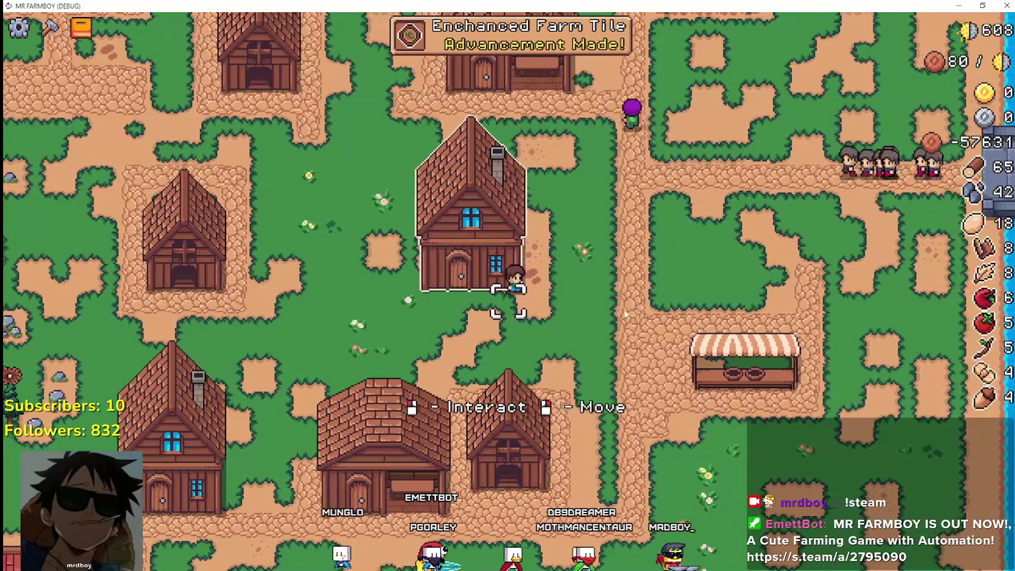
key(w)
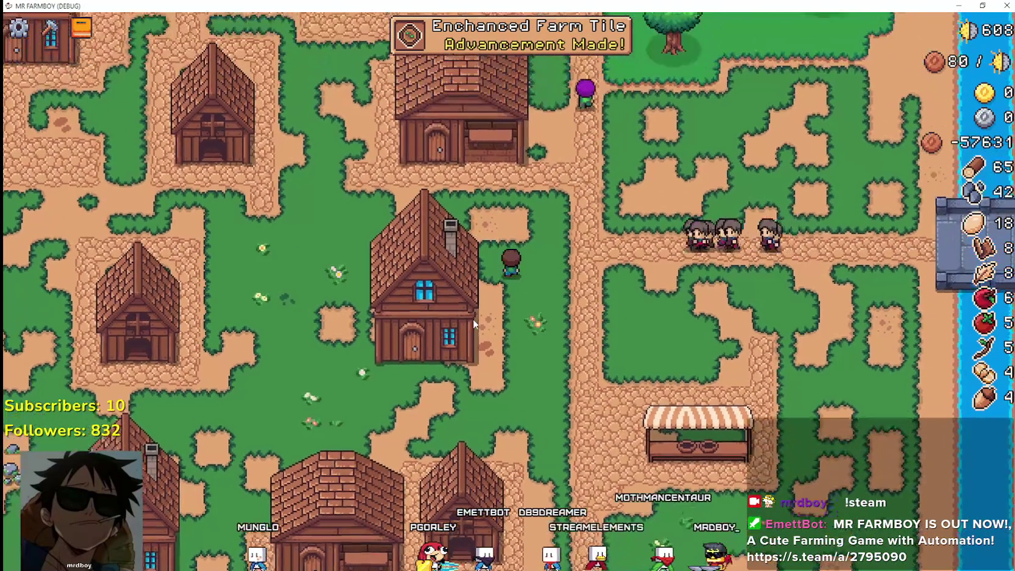
key(w)
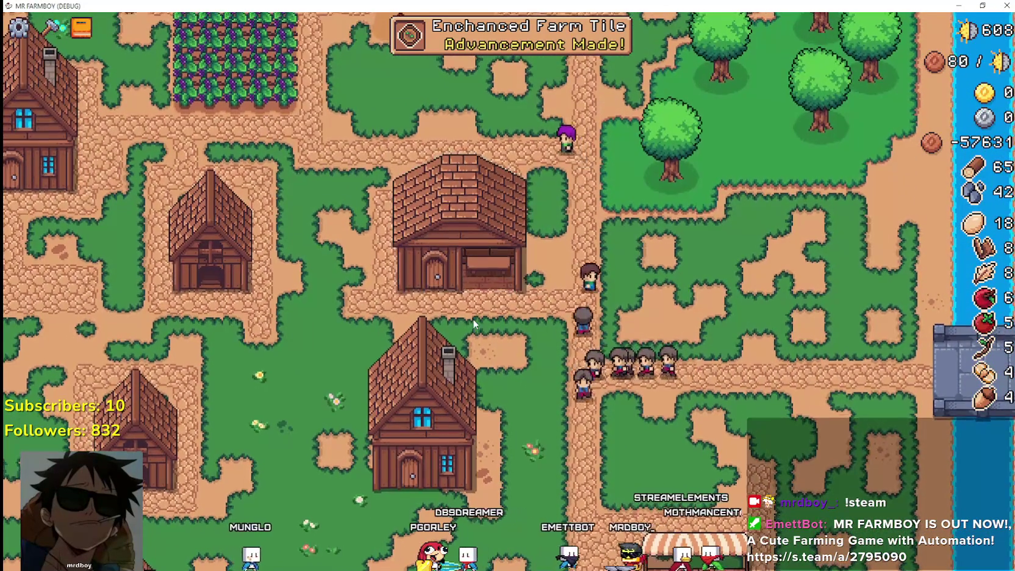
key(a)
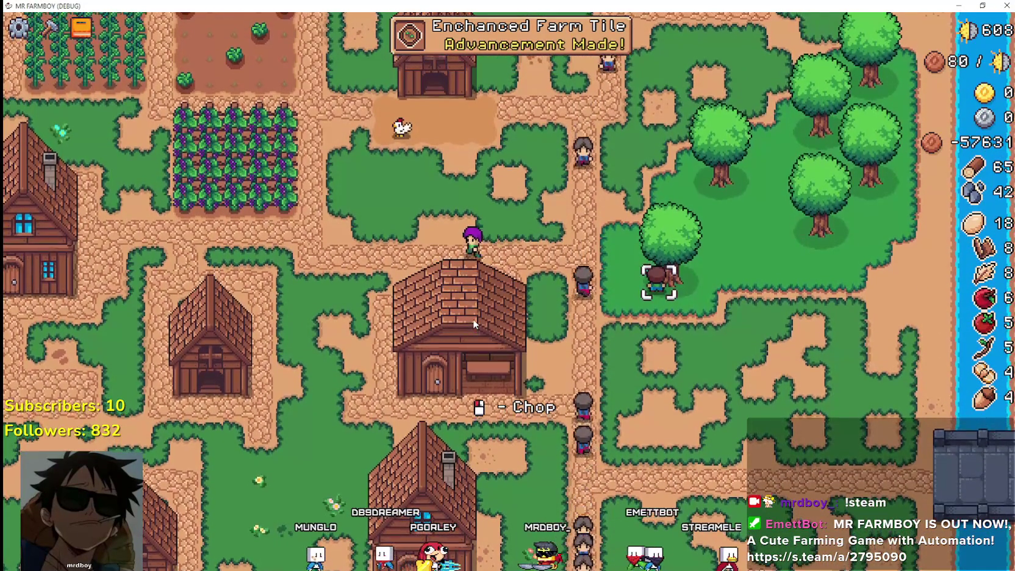
key(w)
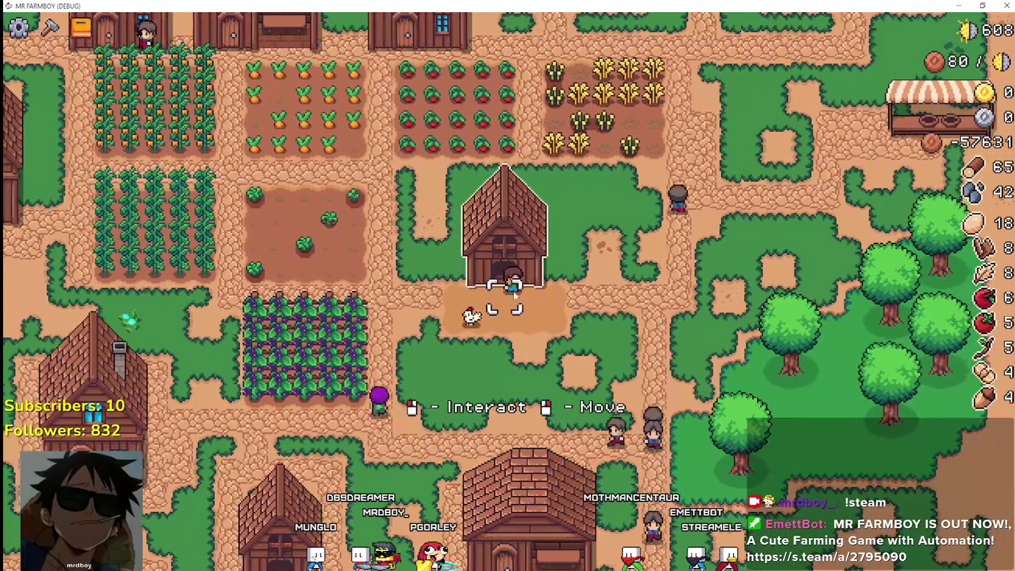
scroll(620, 264, up, 3)
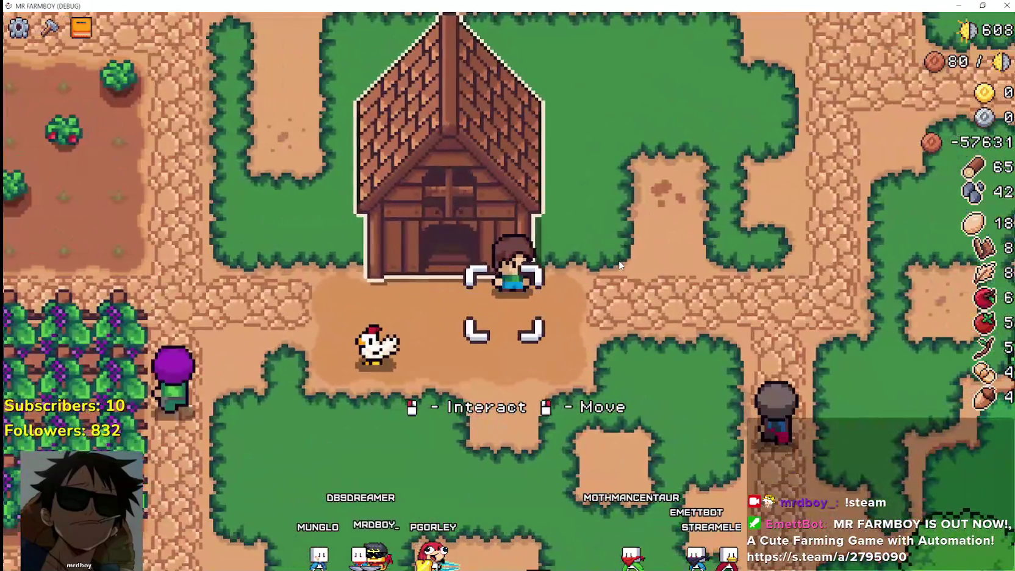
scroll(619, 264, down, 3)
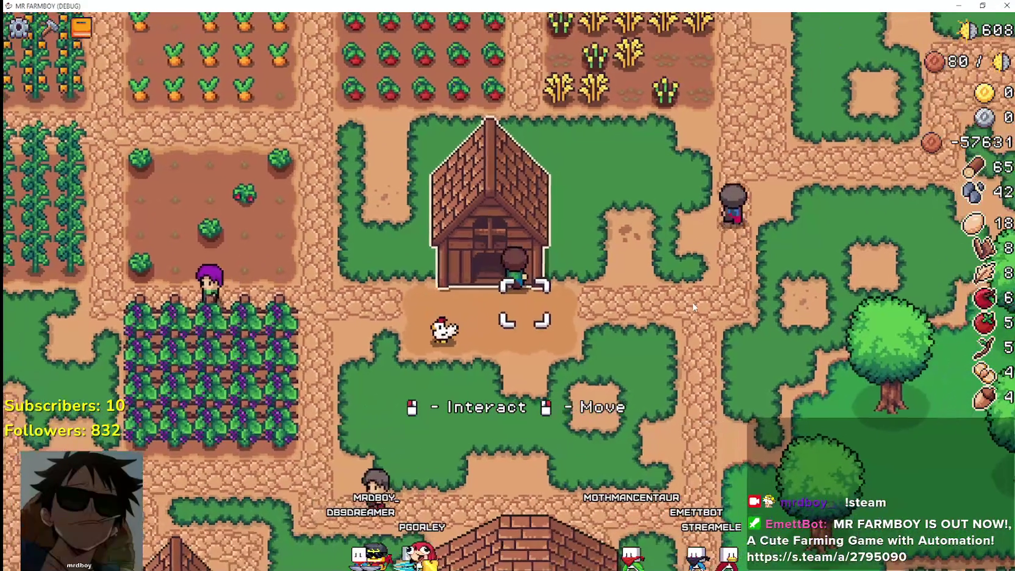
- Walk from the barn through the wheat field to the market stall vendor
key(w)
key(d)
key(w)
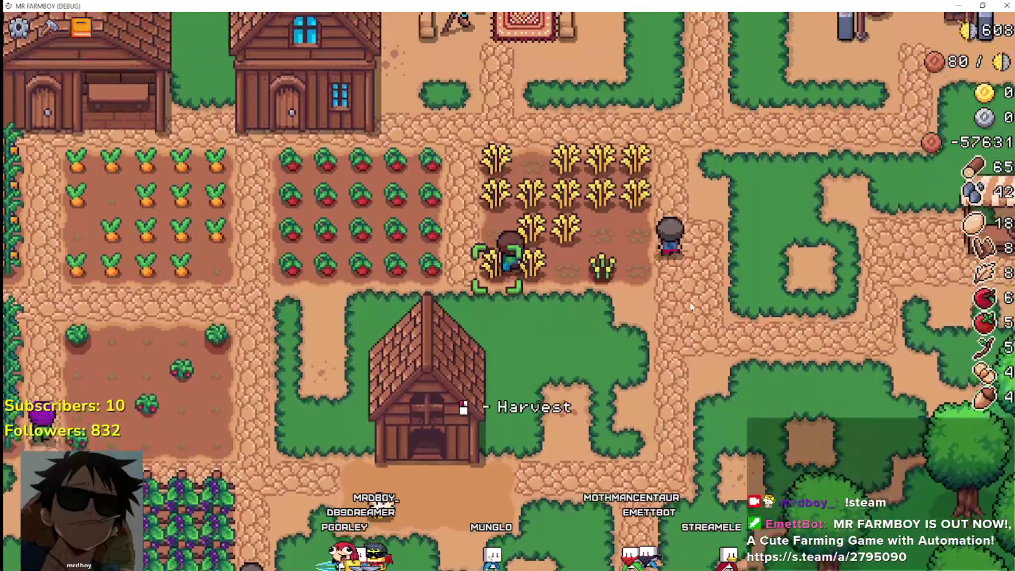
key(d)
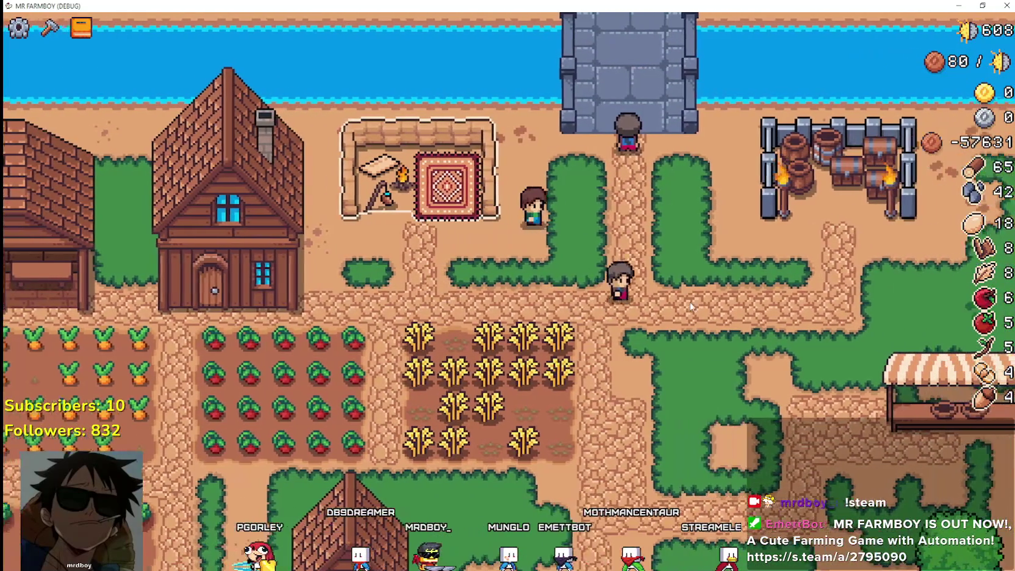
key(s)
key(d)
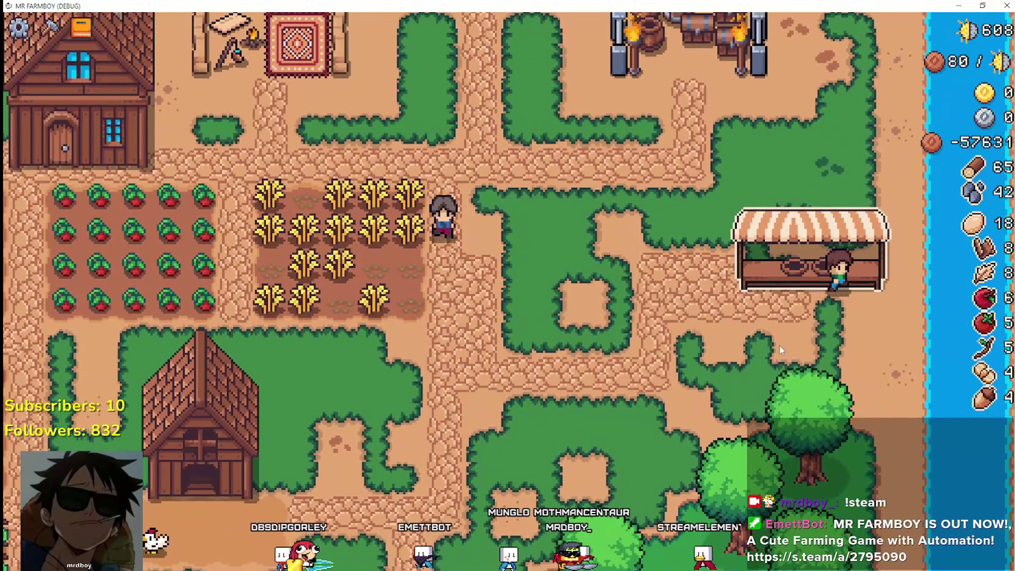
key(s)
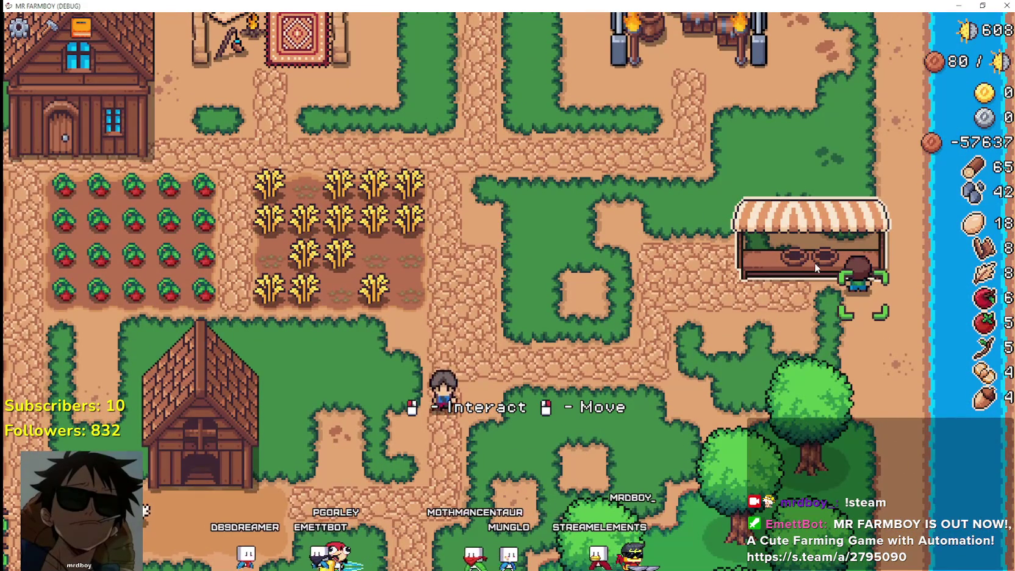
scroll(767, 352, down, 2)
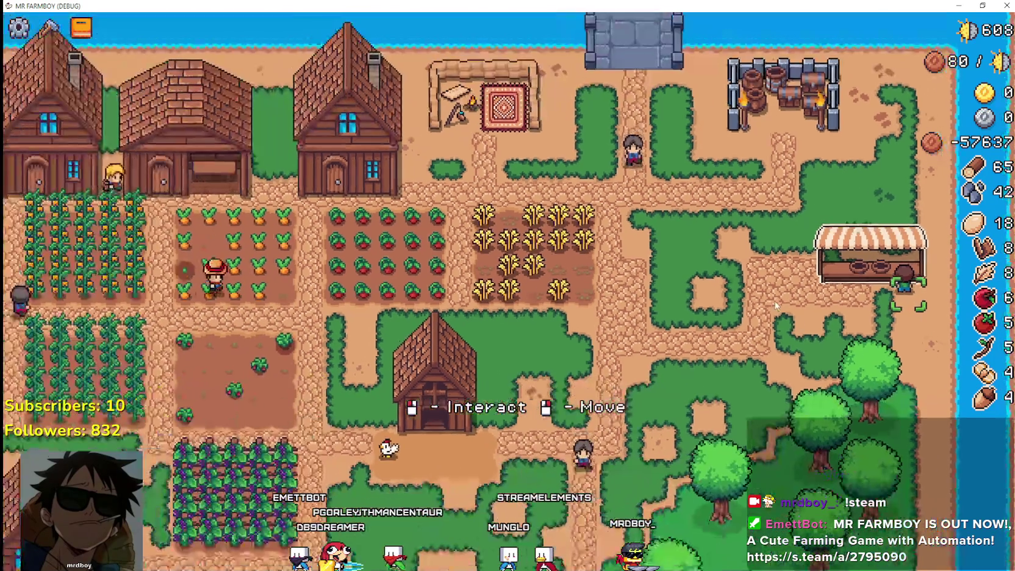
scroll(464, 213, up, 5)
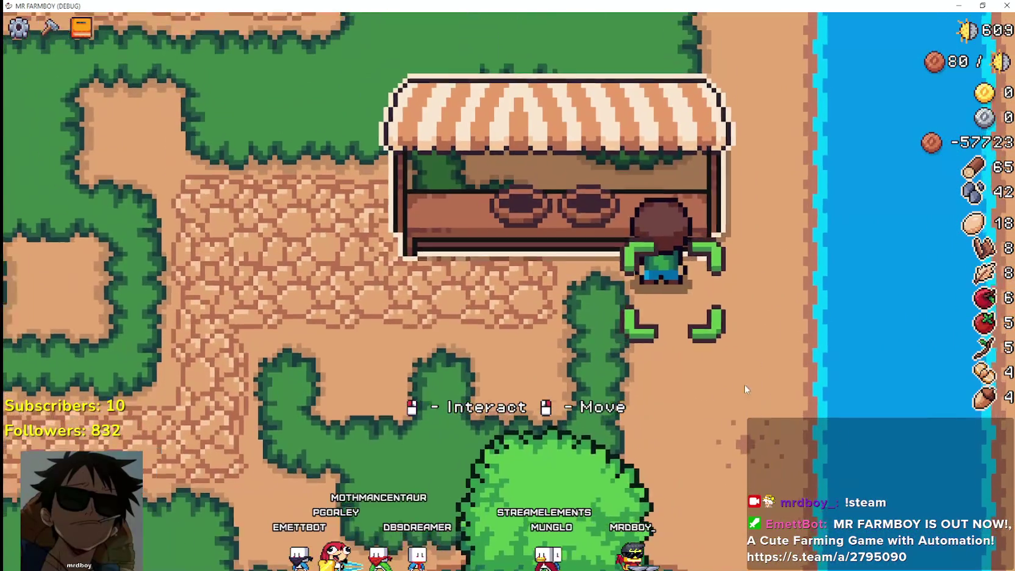
scroll(657, 256, down, 2)
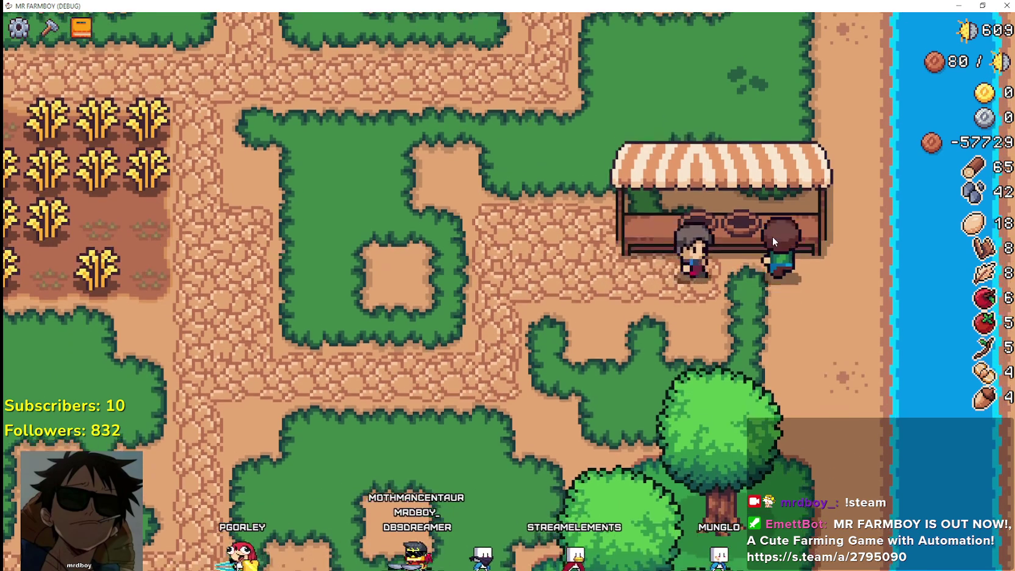
click(772, 239)
click(796, 266)
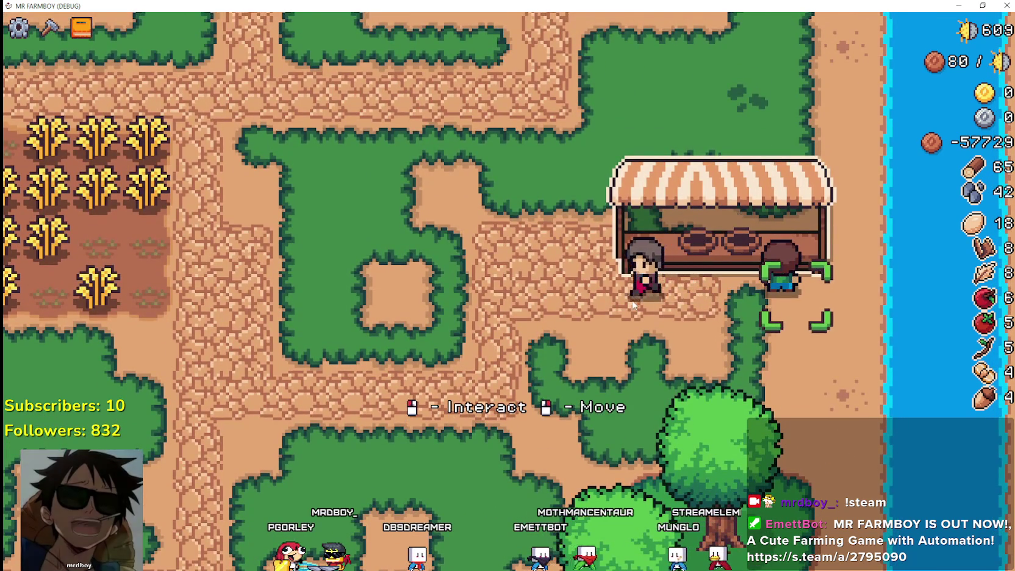
scroll(664, 267, down, 3)
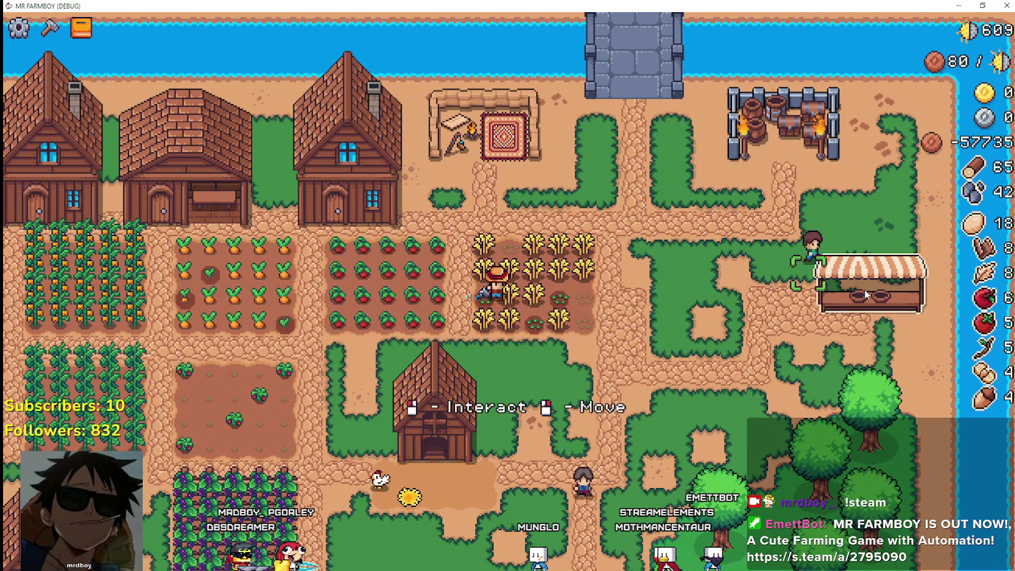
scroll(864, 289, down, 2)
scroll(838, 250, up, 3)
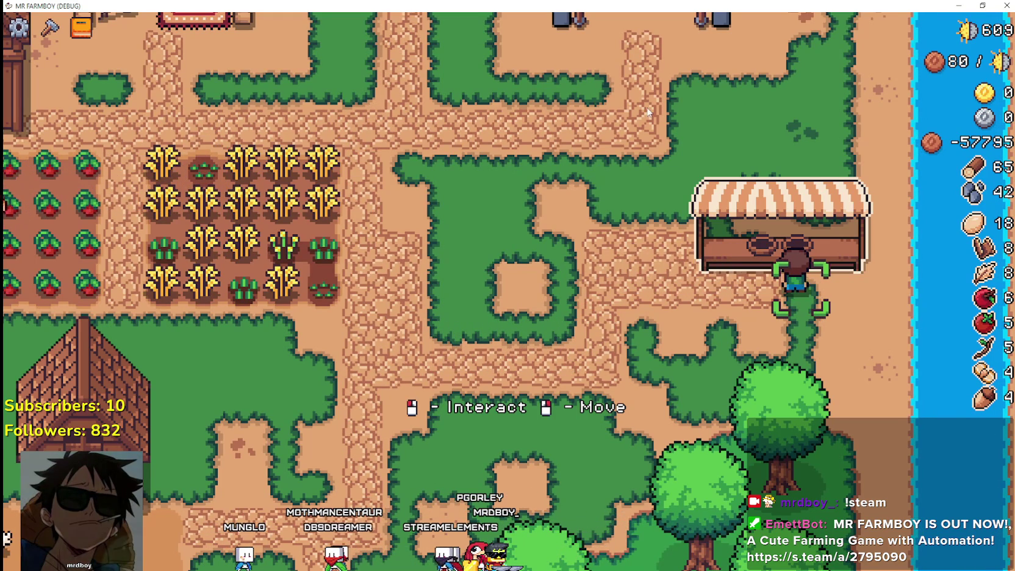
- Chop trees for wood and mine rocks for stone around the farm
right_click(713, 305)
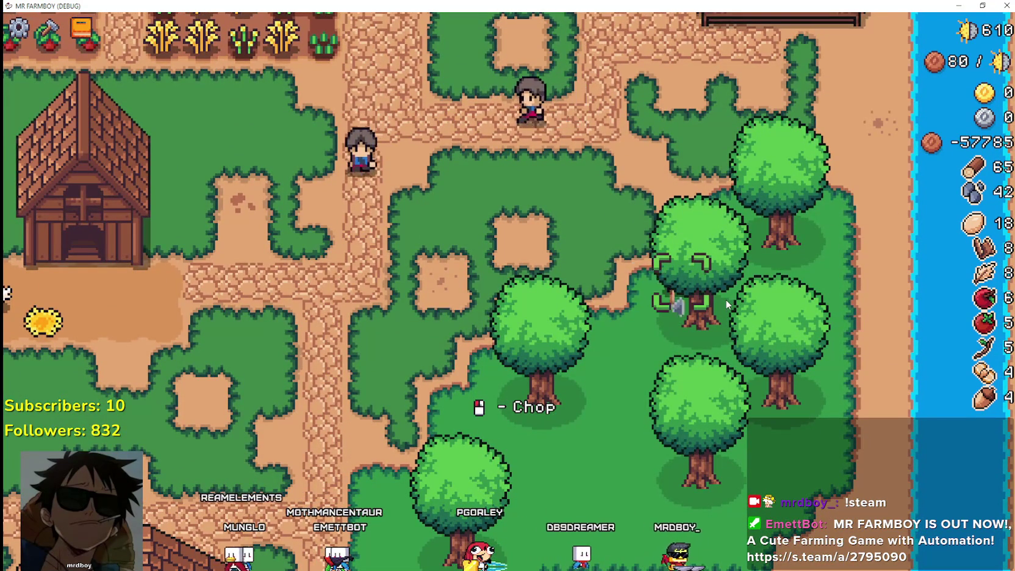
right_click(645, 217)
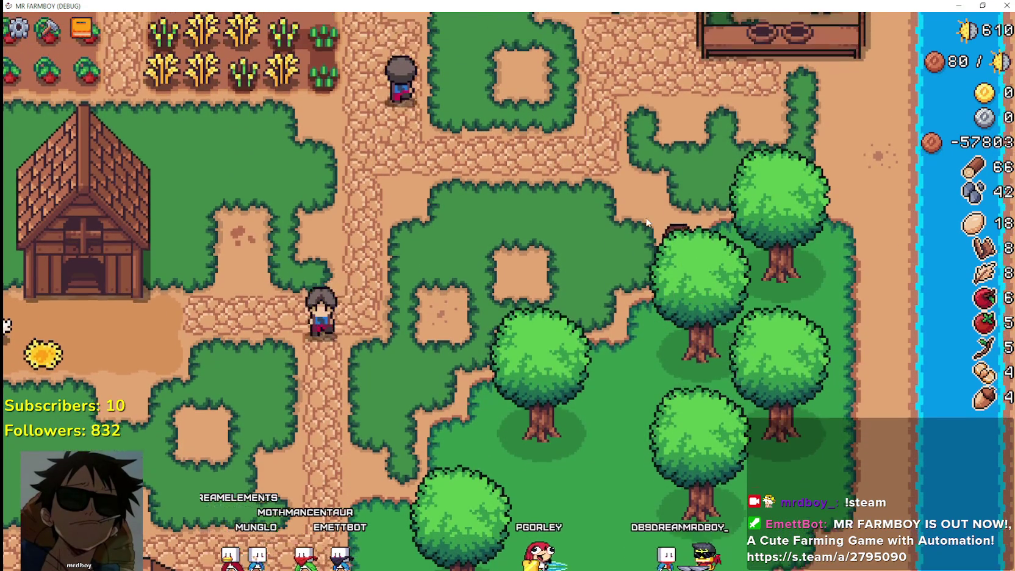
right_click(787, 61)
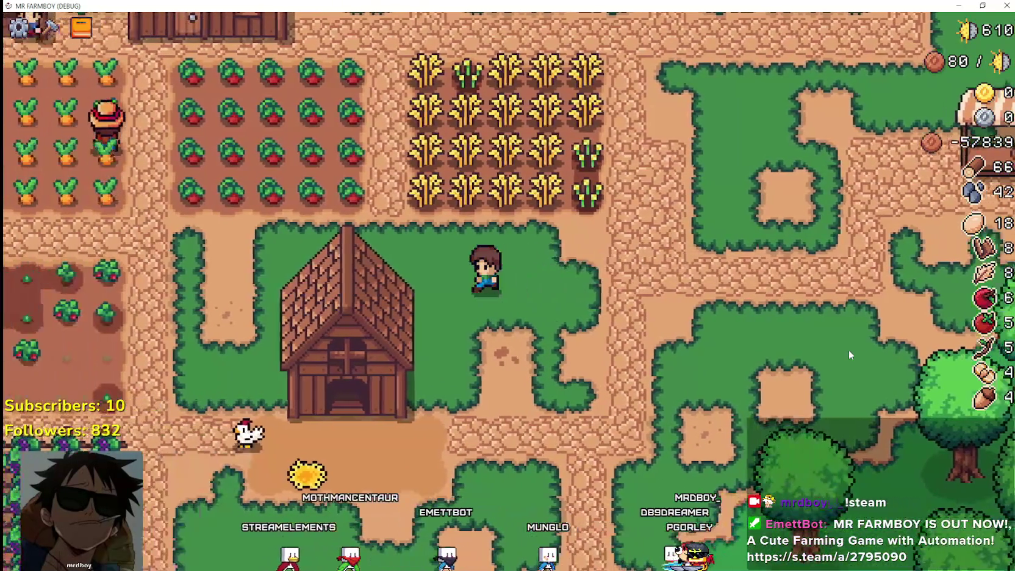
key(a)
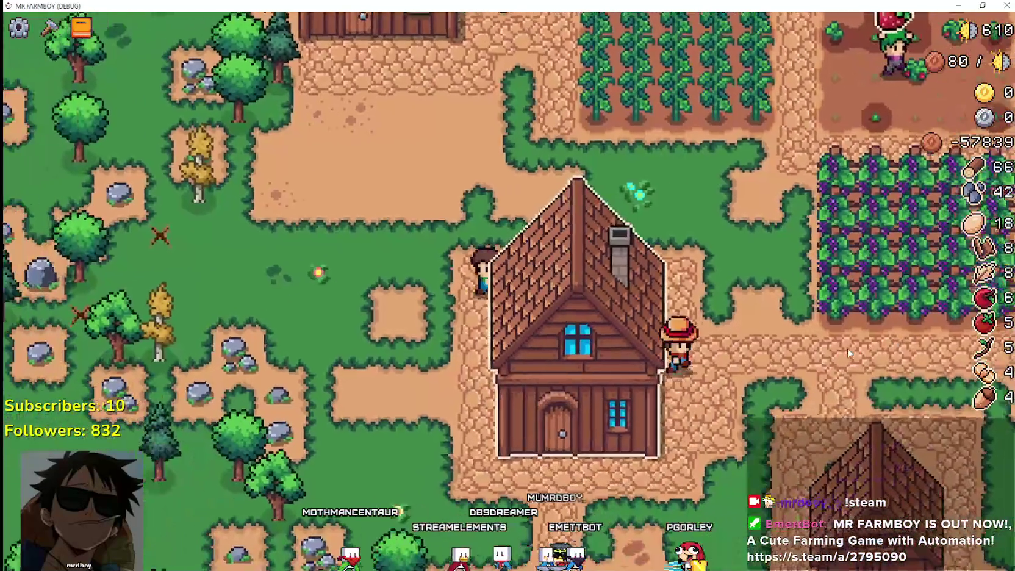
key(space)
key(w)
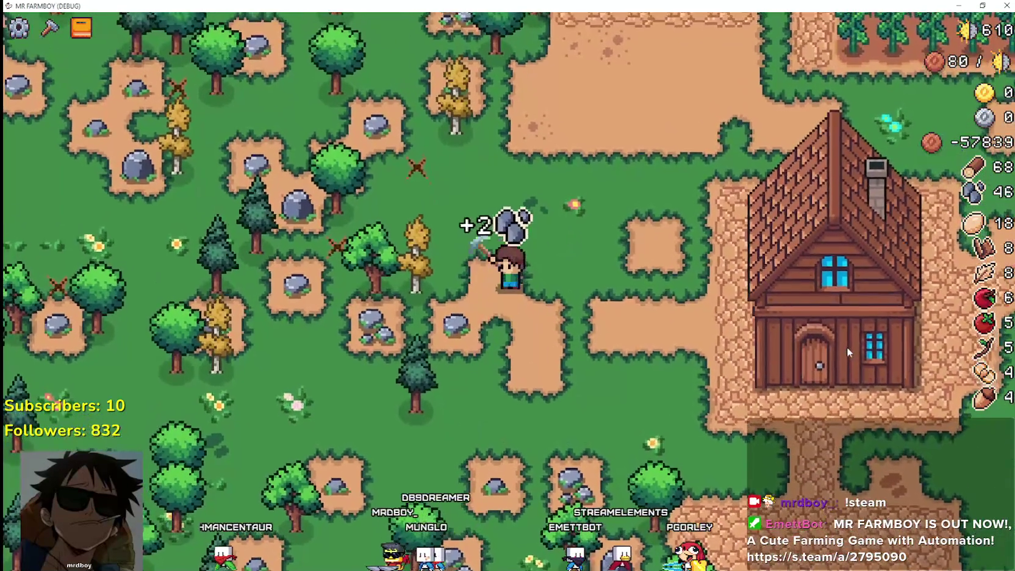
key(a)
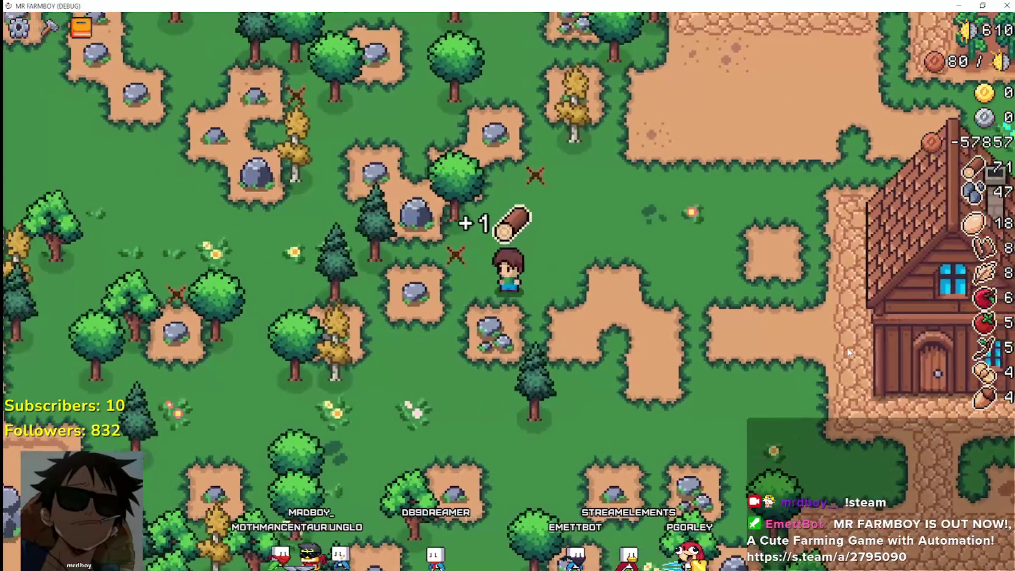
key(d)
key(d)
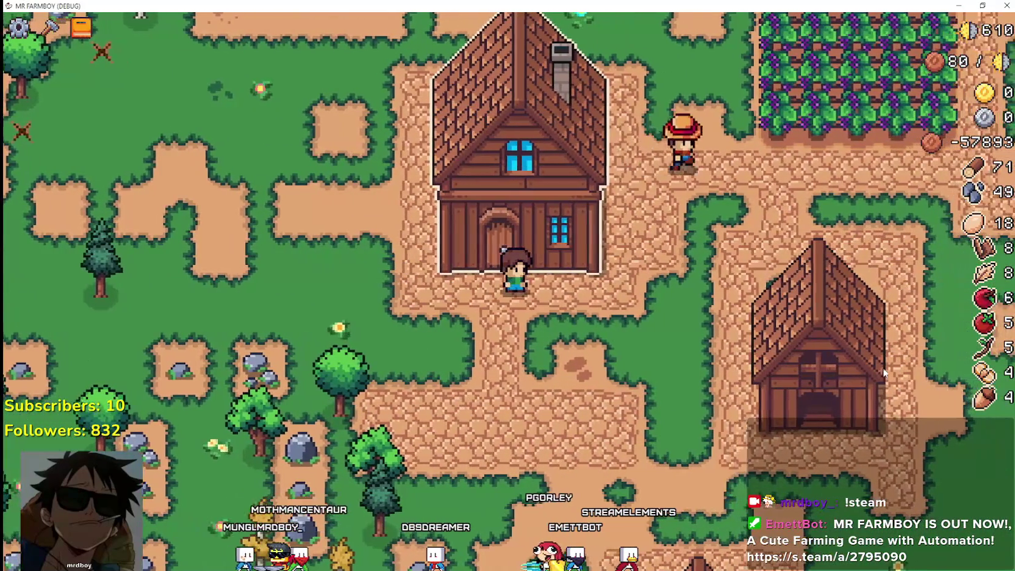
- Walk the farmer around the farmhouse and behind it
key(d)
key(s)
key(w)
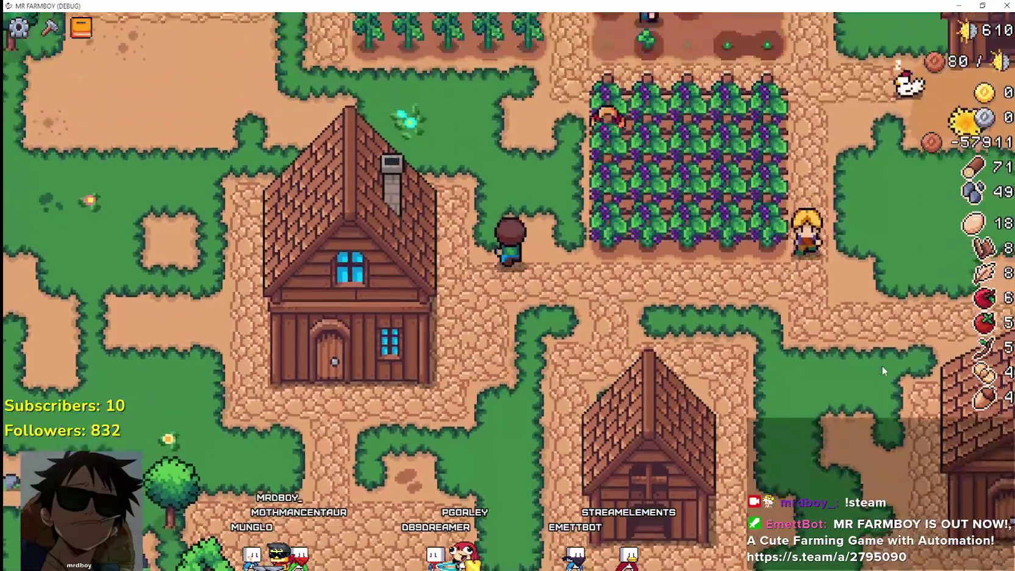
key(a)
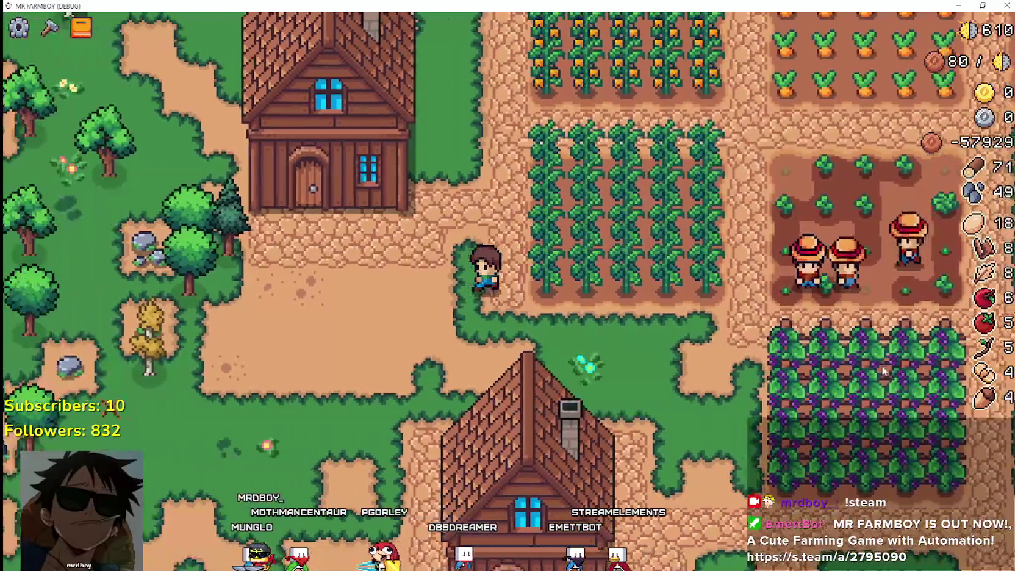
key(d)
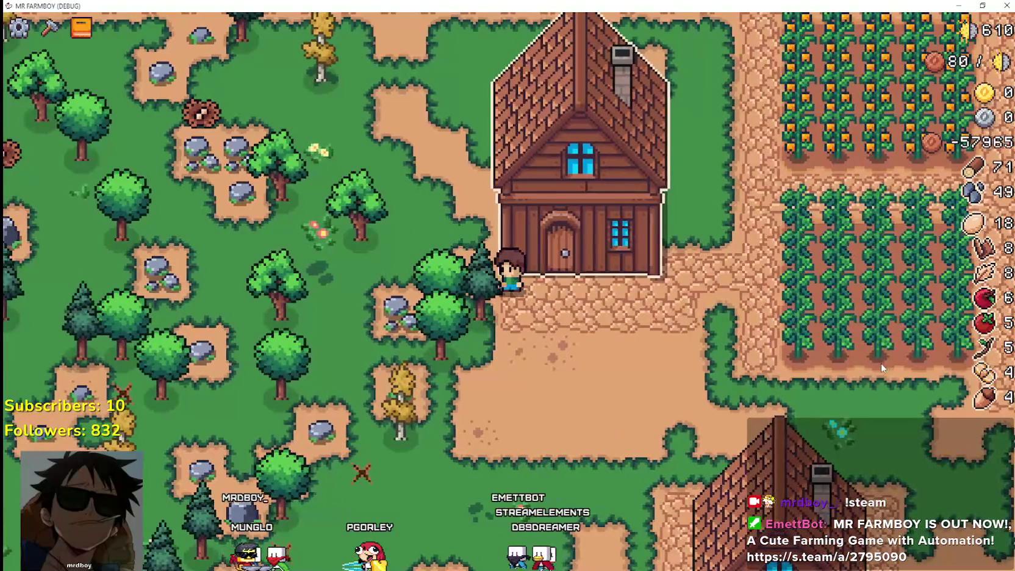
key(d)
key(w)
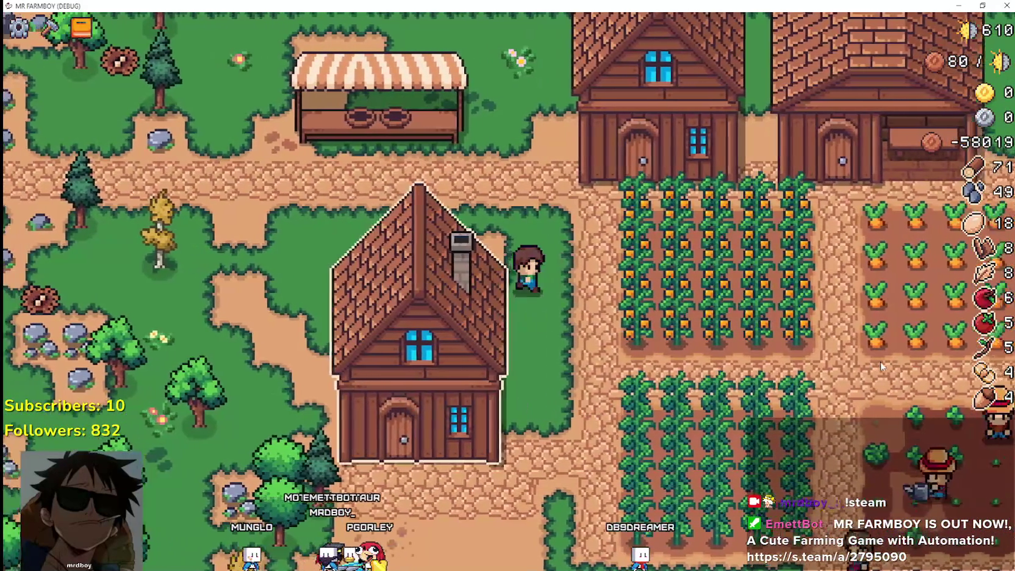
key(a)
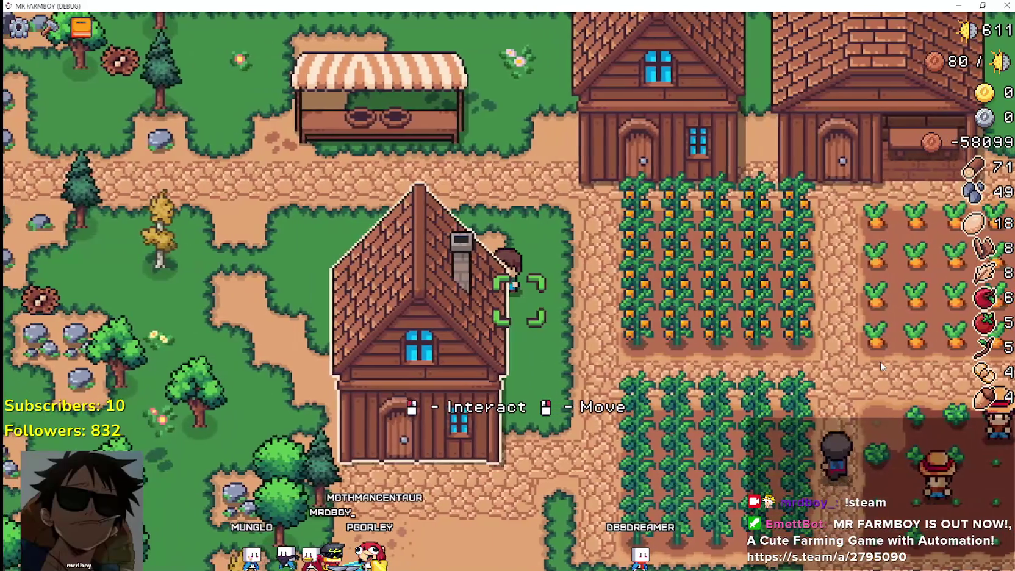
key(s)
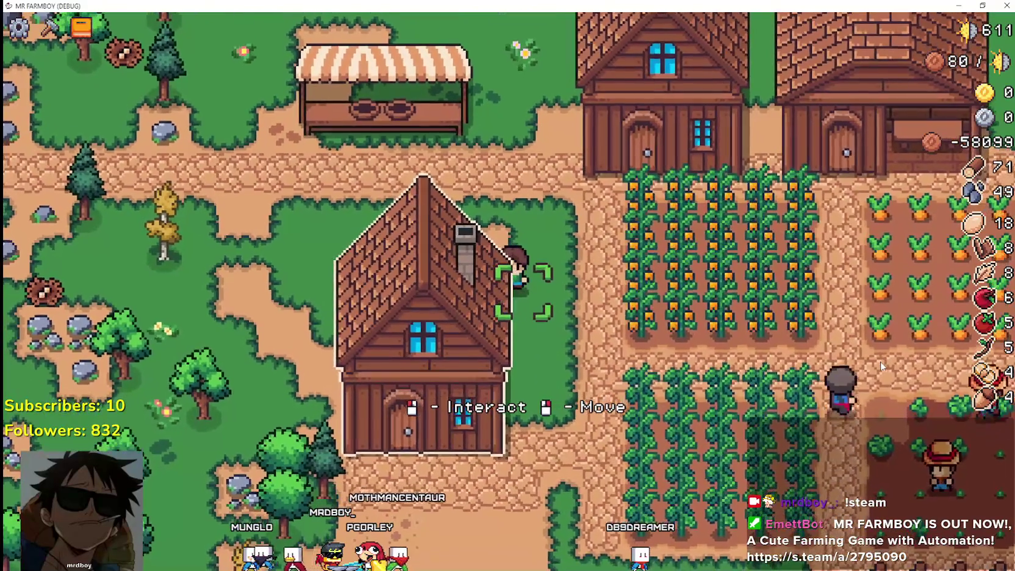
key(w)
key(a)
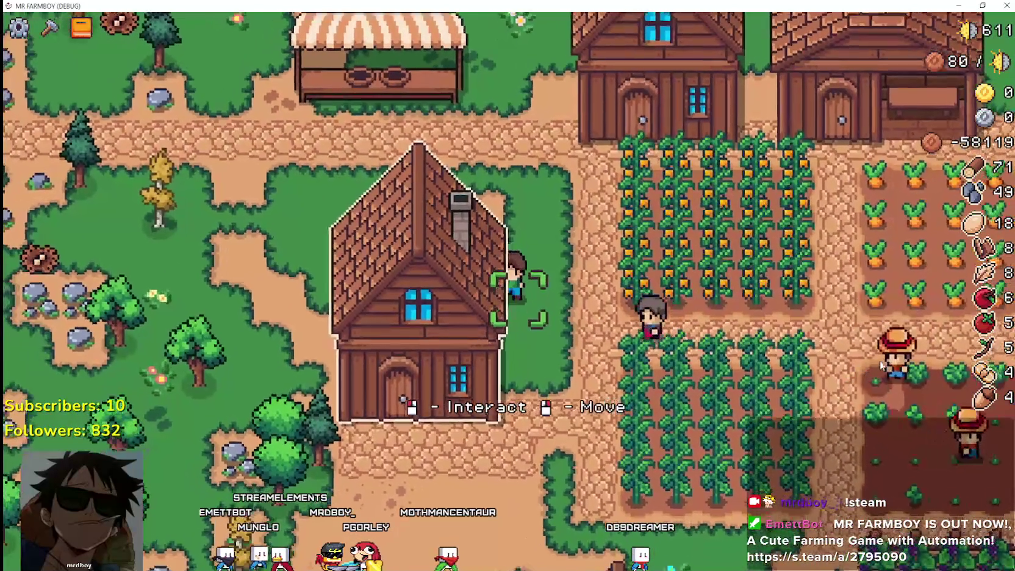
key(s)
key(d)
key(w)
key(d)
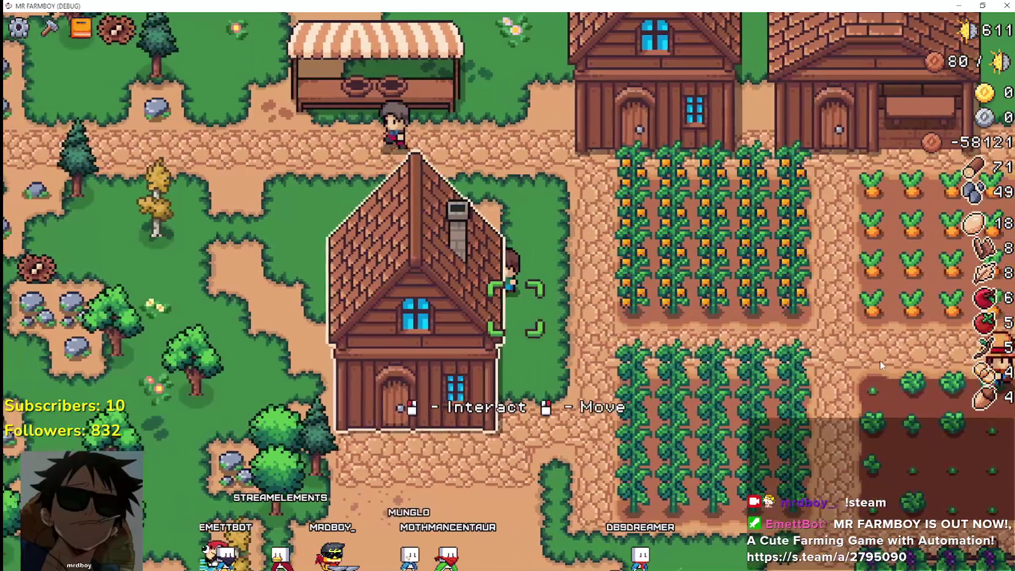
key(a)
key(a)
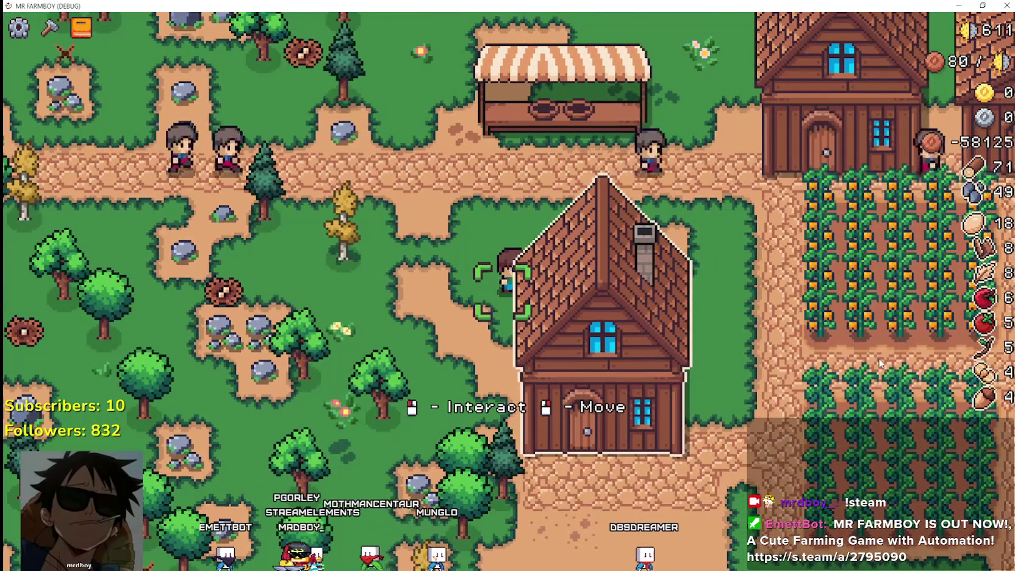
- Walk to the seaside market stall, open the Market panel, then close it
key(w)
key(d)
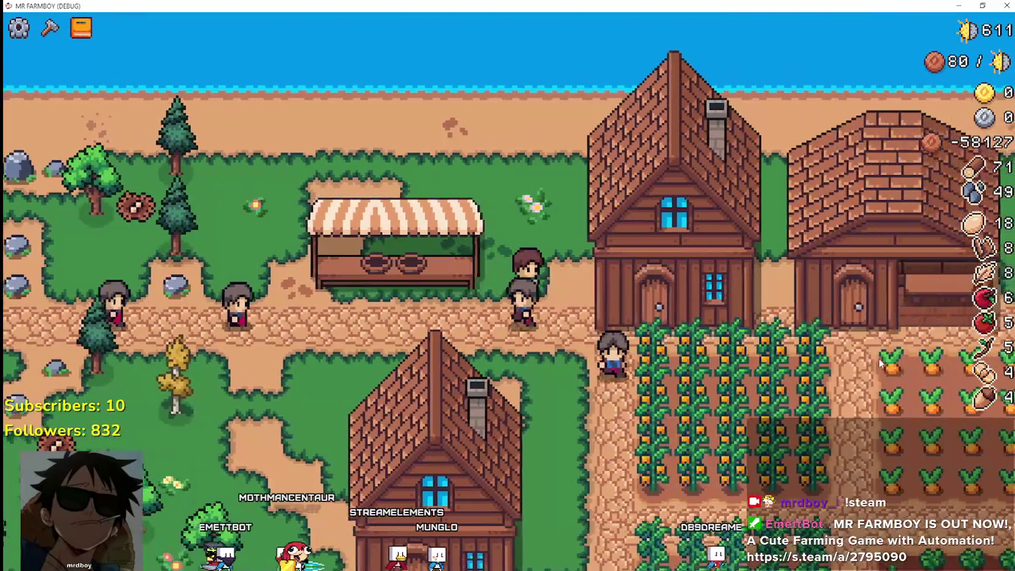
key(a)
key(e)
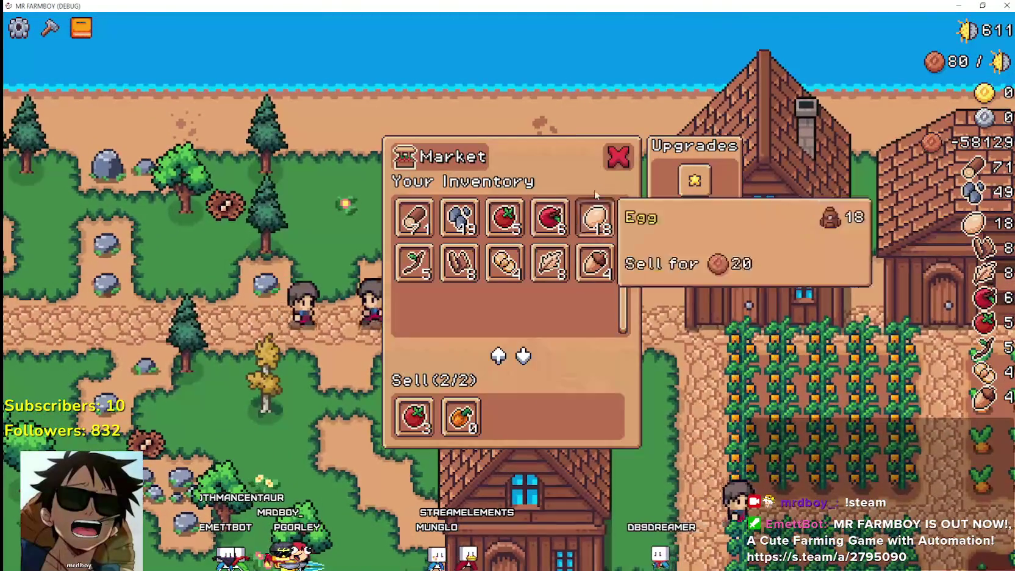
click(618, 156)
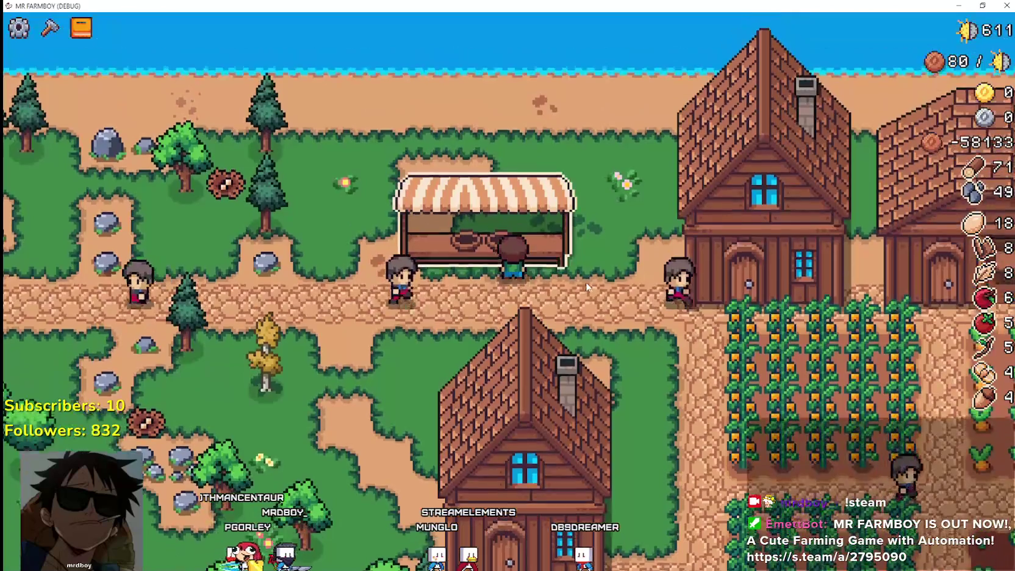
- Walk east to the other market stall, then back down into the village
key(a)
key(w)
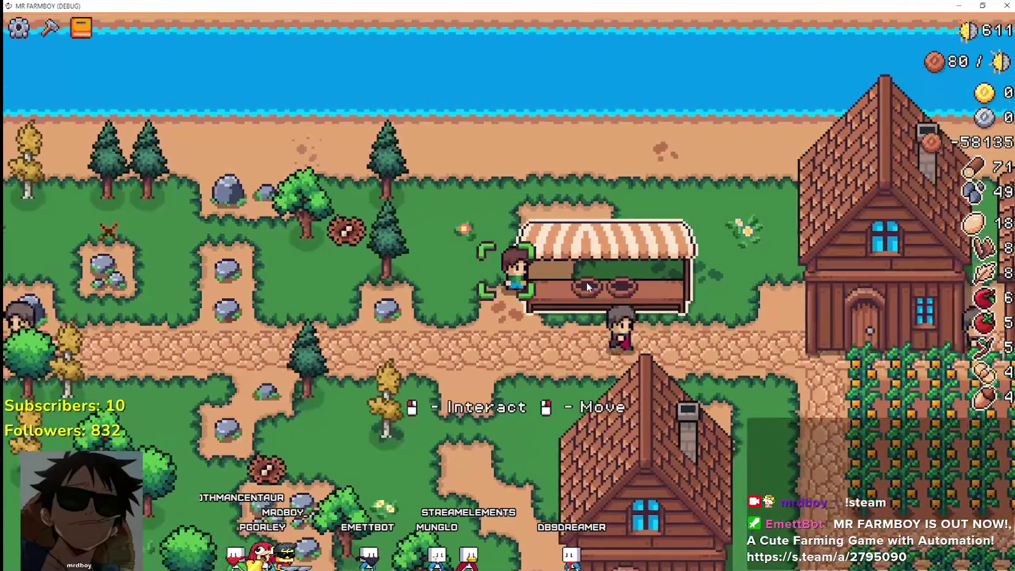
key(w)
key(d)
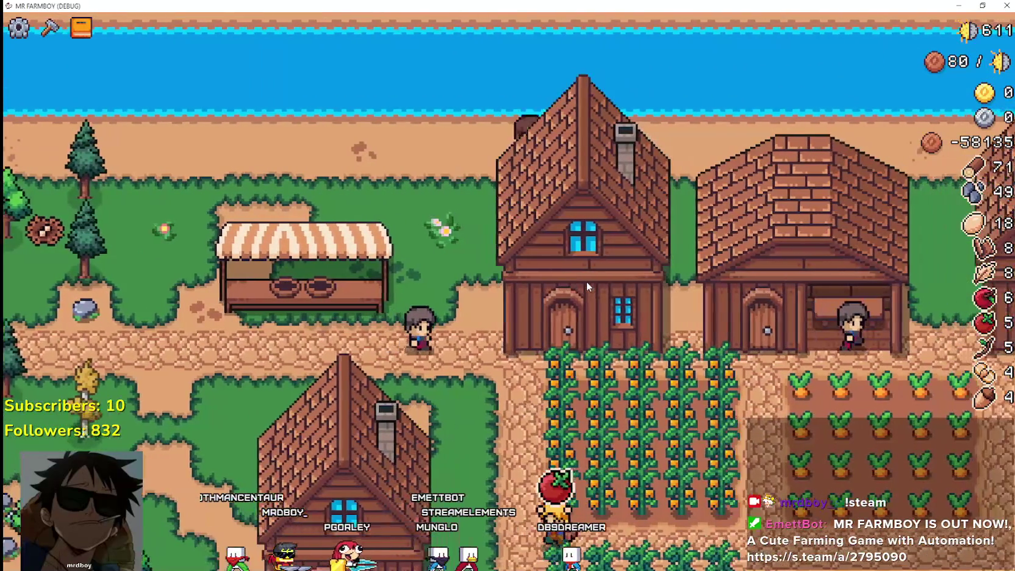
key(d)
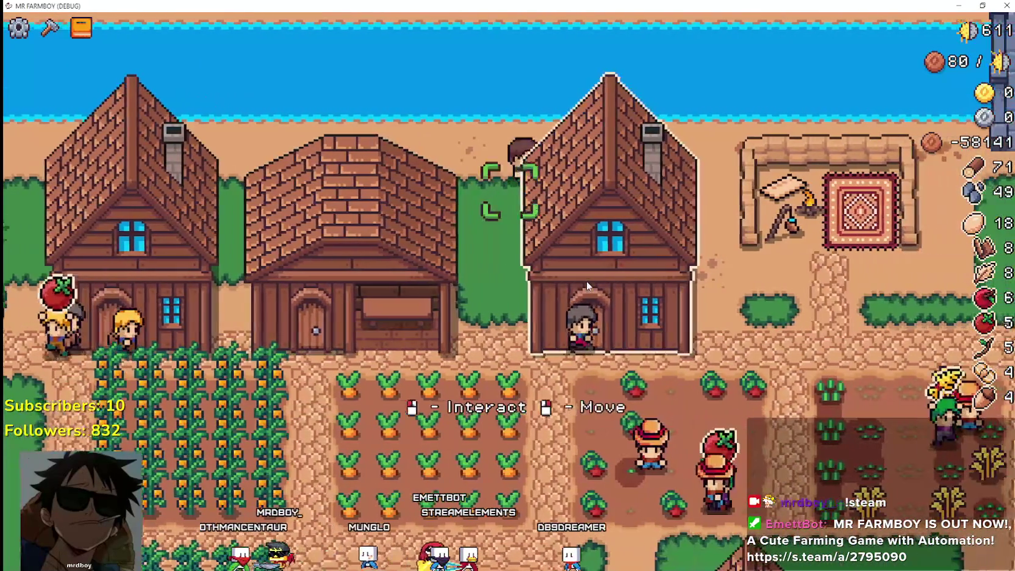
key(d)
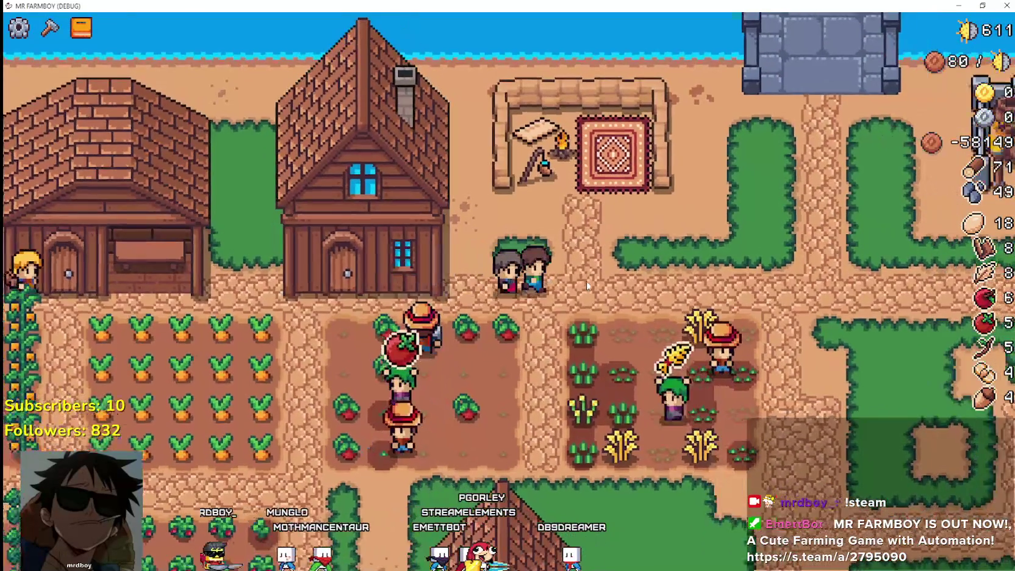
key(d)
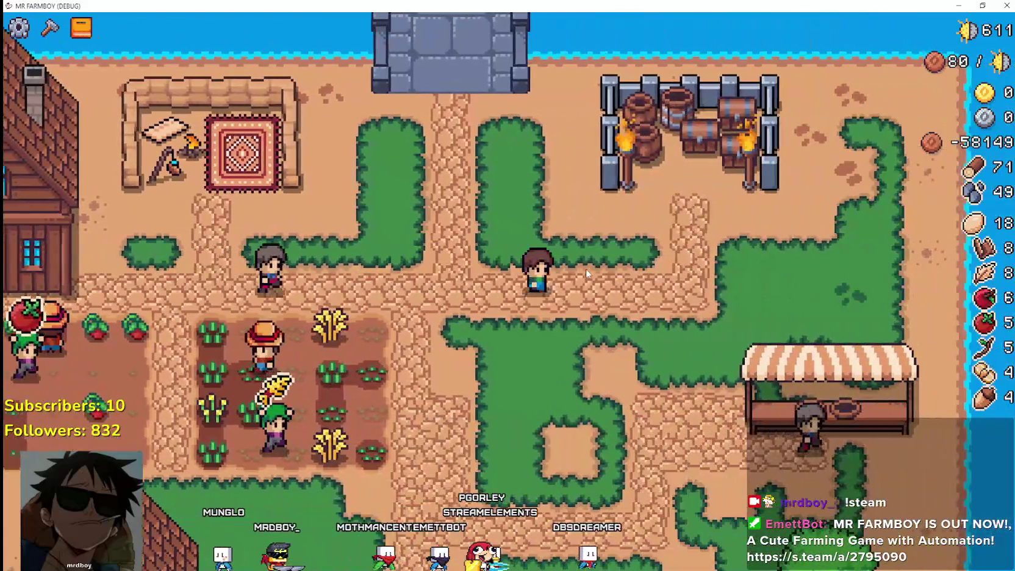
key(s)
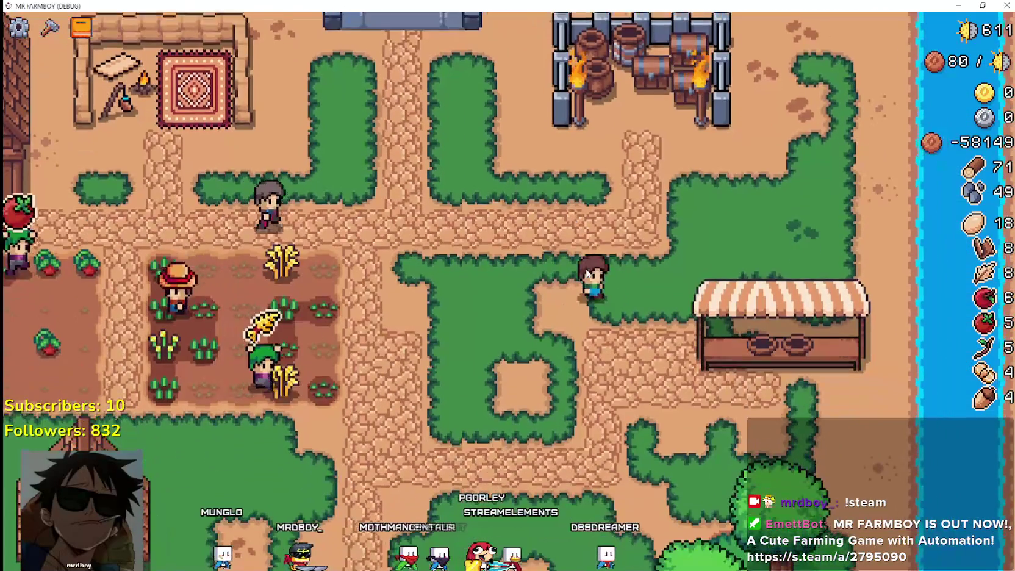
key(d)
key(s)
key(d)
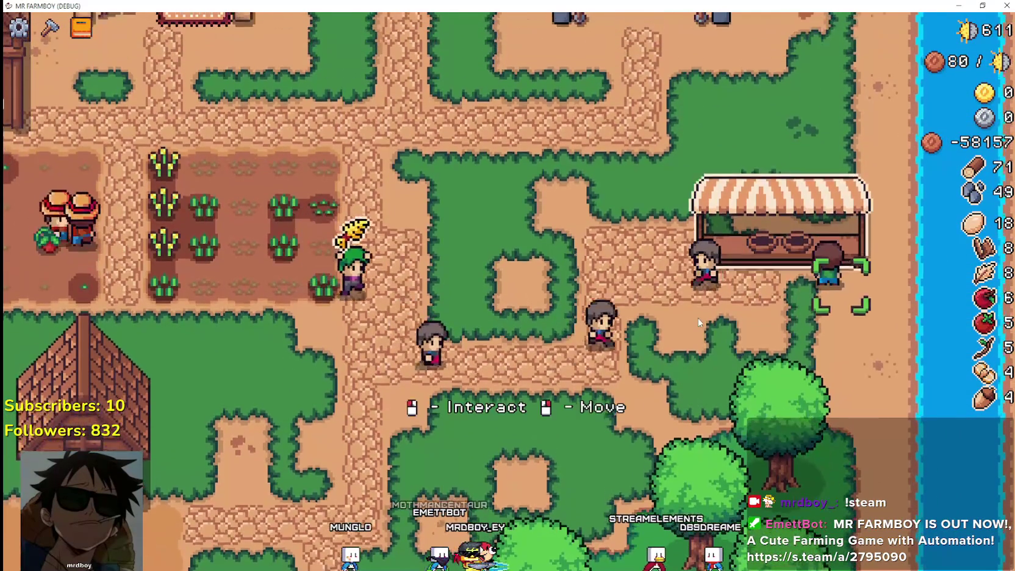
key(s)
key(a)
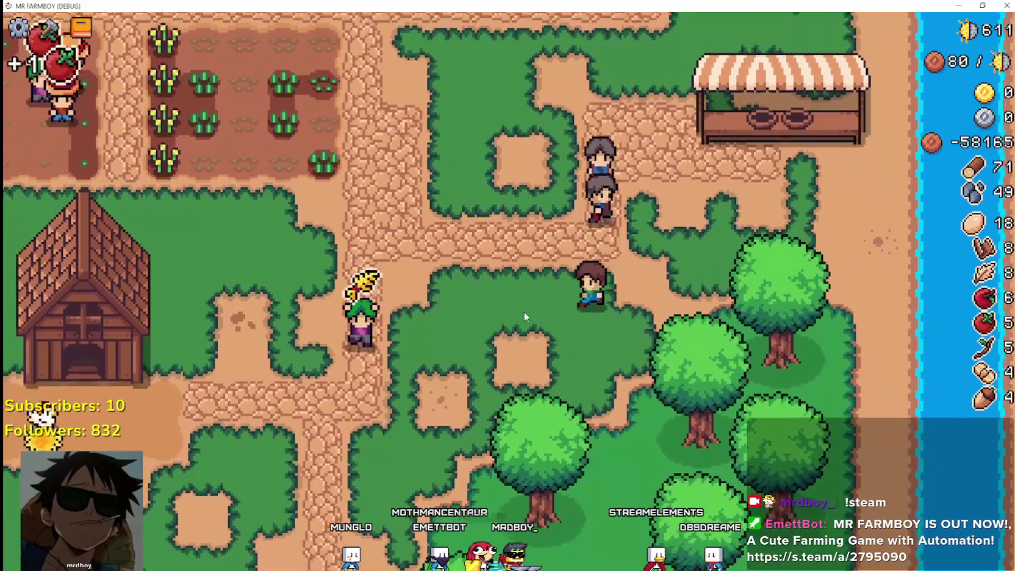
key(a)
key(s)
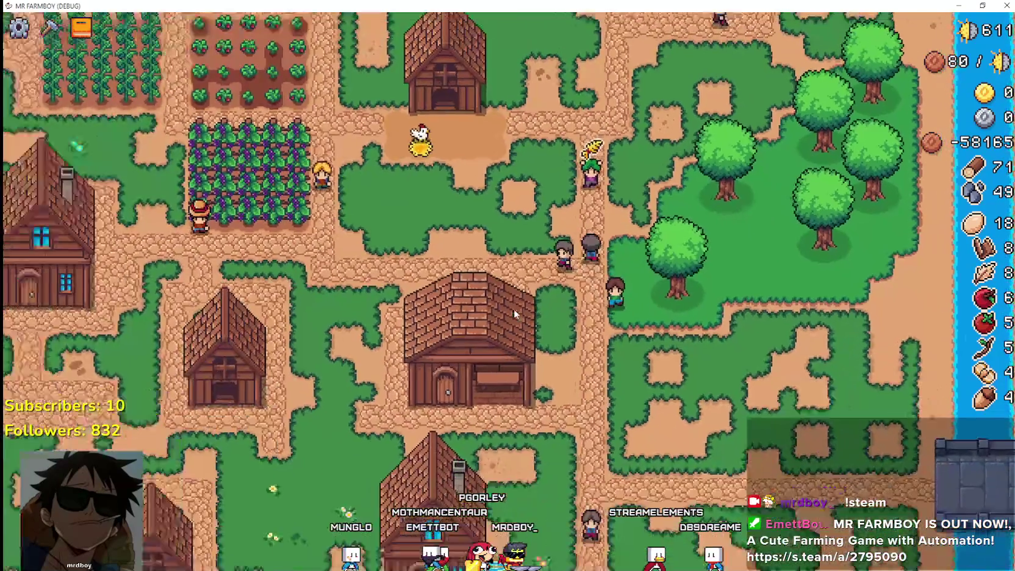
key(a)
key(s)
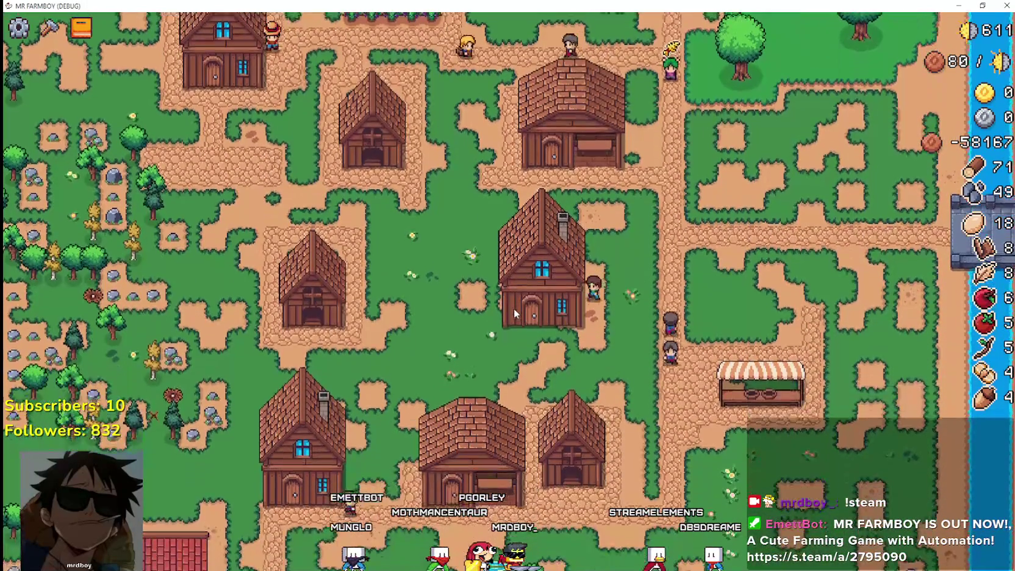
key(a)
- Circle the house to its door and open the House panel listing six workers
scroll(657, 278, up, 4)
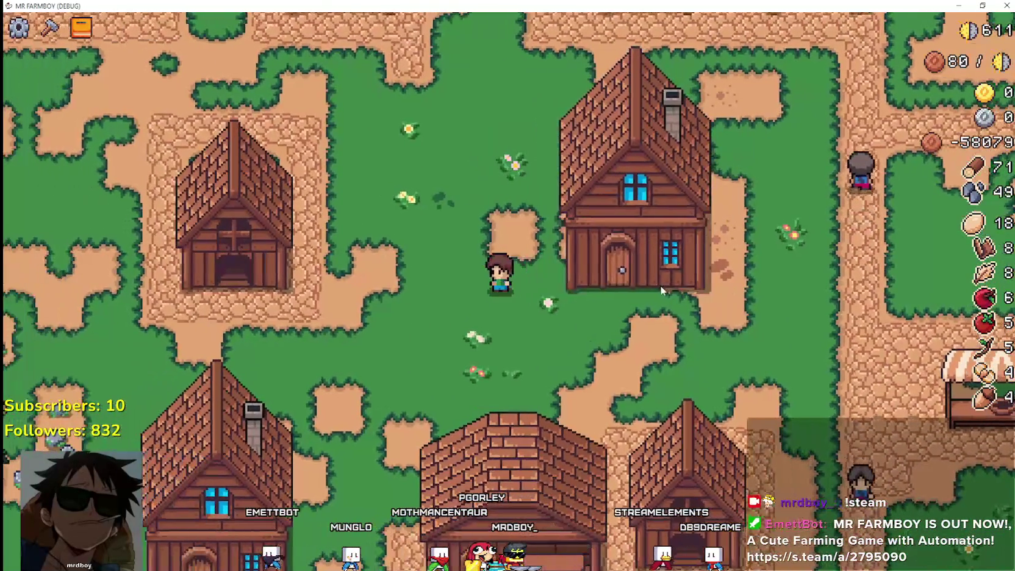
key(d)
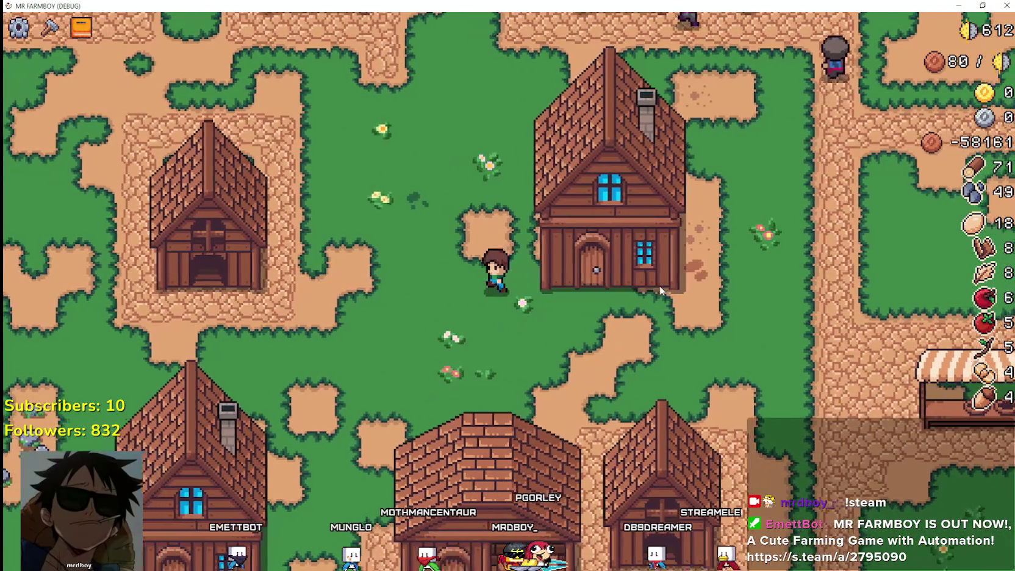
key(d)
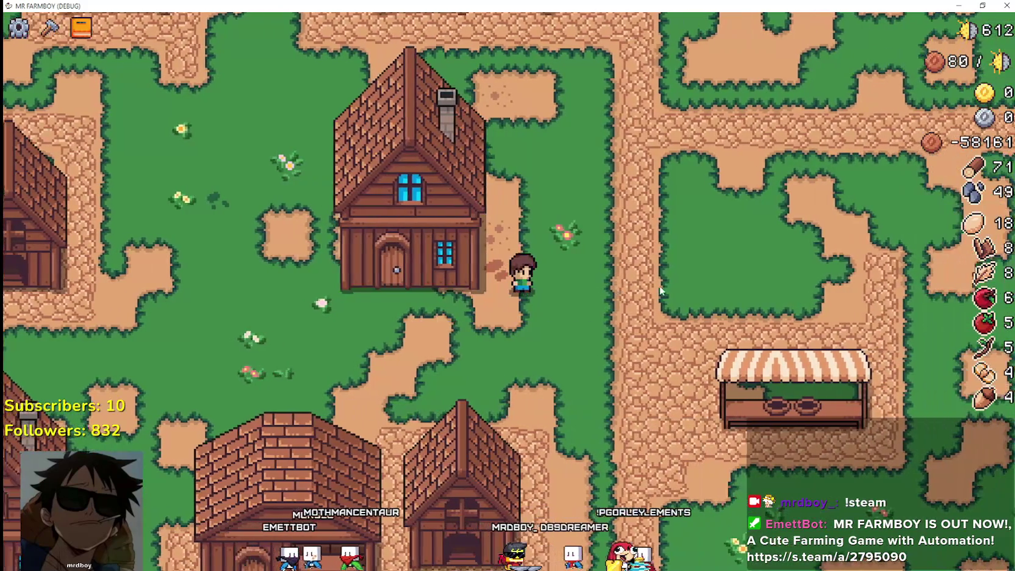
key(w)
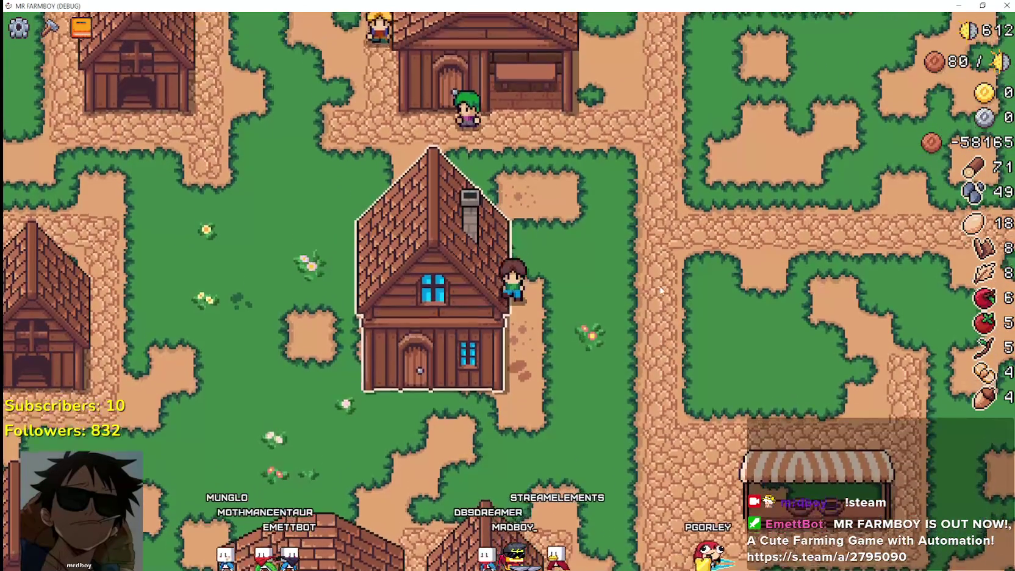
key(s)
key(w)
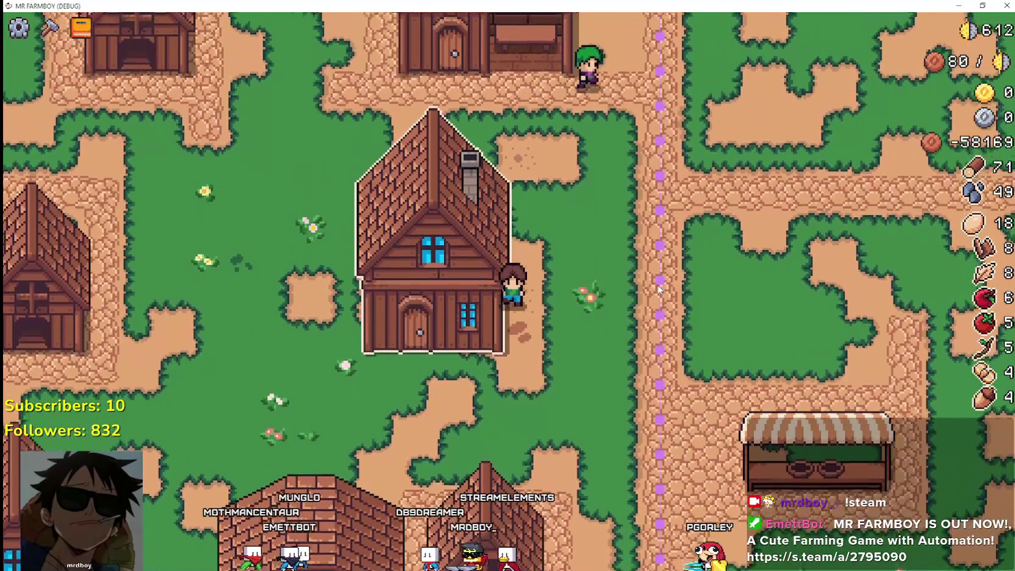
key(s)
key(w)
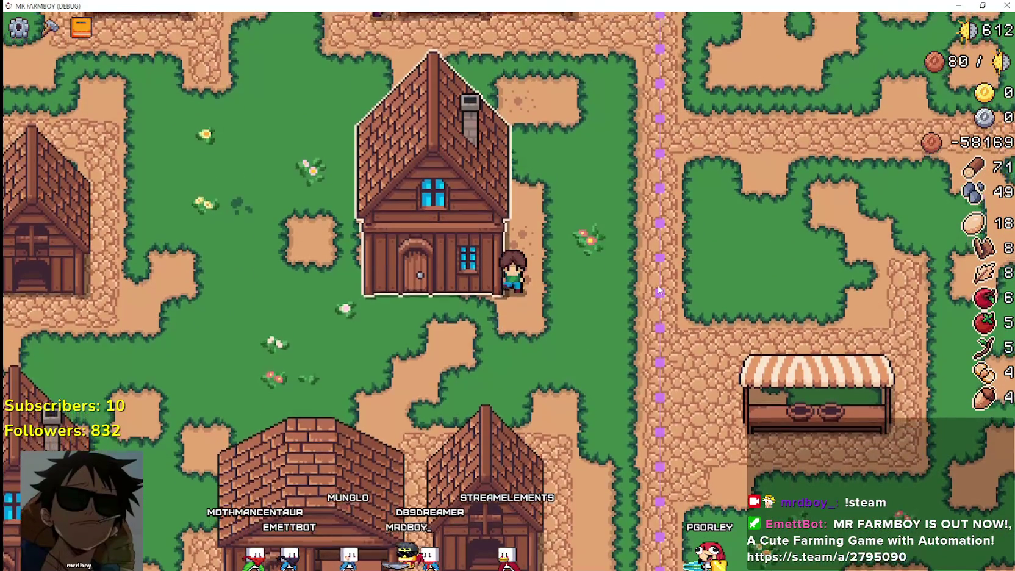
key(s)
key(a)
key(w)
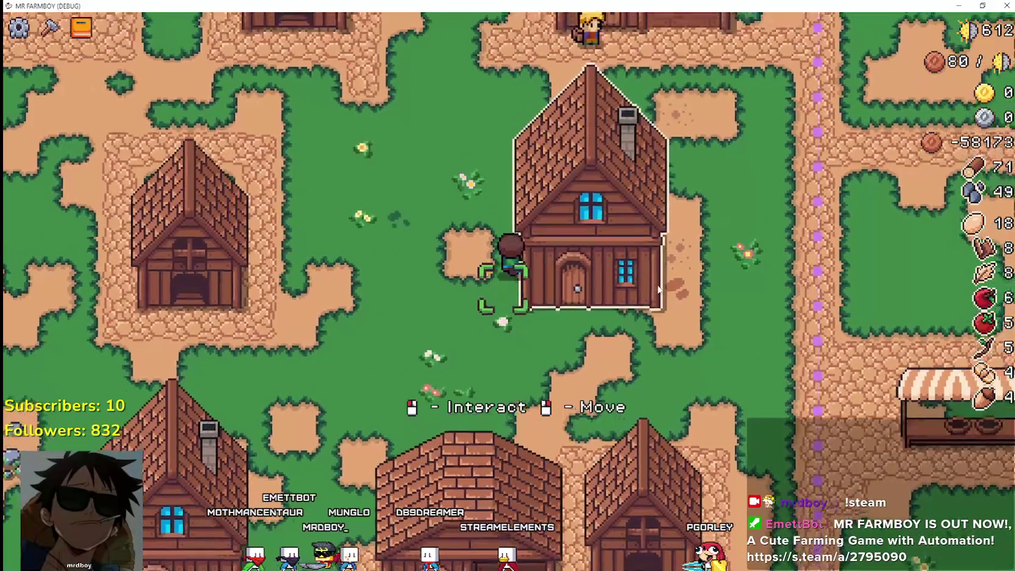
key(w)
key(d)
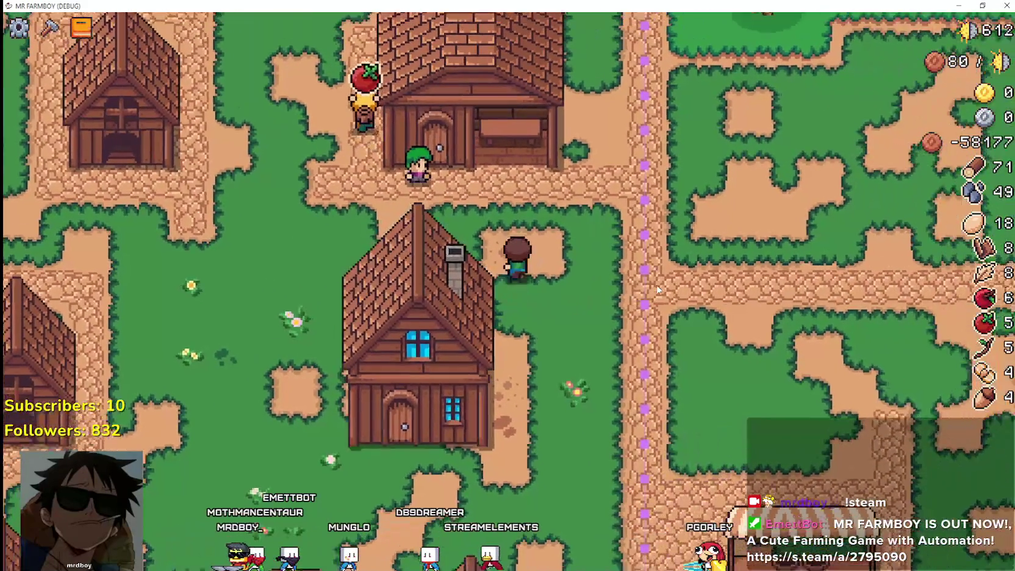
key(a)
key(s)
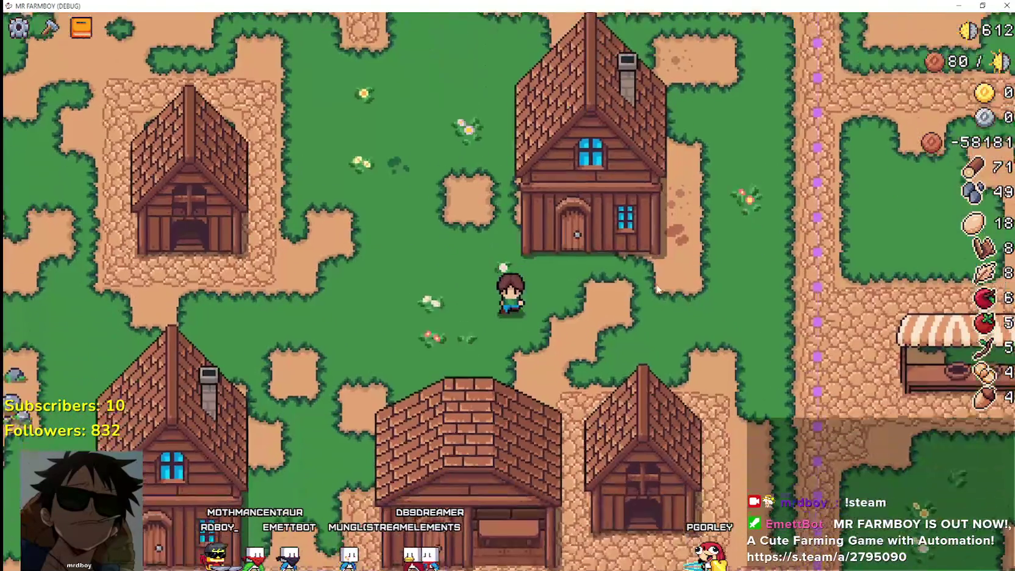
key(w)
key(d)
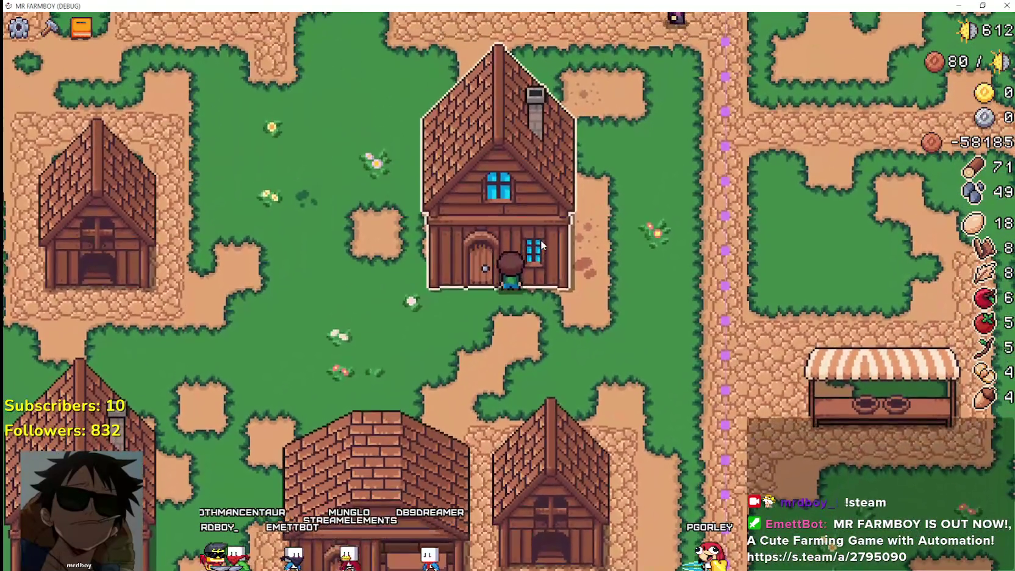
click(541, 241)
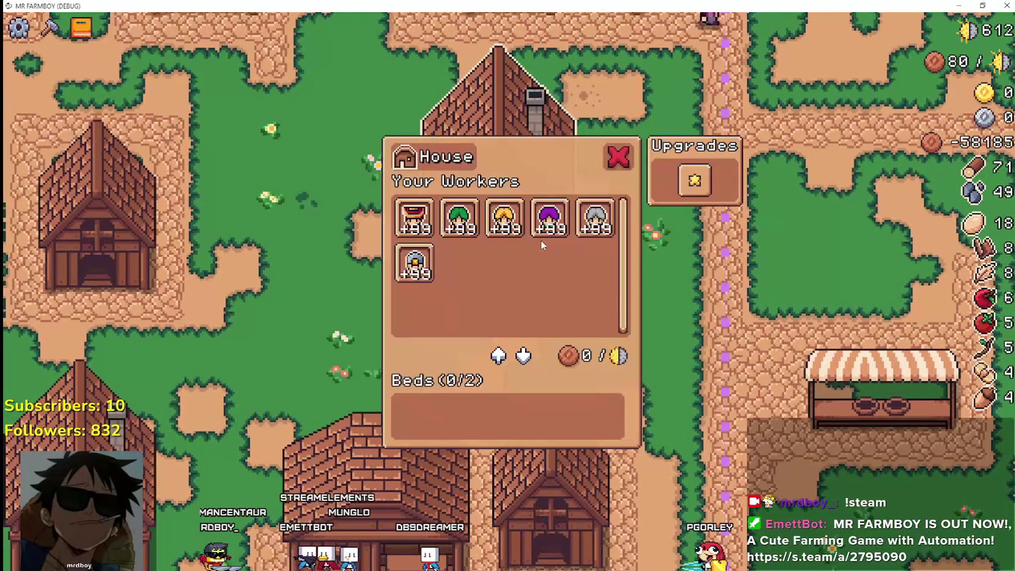
- Close the House workers panel, walk around the house, then stop the game with F8
key(Escape)
key(a)
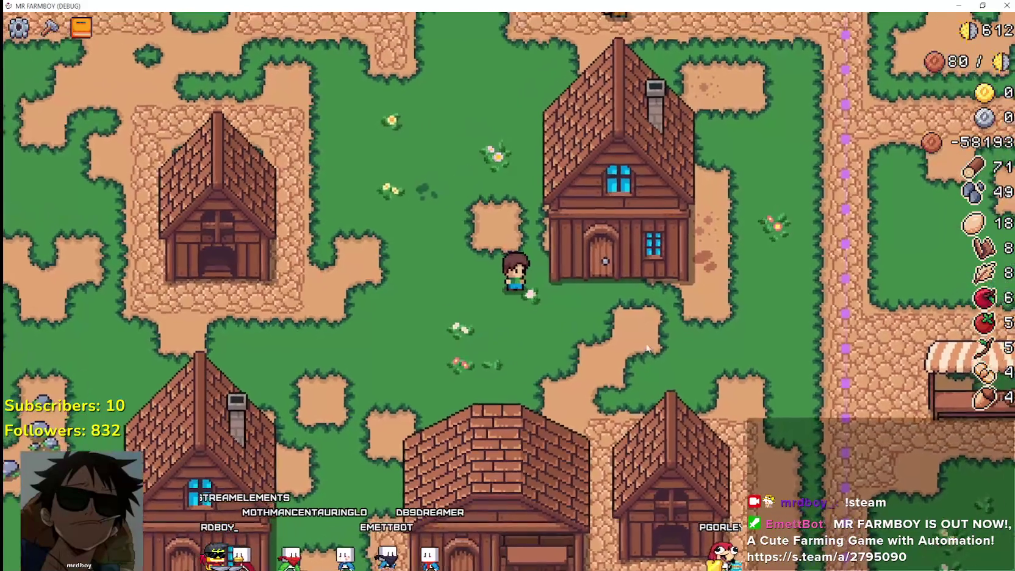
key(d)
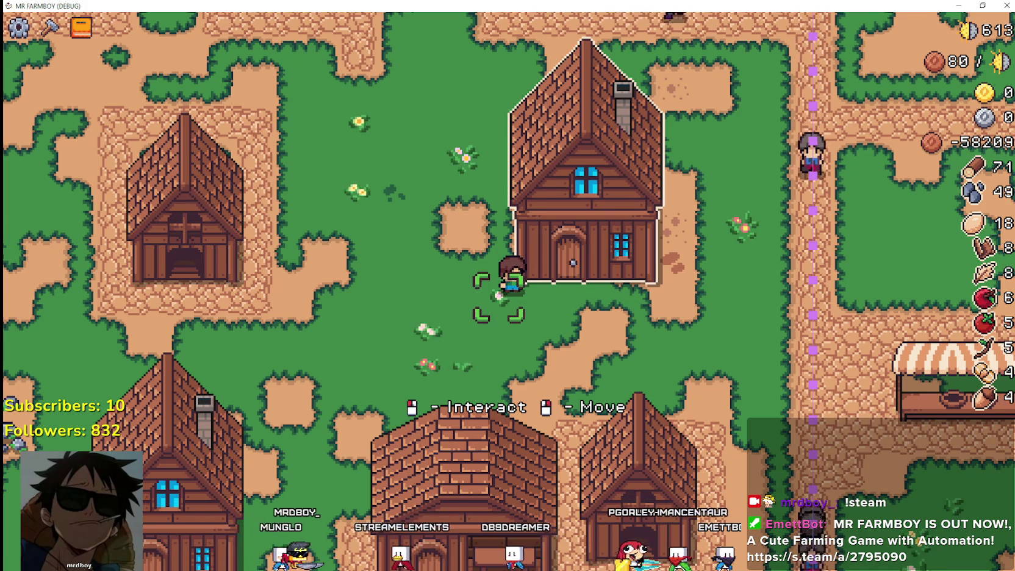
key(F8)
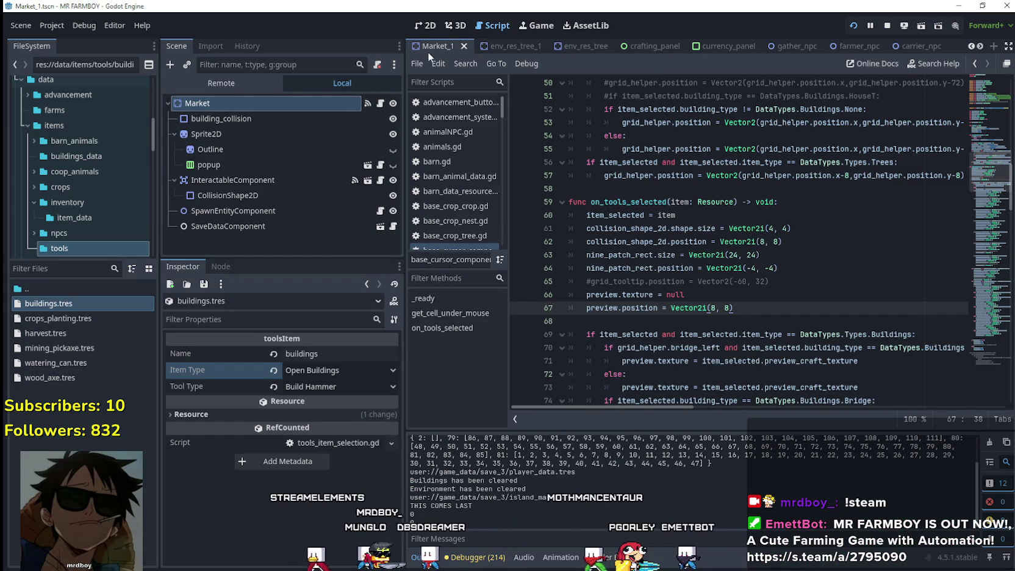
- Filter FileSystem for 'test' and open test_scene_everything.tscn
text(test)
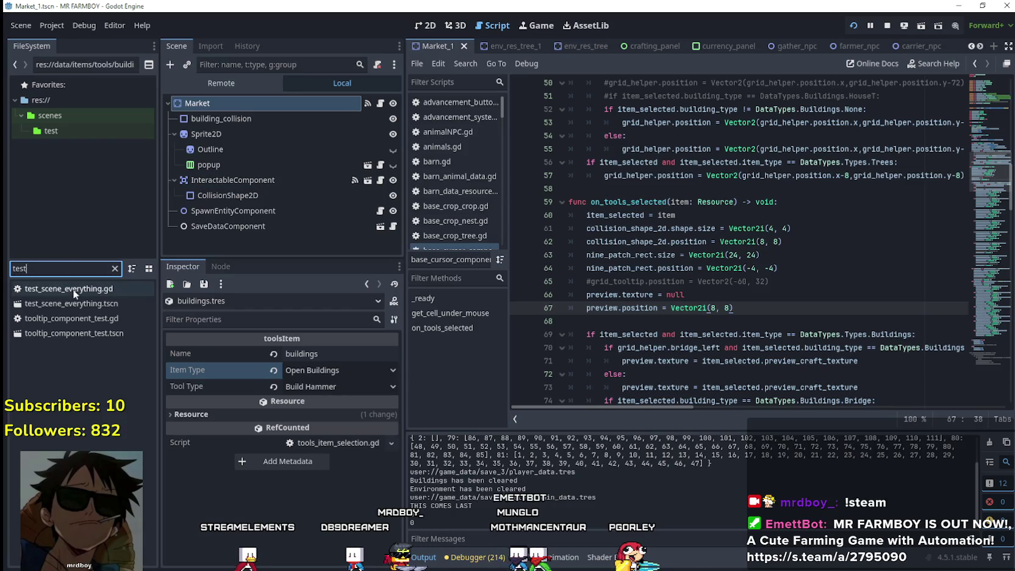
double_click(74, 300)
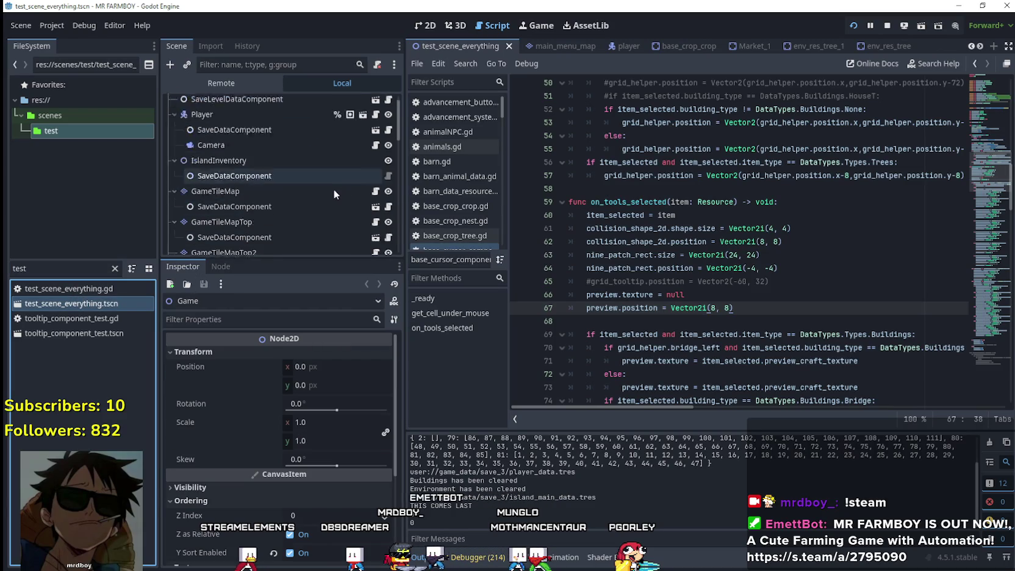
scroll(335, 190, down, 5)
scroll(373, 184, down, 8)
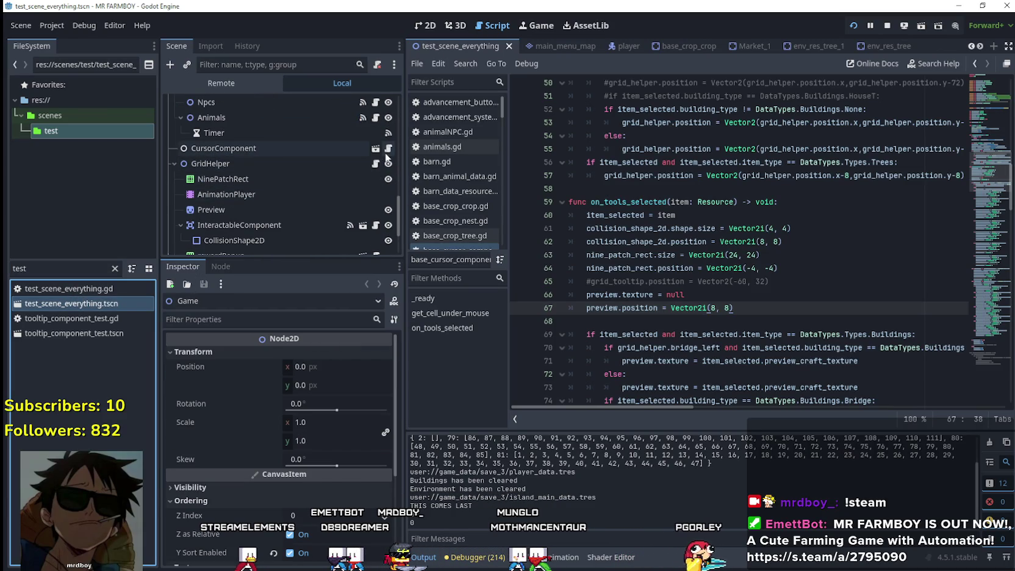
- Open CursorComponent's field_cursor_component.gd and scroll to its add_land/add_building/can_tool branches
click(388, 149)
scroll(702, 253, down, 3)
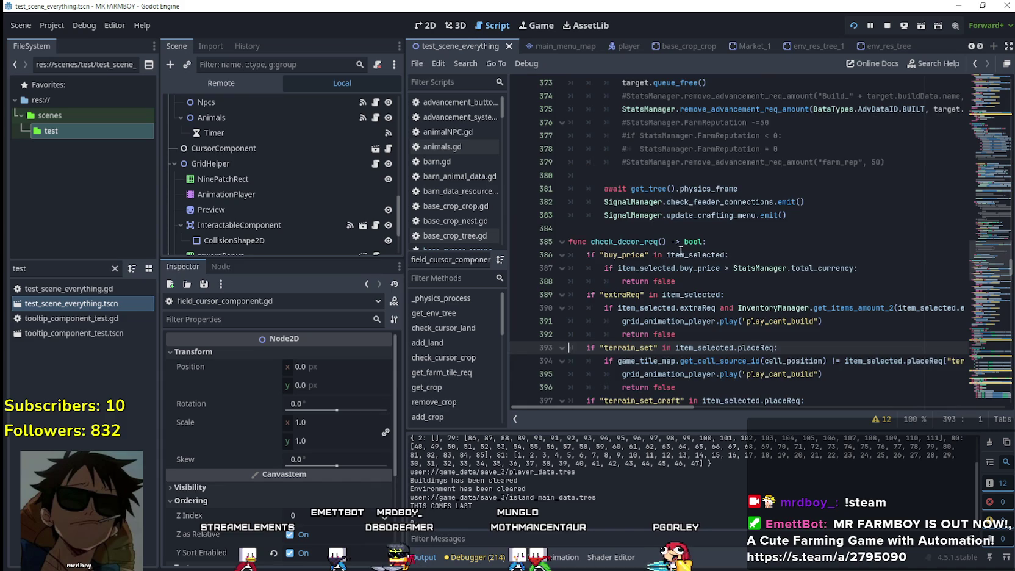
drag(988, 260, 984, 360)
scroll(984, 360, down, 5)
scroll(984, 360, up, 5)
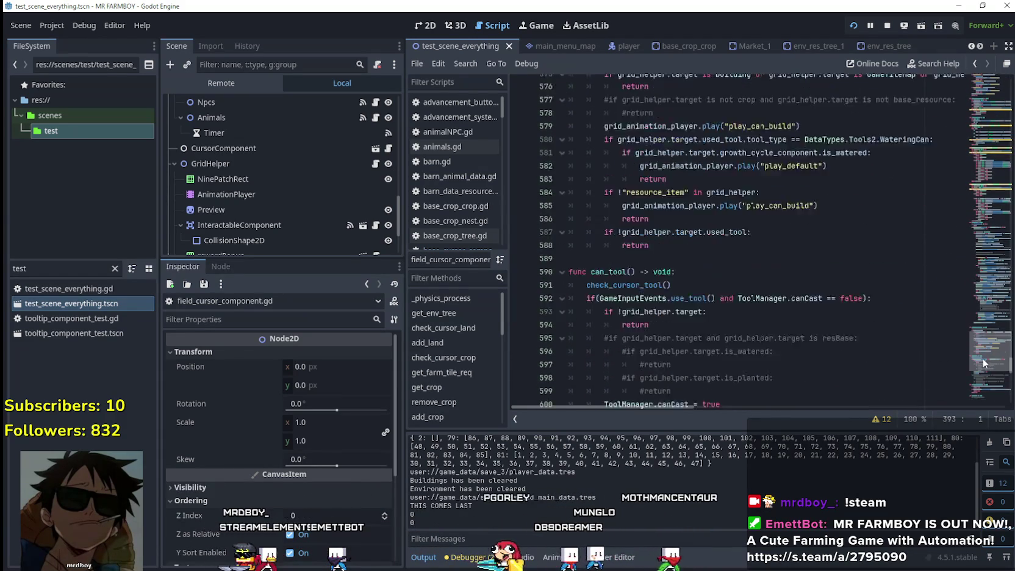
scroll(652, 252, down, 2)
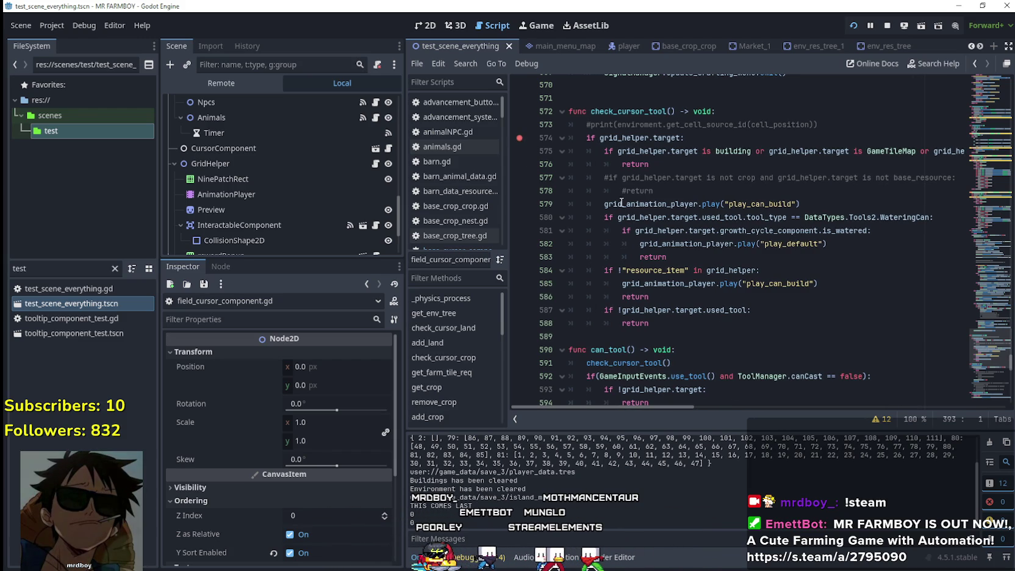
scroll(548, 247, down, 3)
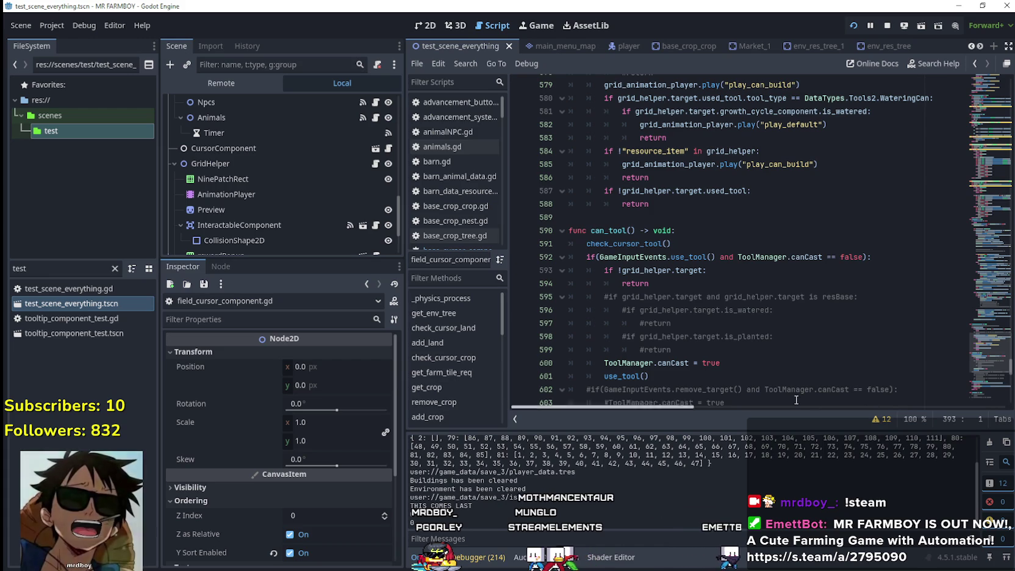
scroll(790, 292, down, 1)
drag(974, 391, 999, 84)
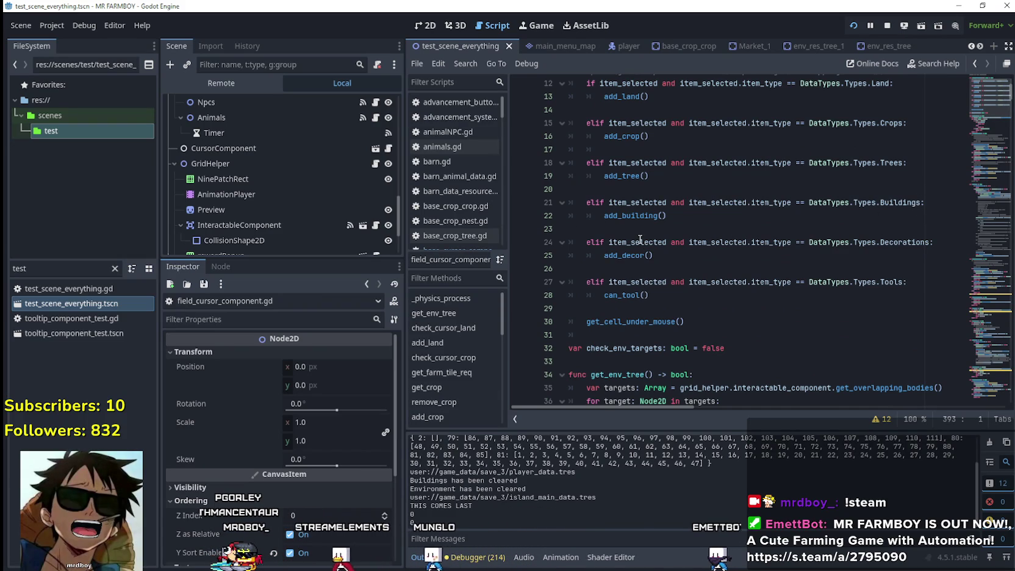
scroll(639, 239, up, 1)
scroll(618, 248, down, 3)
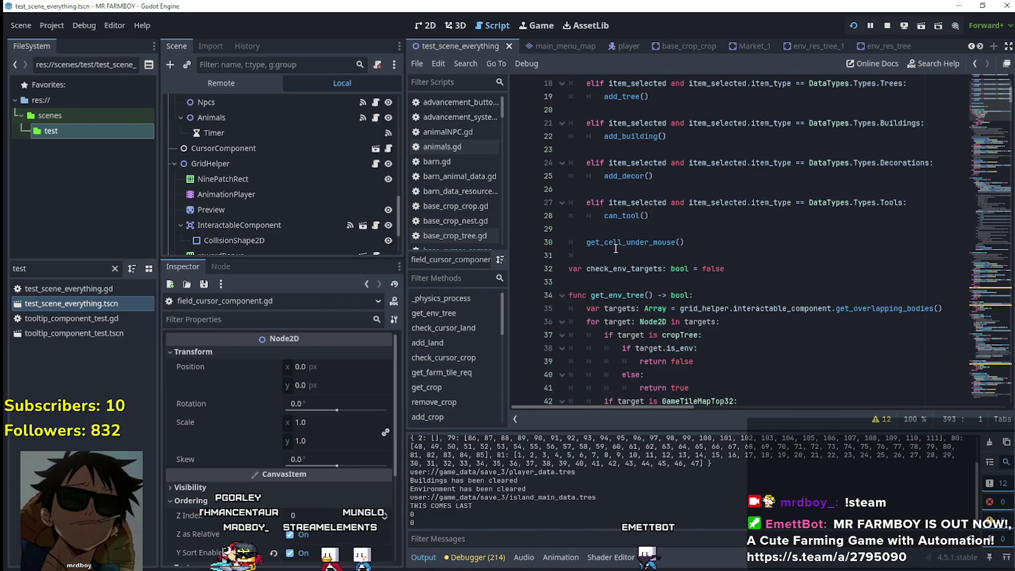
double_click(622, 217)
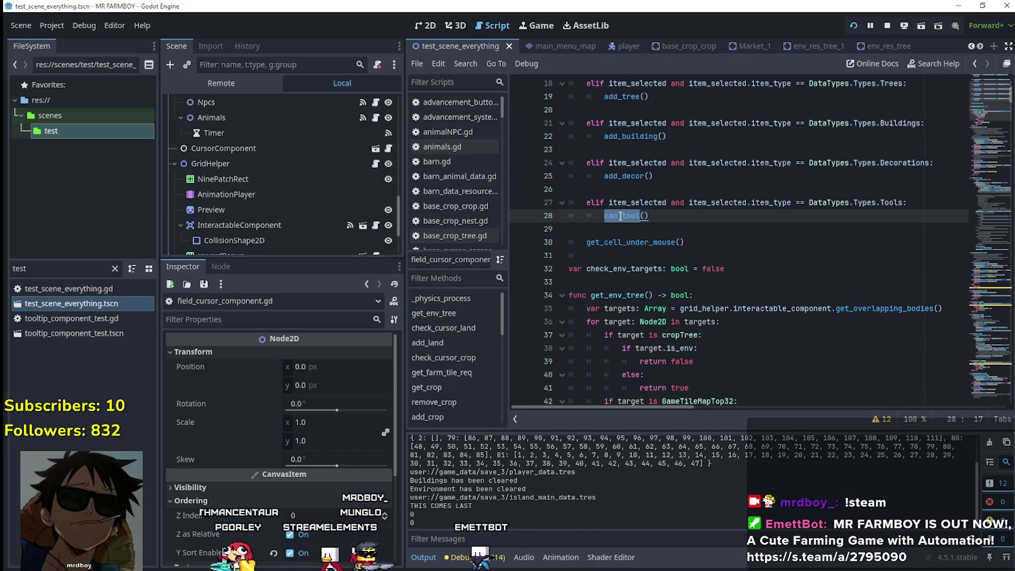
mouse_move(621, 217)
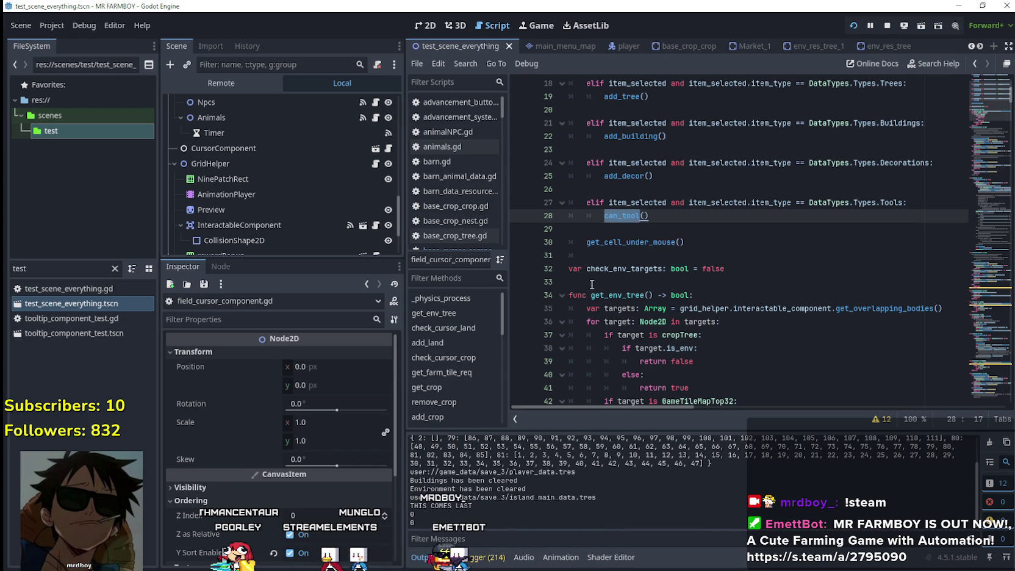
click(530, 281)
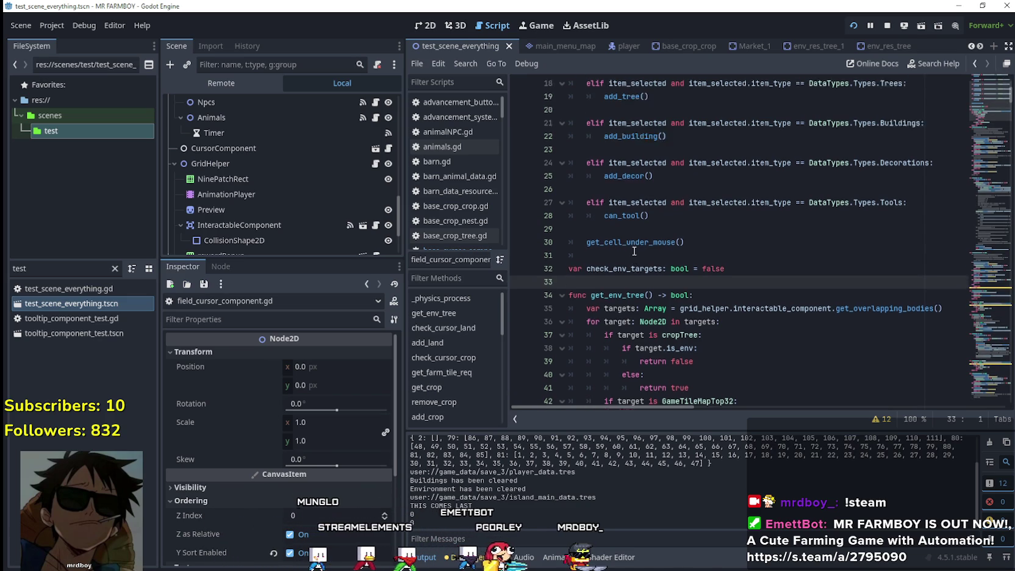
scroll(634, 250, up, 2)
scroll(622, 244, up, 2)
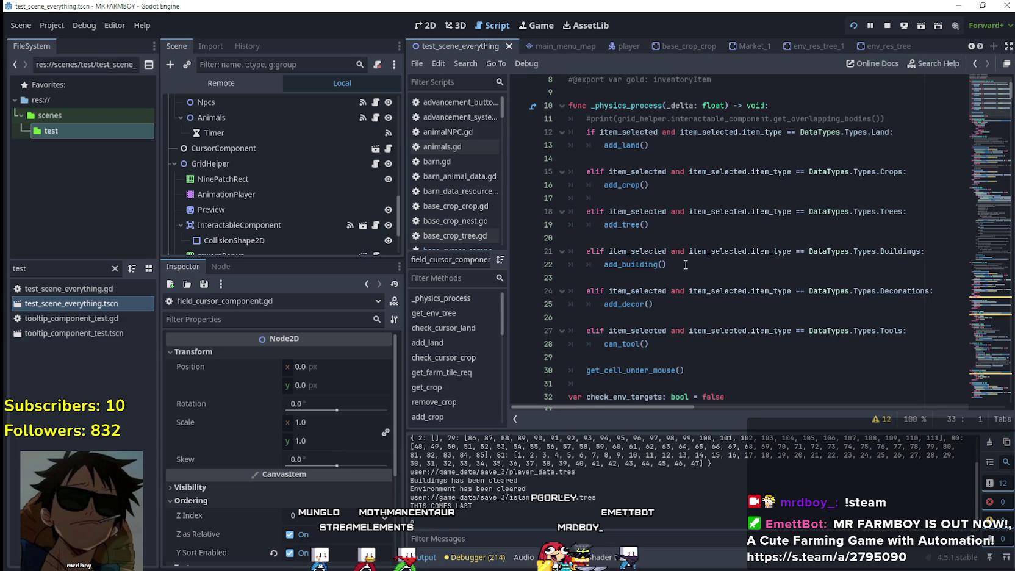
scroll(665, 220, down, 3)
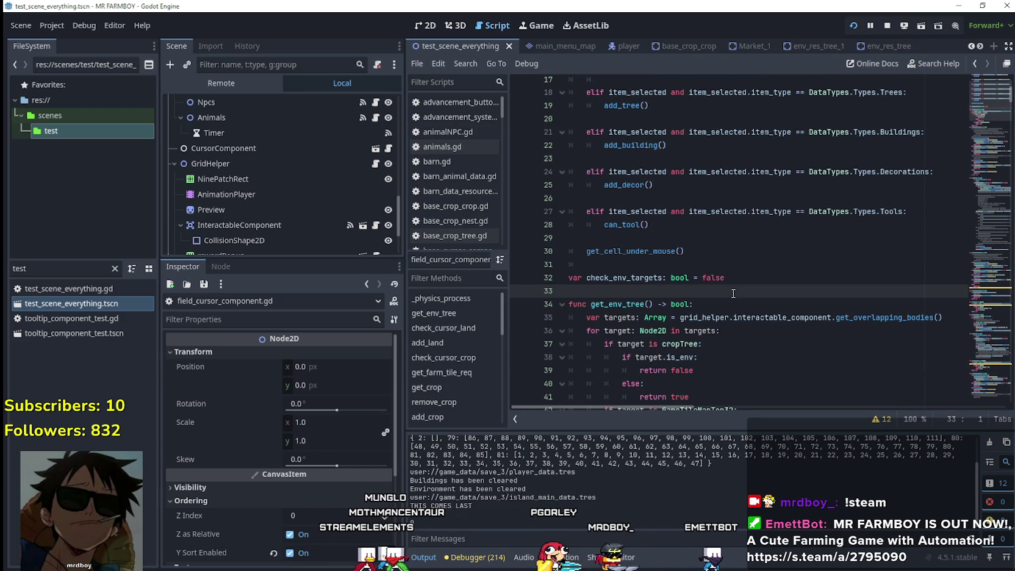
scroll(732, 290, down, 2)
scroll(720, 271, up, 3)
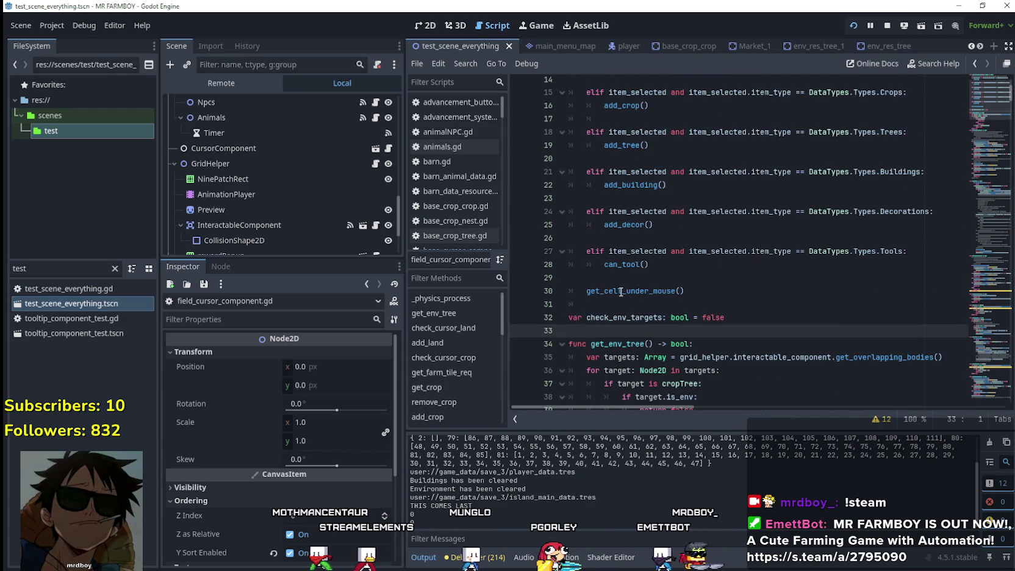
mouse_move(625, 267)
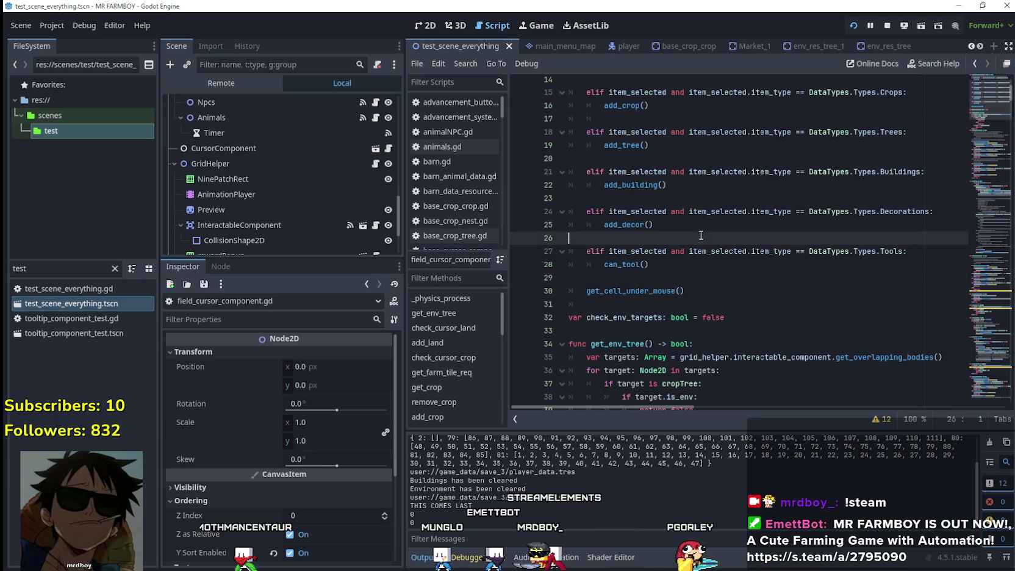
click(681, 158)
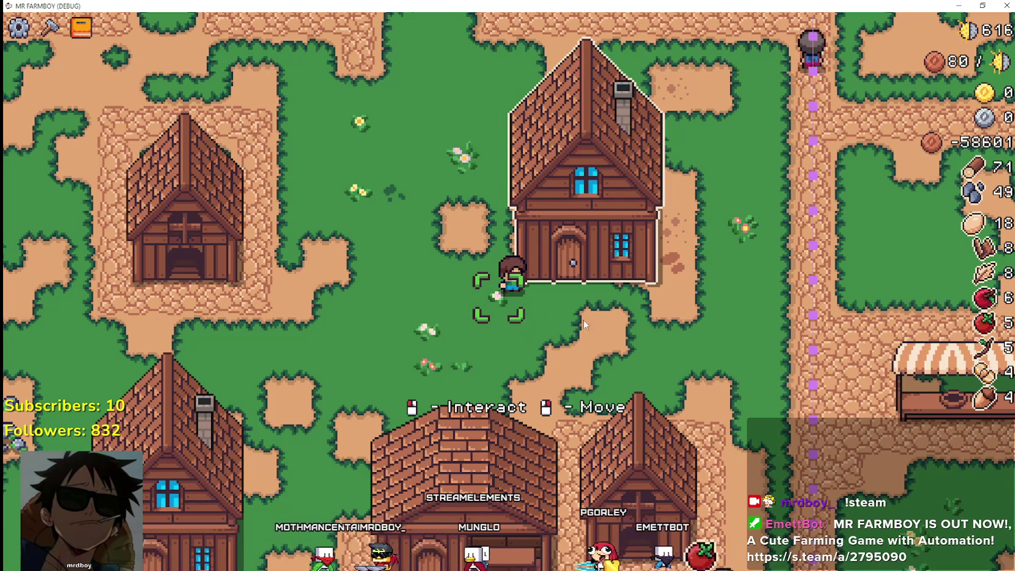
- Pace the farmer back and forth past the house door to check the grid brackets
key(d)
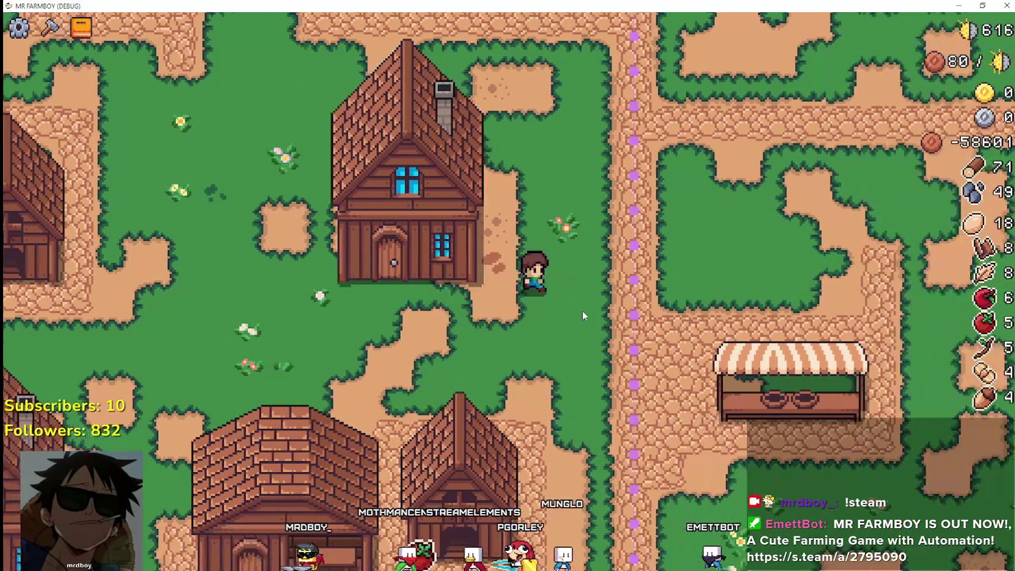
key(a)
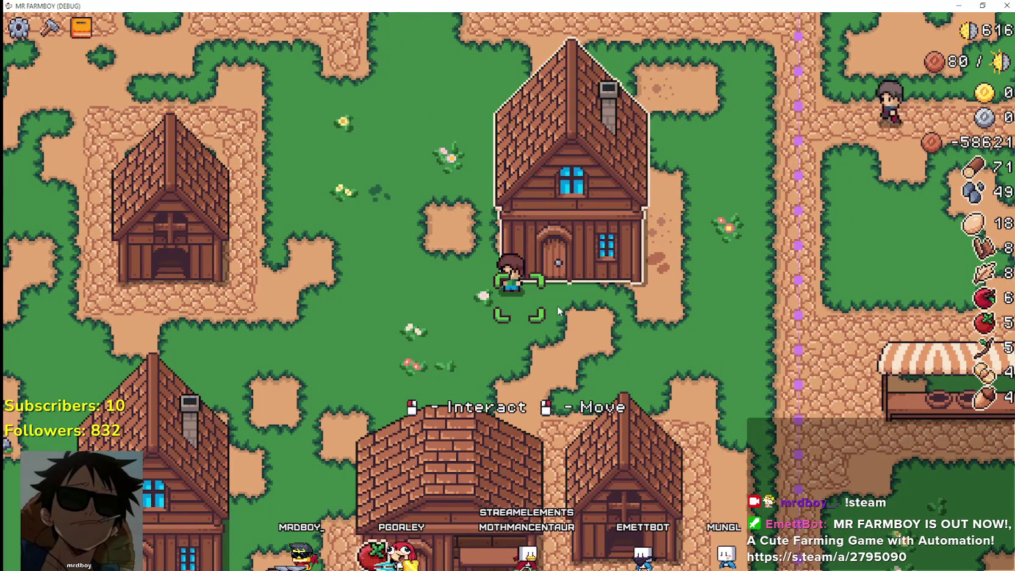
key(d)
key(a)
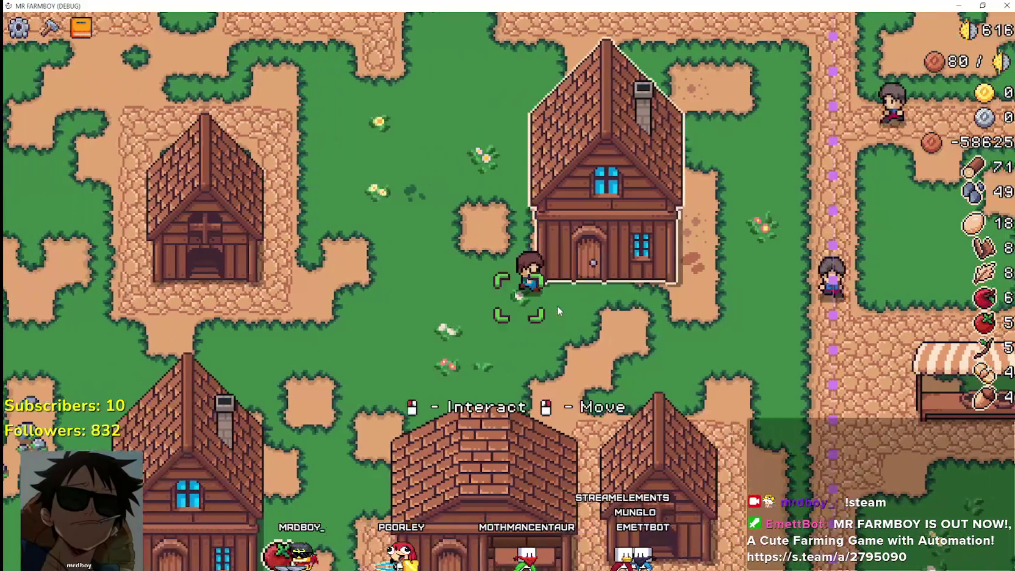
key(d)
key(a)
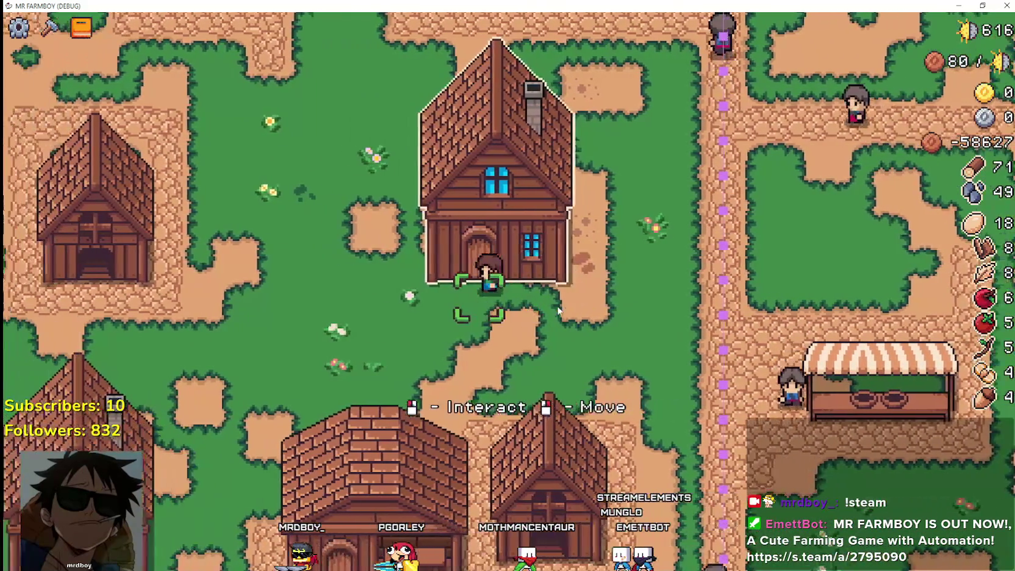
key(d)
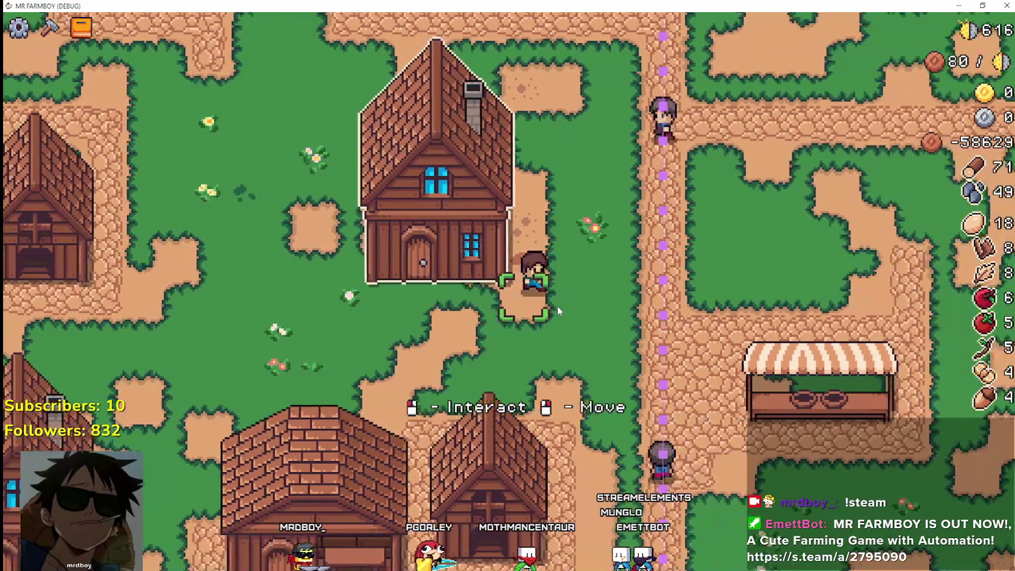
- Walk up the house's west side and back to the door, then Alt+Tab to Godot
key(a)
key(w)
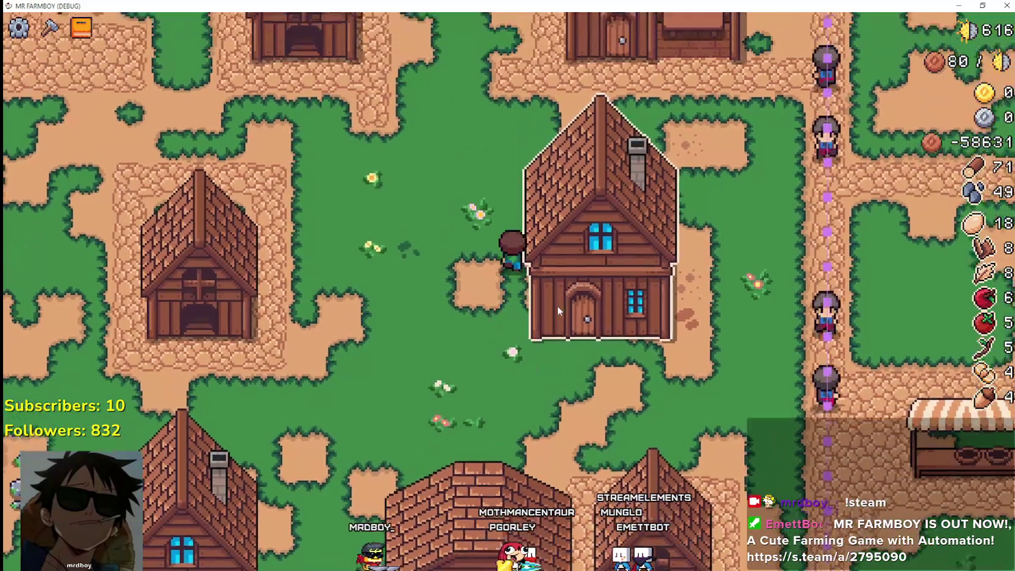
key(s)
key(d)
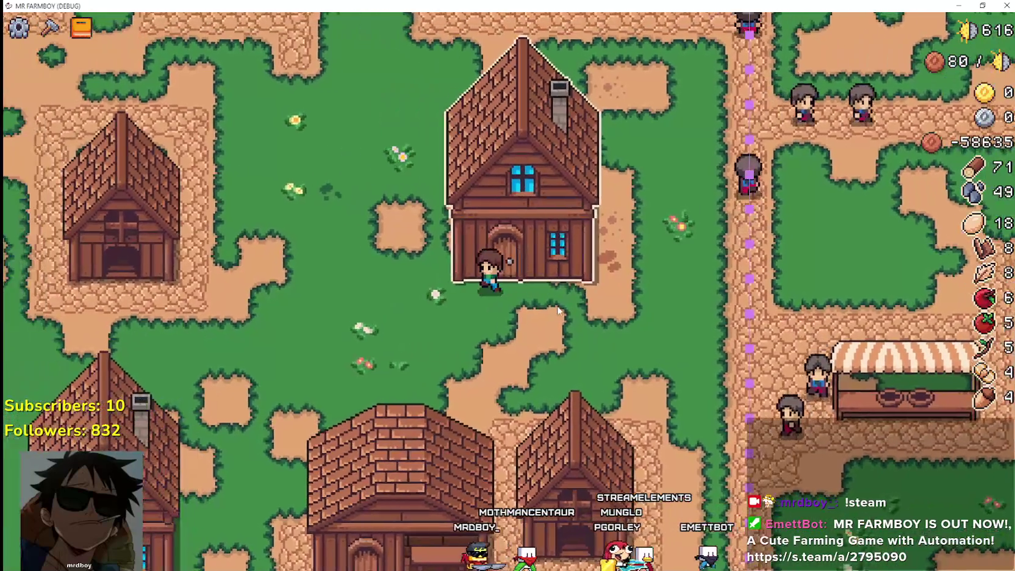
key(a)
key(d)
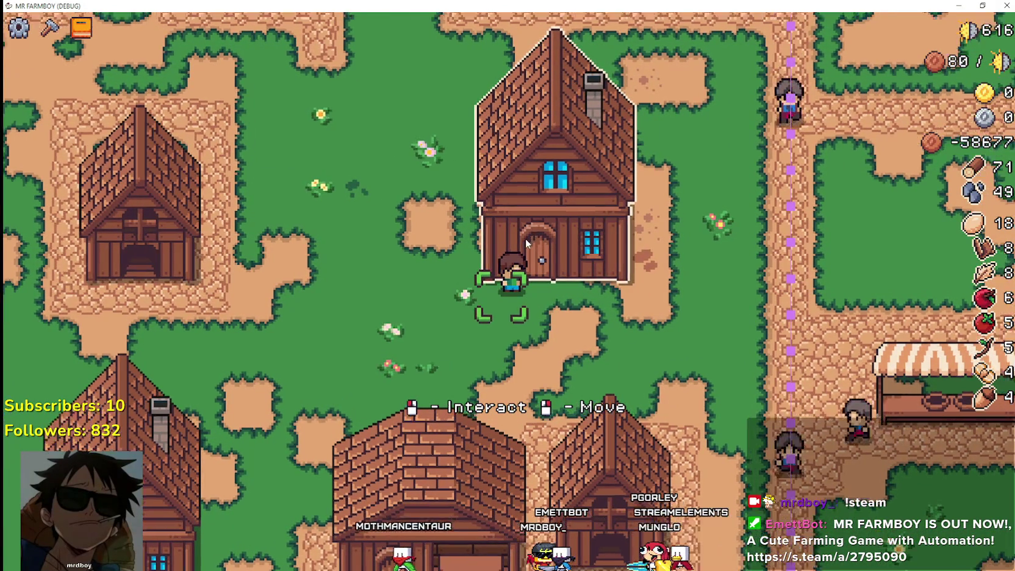
scroll(526, 238, up, 3)
scroll(613, 254, down, 2)
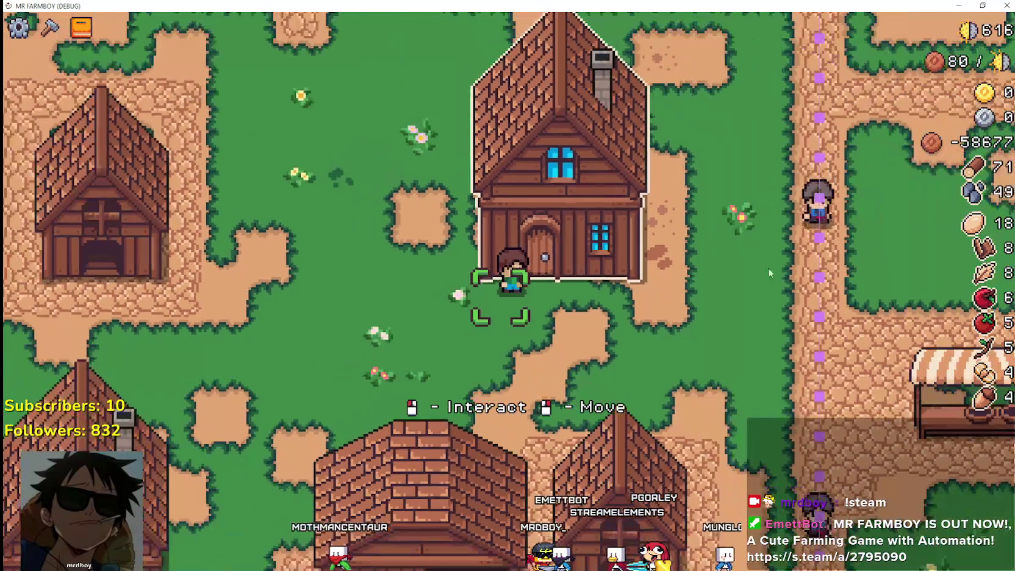
key(alt+Tab)
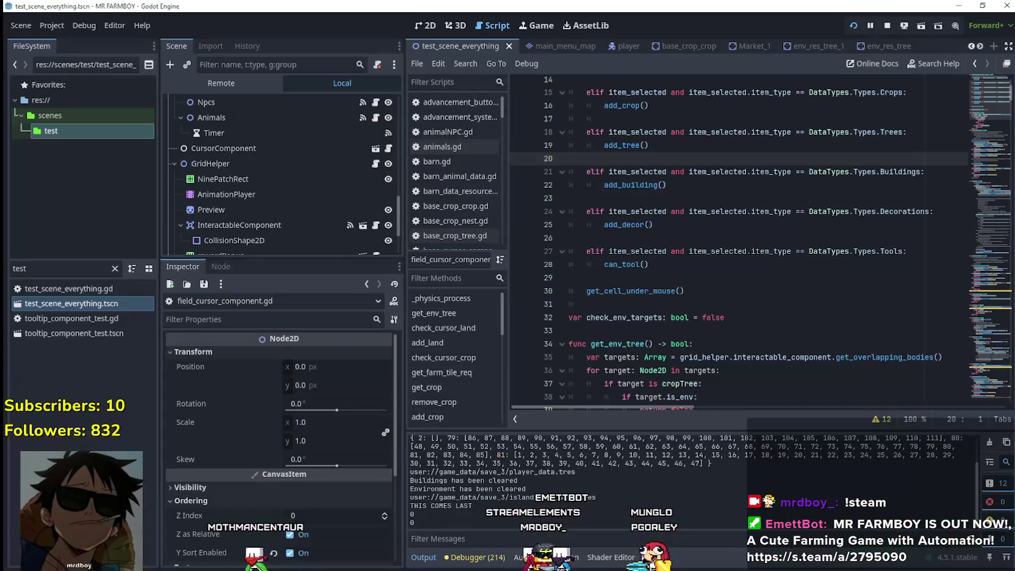
click(547, 237)
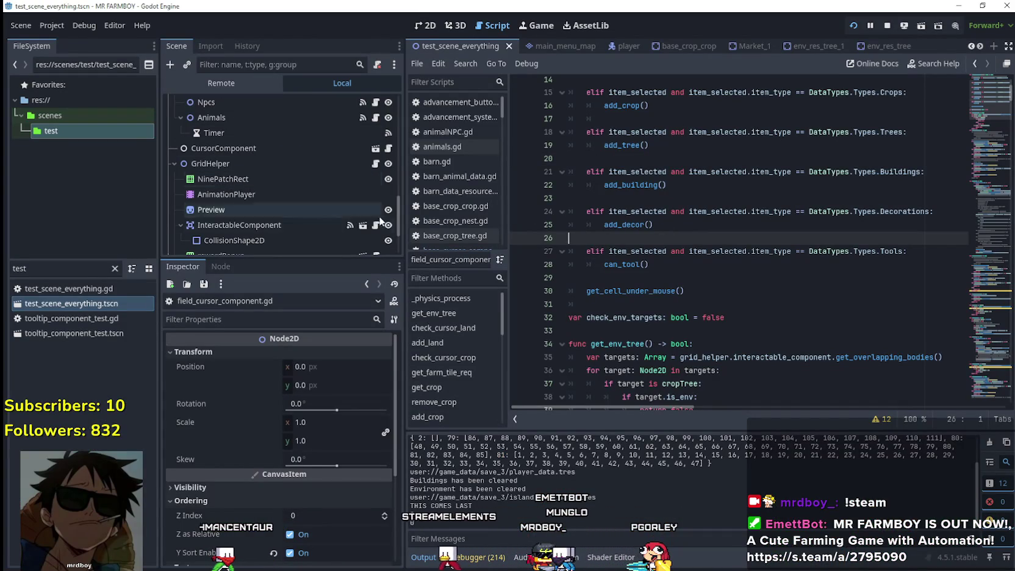
click(387, 149)
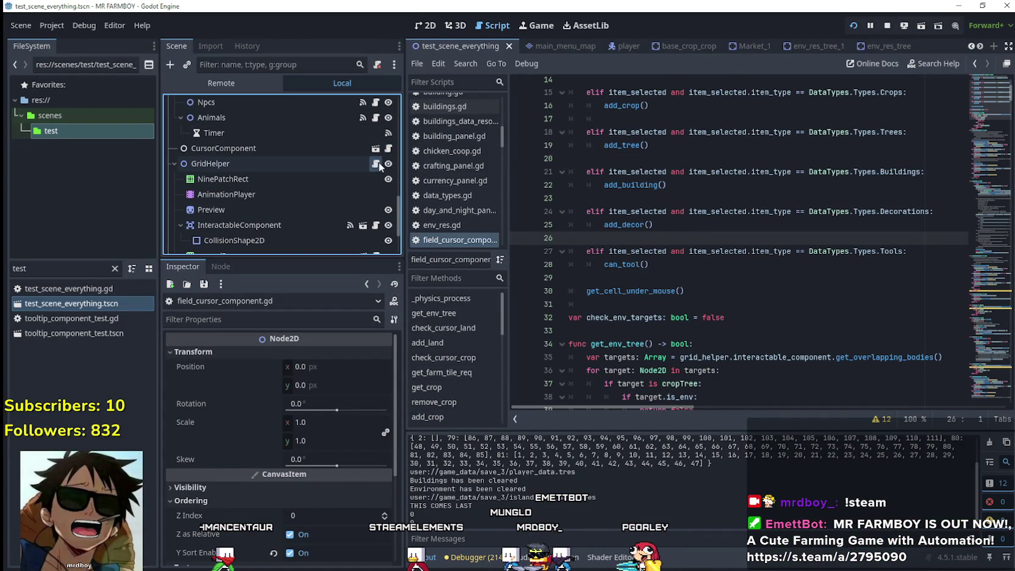
mouse_move(976, 293)
mouse_down()
mouse_move(975, 92)
mouse_move(975, 139)
mouse_move(978, 128)
mouse_up()
scroll(871, 144, down, 9)
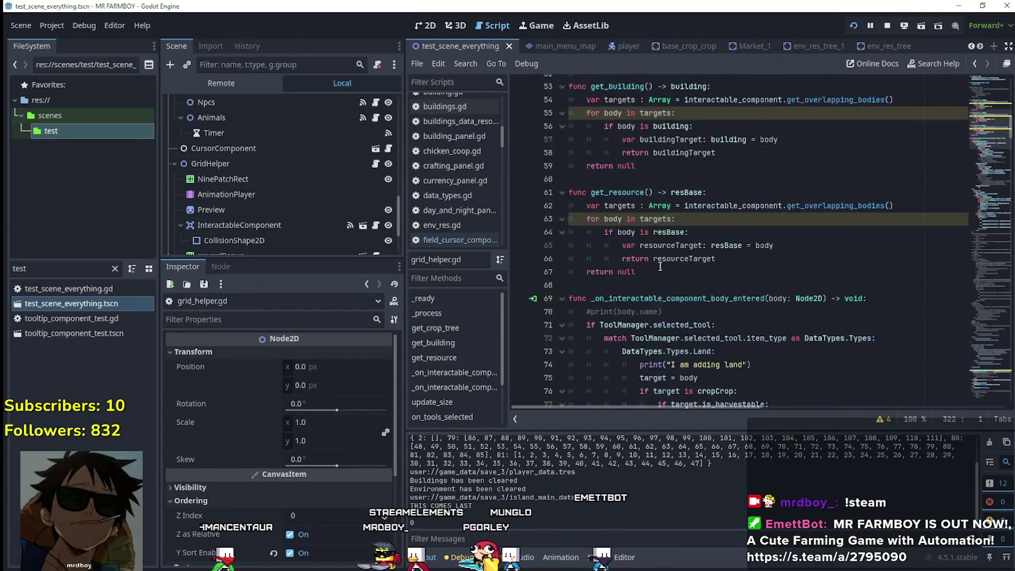
click(864, 148)
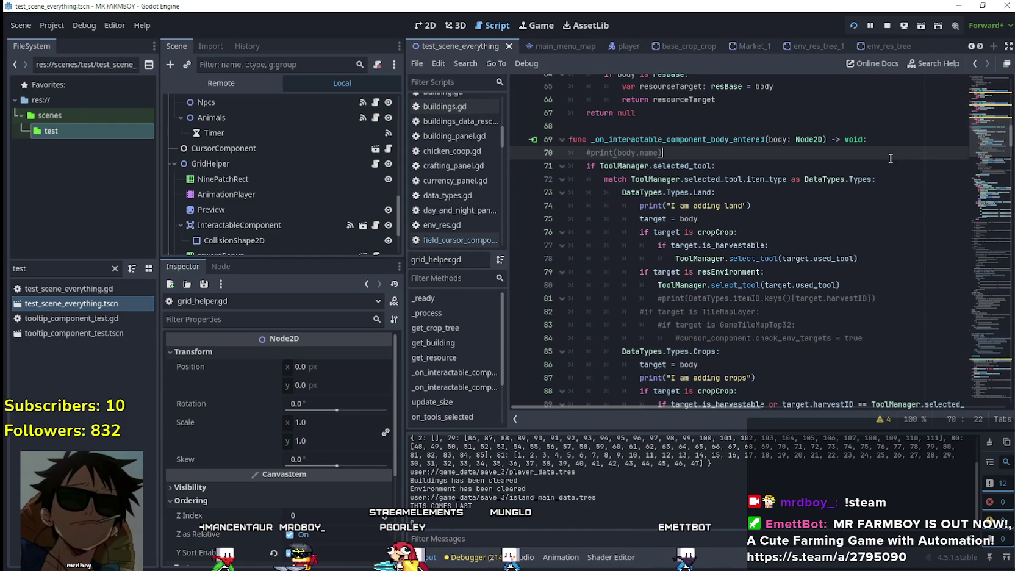
click(881, 179)
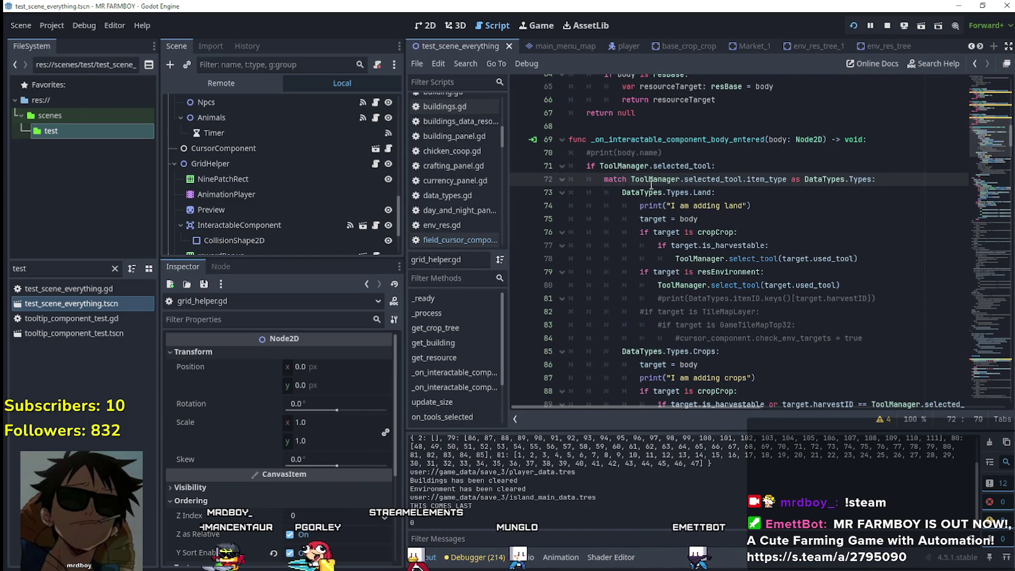
drag(872, 179, 591, 153)
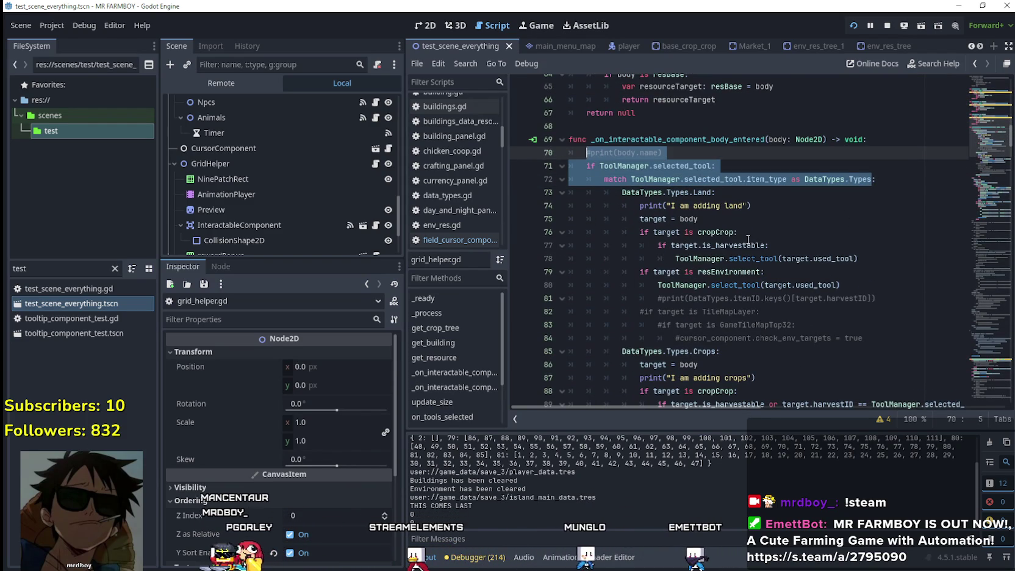
click(790, 242)
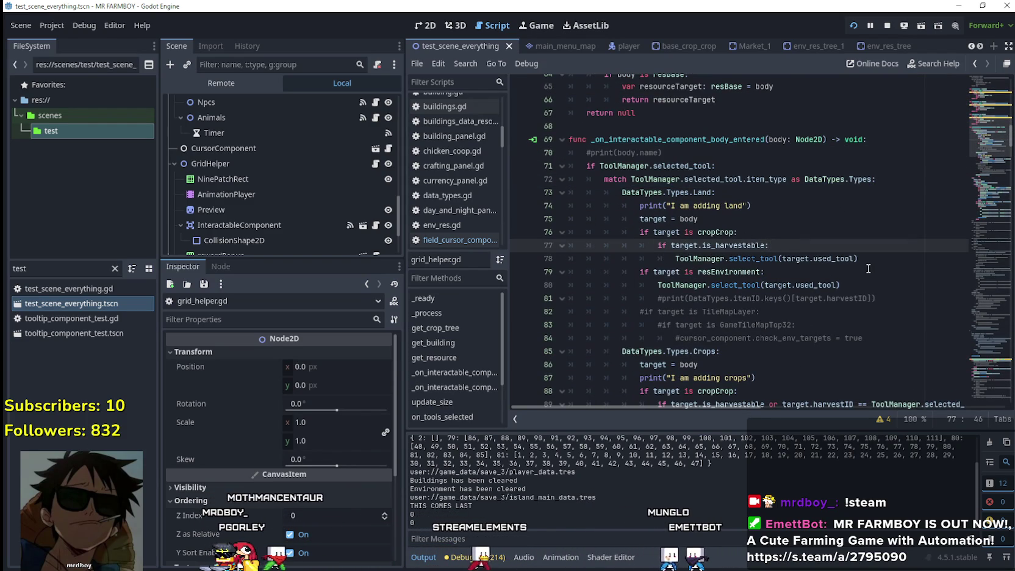
click(687, 154)
scroll(688, 153, down, 1)
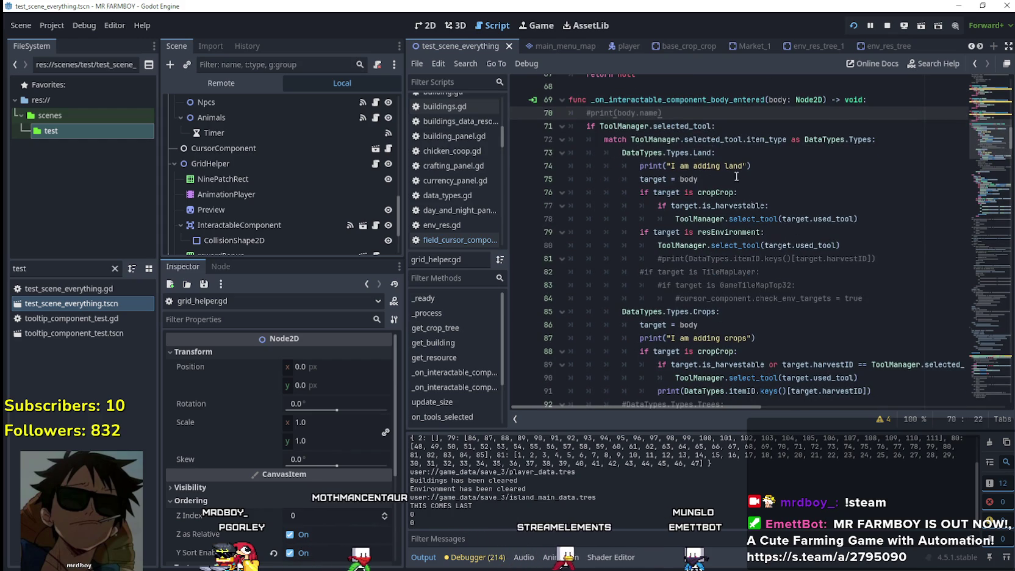
click(762, 128)
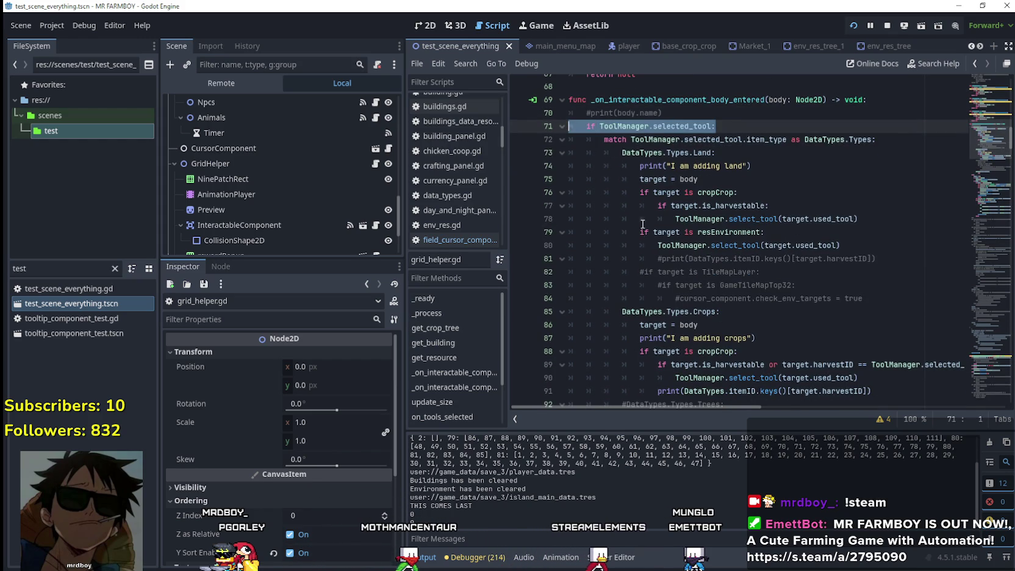
scroll(629, 194, down, 7)
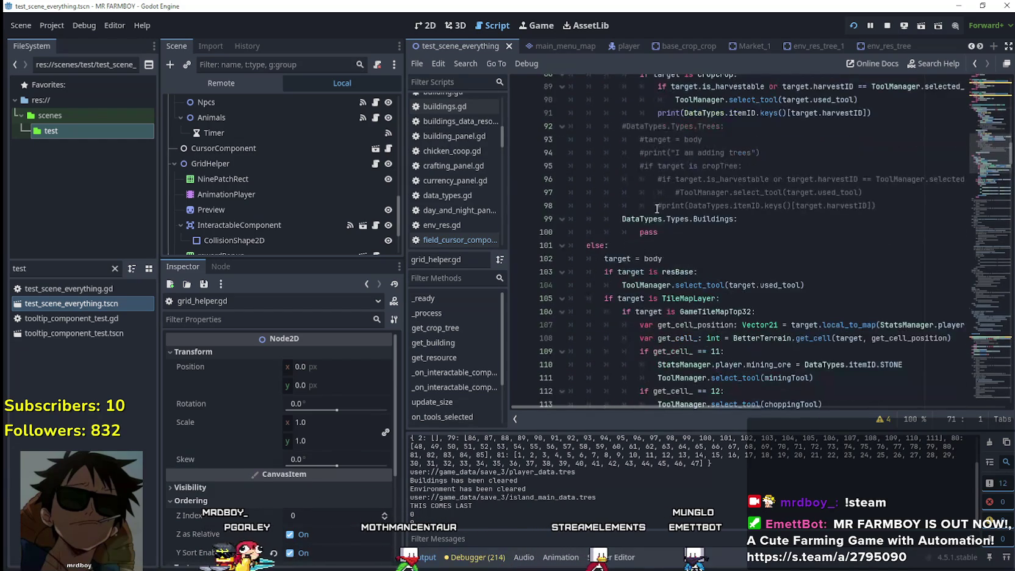
drag(738, 236, 548, 215)
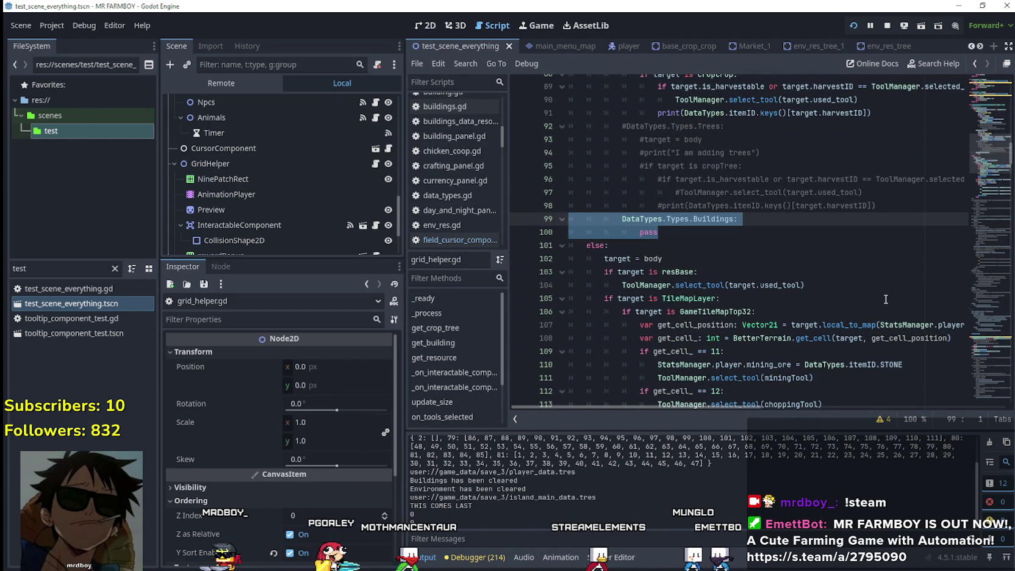
click(699, 236)
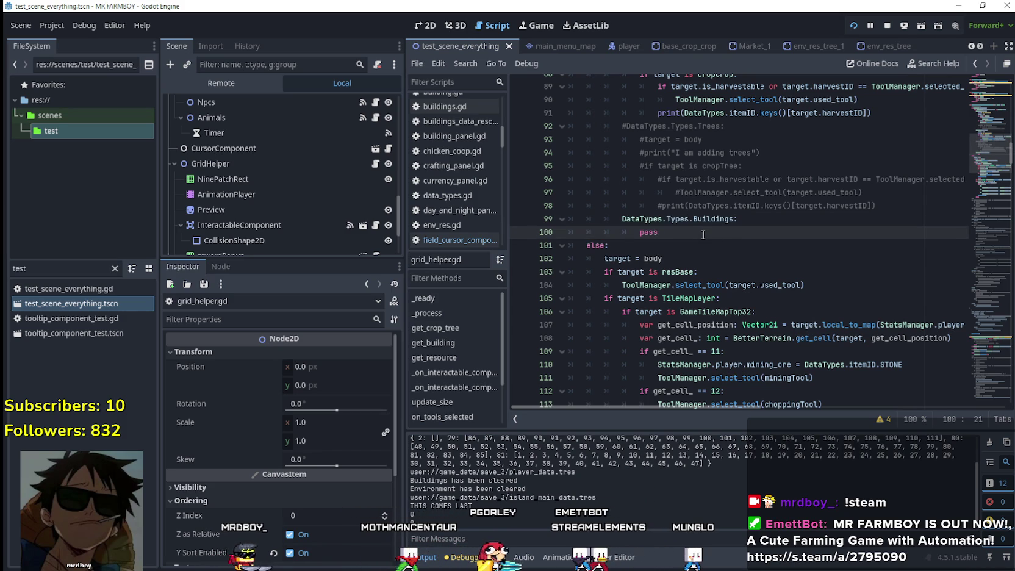
scroll(700, 234, up, 1)
- Add a 'DataTypes.Types.openBuildings:' case with a 'return' body after the Buildings case
key(Return)
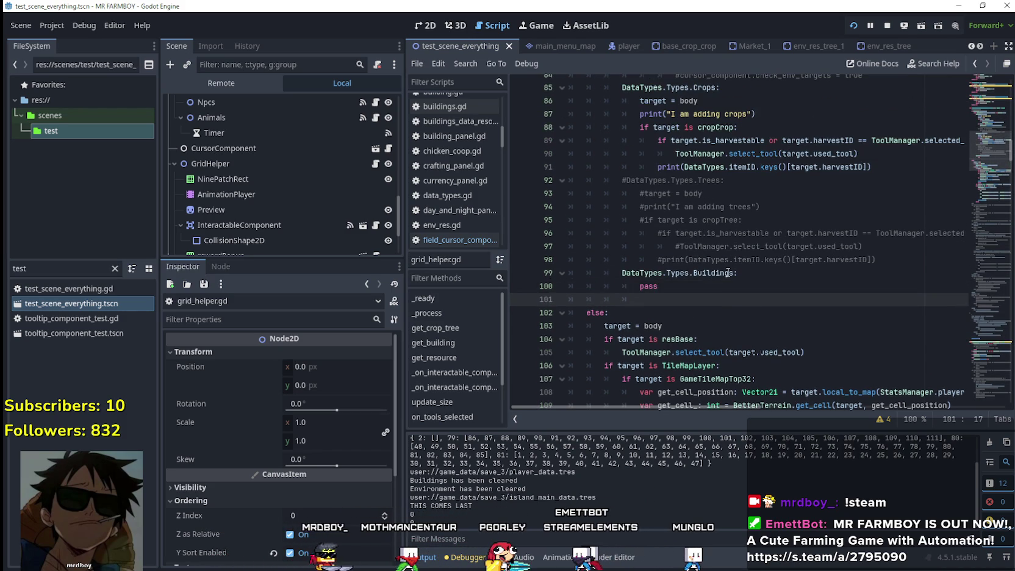
text(if Data)
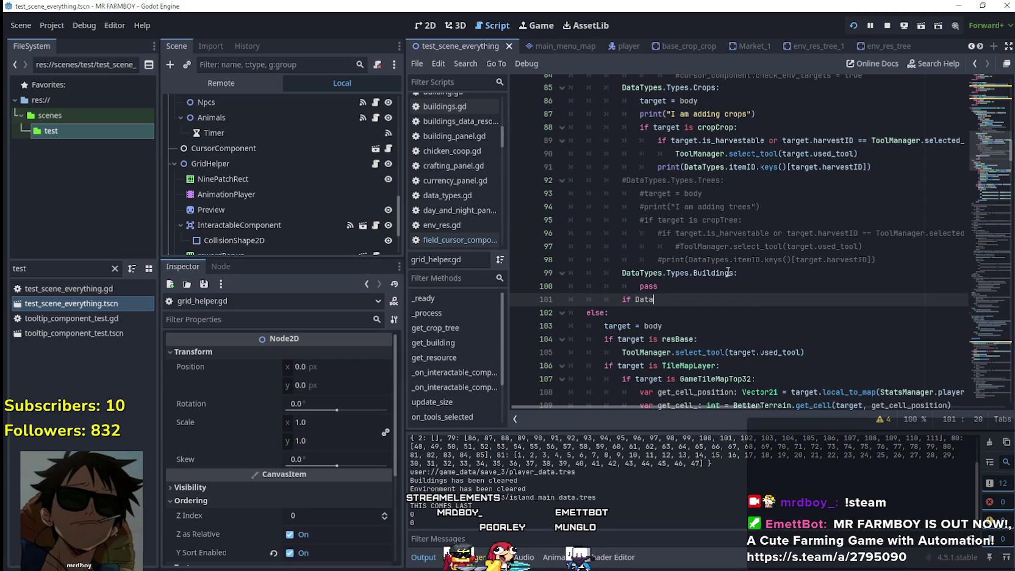
key(BackSpace)
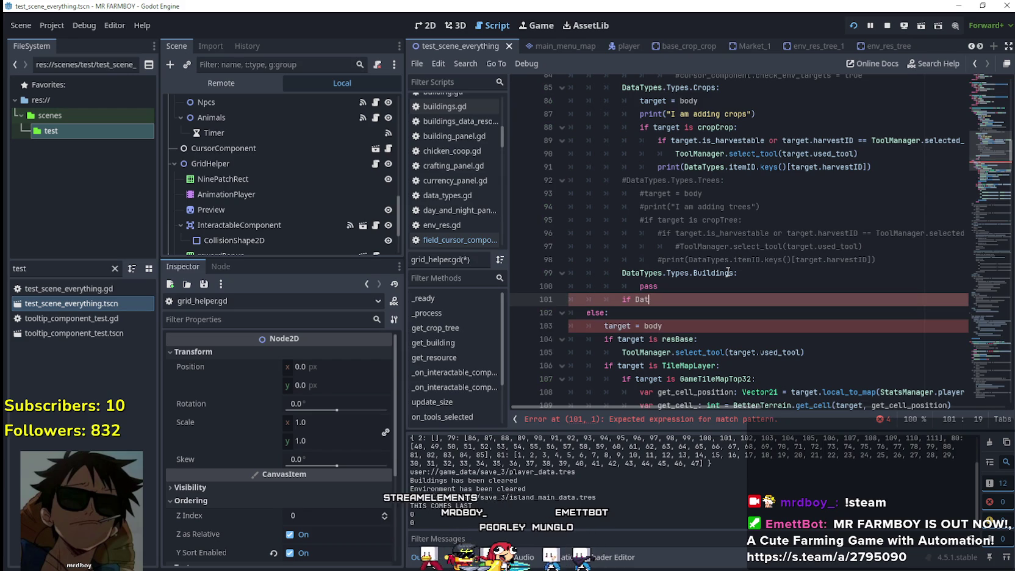
key(Return)
text(D)
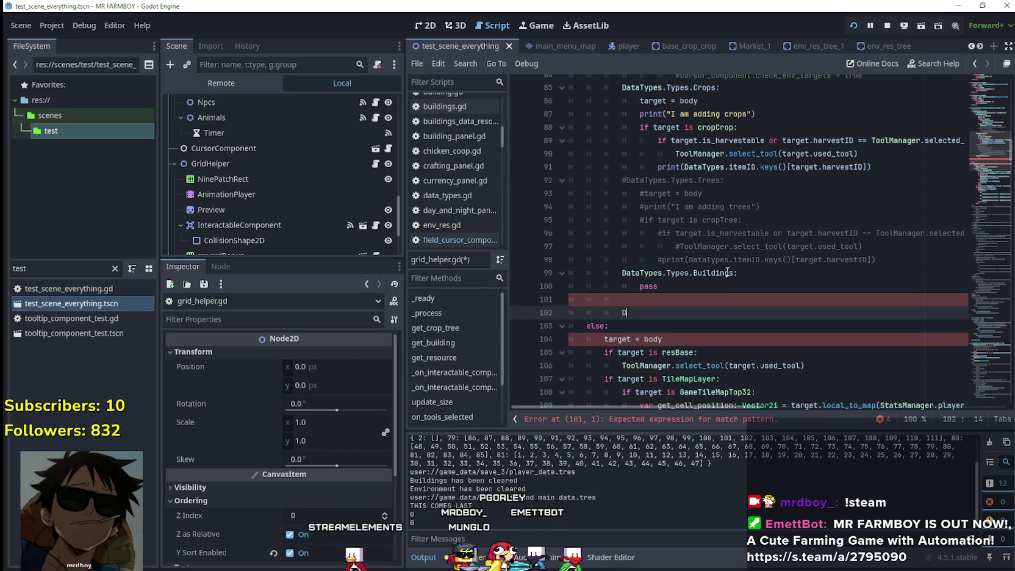
text(ataTypes.ty)
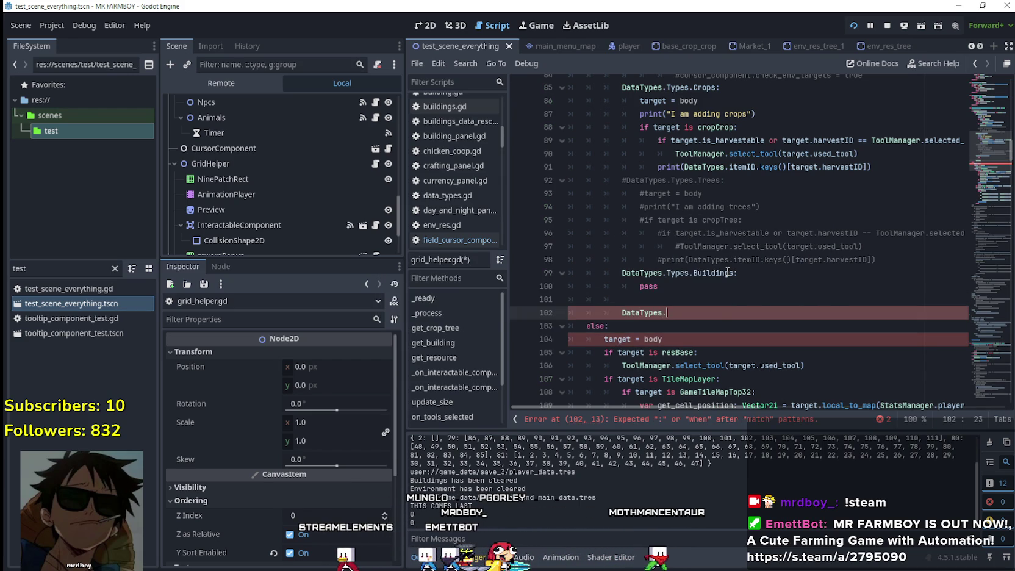
key(Return)
text(.op)
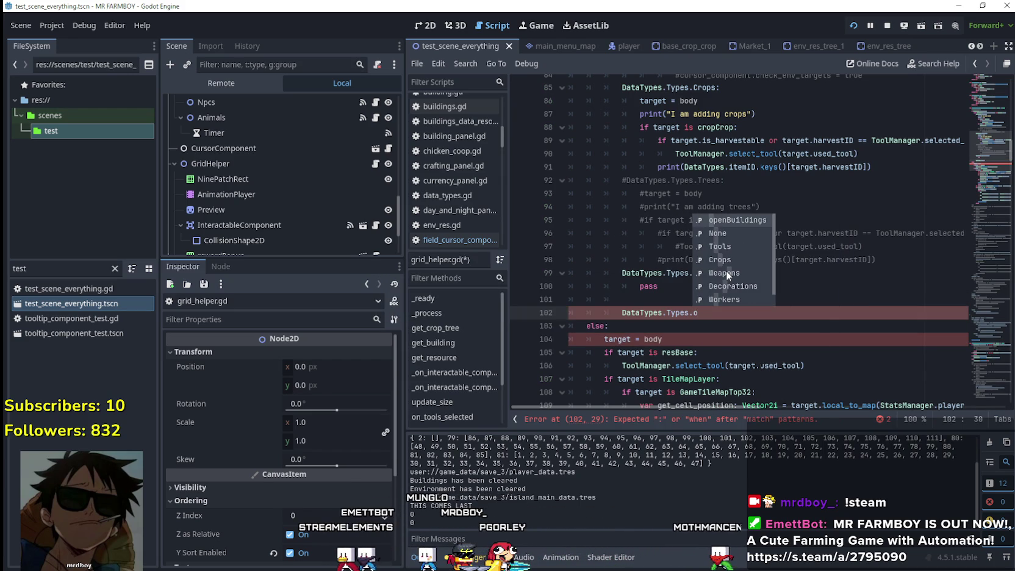
key(Return)
text(:)
key(Return)
text(re)
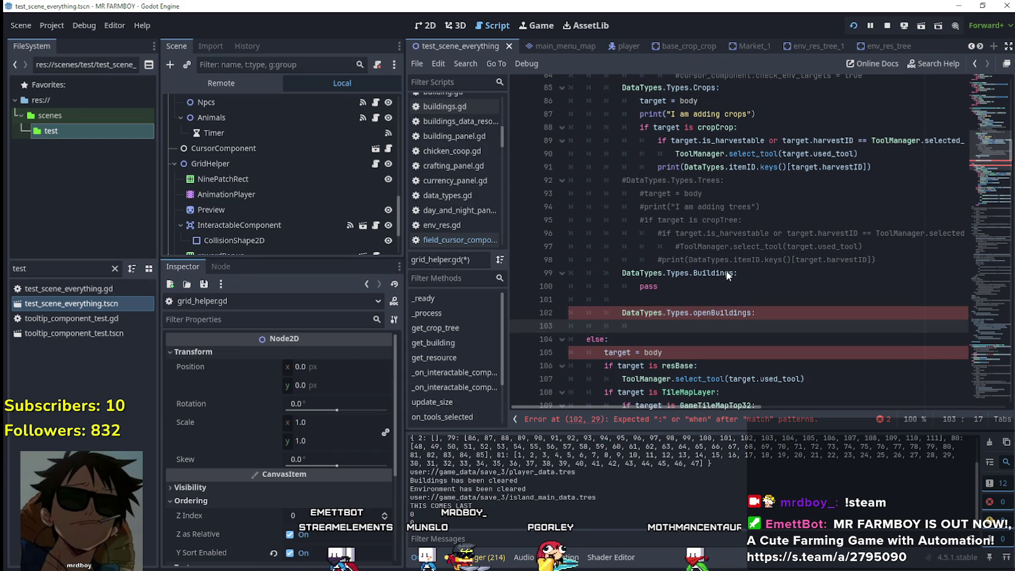
text(turn)
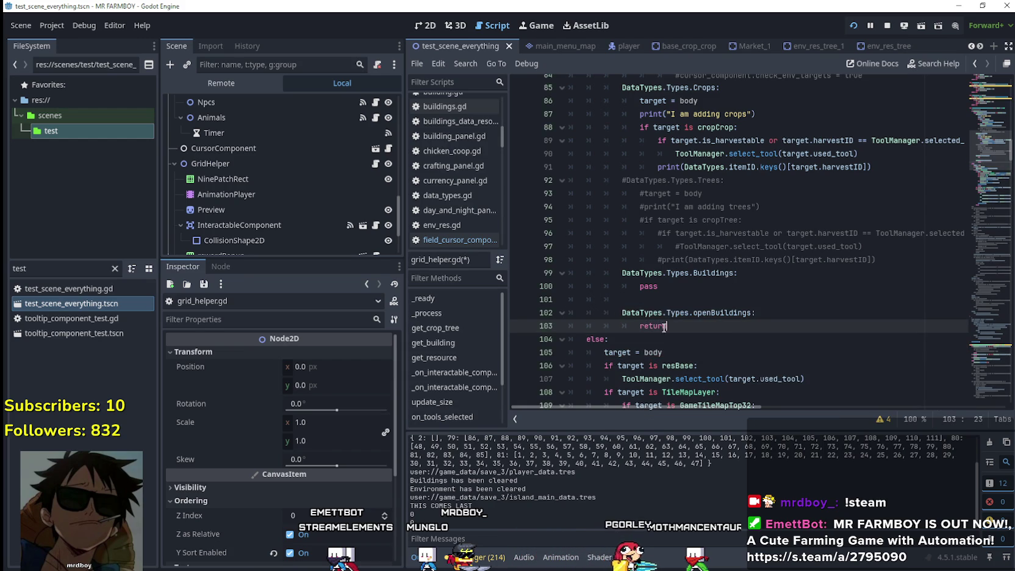
drag(668, 326, 579, 315)
scroll(611, 321, down, 15)
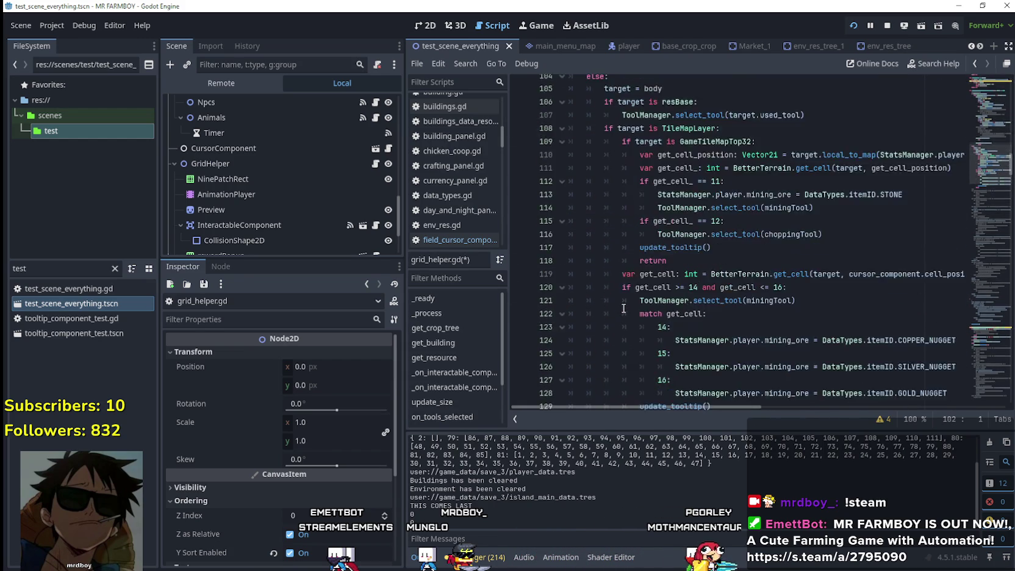
- Add a 'DataTypes.Types.openBuildings:' condition with a return line at the top of the body-exited handler
scroll(630, 299, down, 19)
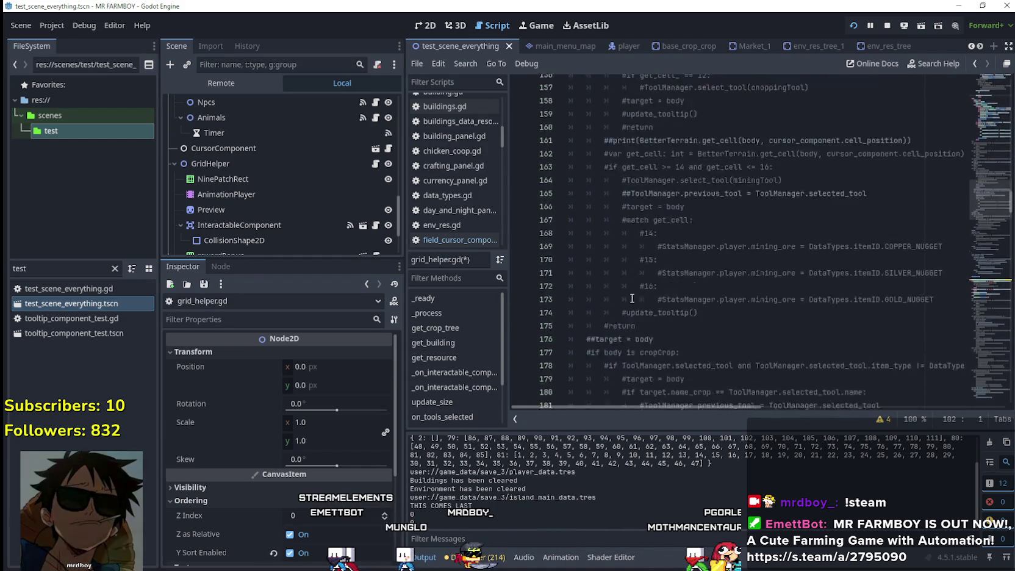
scroll(635, 290, down, 4)
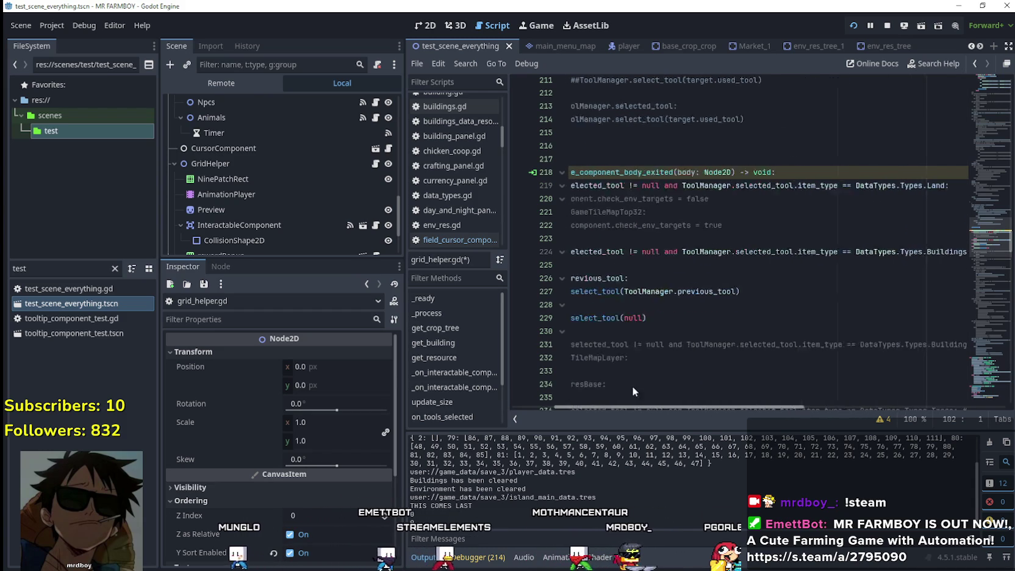
click(883, 173)
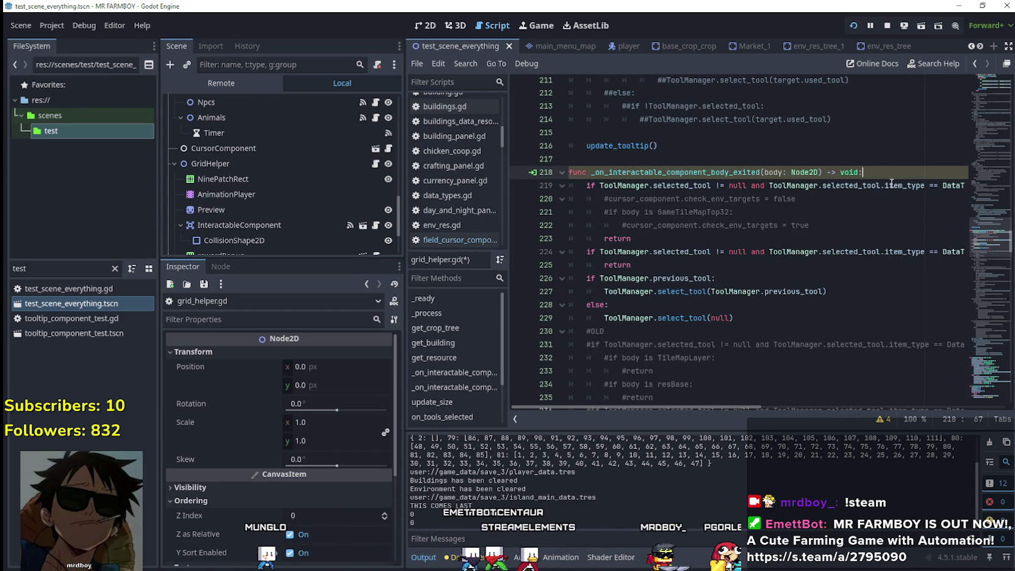
key(Return)
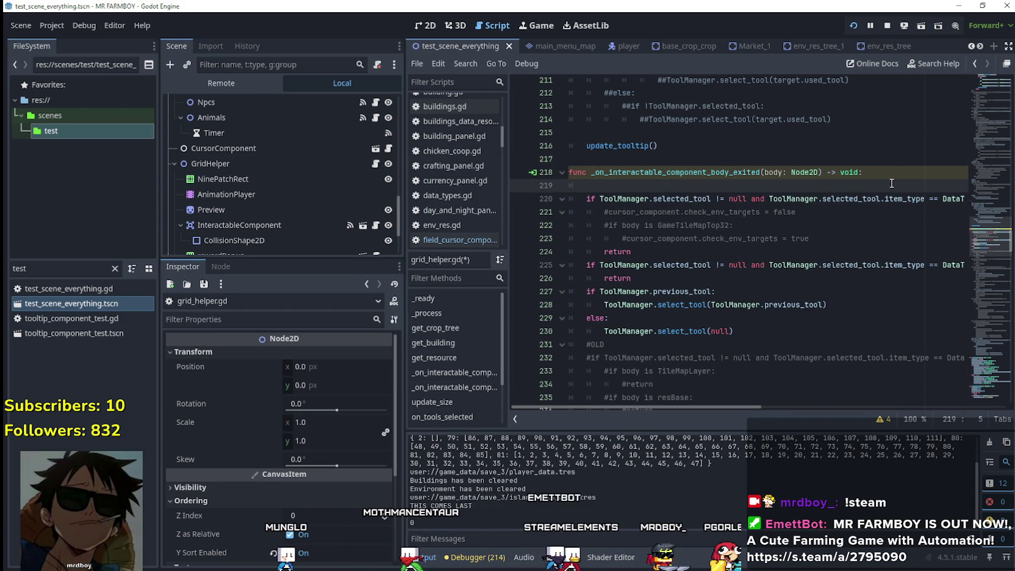
text(ifDataTypes.Types.openBuildings:)
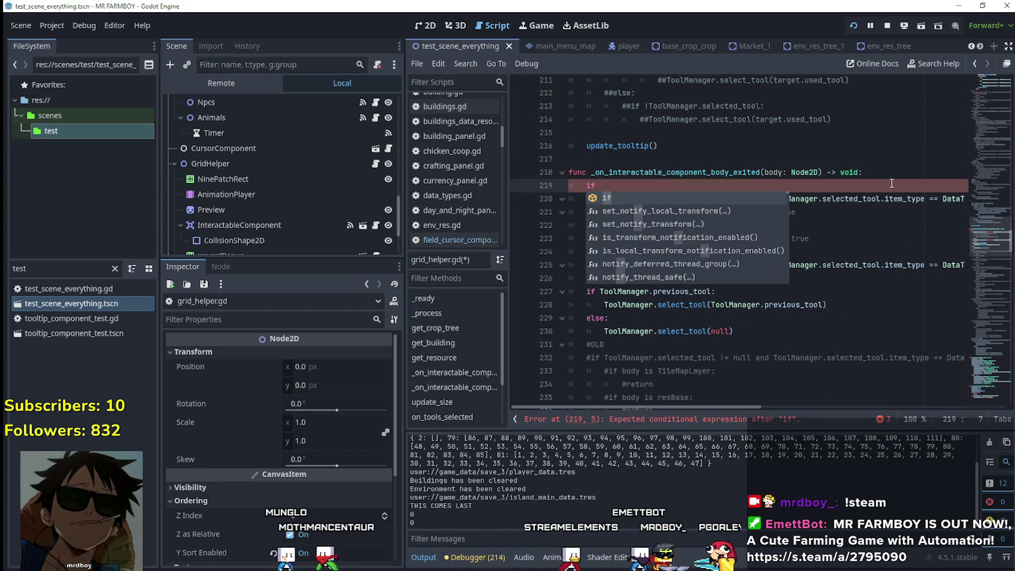
key(Return)
text(return)
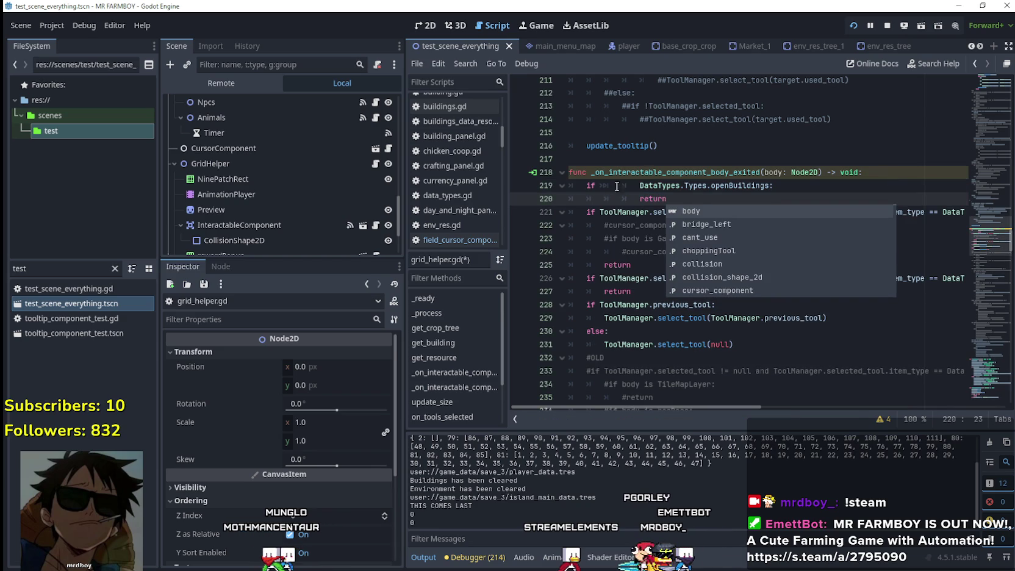
- Rework line 219's condition to test ToolManager.selected_tool's item_type, then save the script
click(637, 185)
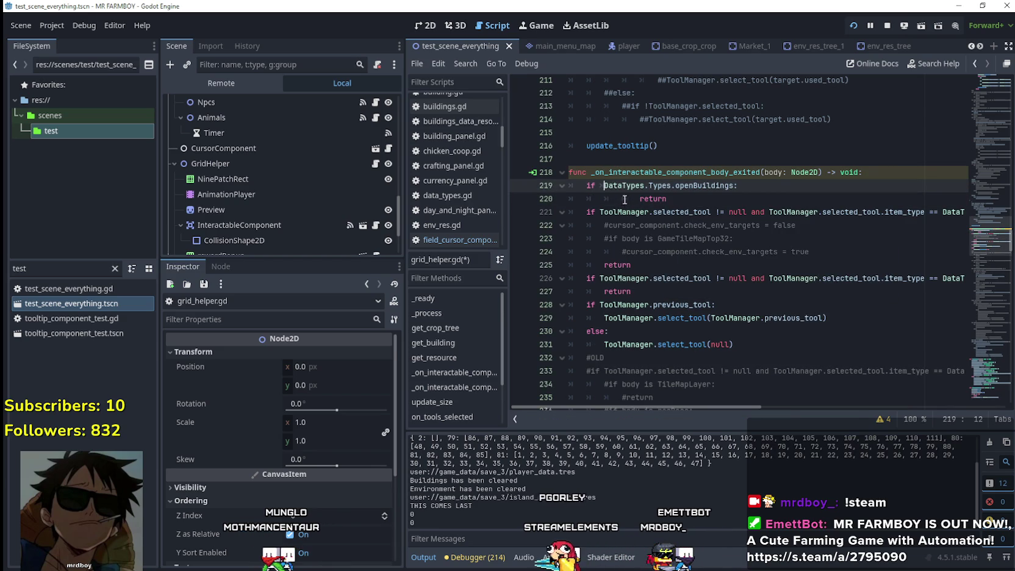
drag(601, 212, 734, 211)
mouse_move(633, 212)
mouse_down()
mouse_move(964, 213)
mouse_move(933, 214)
mouse_up()
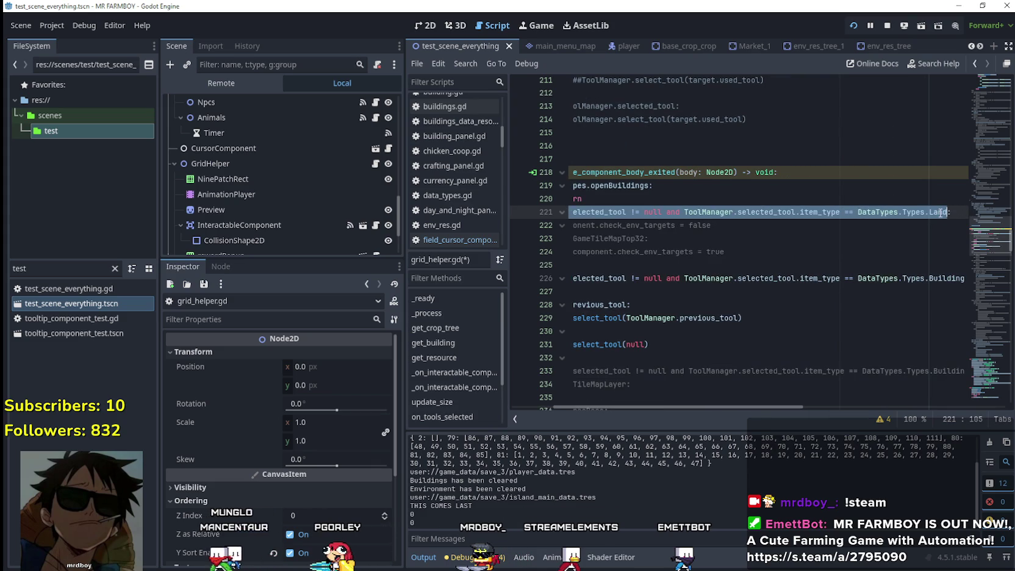
click(572, 212)
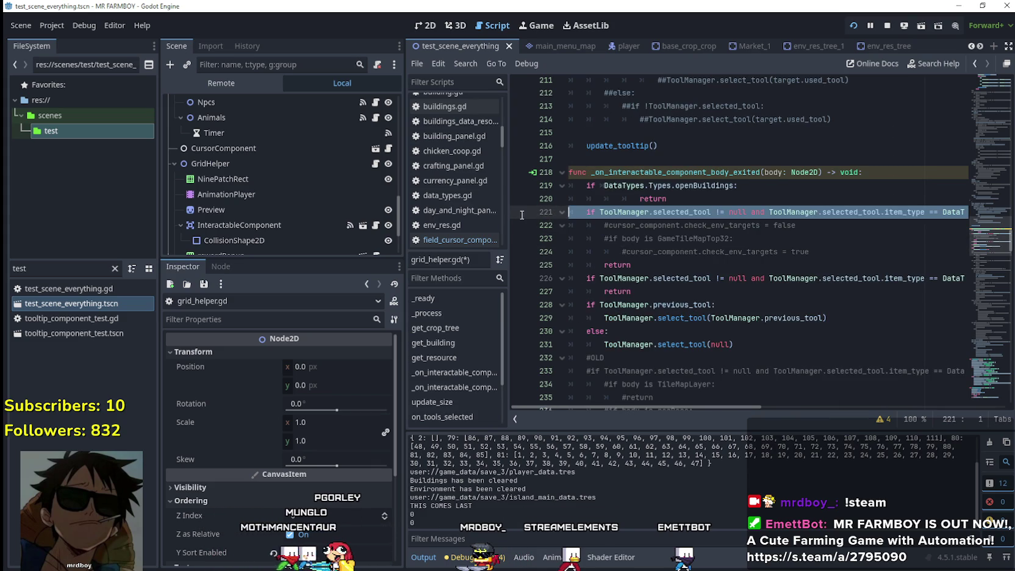
mouse_move(585, 212)
mouse_down()
mouse_move(925, 213)
mouse_move(720, 216)
mouse_up()
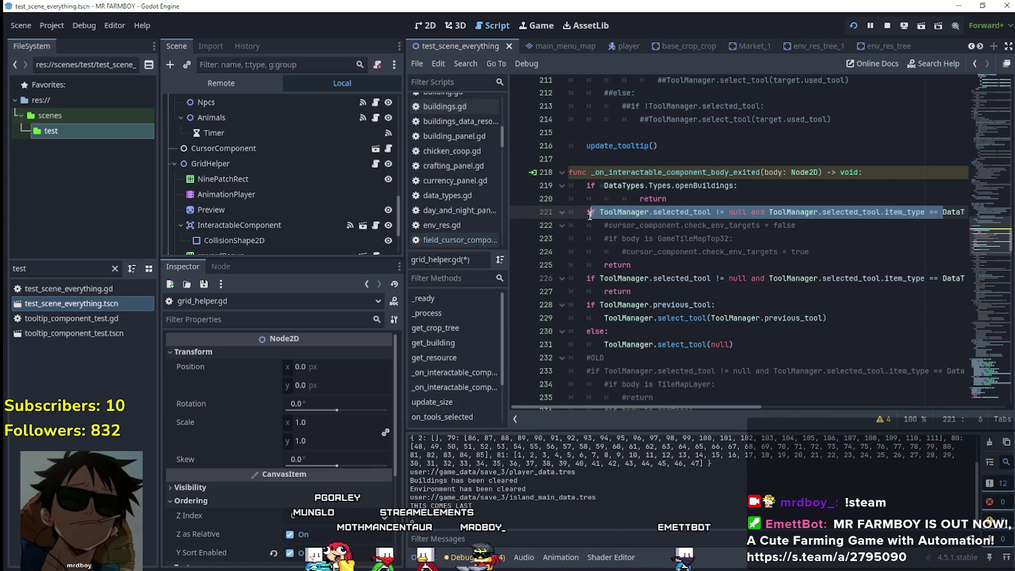
drag(589, 213, 585, 212)
click(595, 185)
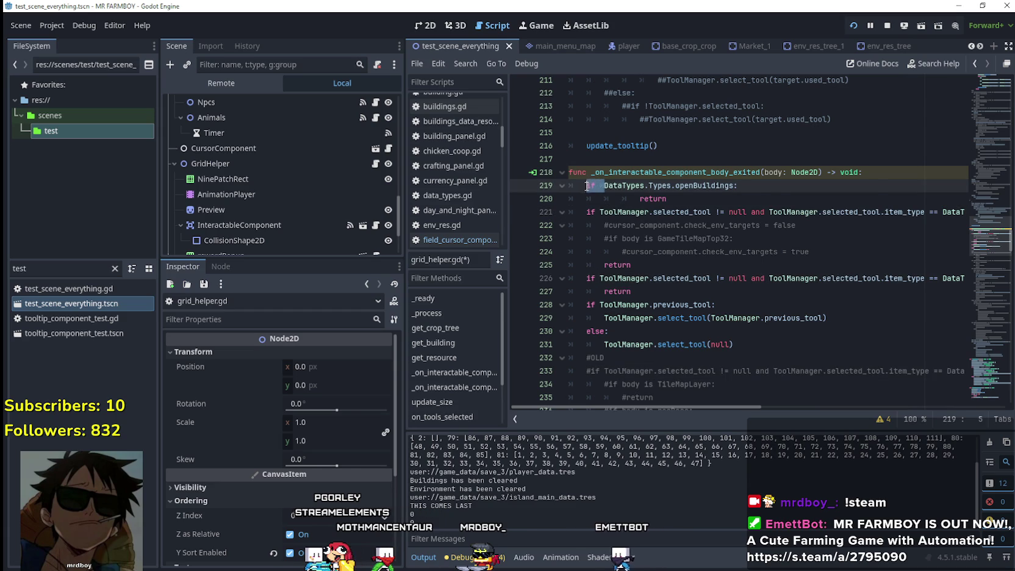
click(638, 199)
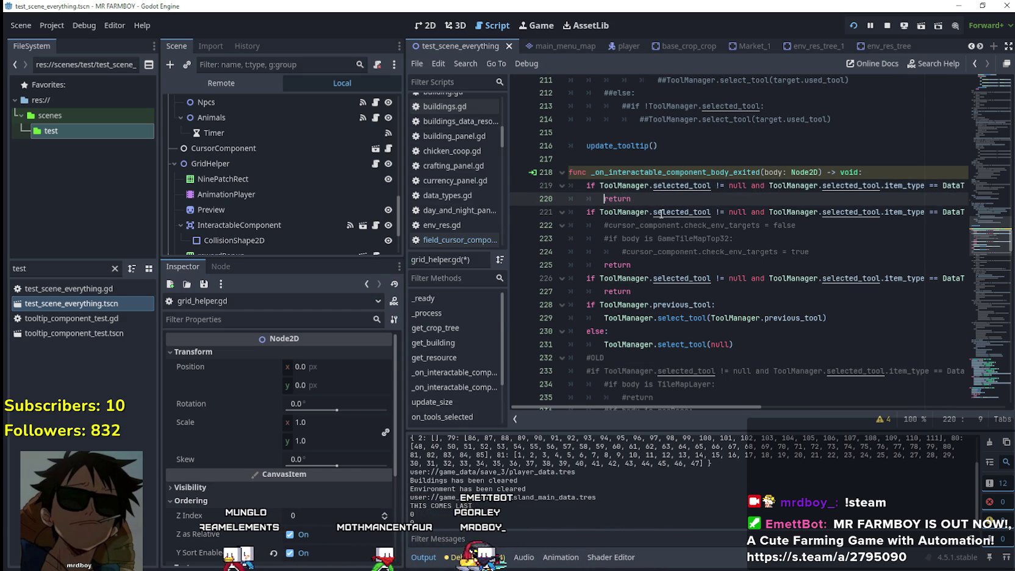
key(ctrl+s)
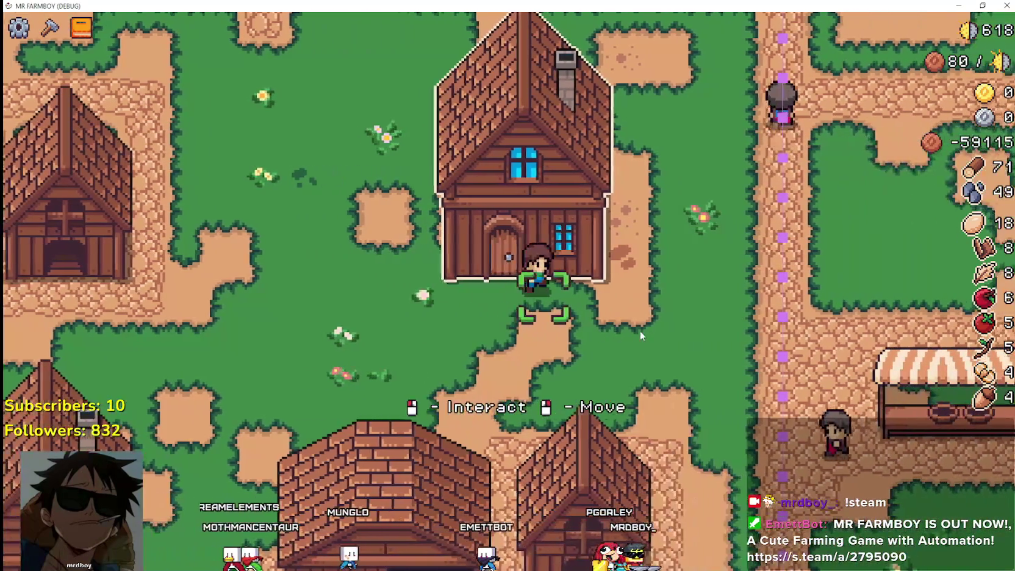
right_click(640, 331)
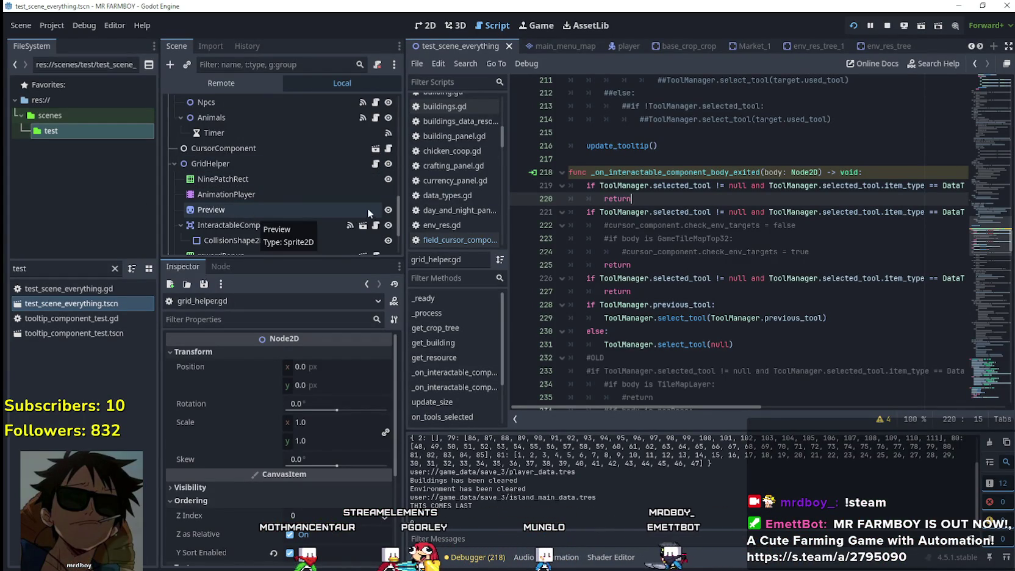
scroll(368, 201, down, 2)
scroll(302, 210, down, 2)
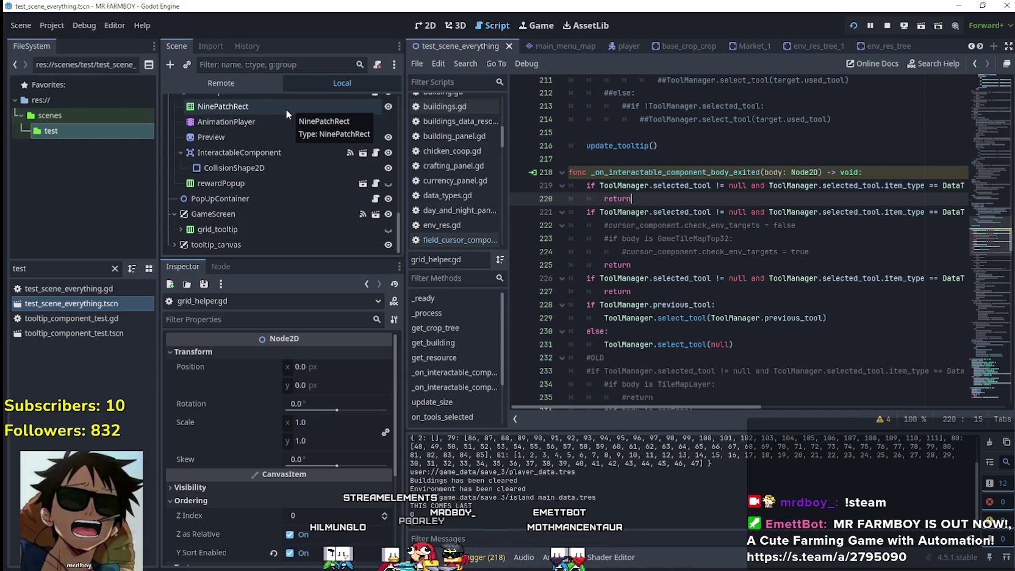
scroll(287, 109, up, 1)
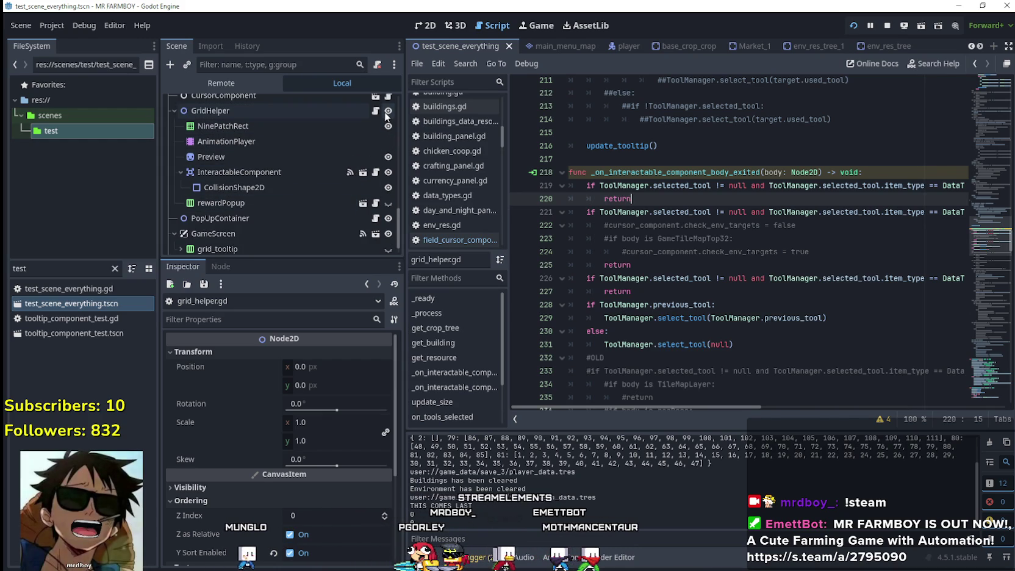
click(373, 111)
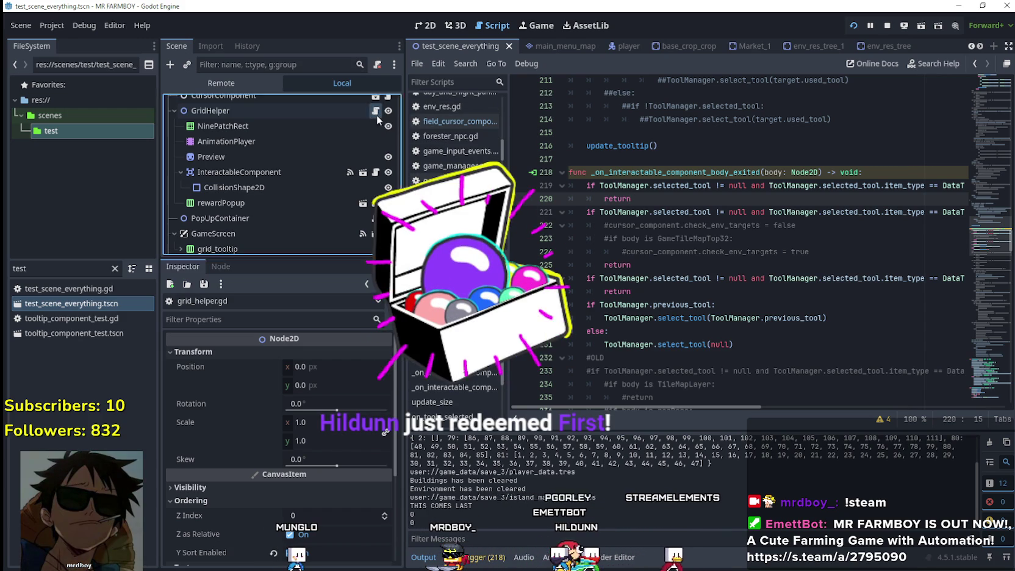
drag(983, 237, 984, 125)
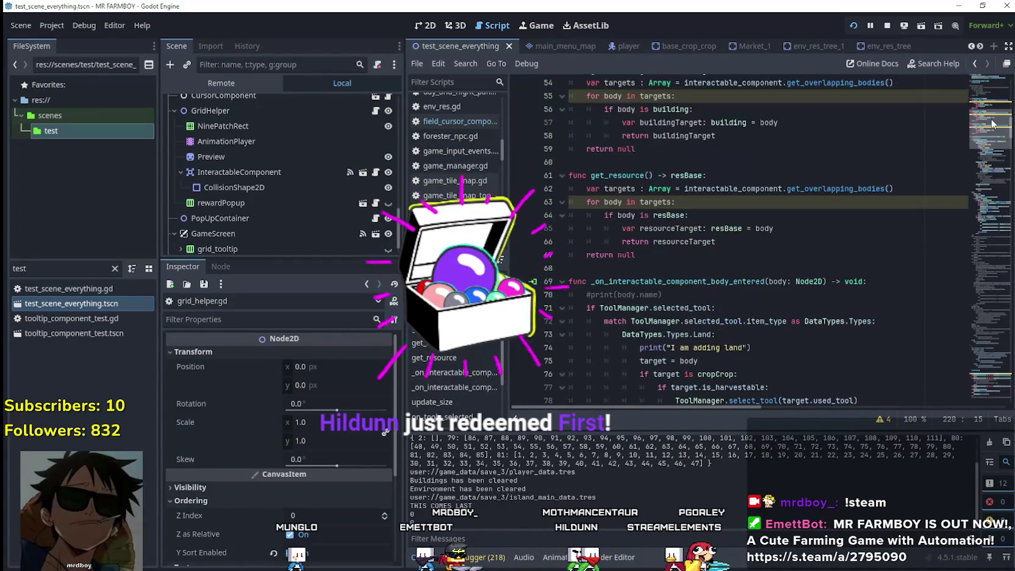
- Review grid_helper.gd, selecting commented lines 82–84, then go to blank line 52 above get_building
scroll(703, 212, up, 4)
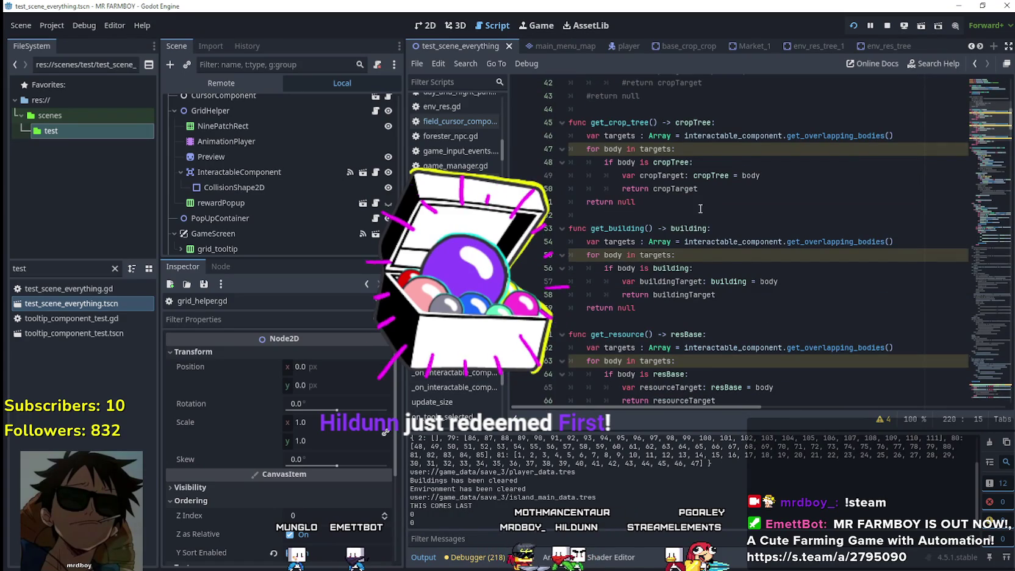
scroll(701, 213, down, 5)
scroll(707, 214, down, 3)
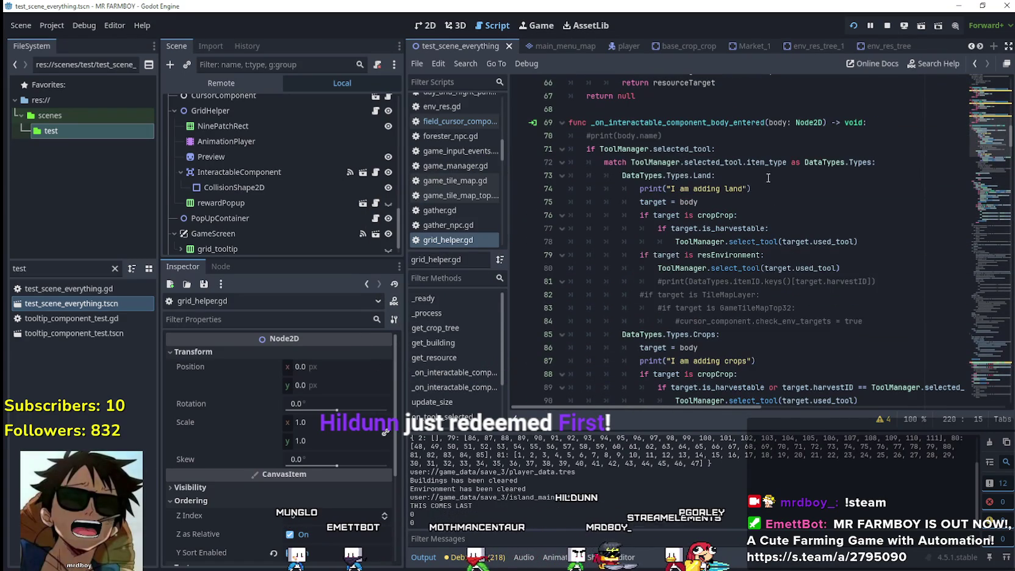
drag(865, 321, 703, 296)
mouse_move(619, 296)
mouse_down()
mouse_move(574, 272)
mouse_move(570, 283)
mouse_up()
scroll(976, 189, down, 3)
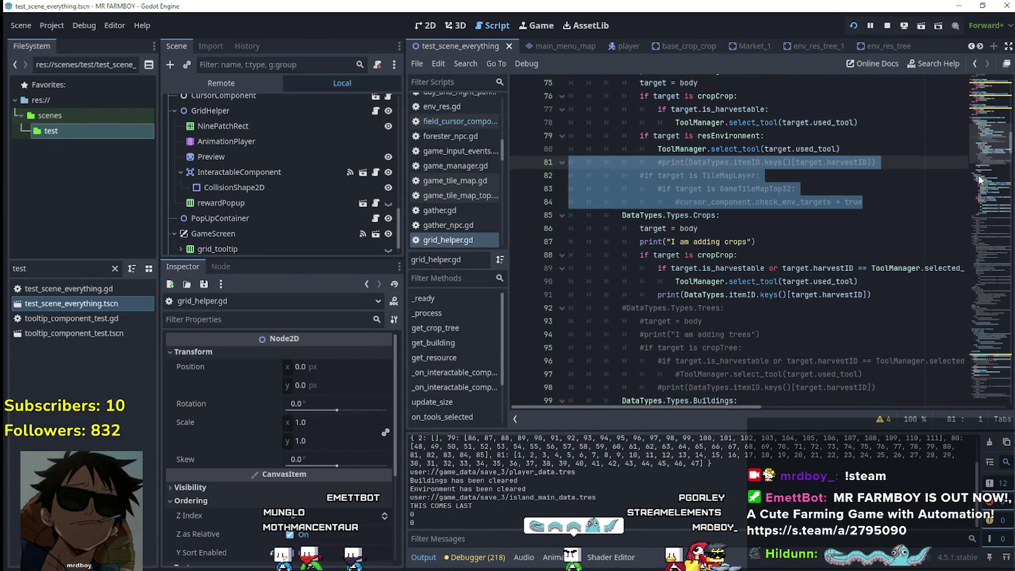
mouse_move(979, 158)
mouse_down()
mouse_move(974, 77)
mouse_move(968, 116)
mouse_up()
click(691, 167)
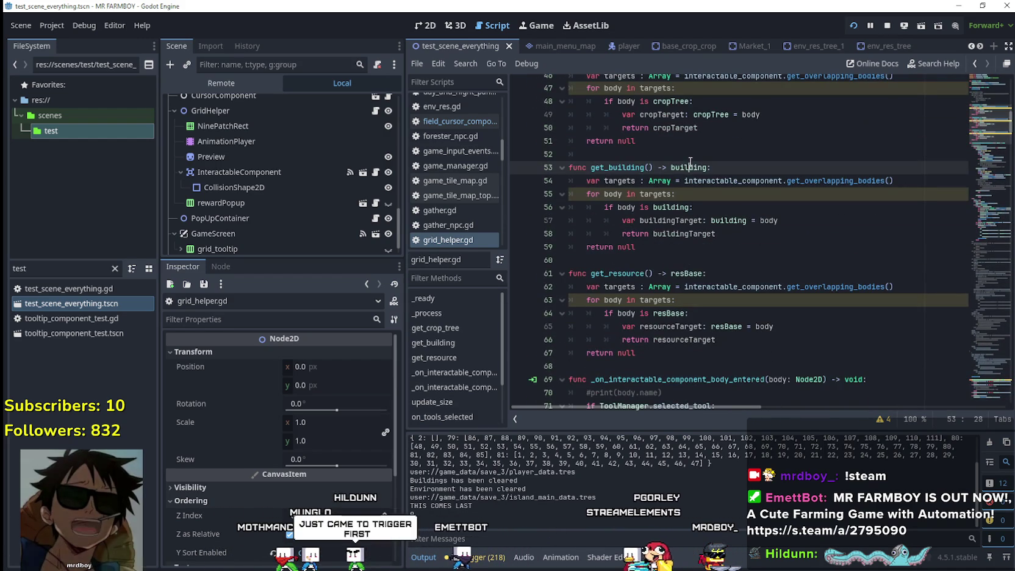
click(681, 154)
scroll(315, 217, down, 1)
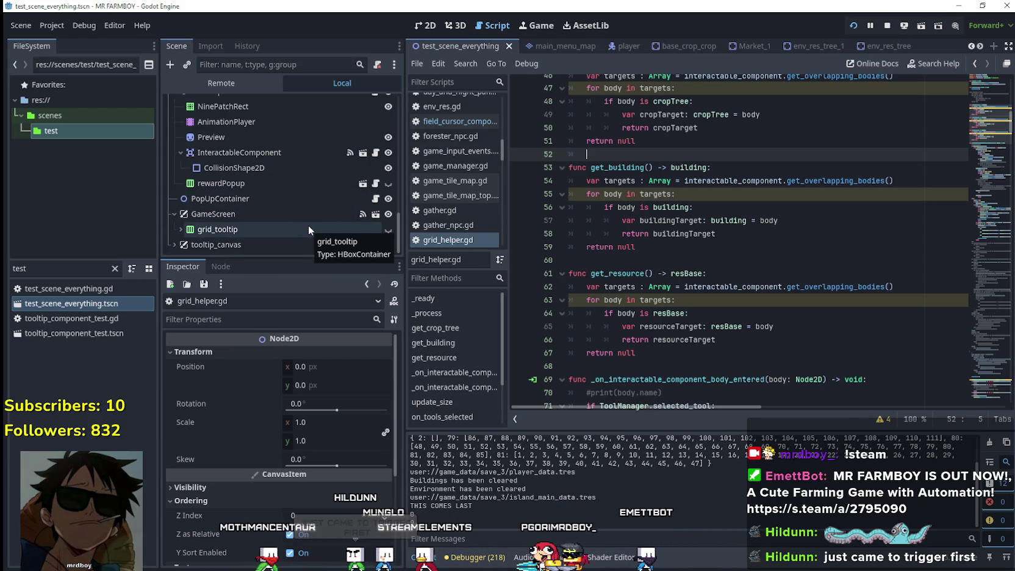
- Hide the grid_tooltip node and delete the stray tab on blank line 52
click(386, 224)
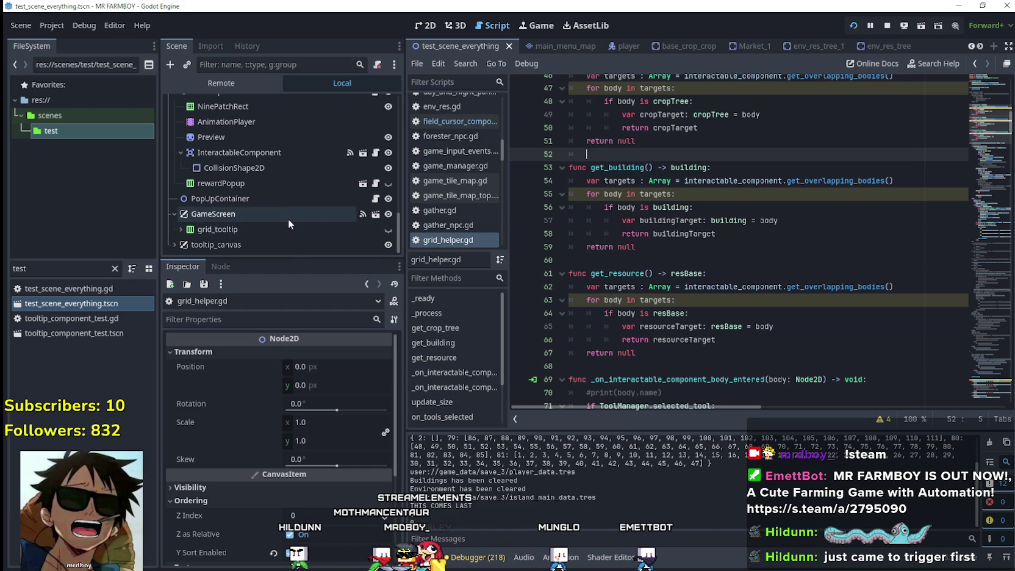
scroll(294, 216, up, 1)
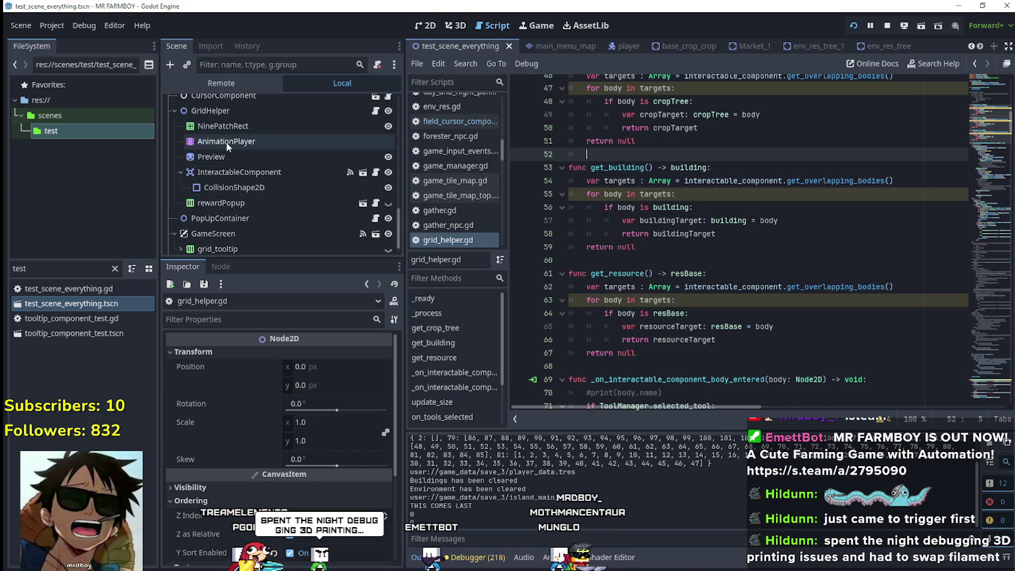
key(BackSpace)
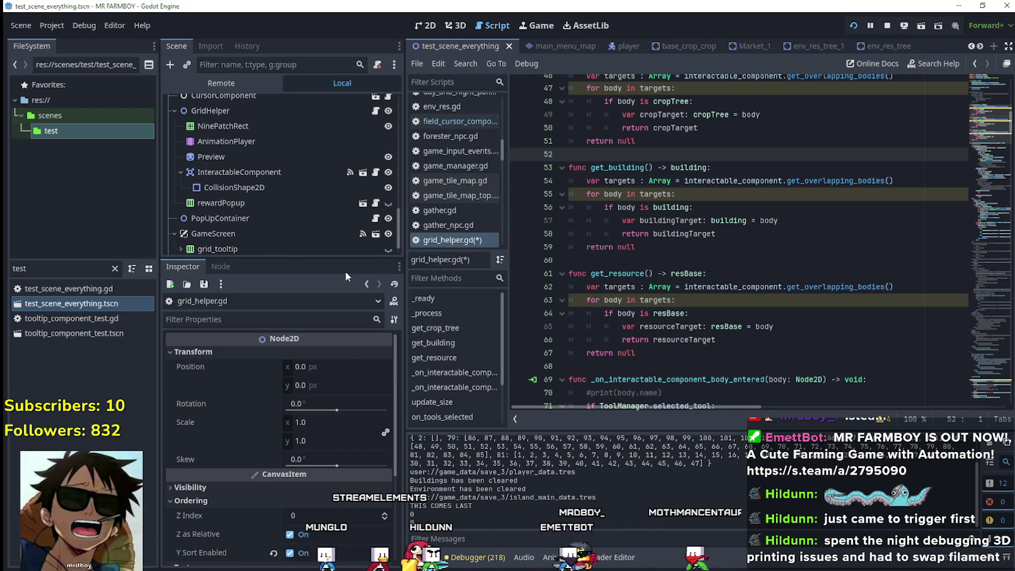
- Check blank line 60 and empty line 25 below the declarations, then enlarge the scene tree panel
scroll(250, 195, up, 2)
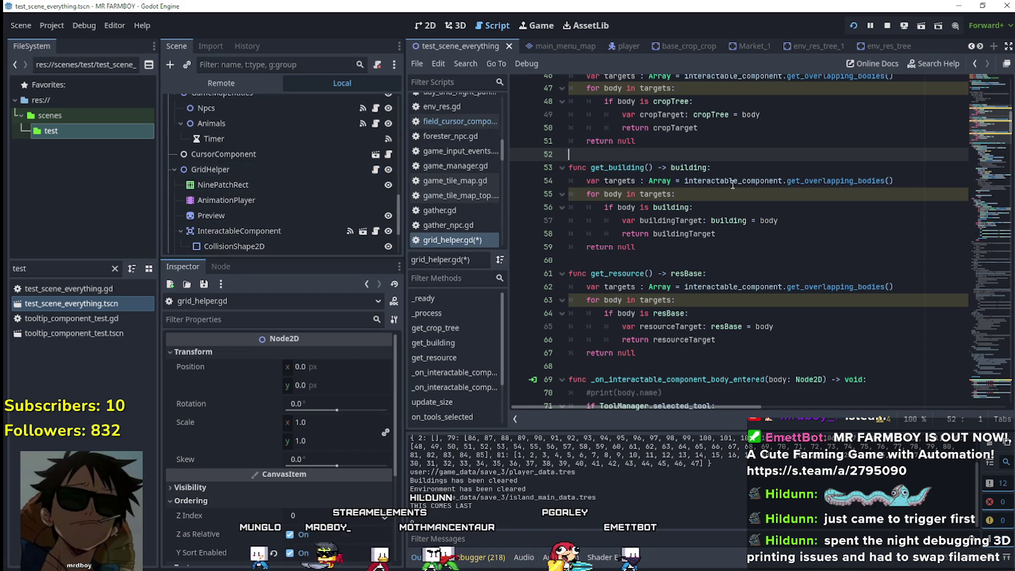
click(663, 250)
click(670, 272)
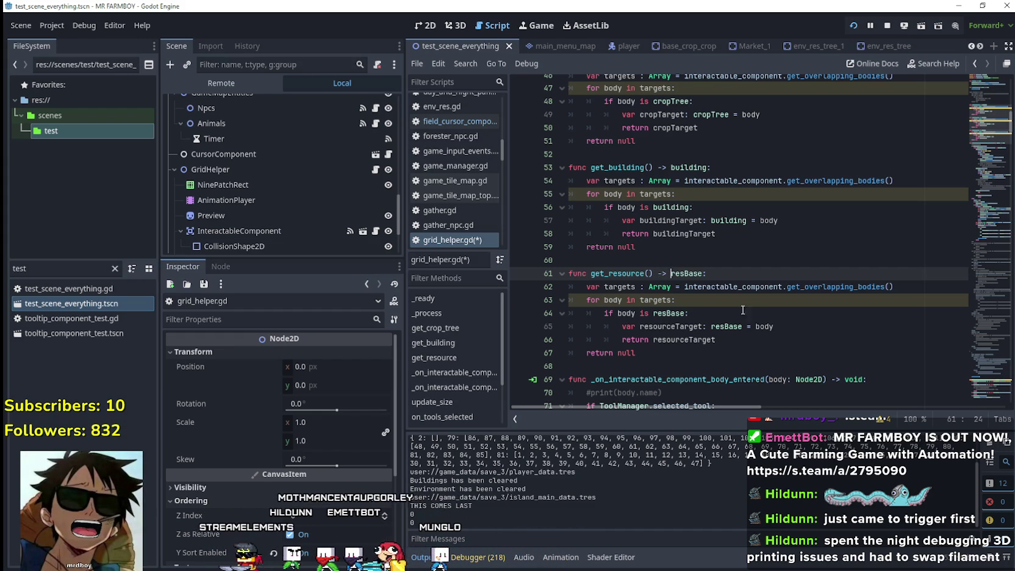
scroll(680, 293, up, 1)
click(681, 299)
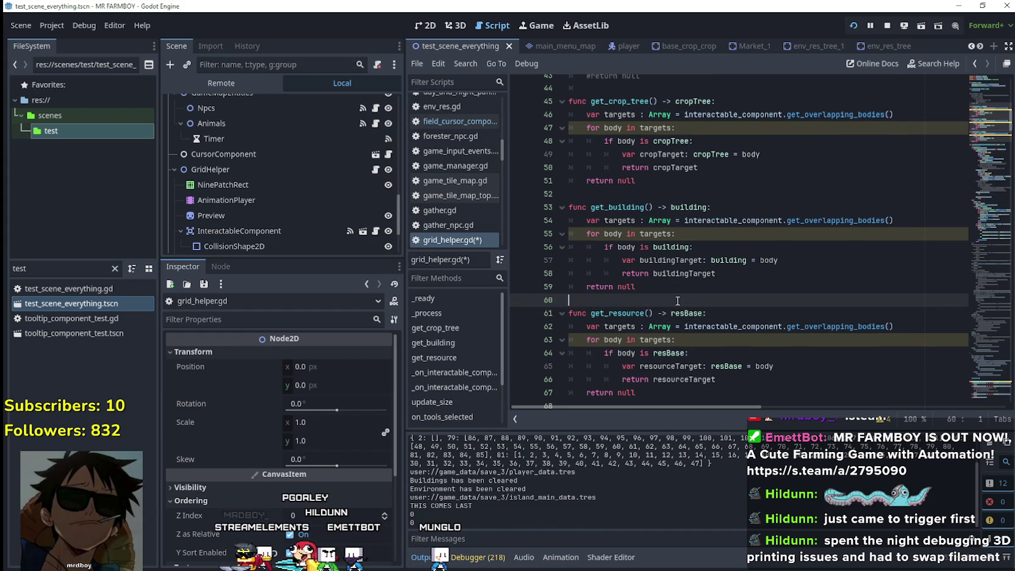
scroll(732, 287, up, 2)
scroll(1007, 116, up, 12)
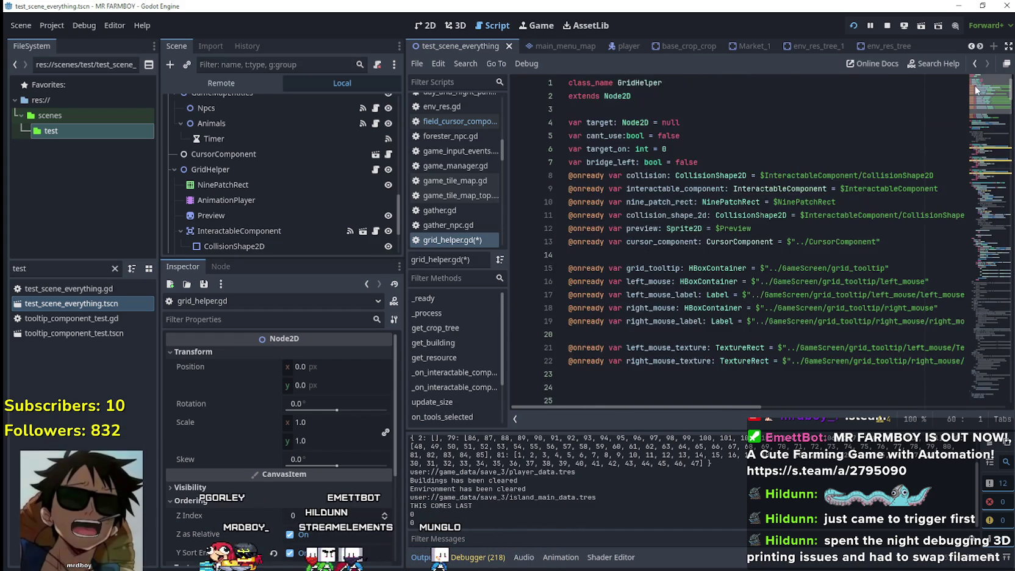
scroll(943, 94, down, 5)
scroll(944, 94, up, 5)
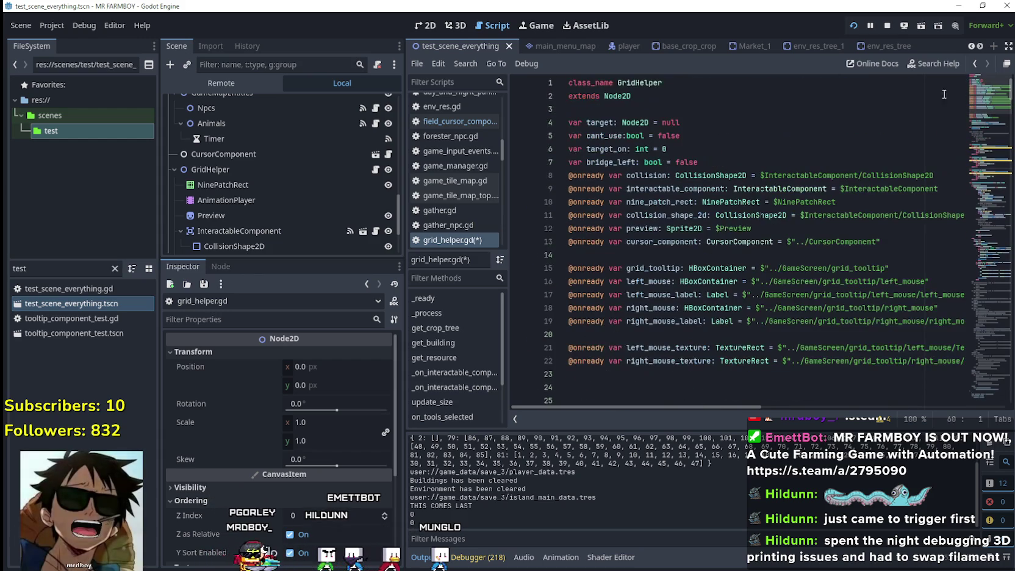
click(715, 162)
scroll(726, 231, down, 4)
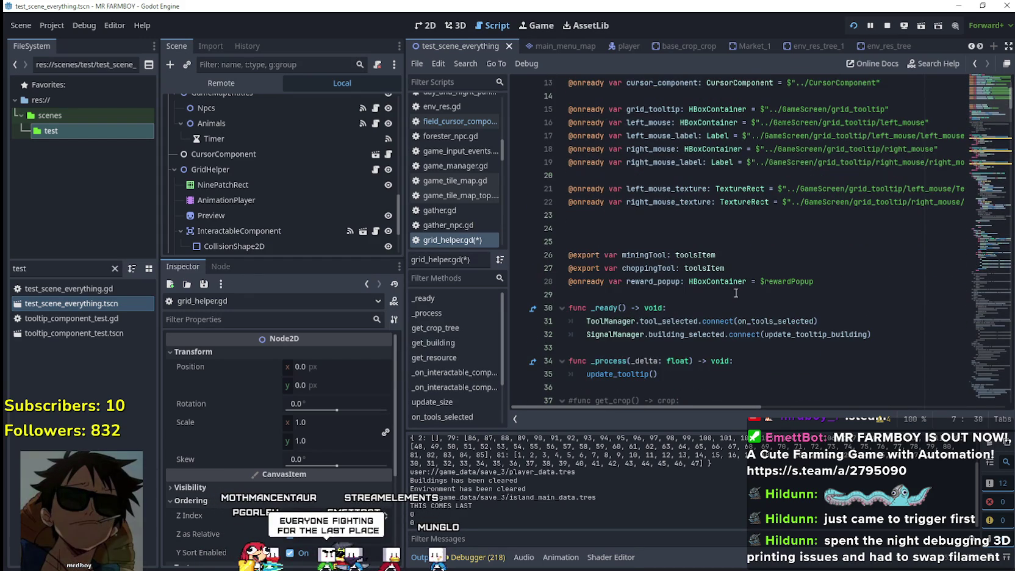
click(667, 242)
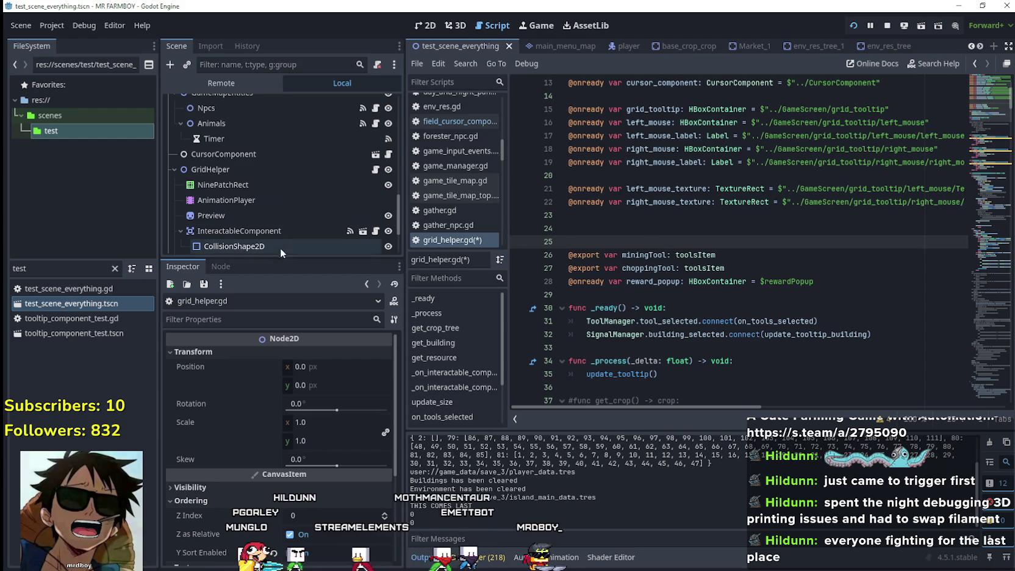
drag(281, 256, 282, 343)
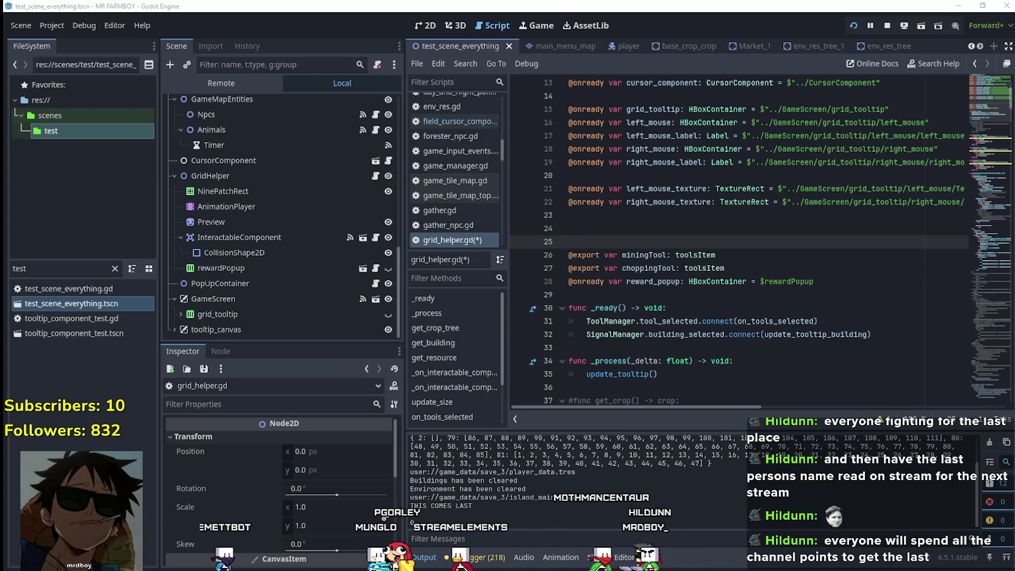
- Switch from Godot to the web browser with Alt+Tab
key(alt+Tab)
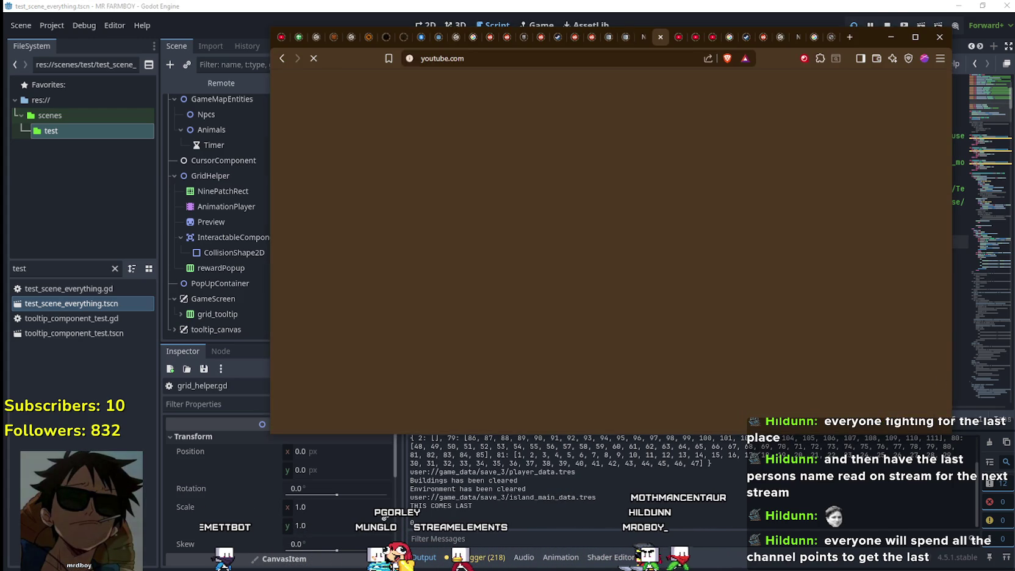
- Search Google images for 'png car' in a new browser tab
click(850, 38)
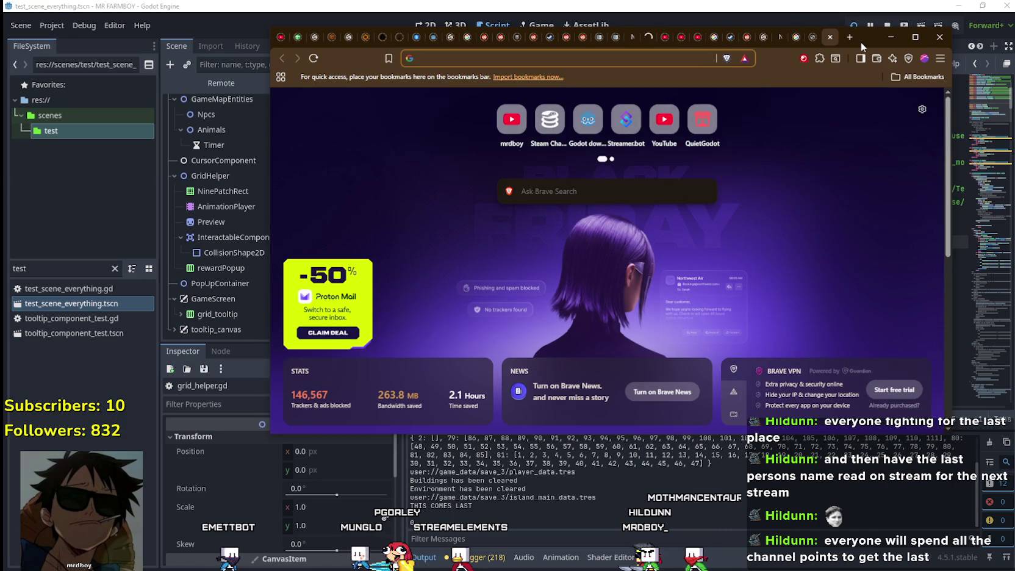
text(png car)
key(Return)
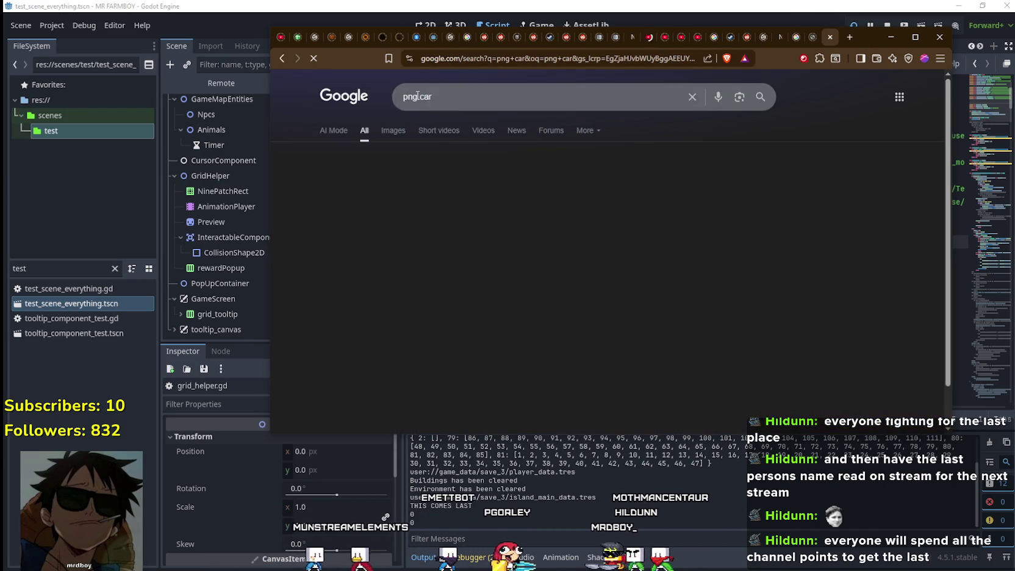
scroll(480, 348, down, 2)
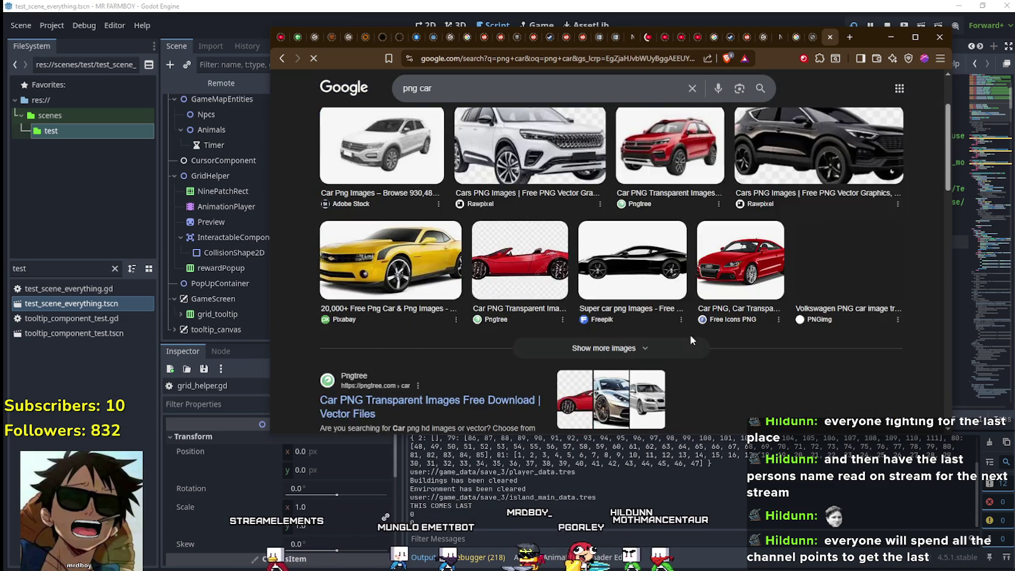
scroll(427, 360, up, 2)
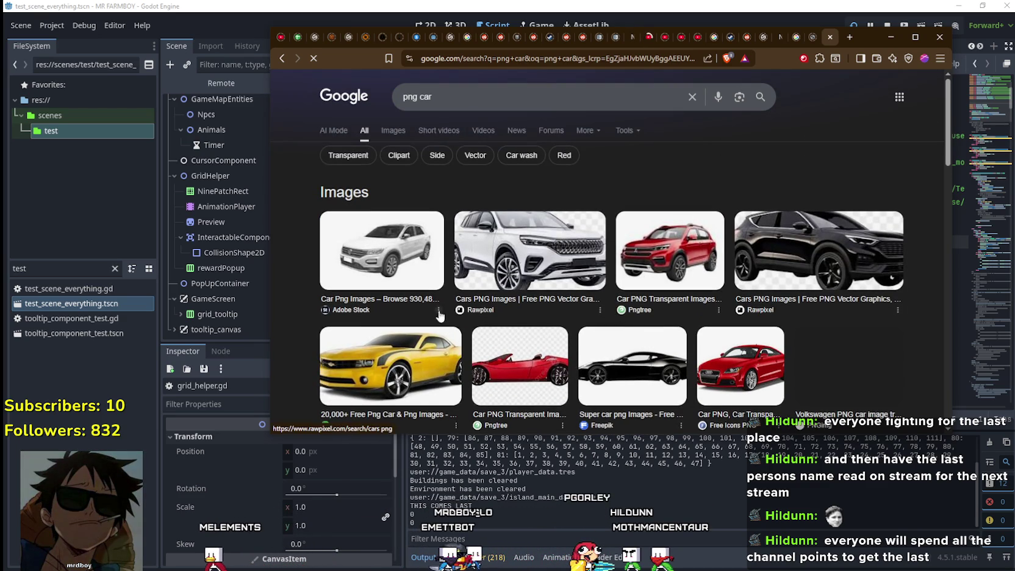
scroll(396, 349, down, 2)
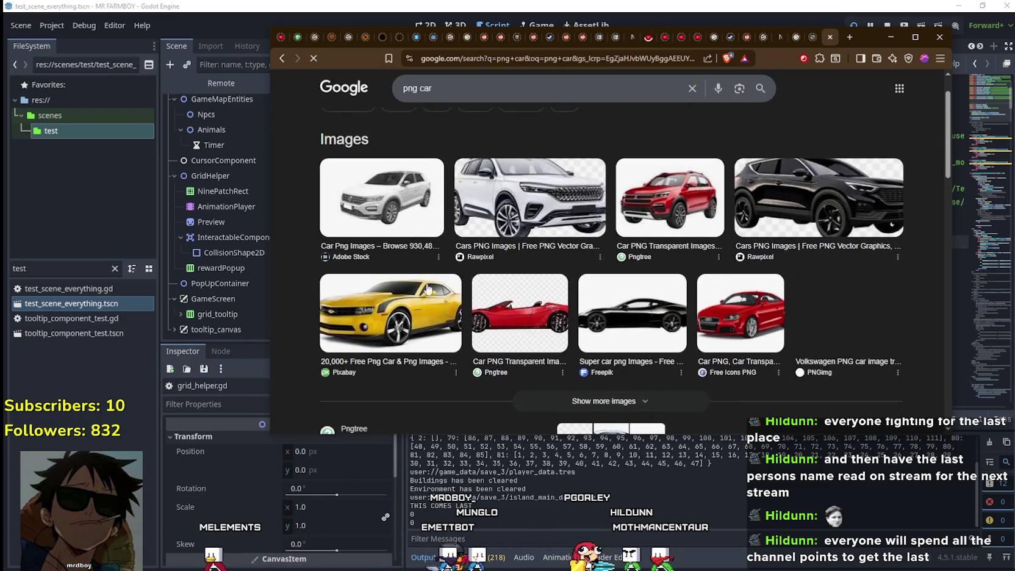
- Open the yellow Camaro result's full-size image and close the extra Pixabay tab
click(390, 262)
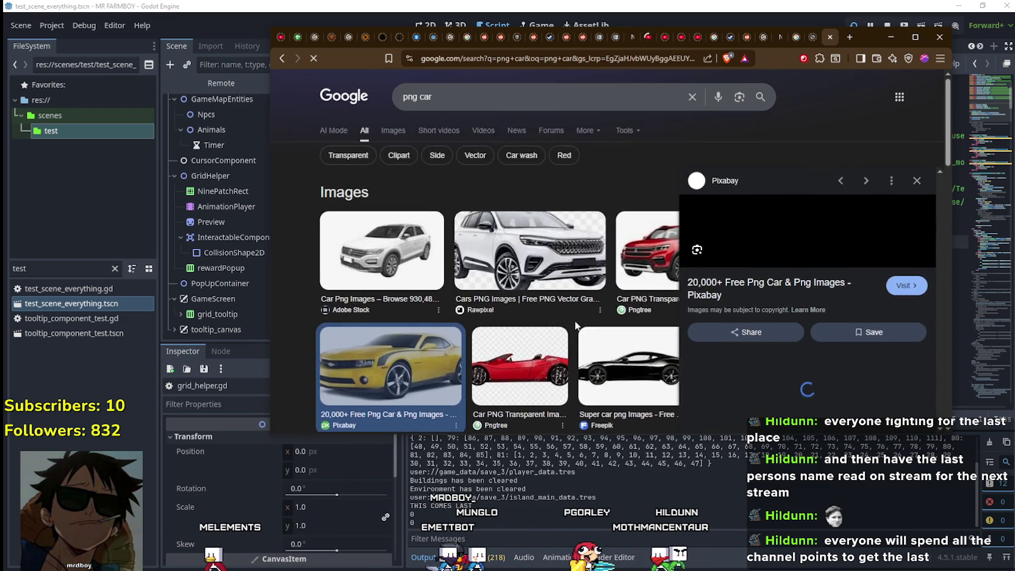
click(915, 123)
click(390, 262)
click(807, 216)
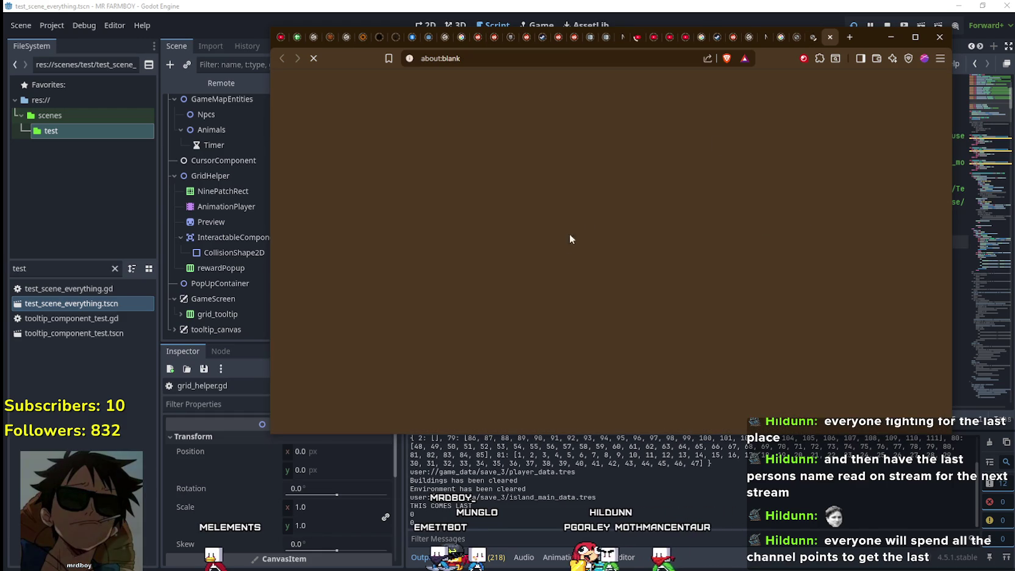
click(810, 39)
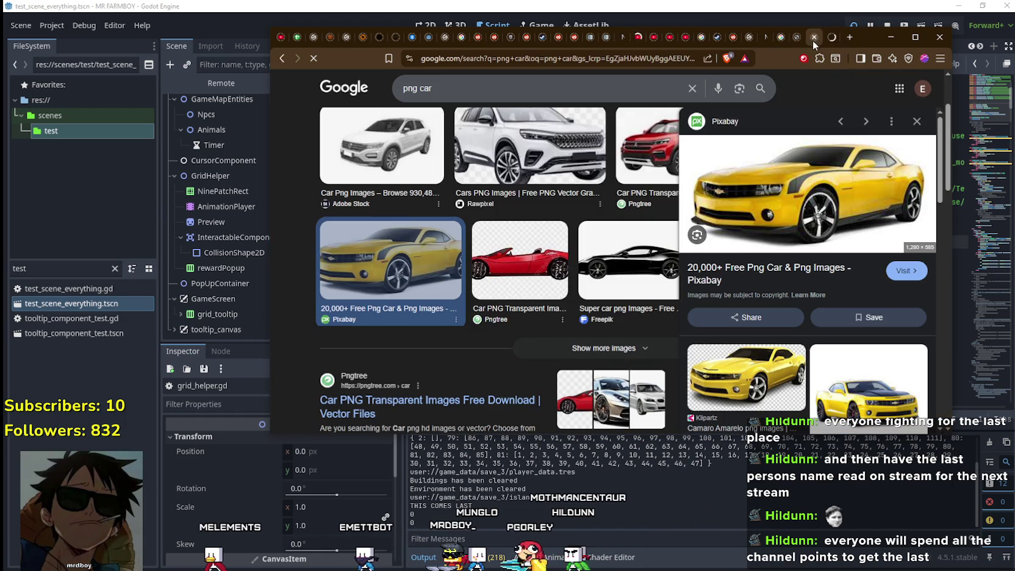
right_click(806, 176)
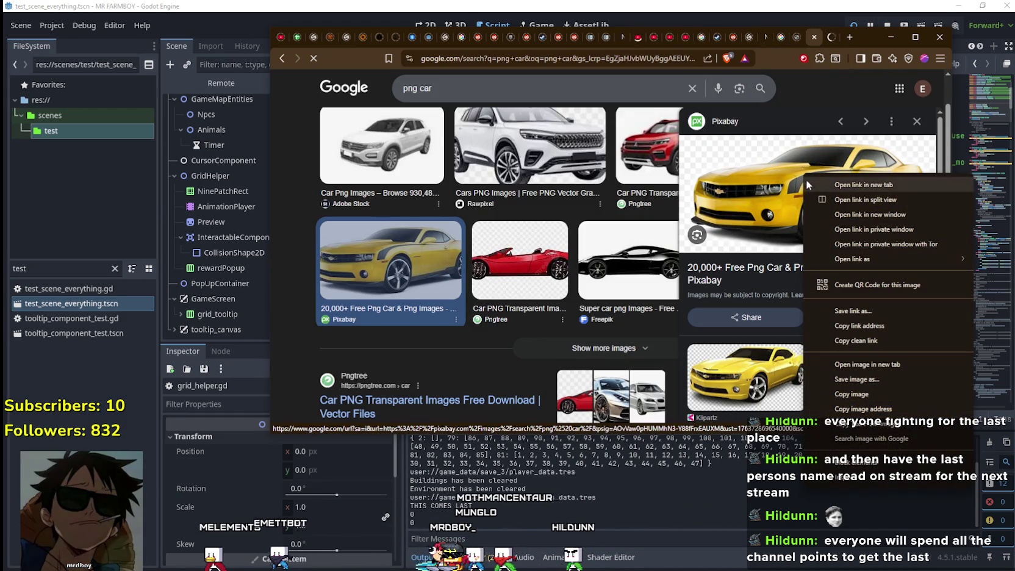
click(873, 355)
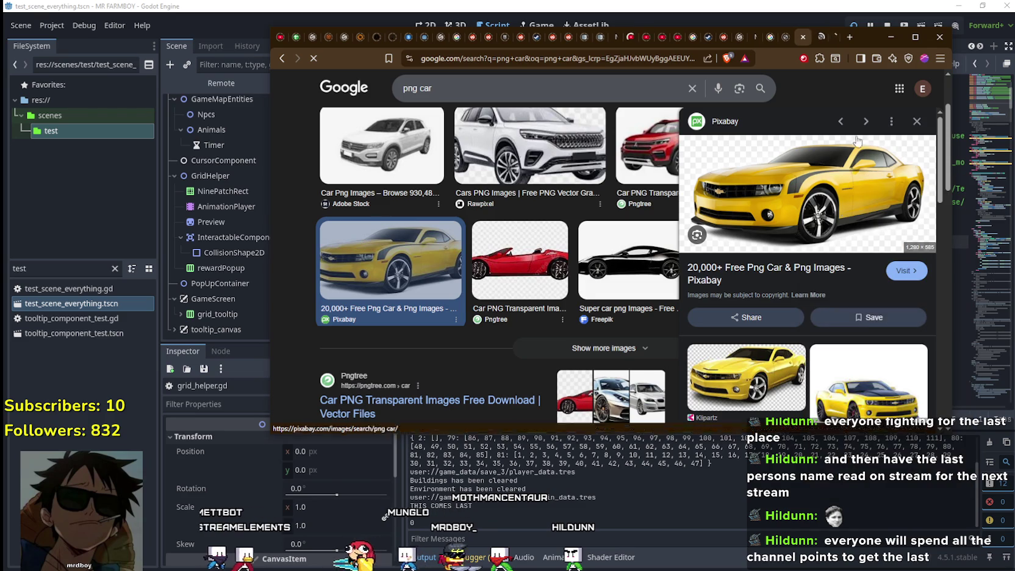
click(818, 183)
click(817, 37)
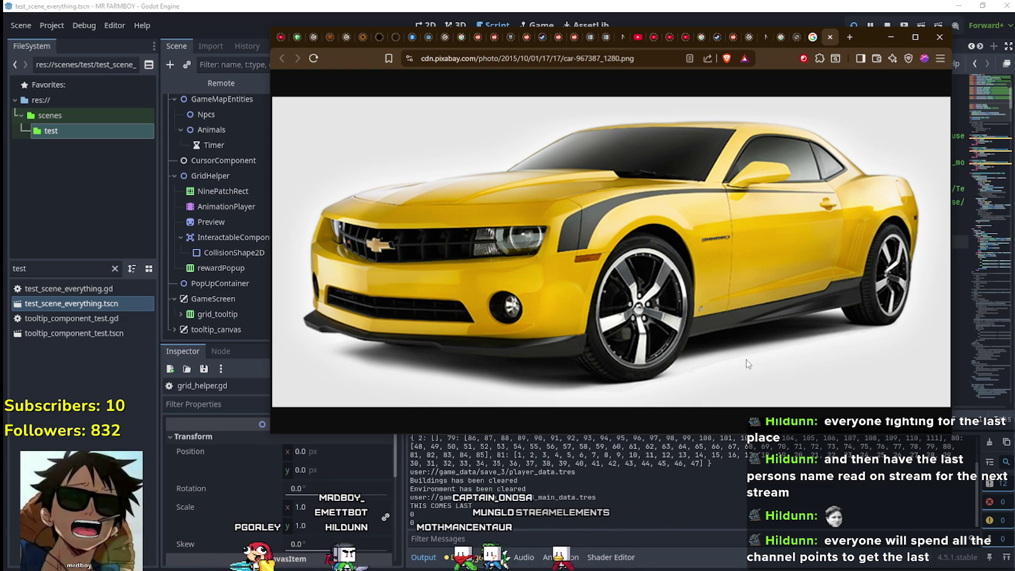
- Bring the Godot editor back in front and review grid_helper.gd around line 33
click(715, 4)
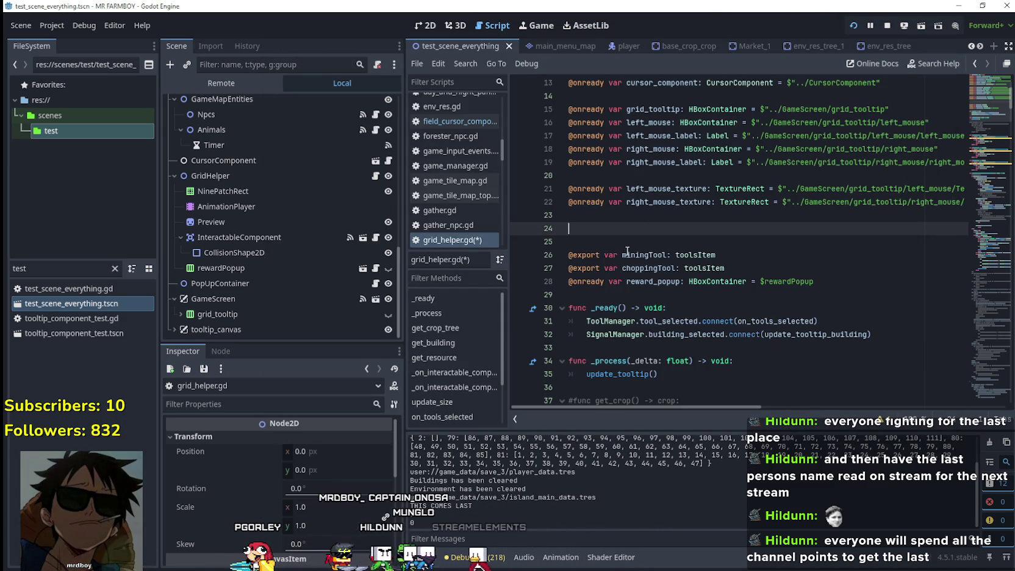
scroll(626, 261, down, 2)
click(632, 262)
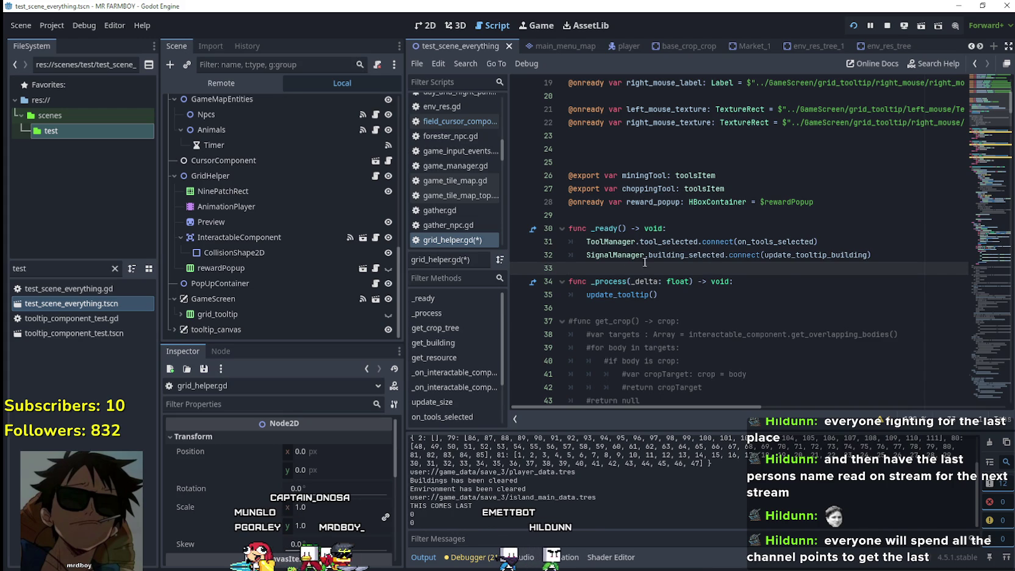
scroll(615, 262, down, 6)
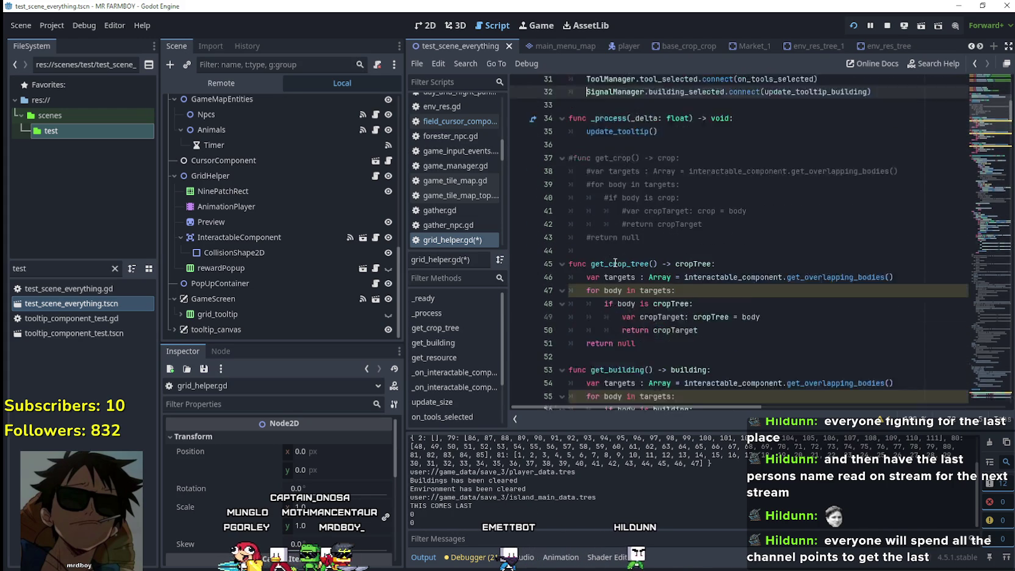
scroll(615, 262, down, 2)
scroll(615, 263, up, 3)
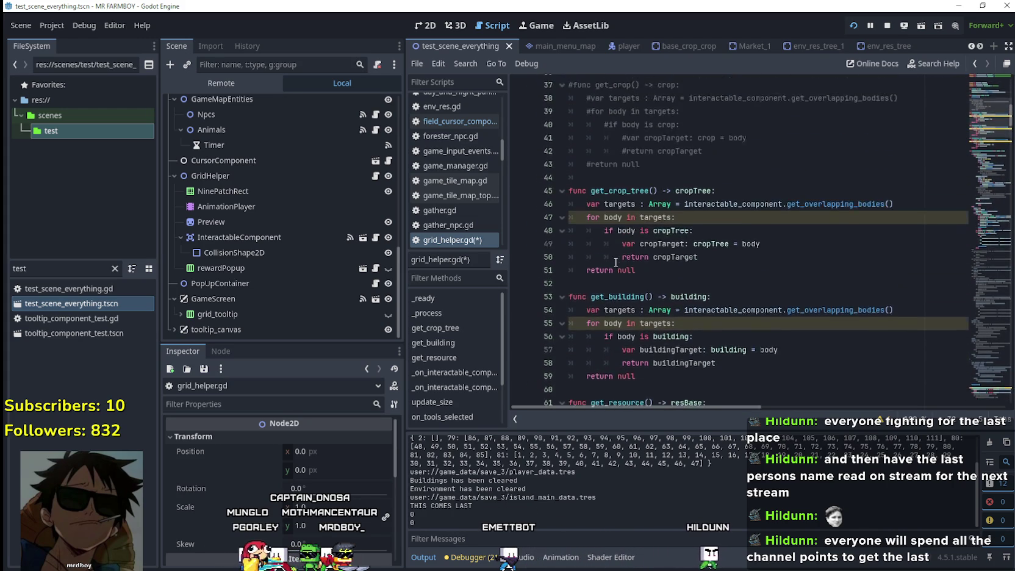
scroll(616, 263, up, 6)
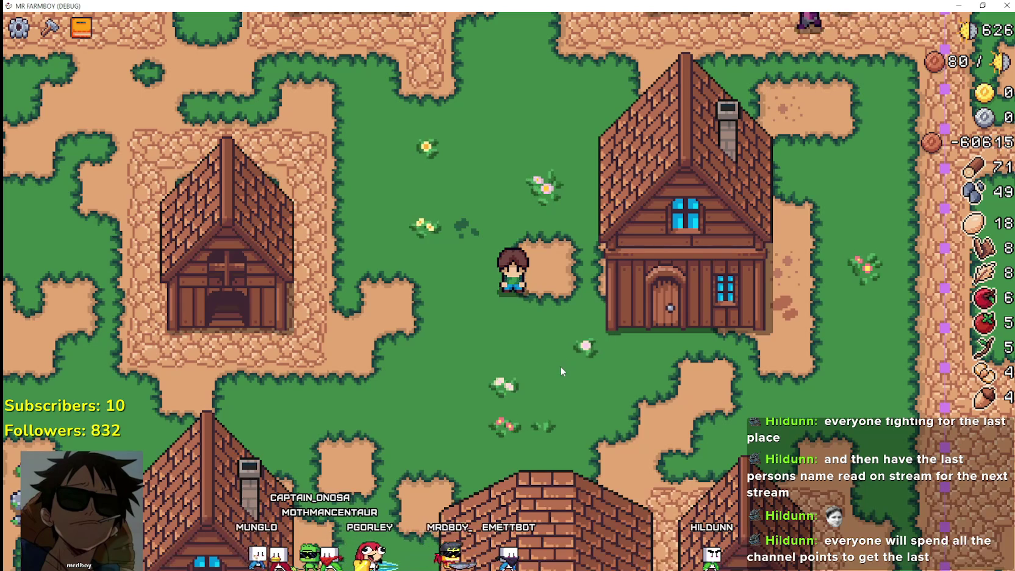
- Walk the farmer toward the house in the running game, then stop it with F8
click(560, 365)
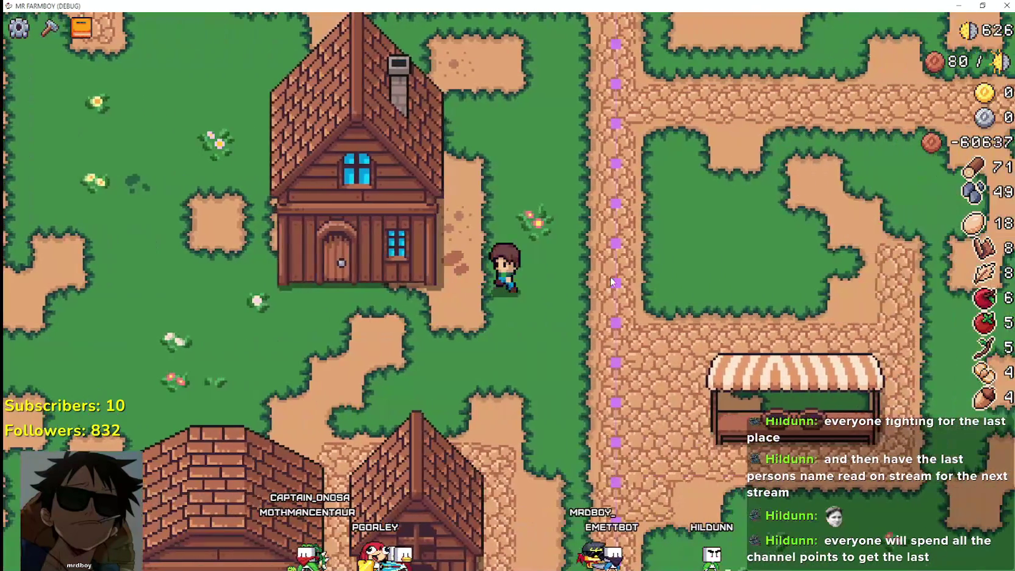
key(F8)
click(718, 264)
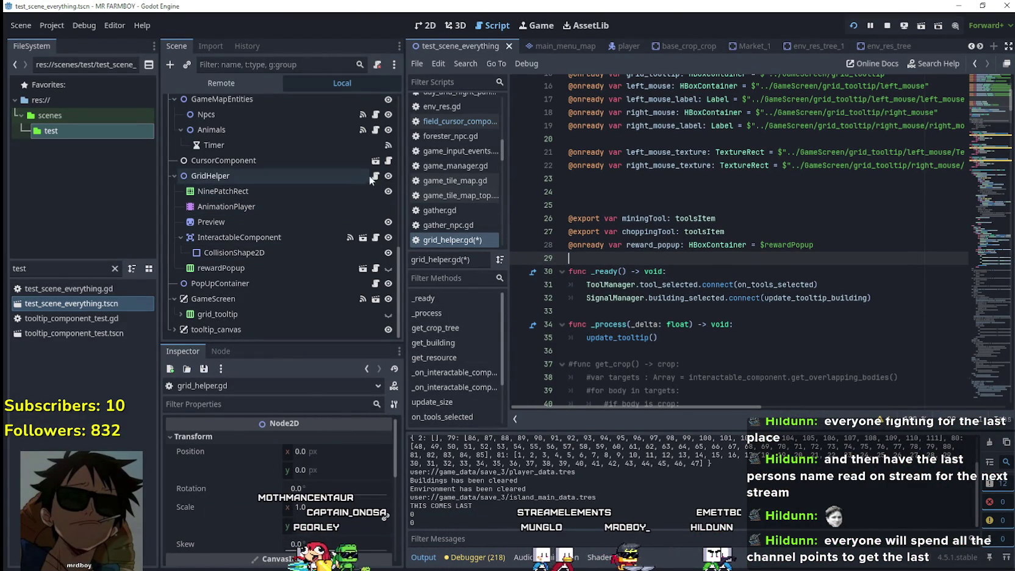
click(388, 162)
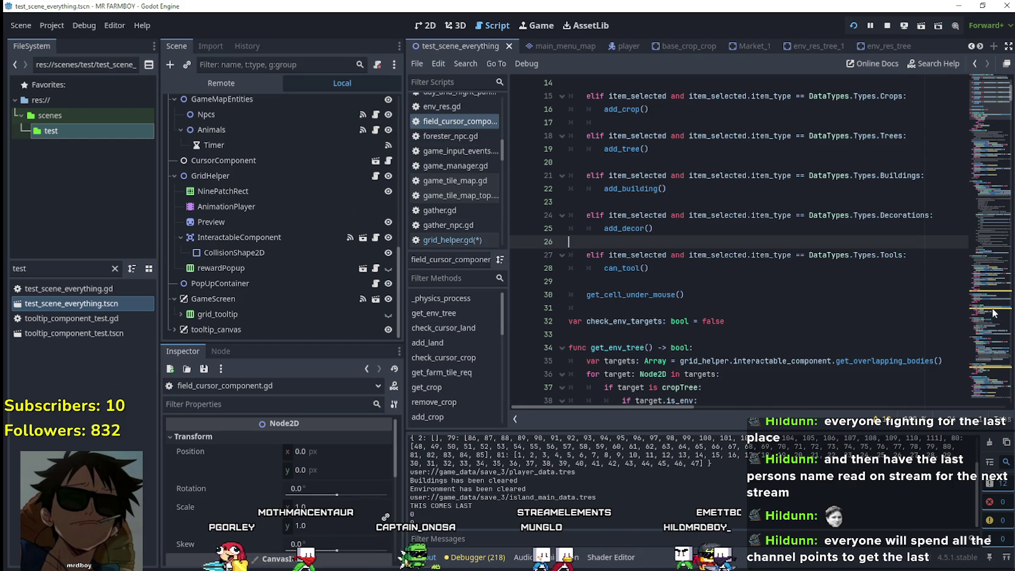
- Look up BaseCursorComponent and select its grid helper show/hide block on lines 168–174
scroll(730, 121, up, 5)
right_click(658, 98)
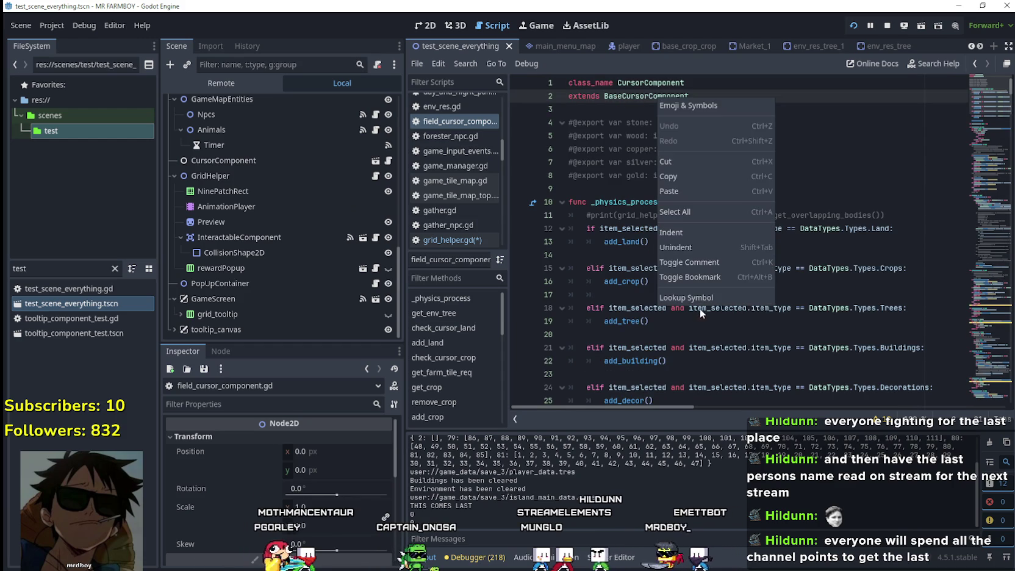
click(714, 299)
scroll(711, 310, down, 3)
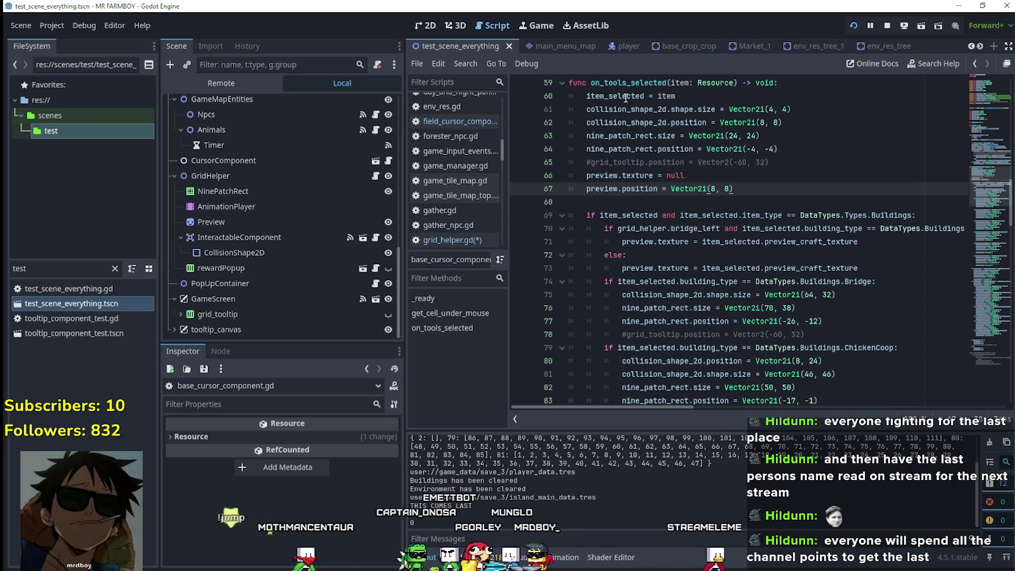
scroll(603, 210, down, 3)
scroll(604, 201, up, 3)
scroll(607, 192, down, 6)
scroll(609, 186, down, 18)
scroll(609, 186, down, 8)
drag(711, 324, 570, 244)
click(711, 312)
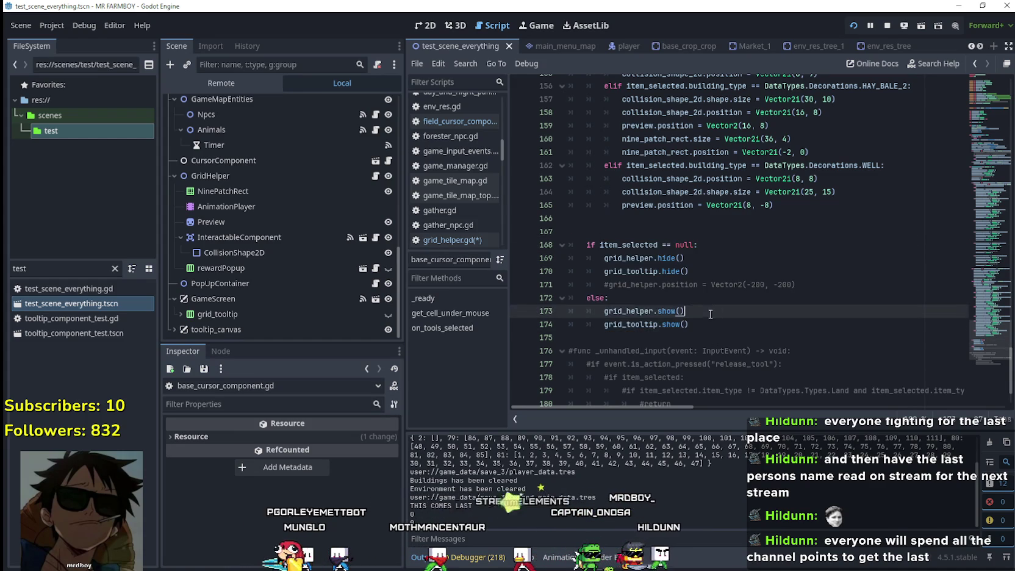
- Change line 172's else into an unfinished 'elif item_selected.i' using autocomplete
click(688, 305)
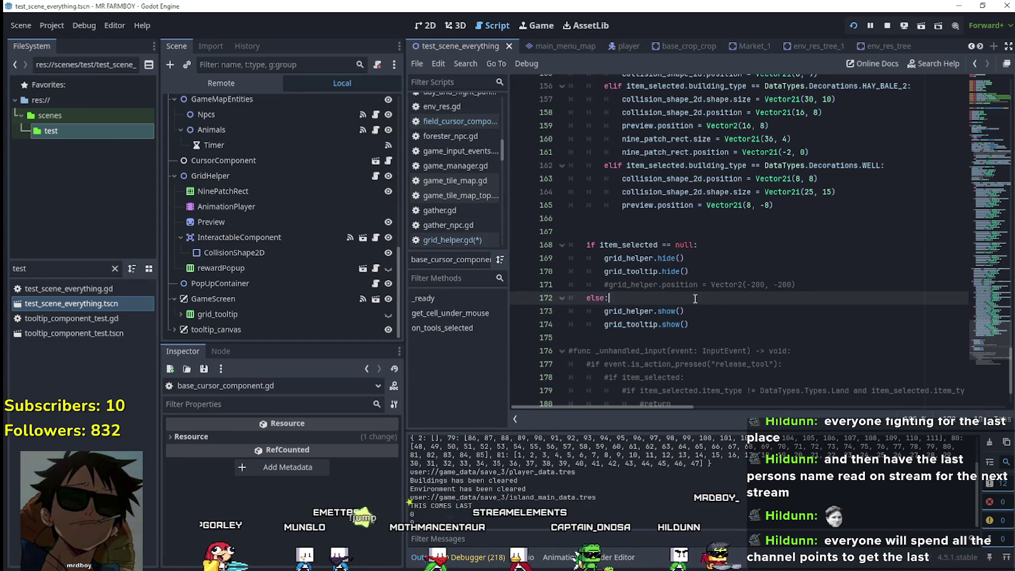
key(Return)
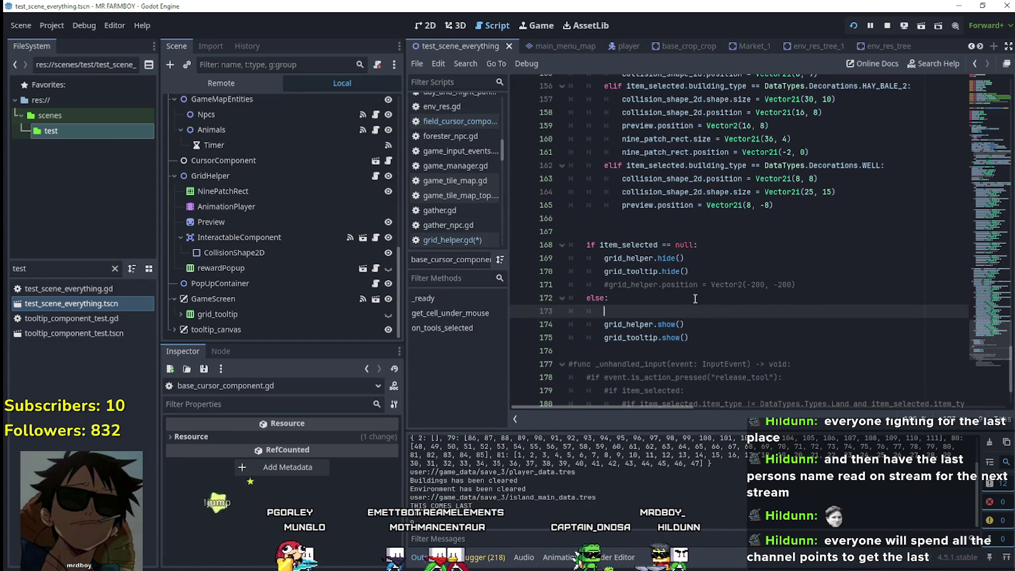
click(612, 298)
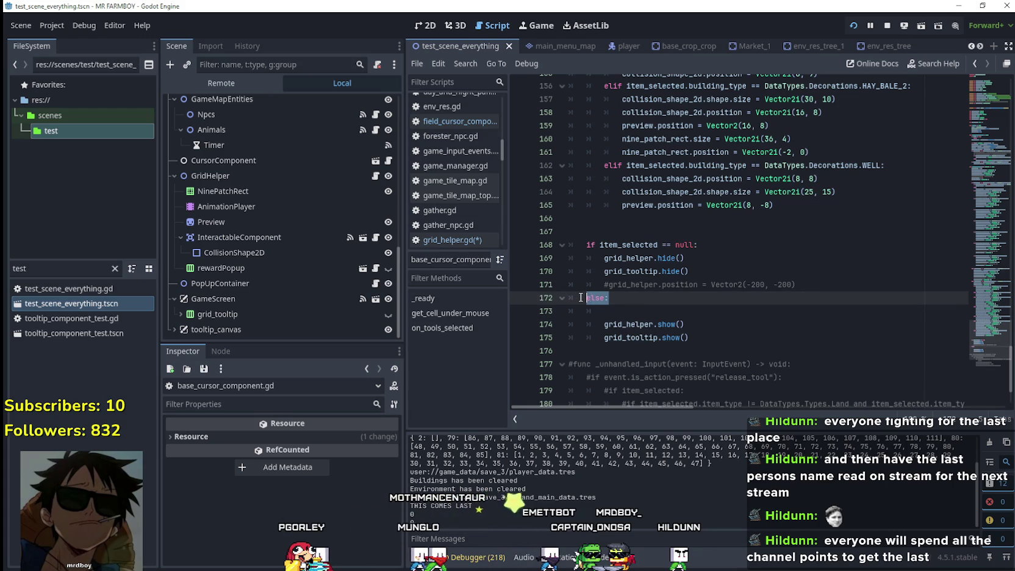
text(if item)
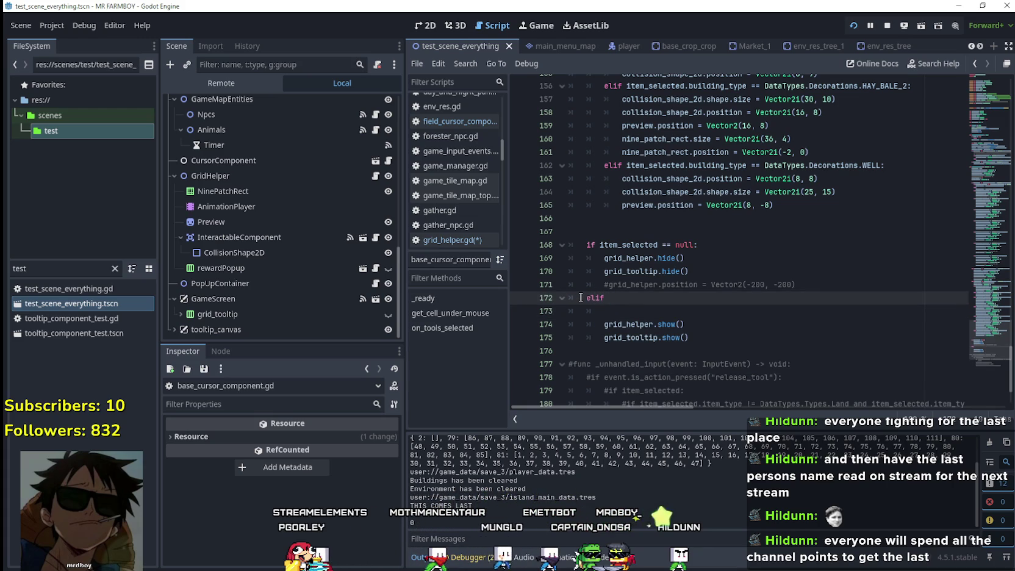
key(Return)
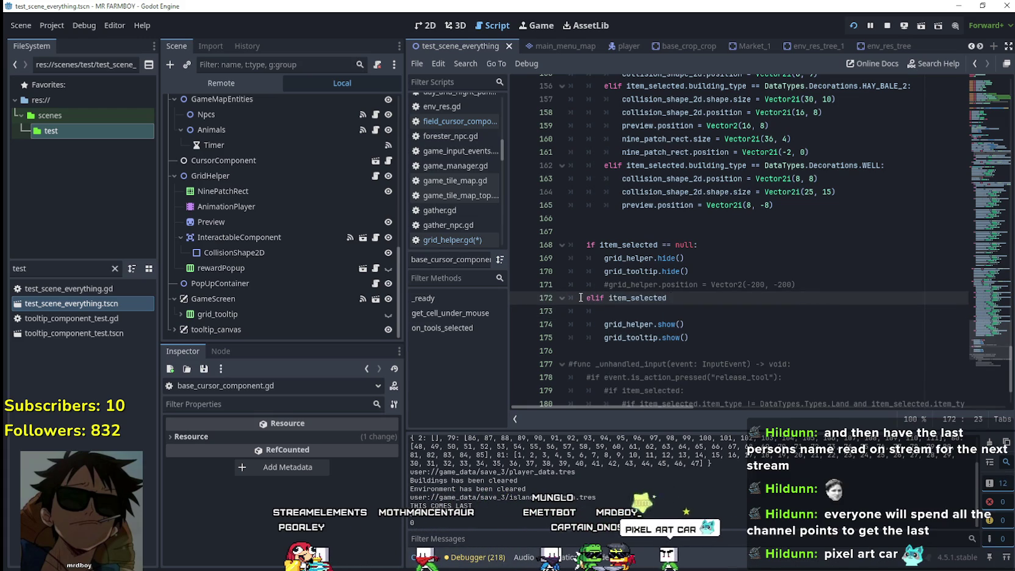
text( !=)
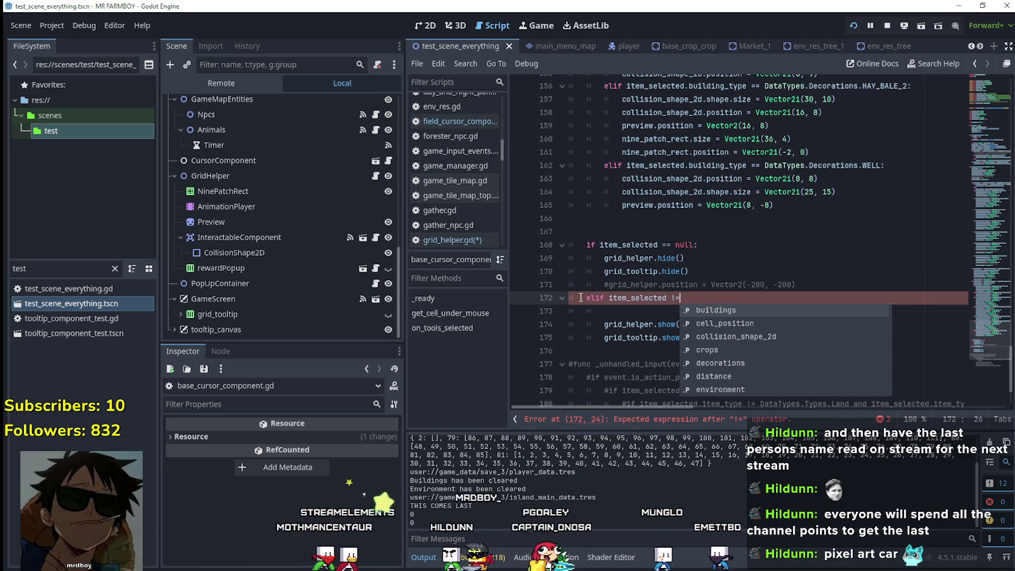
key(BackSpace)
text(.i)
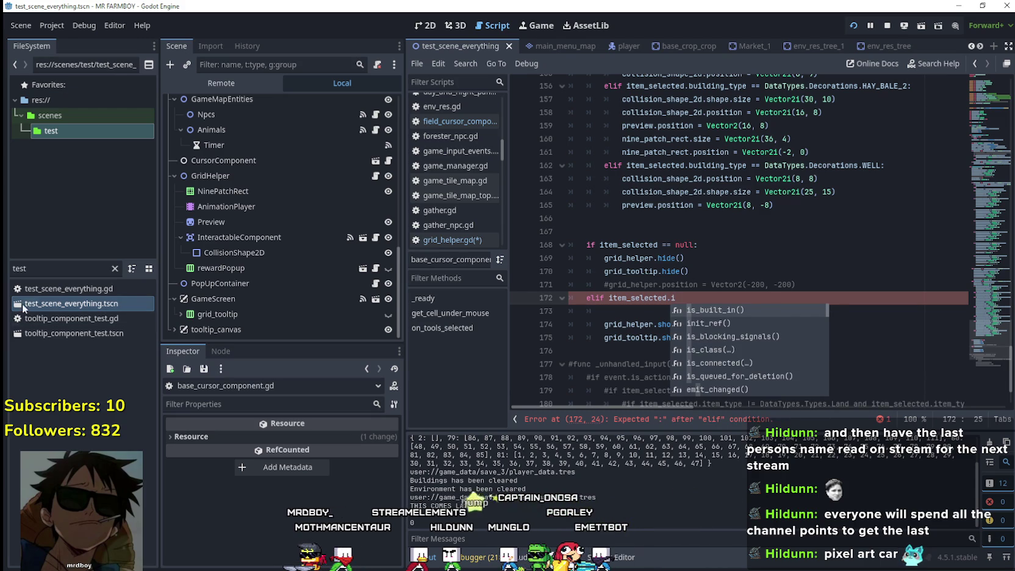
key(BackSpace)
key(BackSpace)
key(BackSpace)
- Filter the project files for tools and inspect buildings.tres to check its tool type
text(ool)
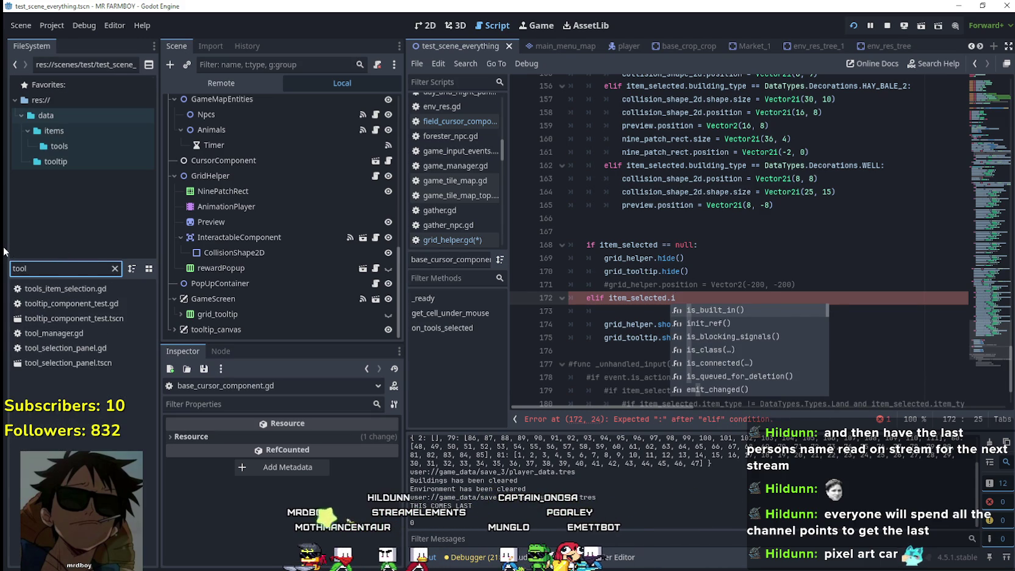
click(66, 142)
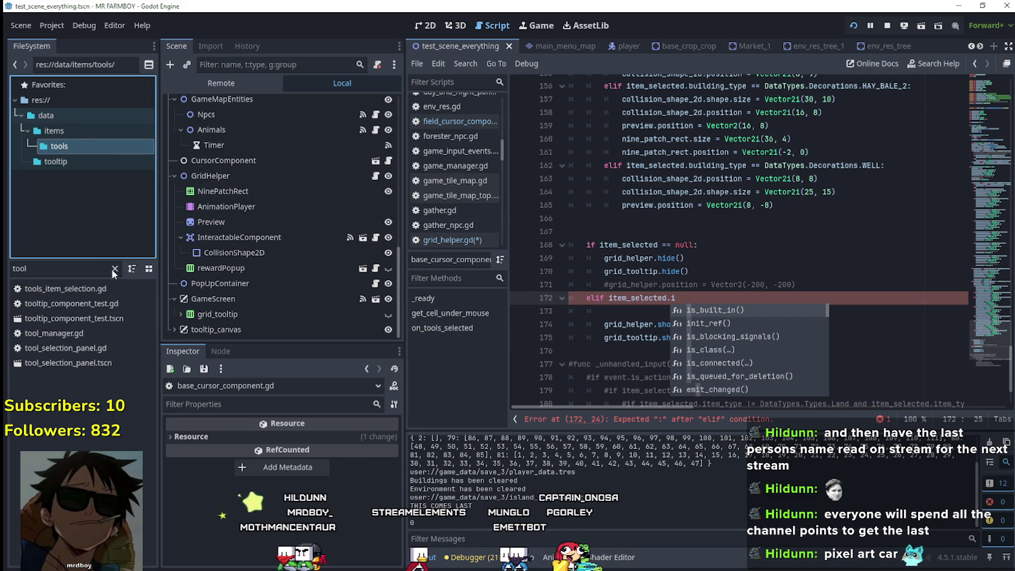
click(114, 269)
click(66, 303)
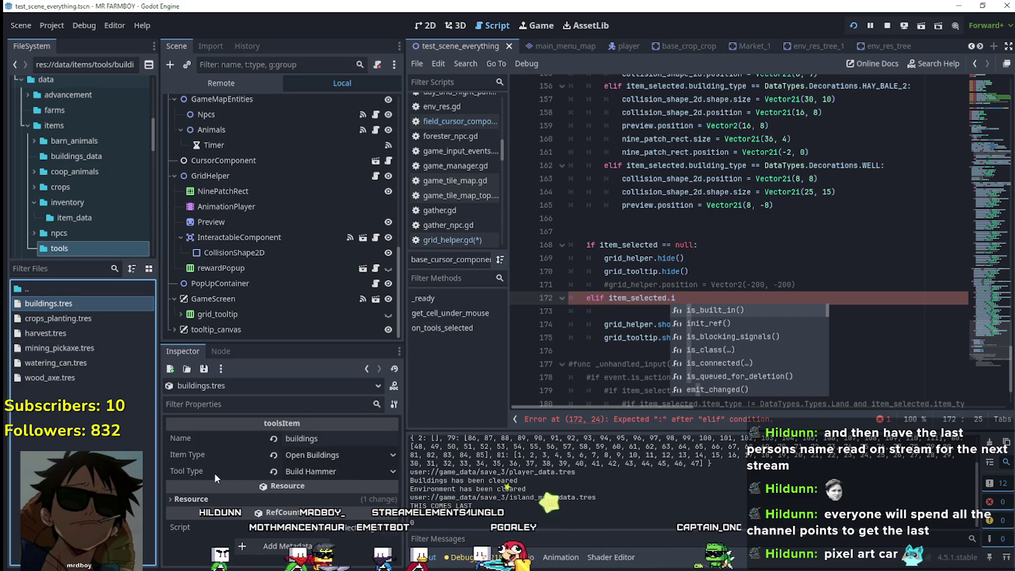
mouse_move(214, 473)
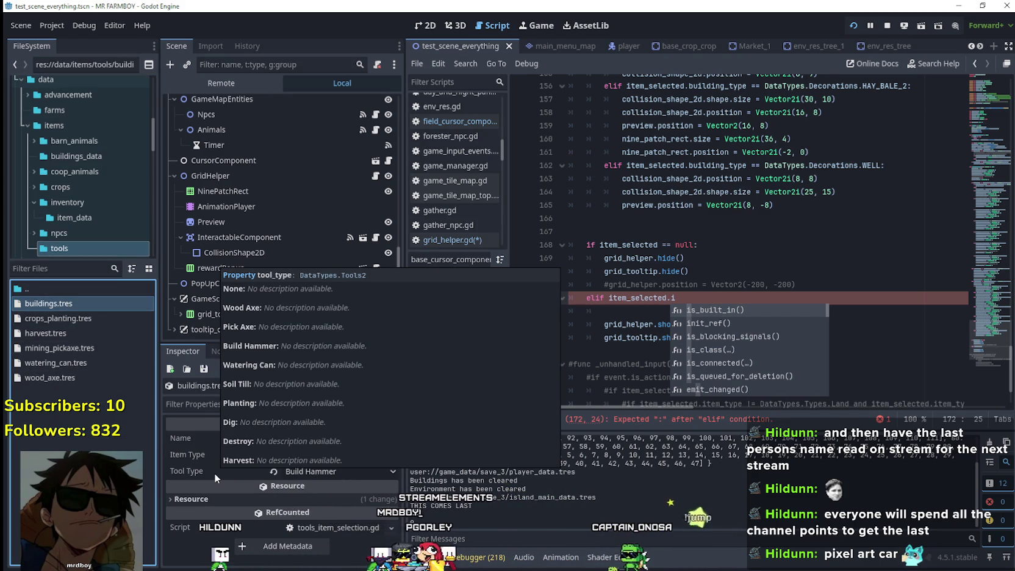
- Rewrite line 172 as 'elif item_selected.tool_type == DataTypes.tool' with autocomplete
click(706, 304)
key(BackSpace)
text(tool_type == da)
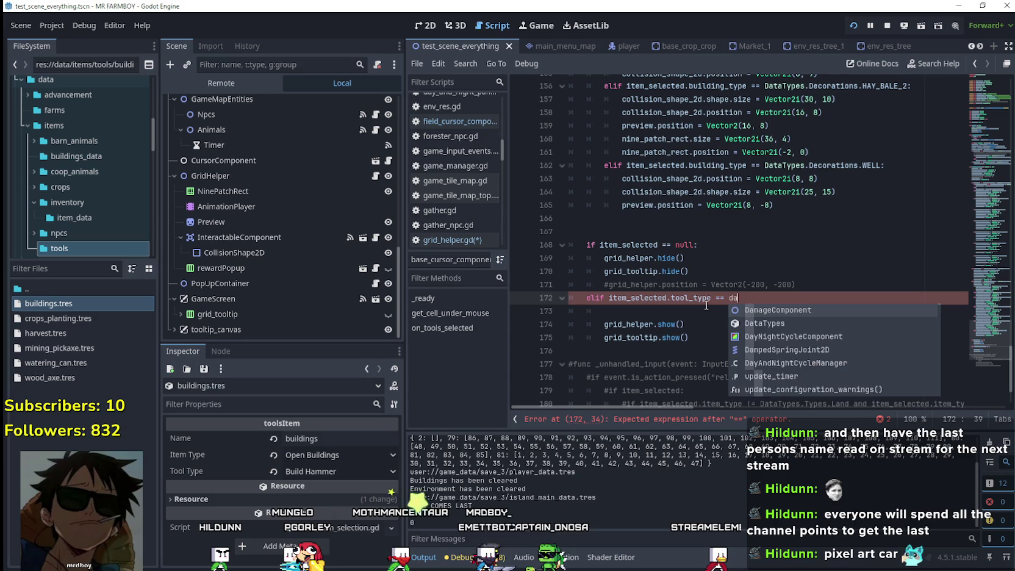
key(Down)
key(Return)
text(.to)
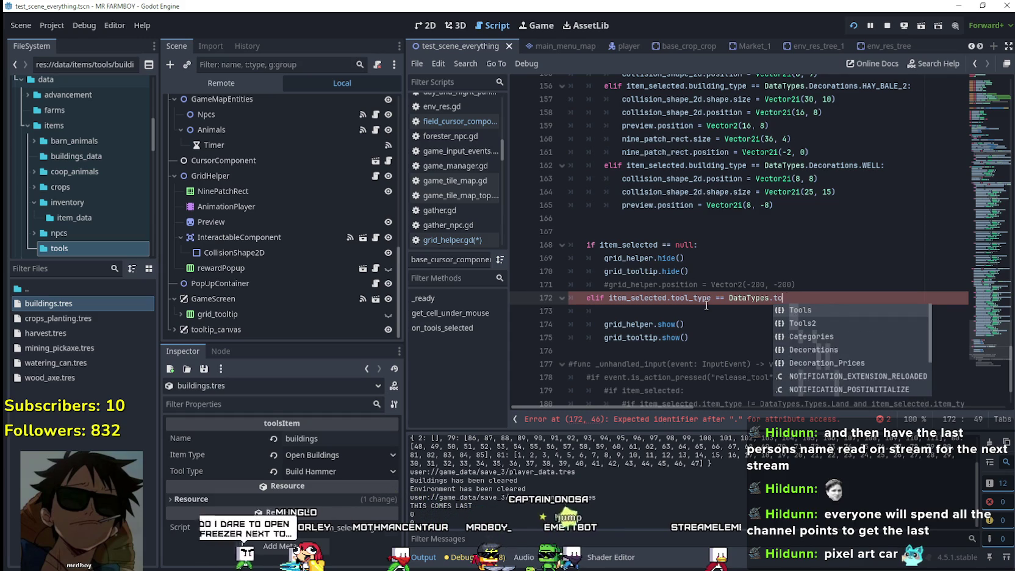
text(ol)
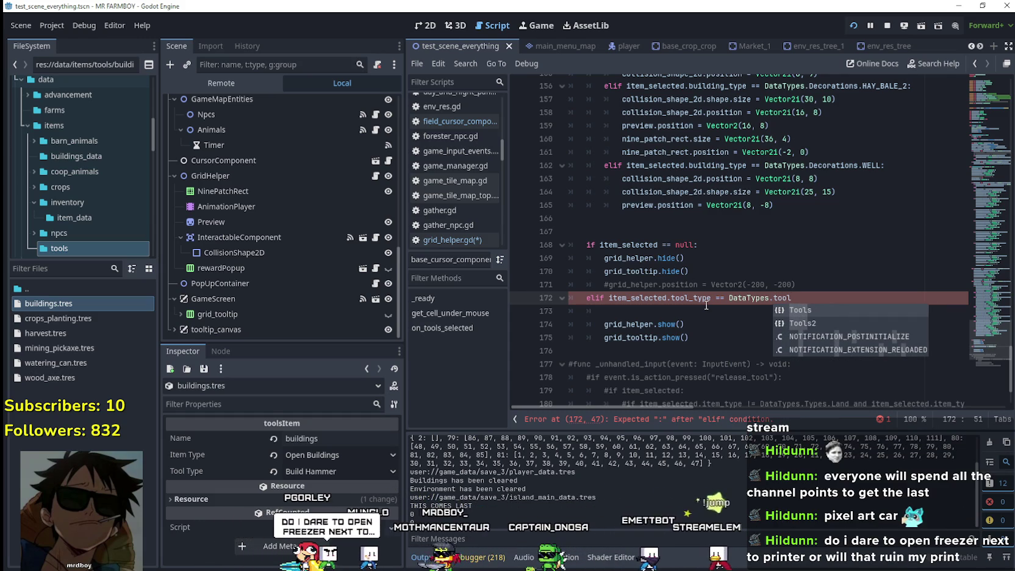
key(Escape)
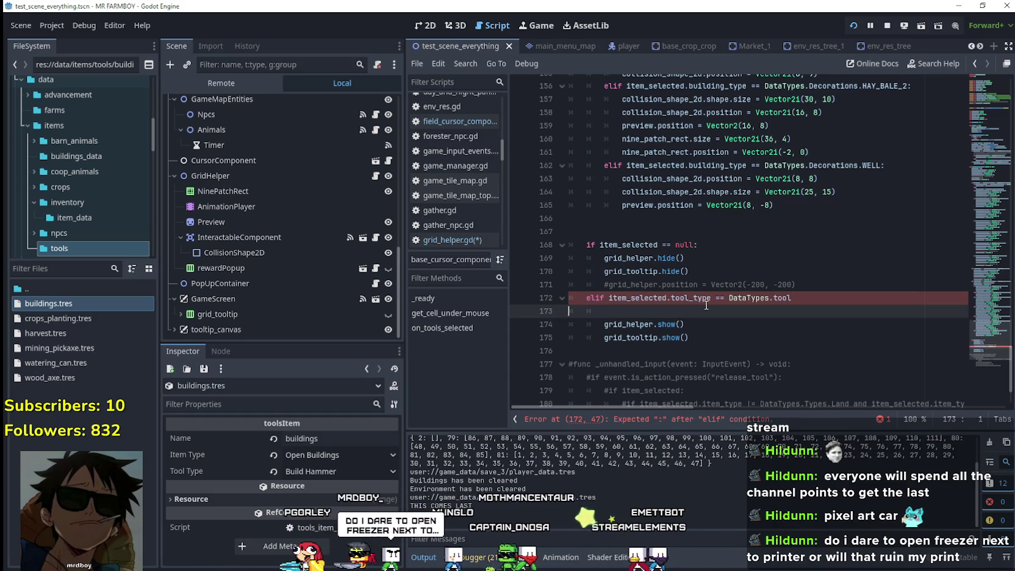
- Complete the condition so it compares tool_type against DataTypes.Tools2.BuildHammer
text(s)
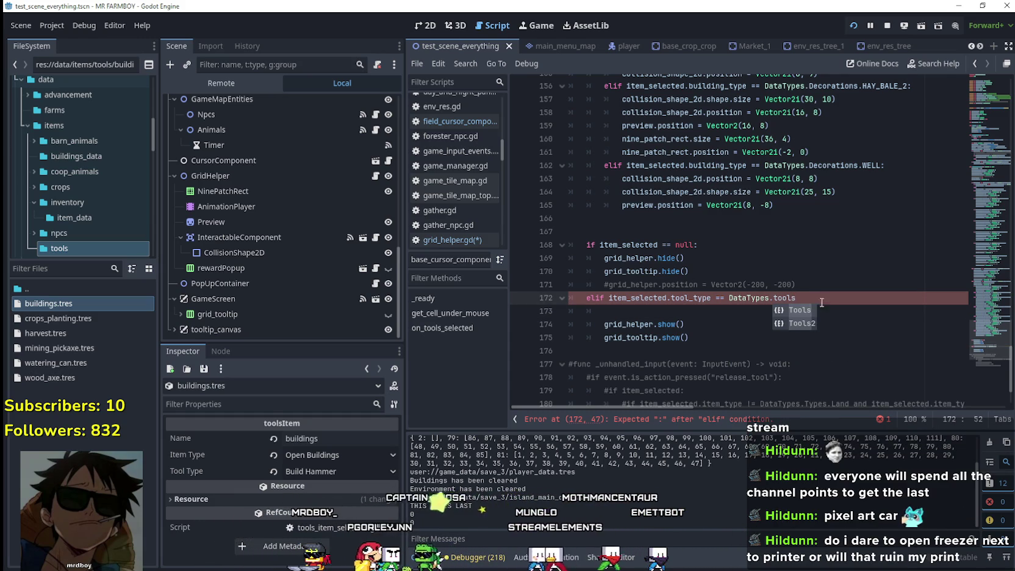
drag(805, 324, 819, 313)
click(812, 295)
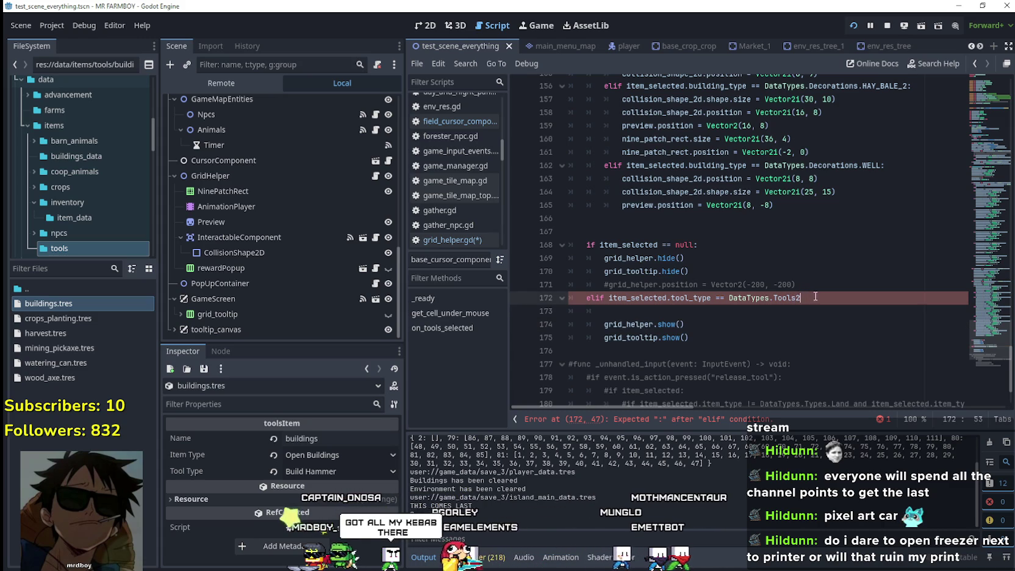
text(.)
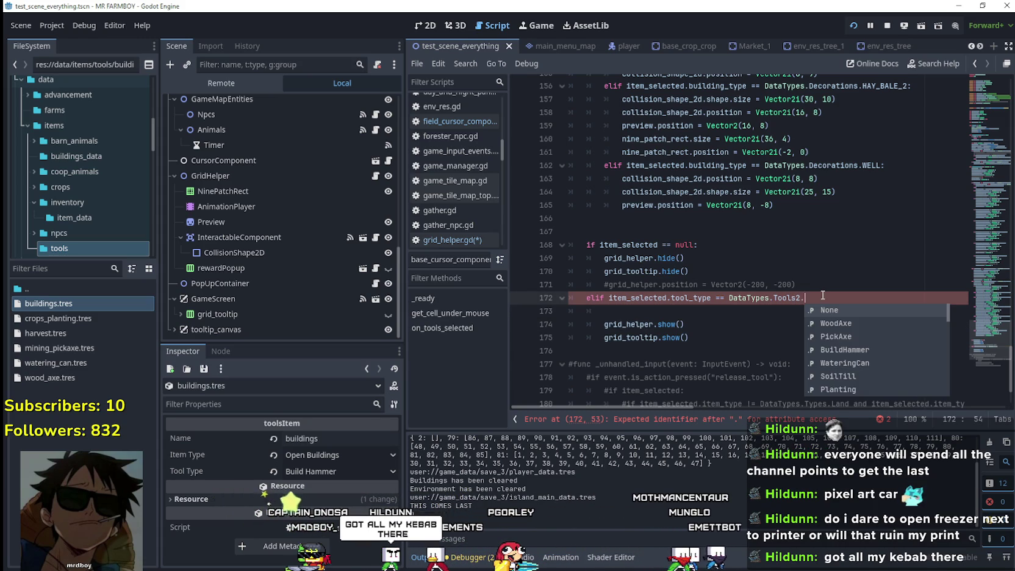
key(Down)
key(Down)
key(Down)
key(Return)
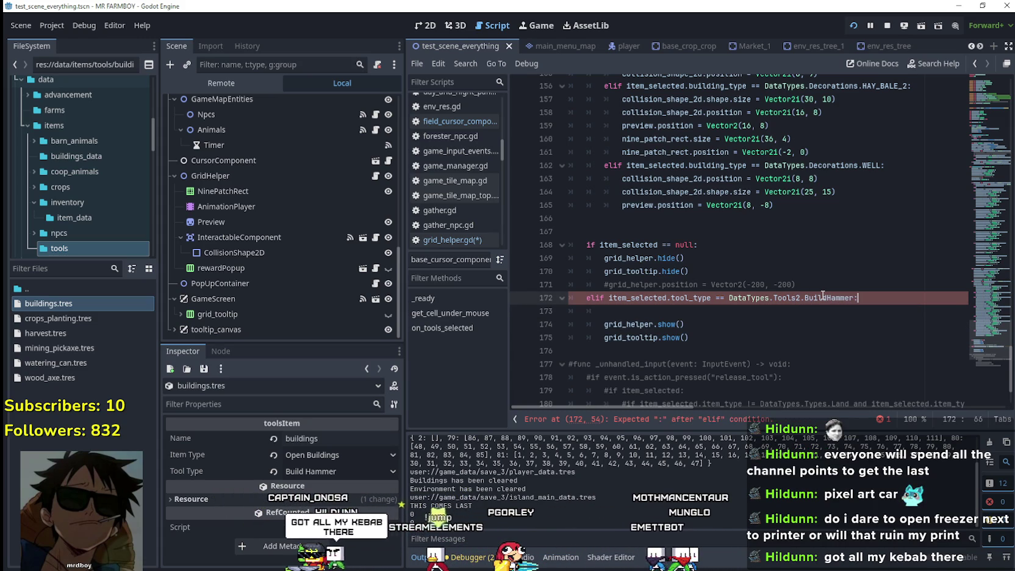
- Delete empty line 173 and adjust the grid_tooltip line's indentation, saving the script
click(651, 314)
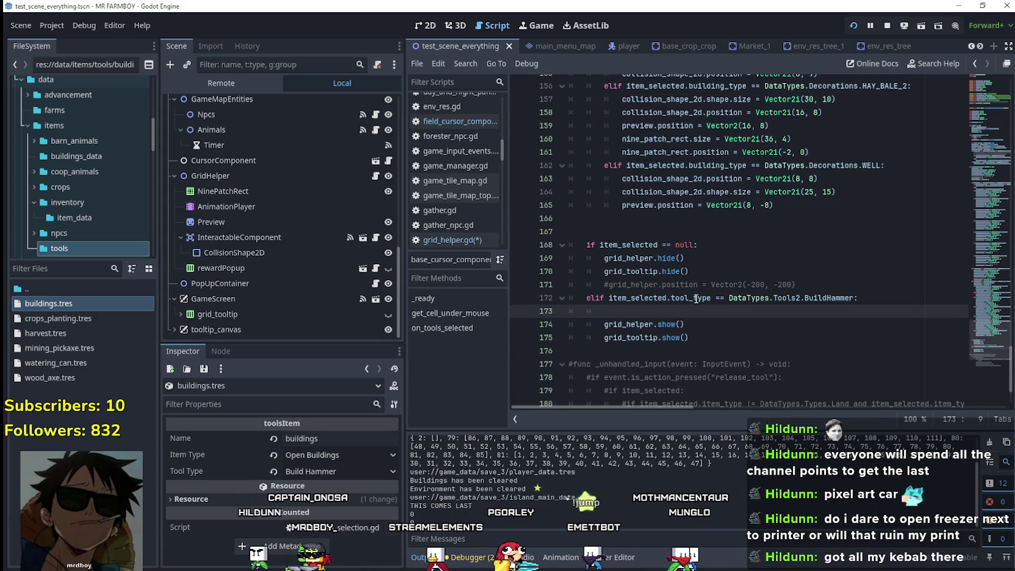
key(BackSpace)
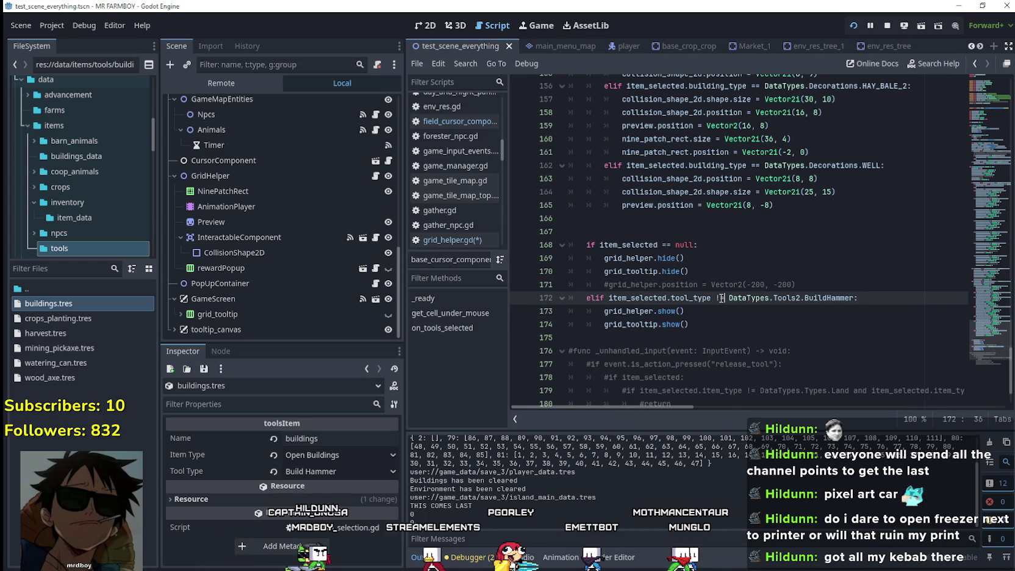
key(ctrl+space)
click(600, 321)
key(BackSpace)
key(ctrl+s)
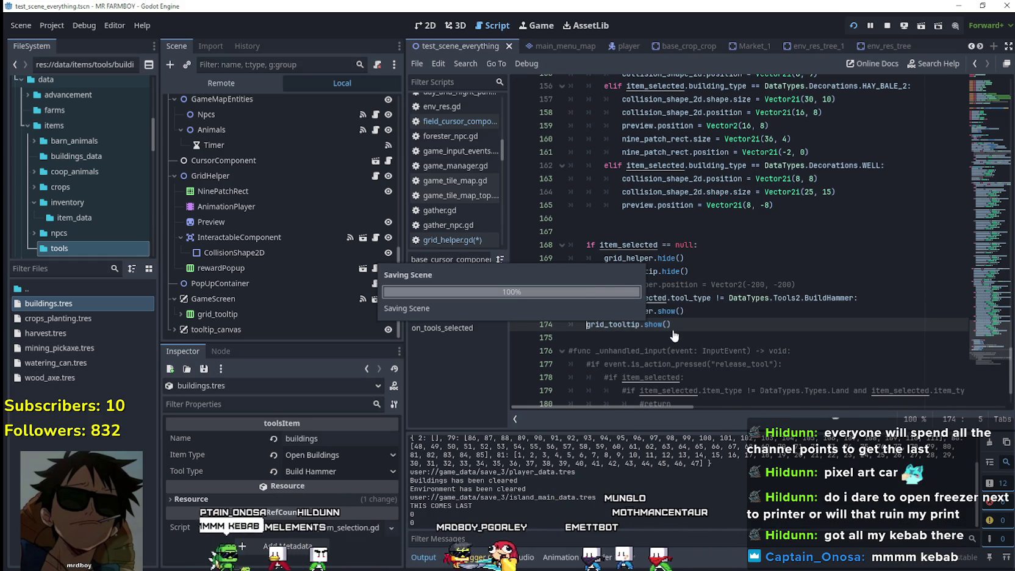
key(End)
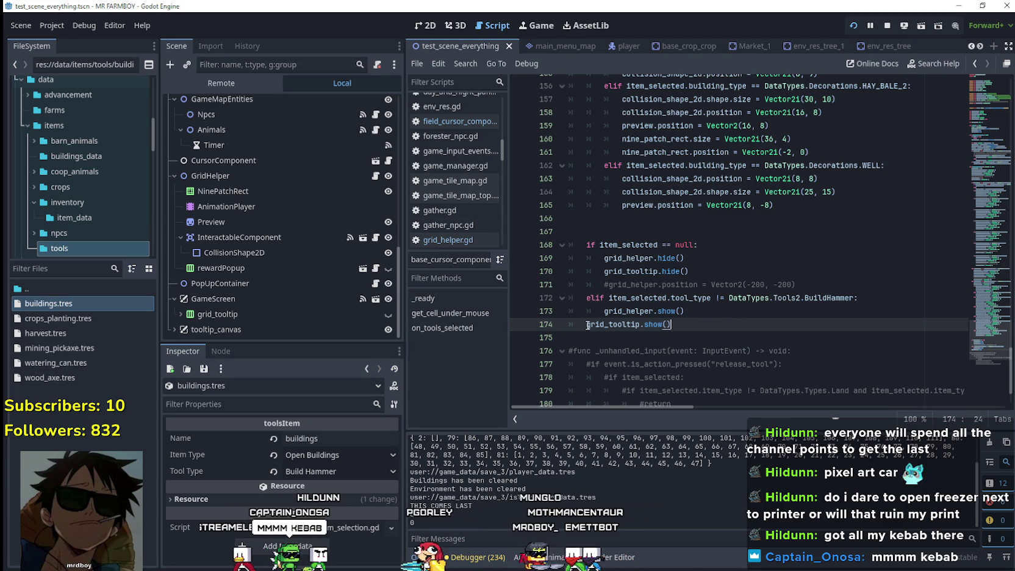
key(ctrl+z)
- Wrap the BuildHammer check in an else: with a nested if so grid_tooltip always shows, and save
click(713, 316)
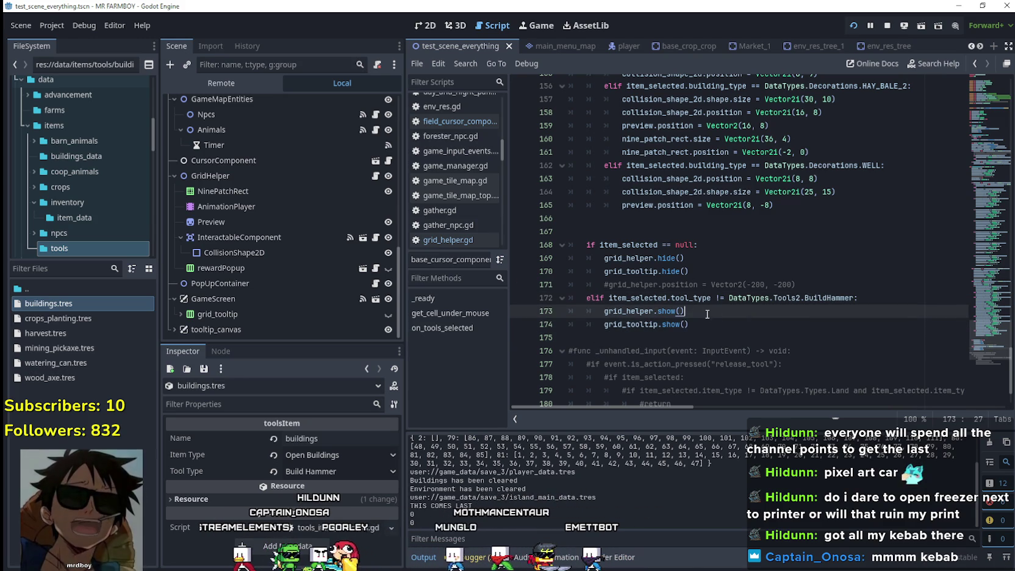
drag(713, 316, 547, 297)
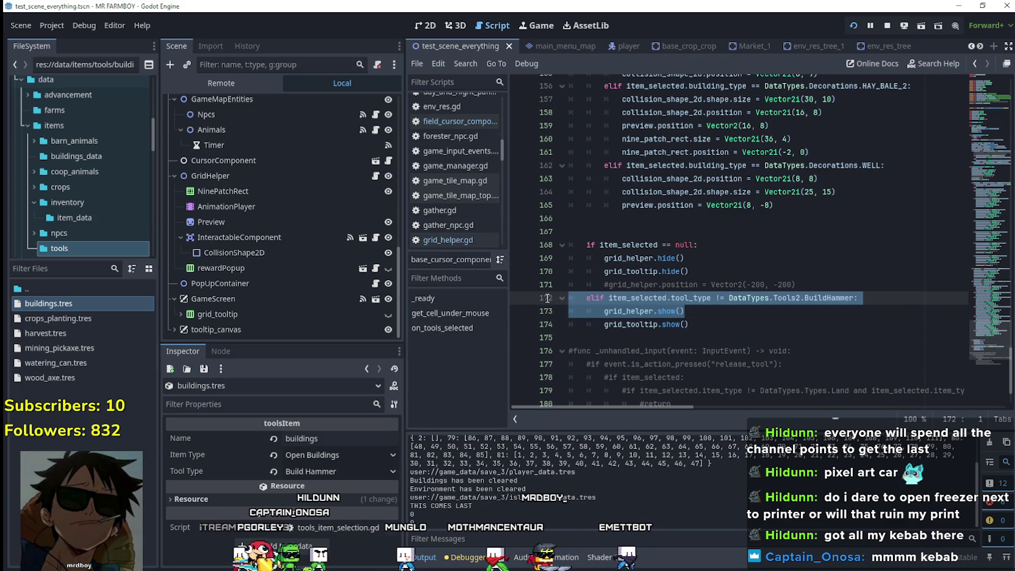
click(613, 299)
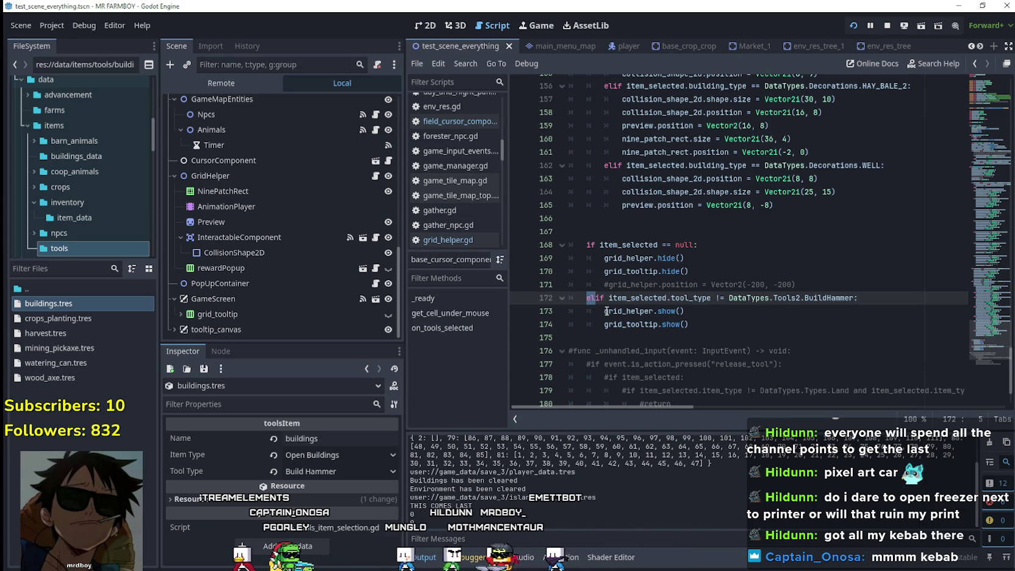
text(else:)
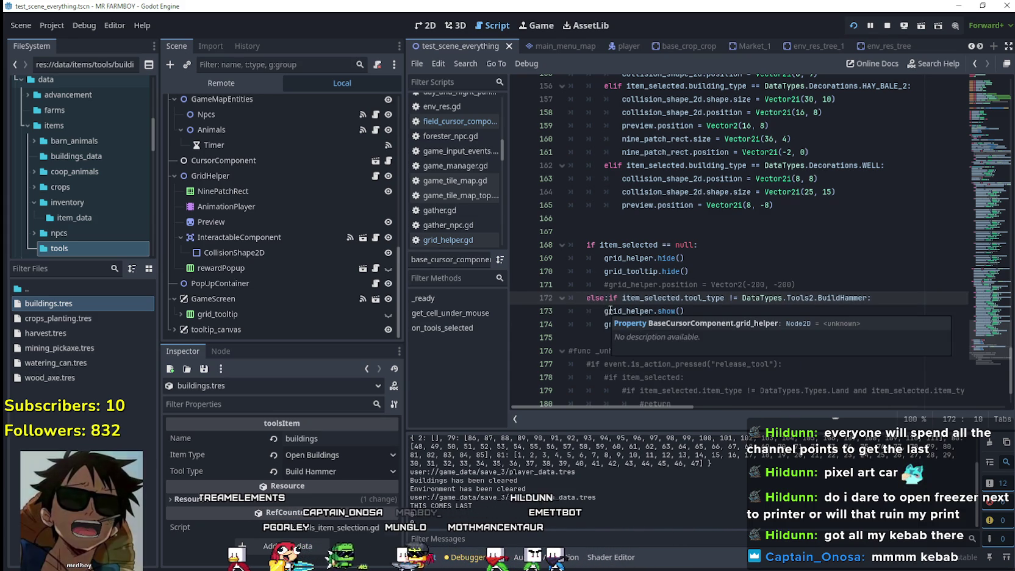
key(Return)
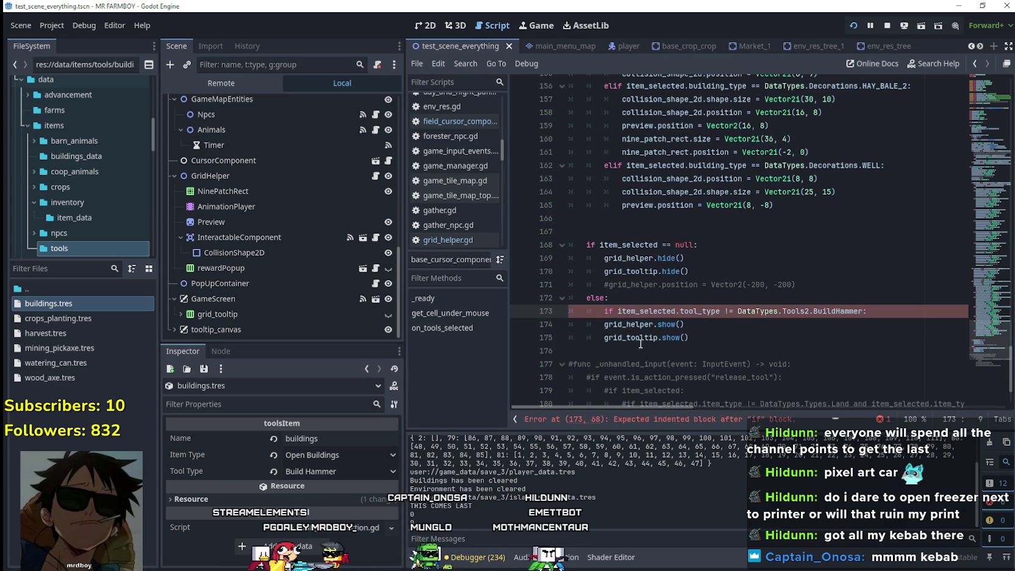
click(604, 326)
click(603, 338)
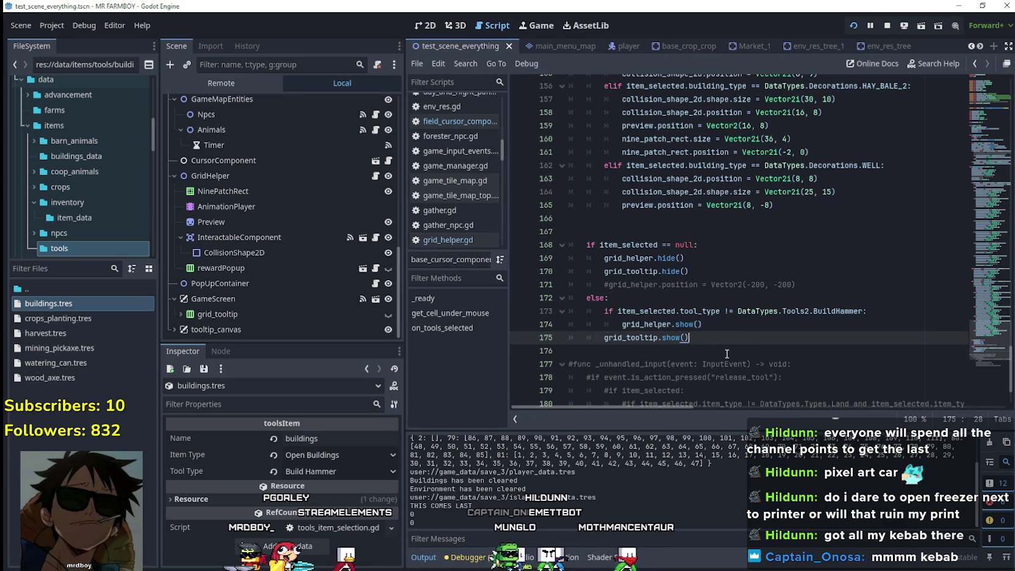
key(ctrl+s)
click(762, 325)
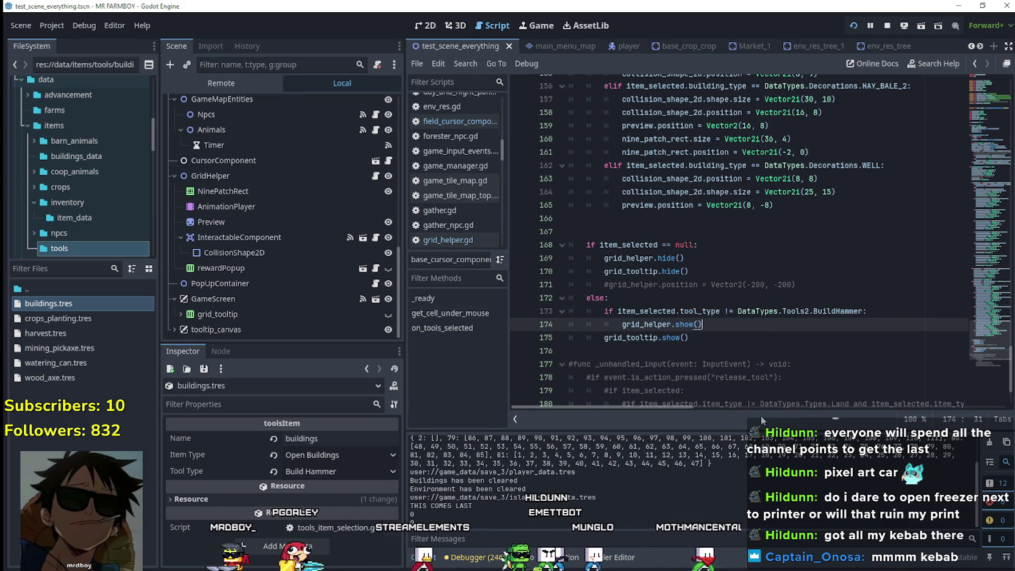
click(711, 350)
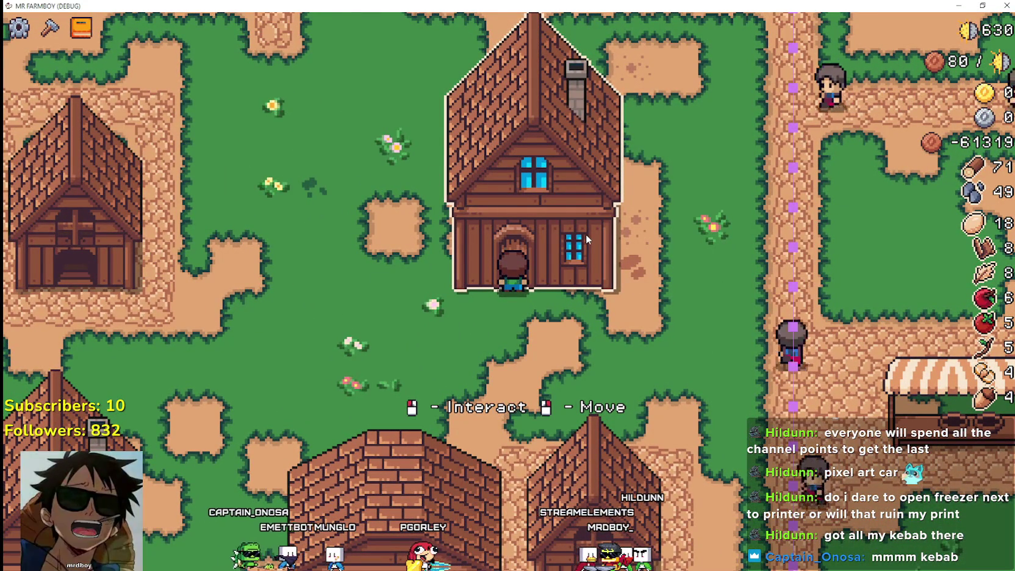
- Walk the farmer left and right between the houses, then close the game with F8
key(a)
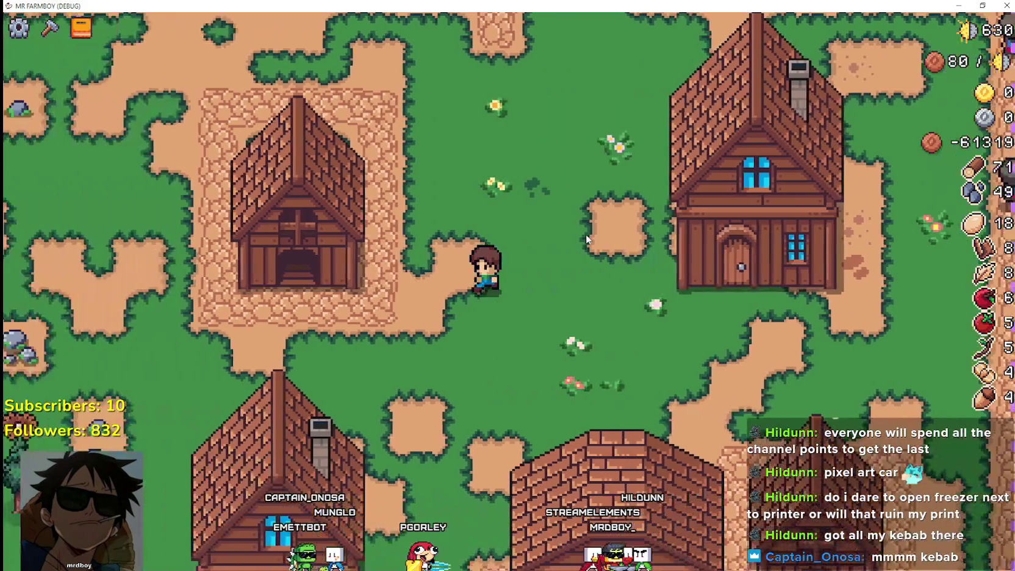
key(a)
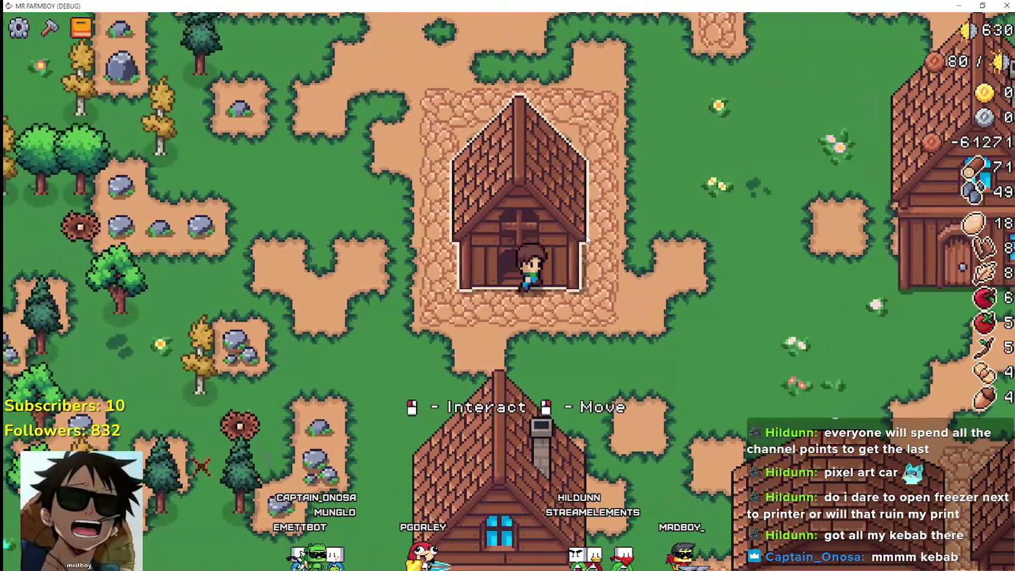
key(d)
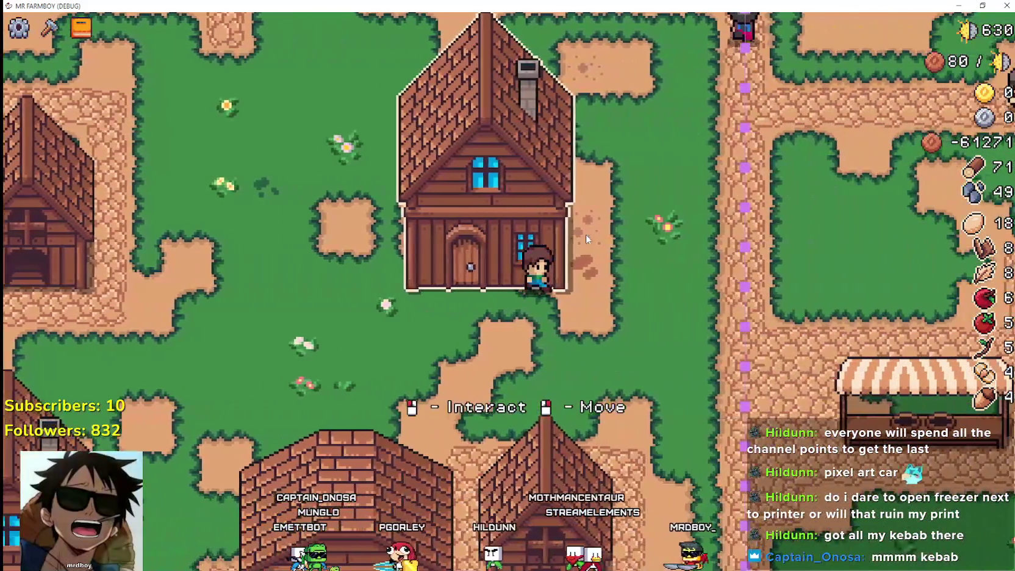
key(a)
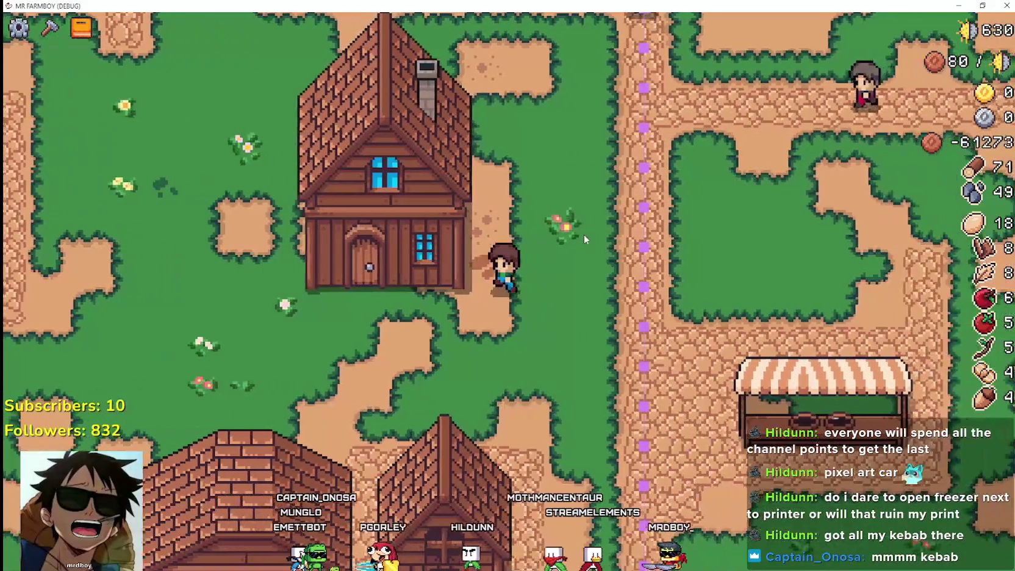
key(d)
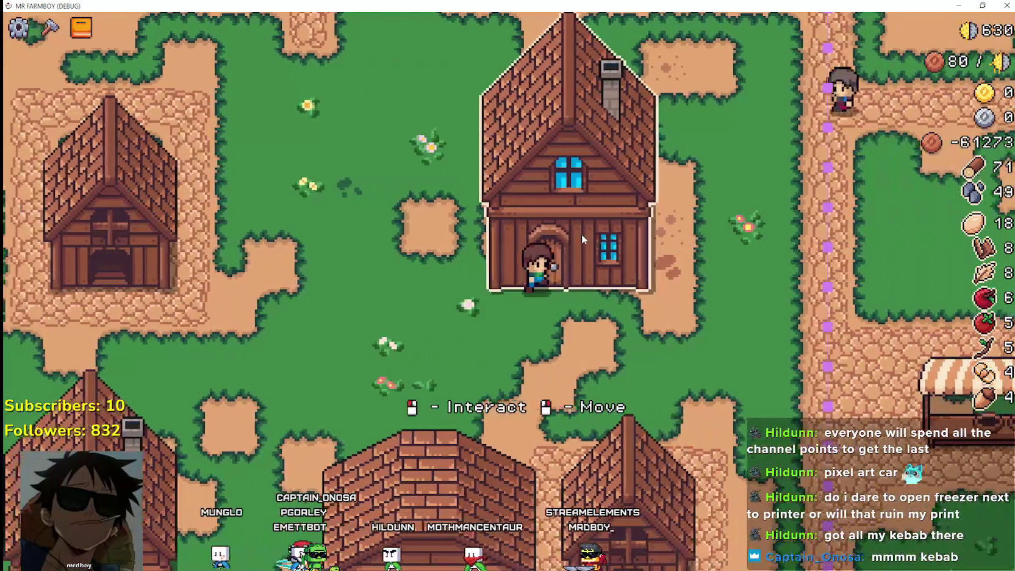
key(a)
key(d)
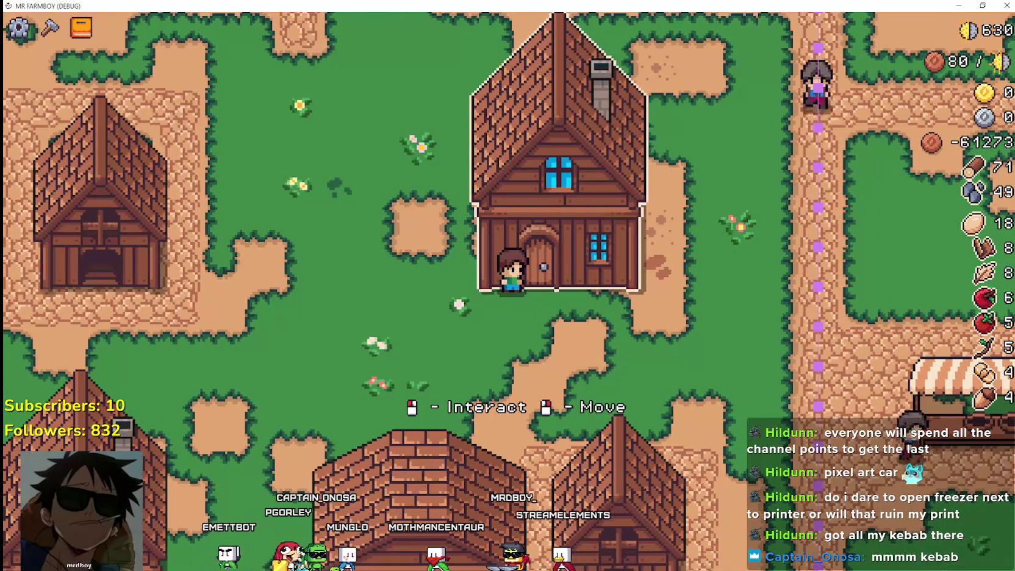
key(F8)
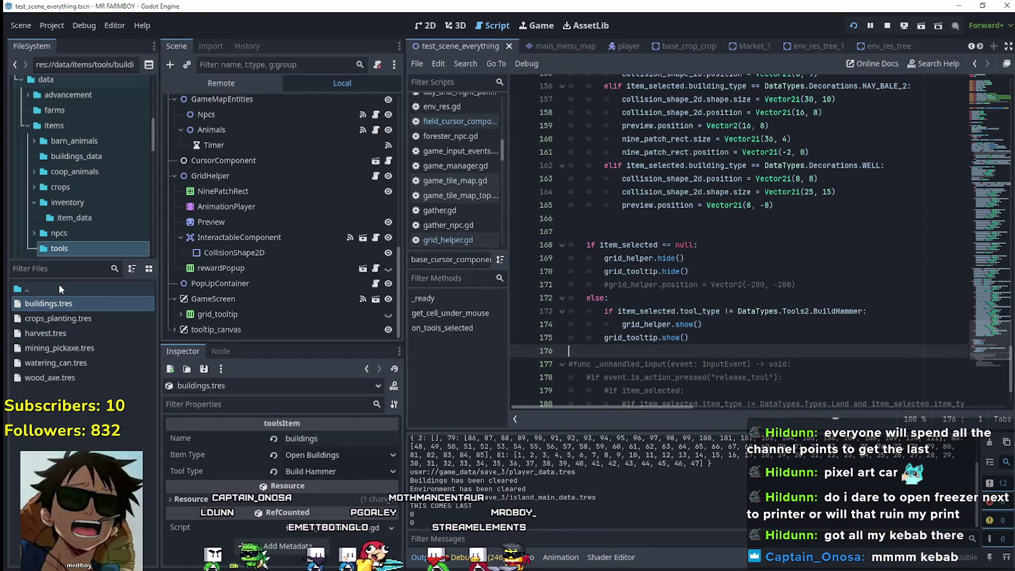
drag(64, 272, 37, 289)
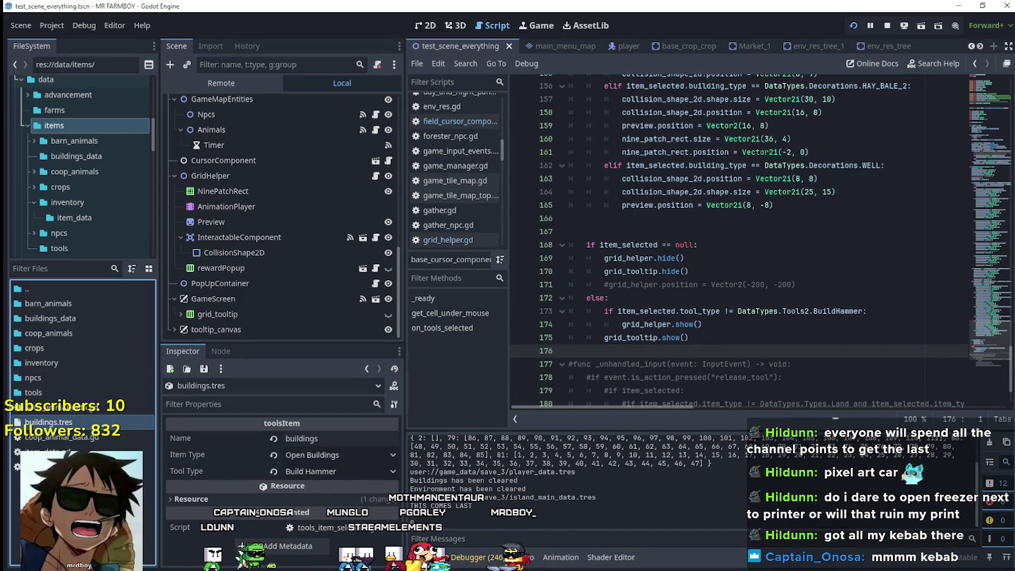
key(ctrl+z)
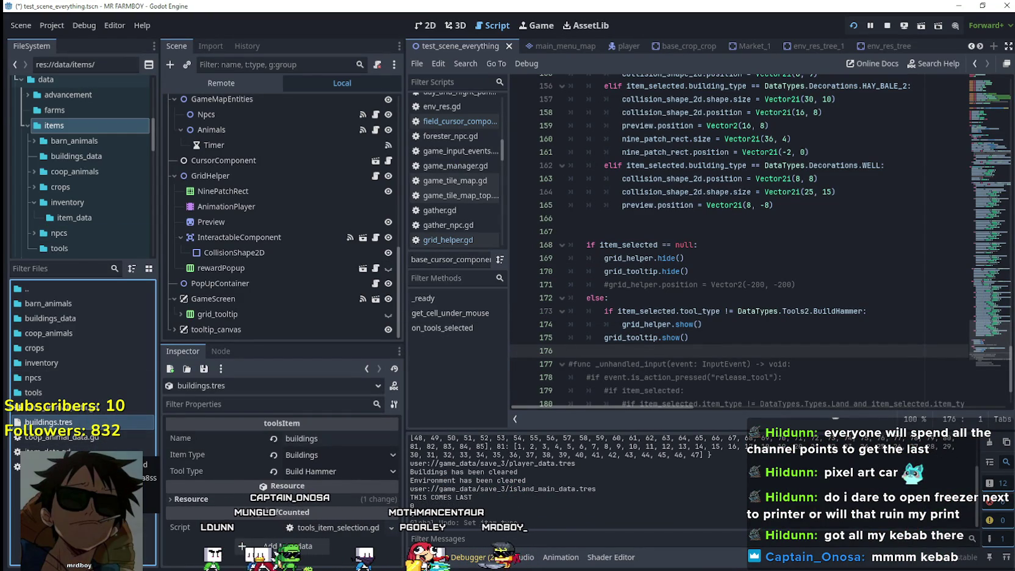
key(ctrl+shift+z)
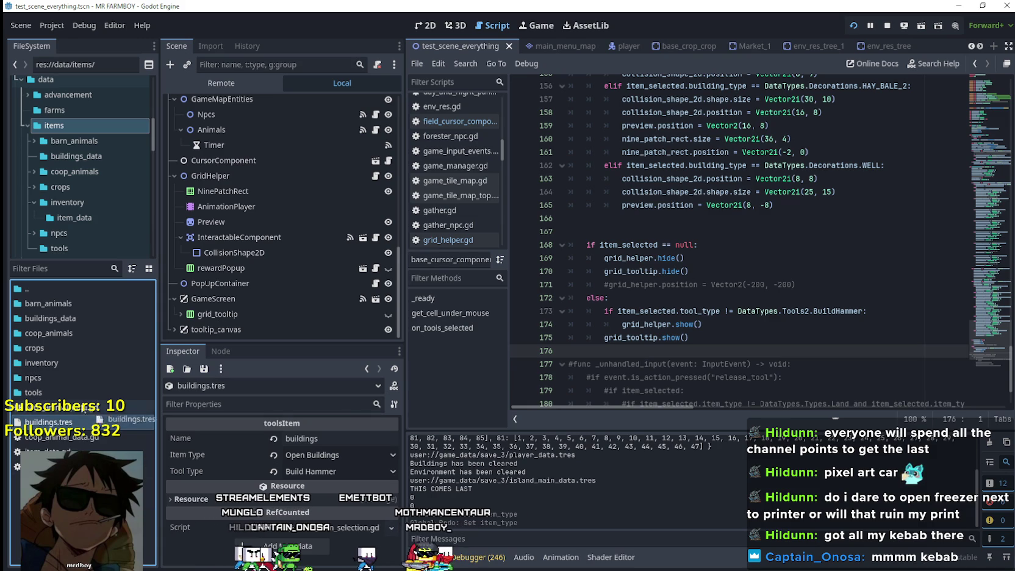
drag(67, 395, 67, 394)
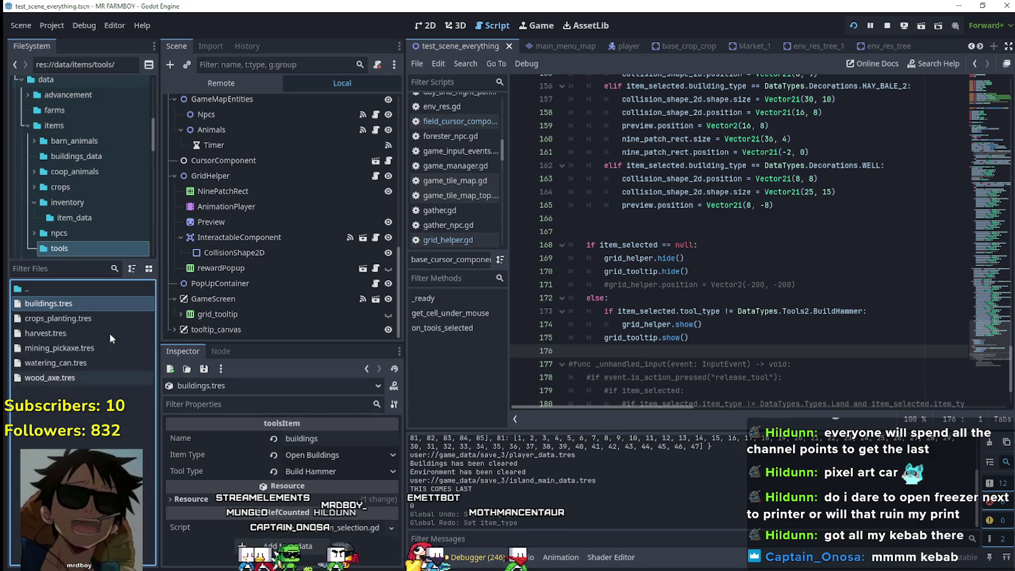
scroll(78, 184, down, 10)
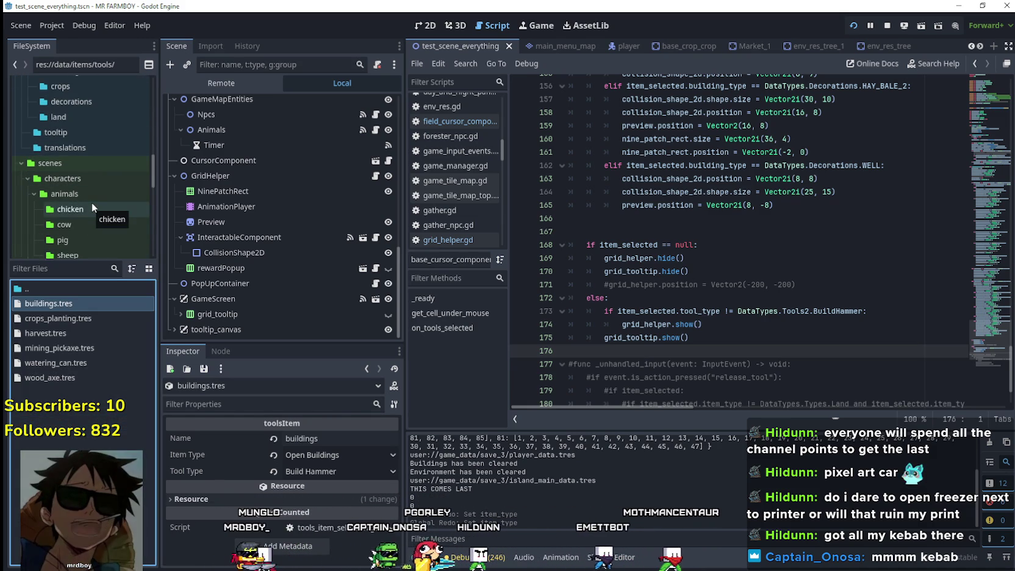
scroll(107, 208, down, 3)
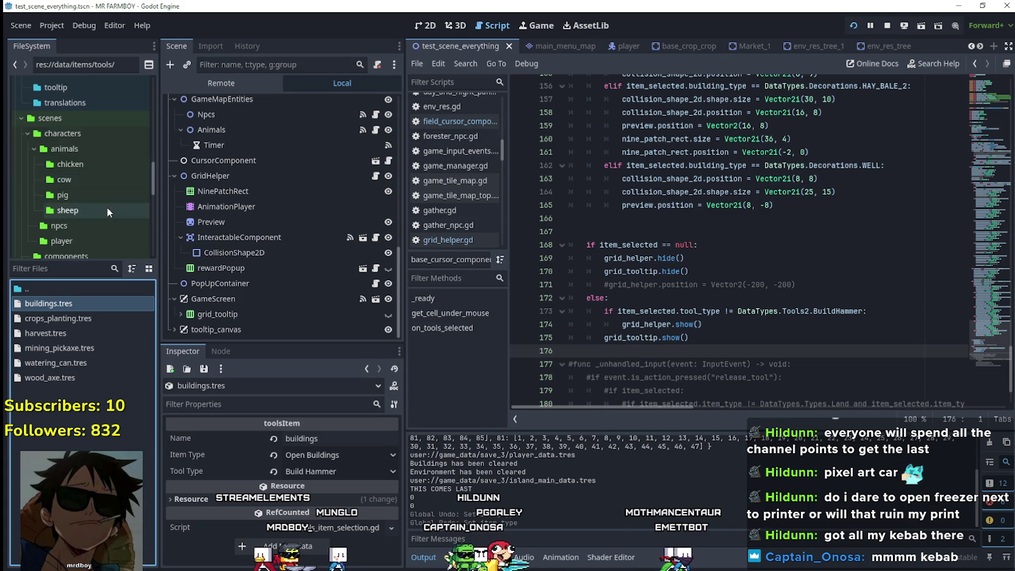
scroll(107, 207, up, 9)
scroll(78, 194, down, 7)
click(34, 171)
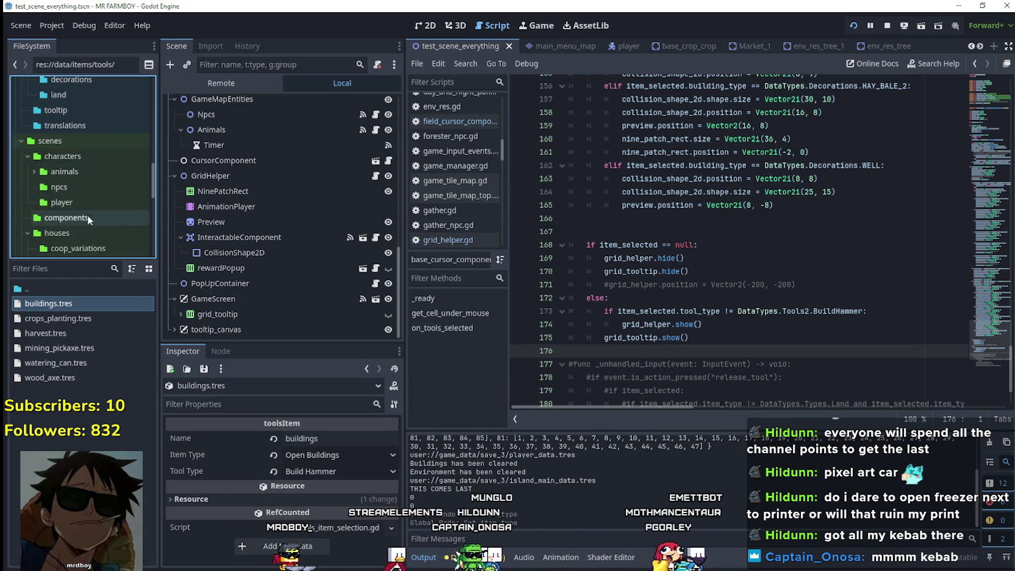
scroll(89, 184, up, 9)
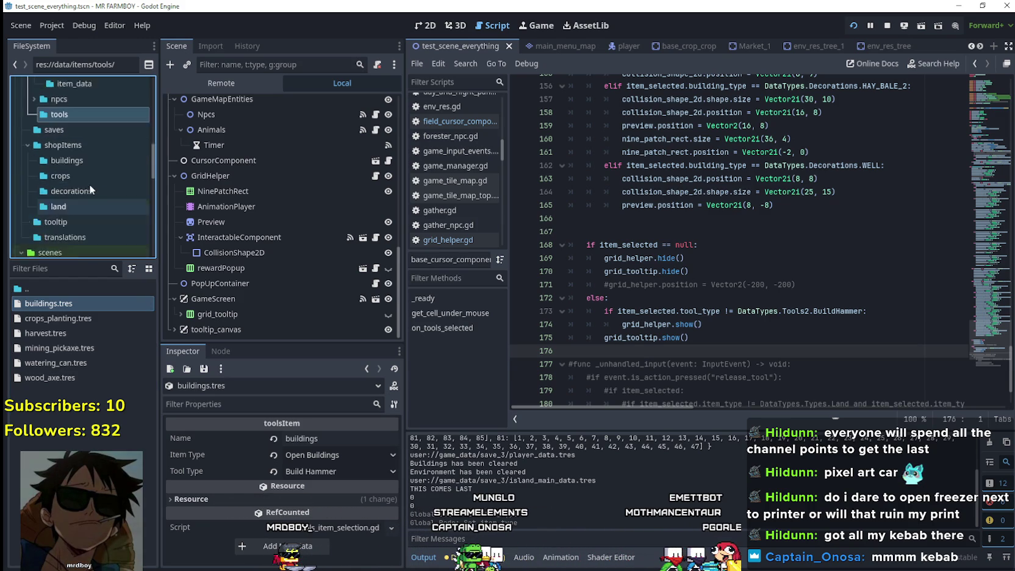
scroll(82, 187, up, 3)
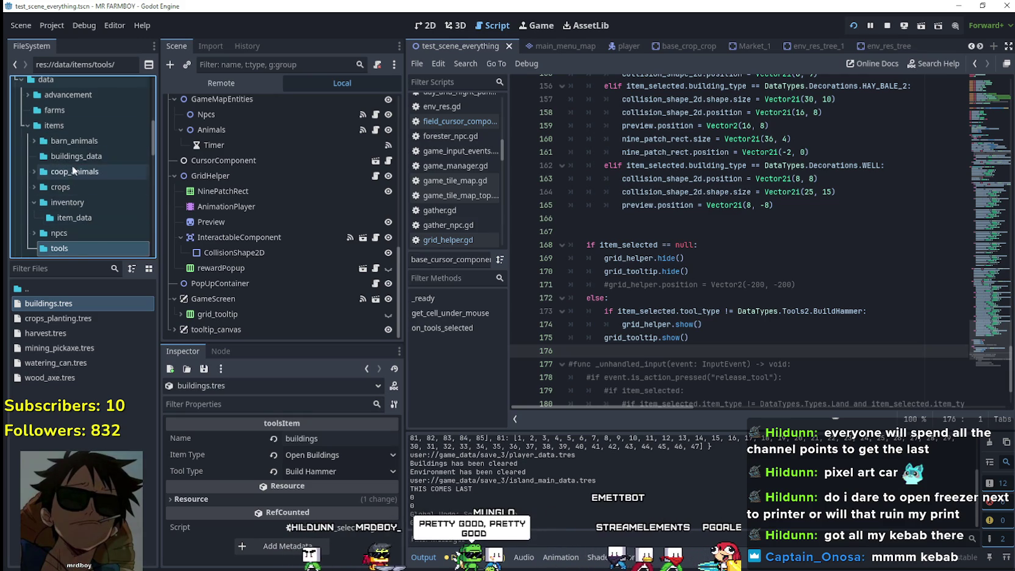
scroll(72, 168, down, 9)
scroll(72, 168, down, 4)
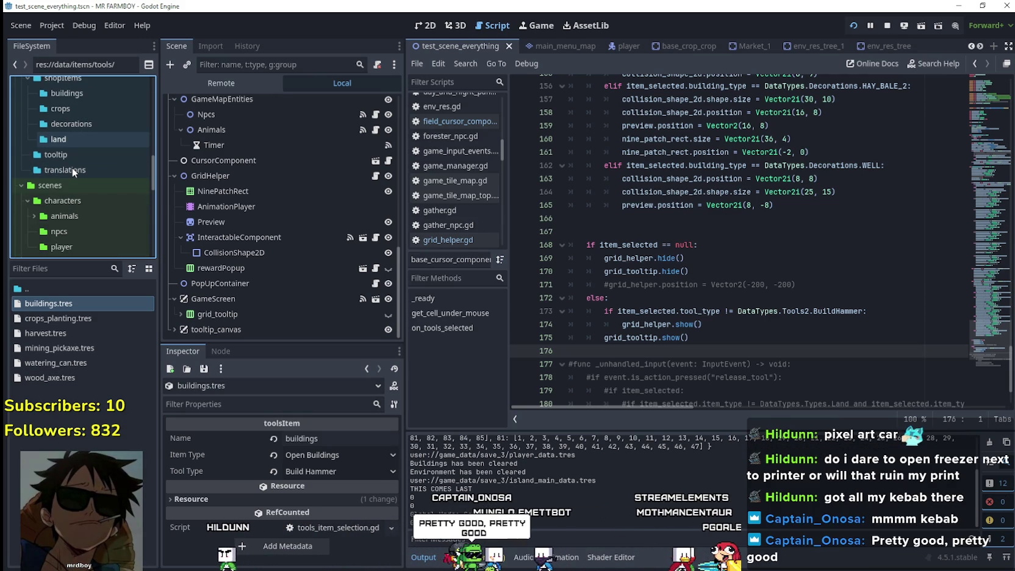
scroll(72, 167, down, 10)
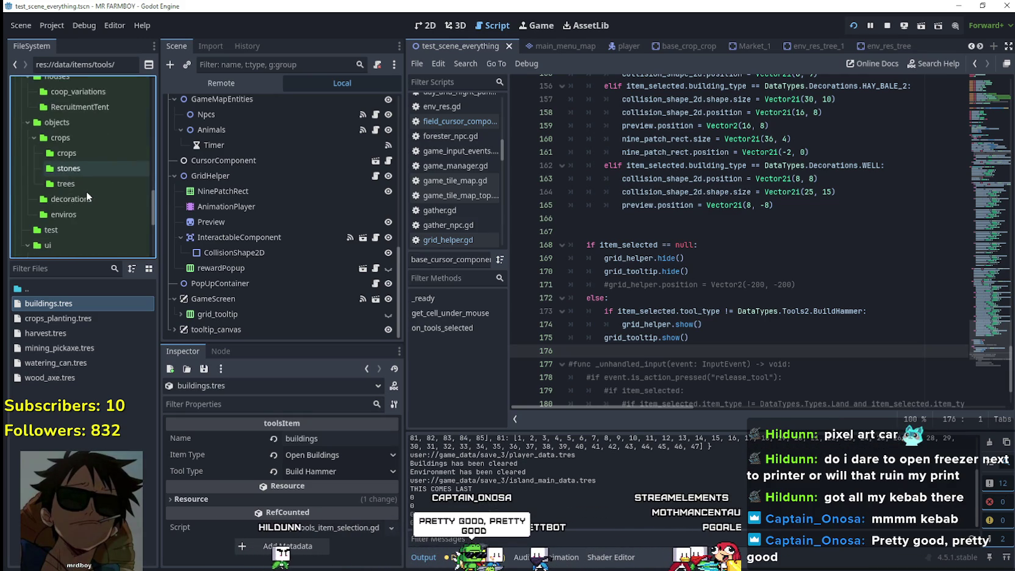
scroll(85, 191, down, 1)
scroll(88, 187, down, 2)
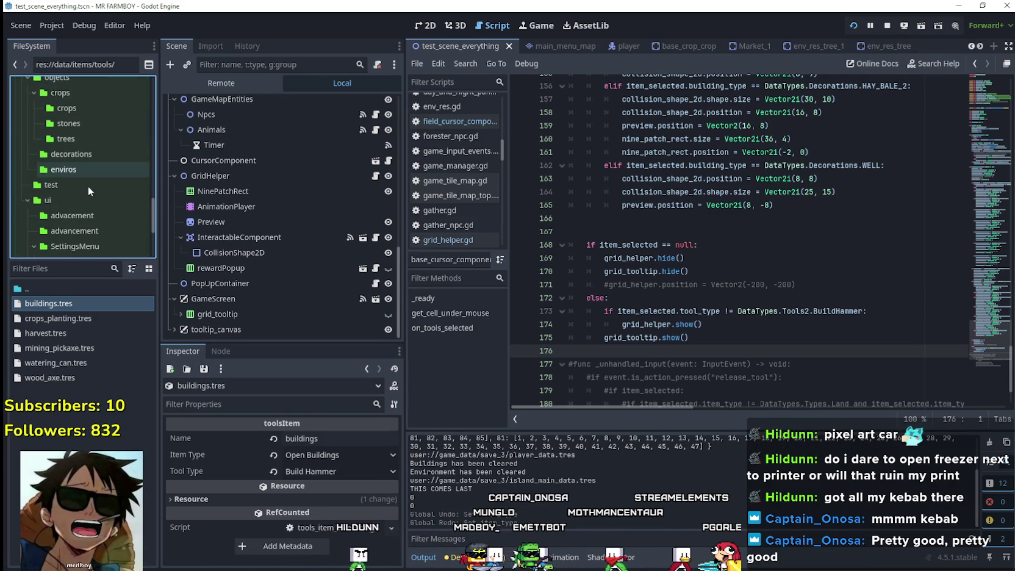
scroll(88, 187, down, 4)
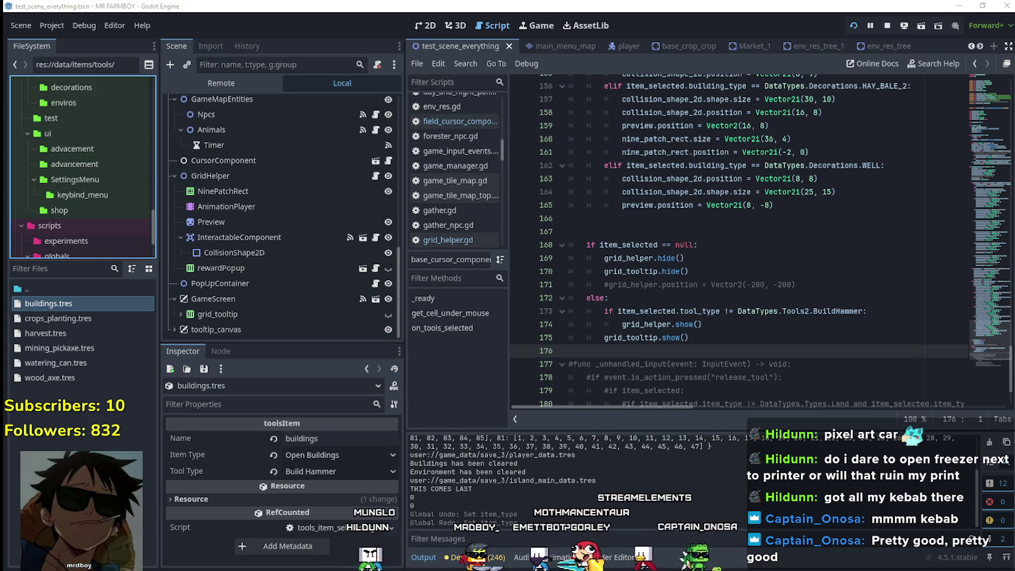
- Run the MR FARMBOY project with F5 to test the grid helper
key(F5)
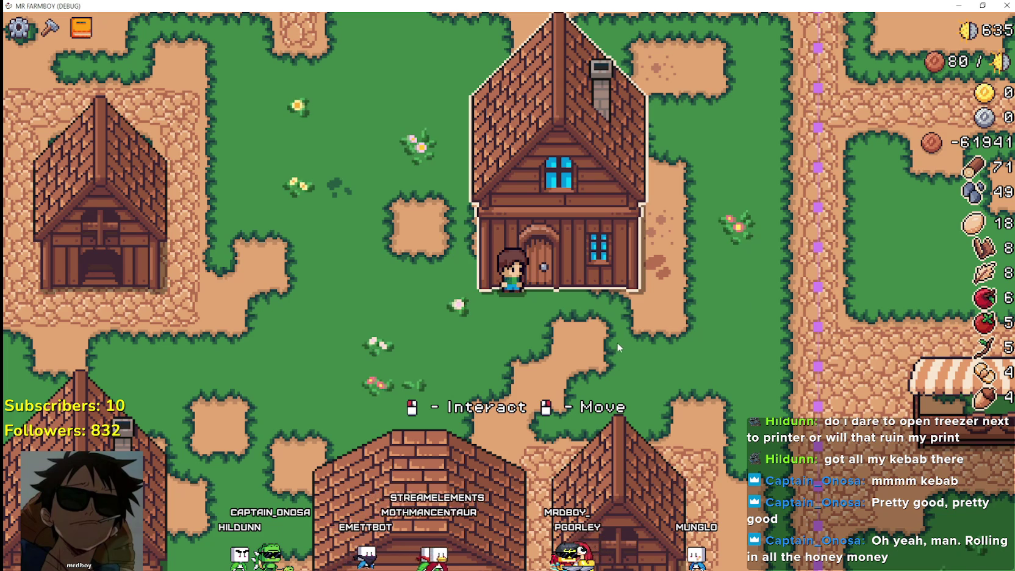
- Walk the farmer around the farm past the market stall and brick house
scroll(628, 366, up, 2)
key(d)
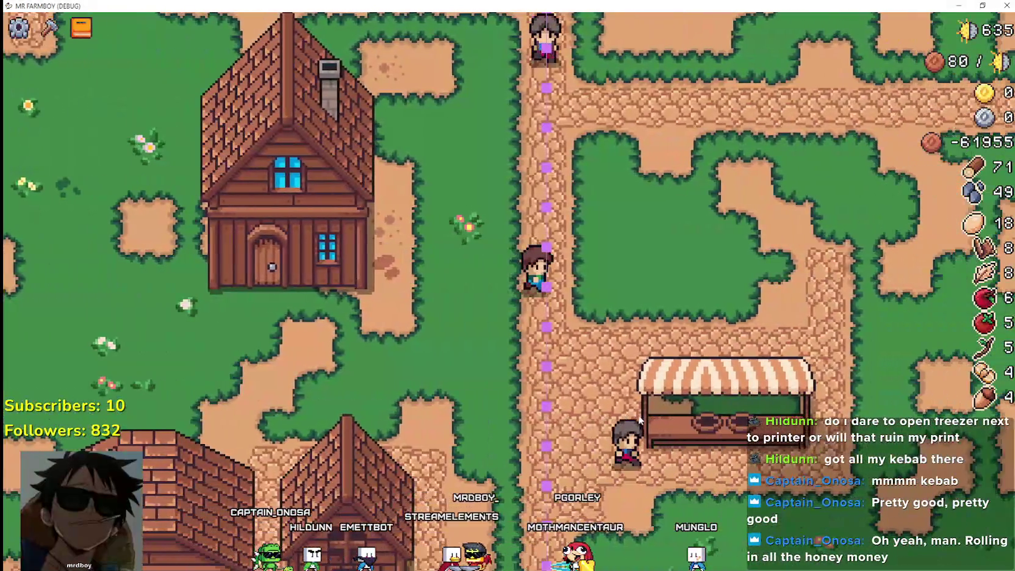
key(s)
key(d)
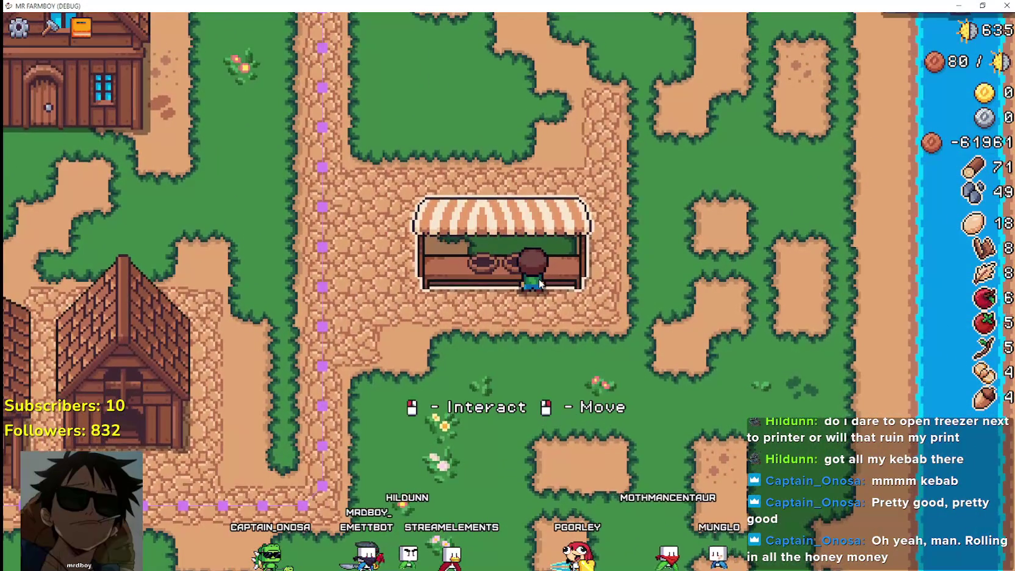
key(a)
key(s)
key(s)
key(a)
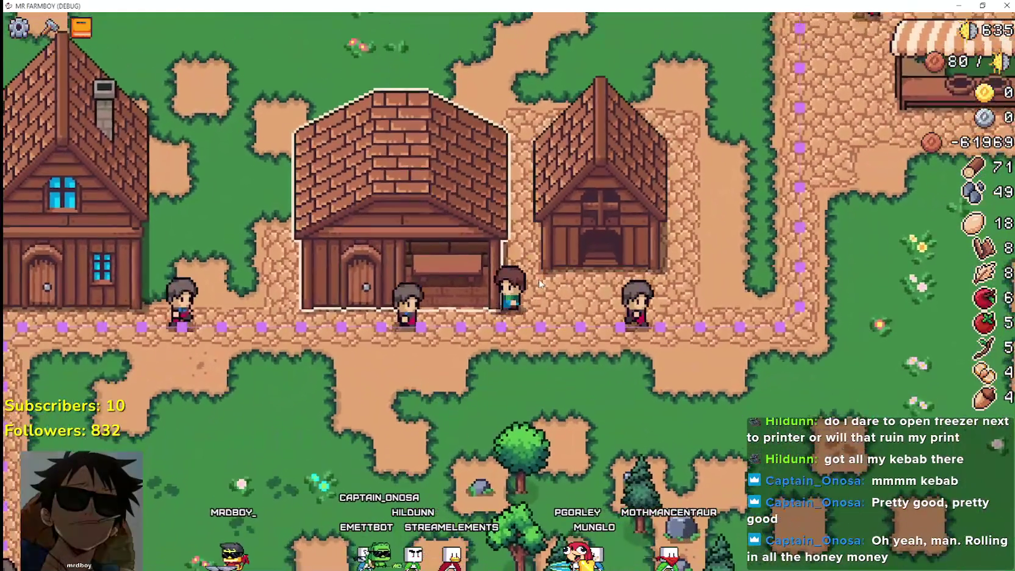
key(e)
key(a)
key(s)
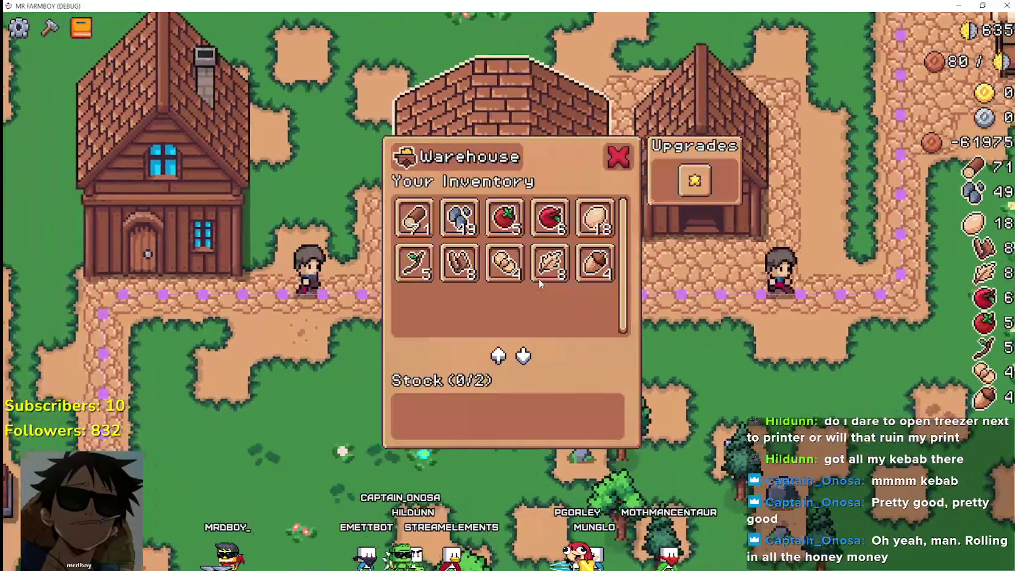
key(w)
key(a)
key(d)
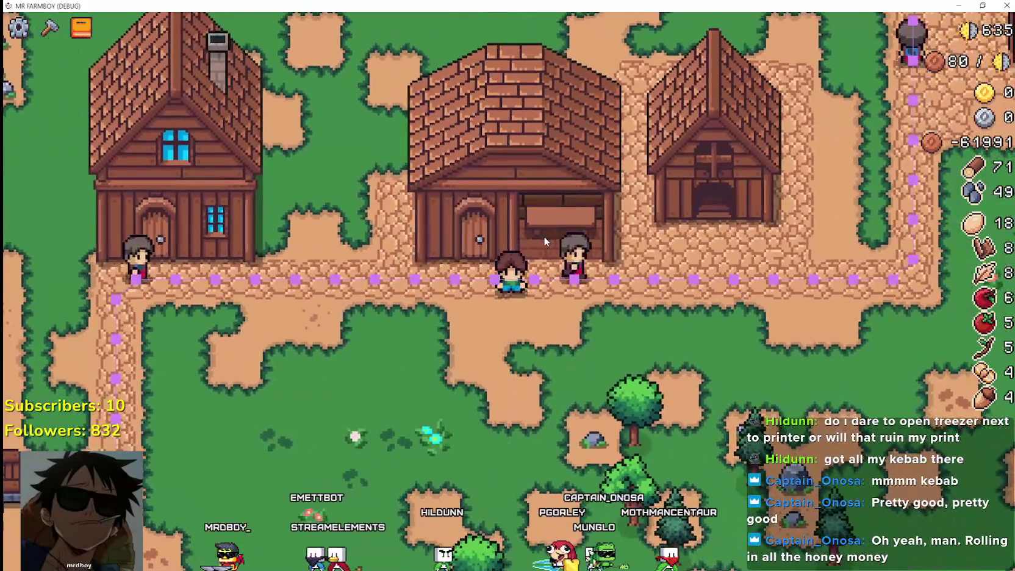
key(w)
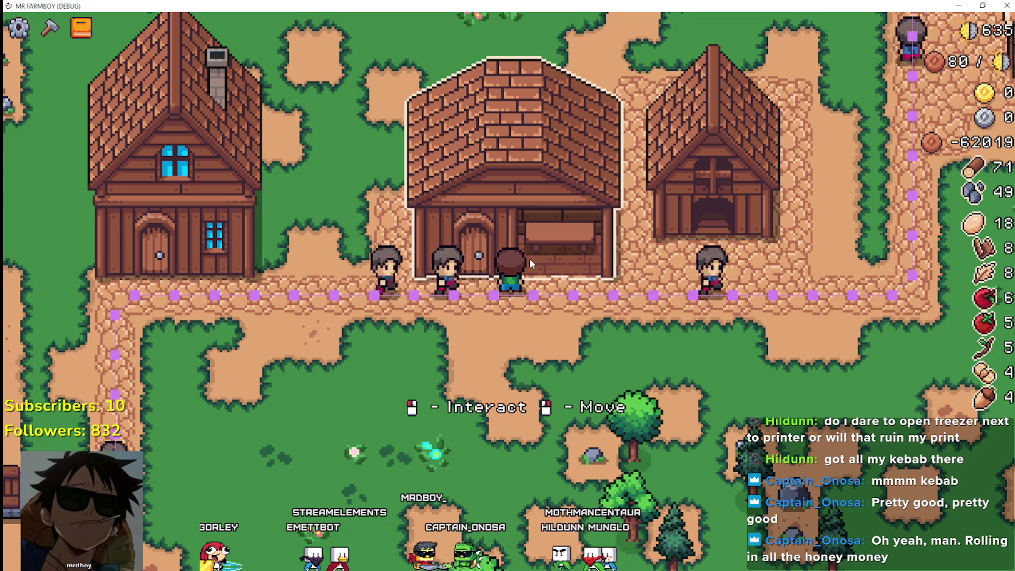
- Open the Crafting panel and pick a Land tile, hitting the tool_type error at line 173
right_click(482, 333)
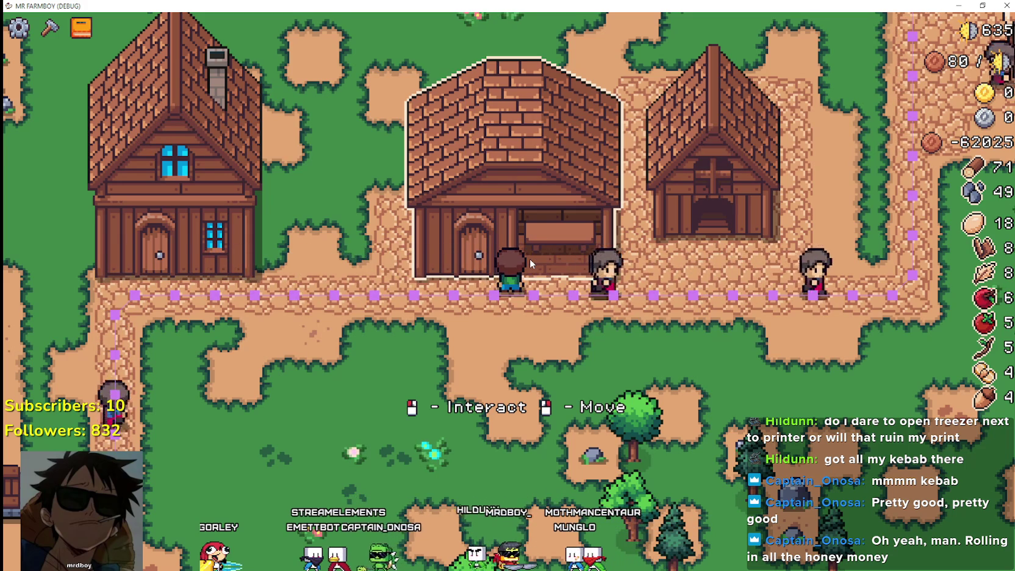
key(c)
scroll(120, 317, down, 3)
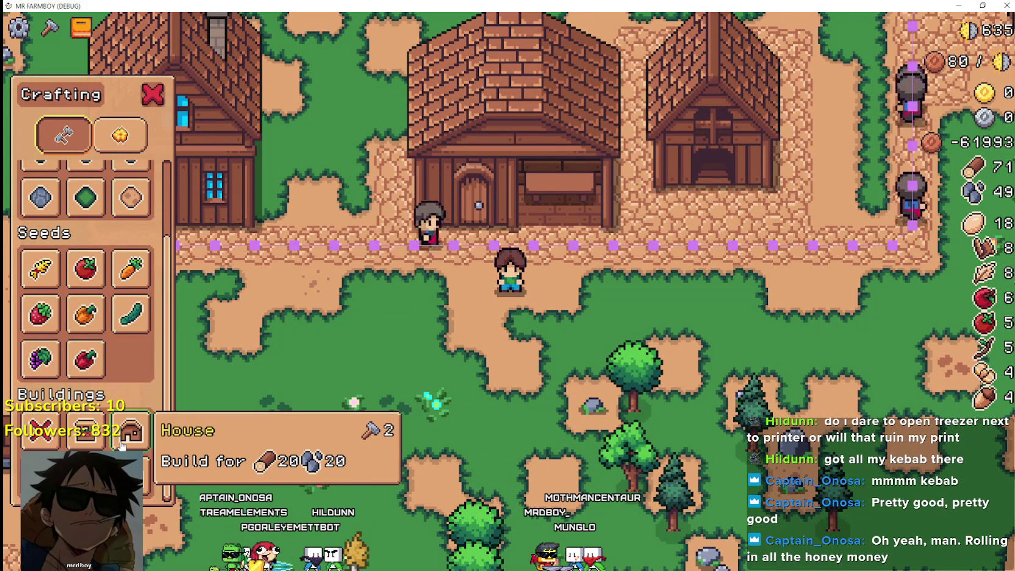
scroll(53, 272, up, 3)
click(27, 203)
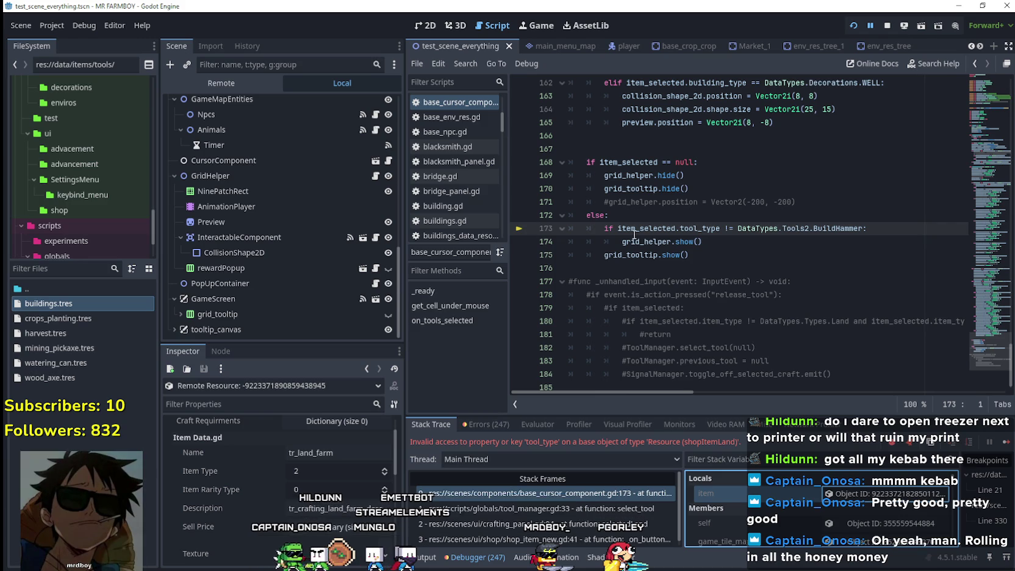
- Review the edited base_cursor_component.gd without the tool_type check and resume the game
scroll(690, 231, up, 6)
scroll(690, 232, down, 4)
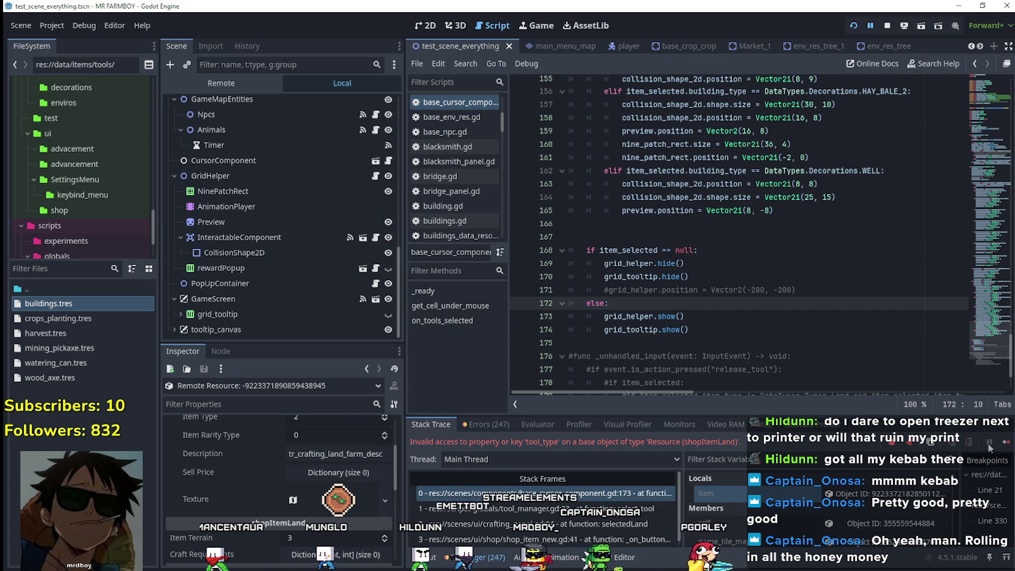
click(1007, 444)
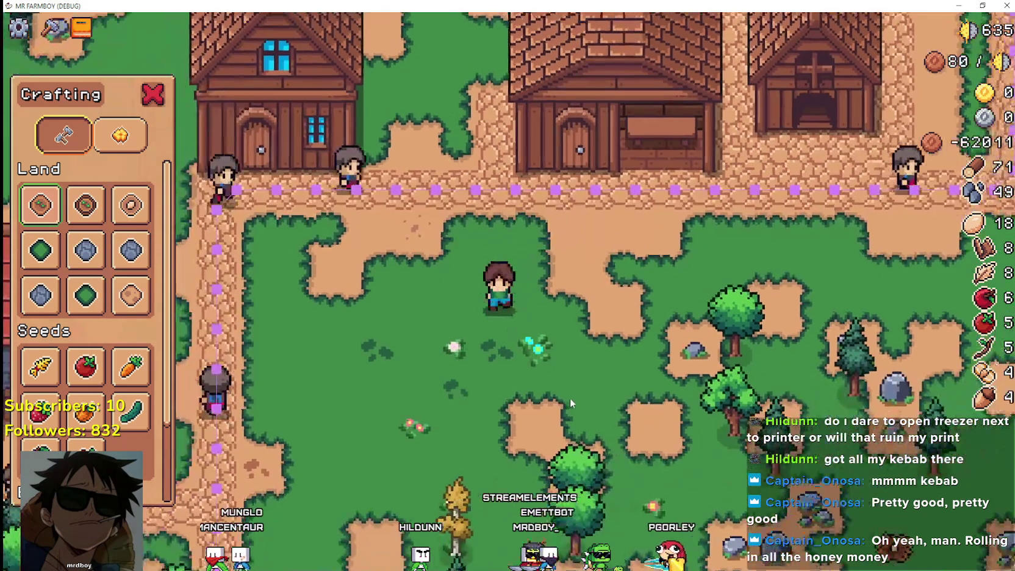
- Walk beside the path and place the first dirt tiles of the patch
key(w)
key(d)
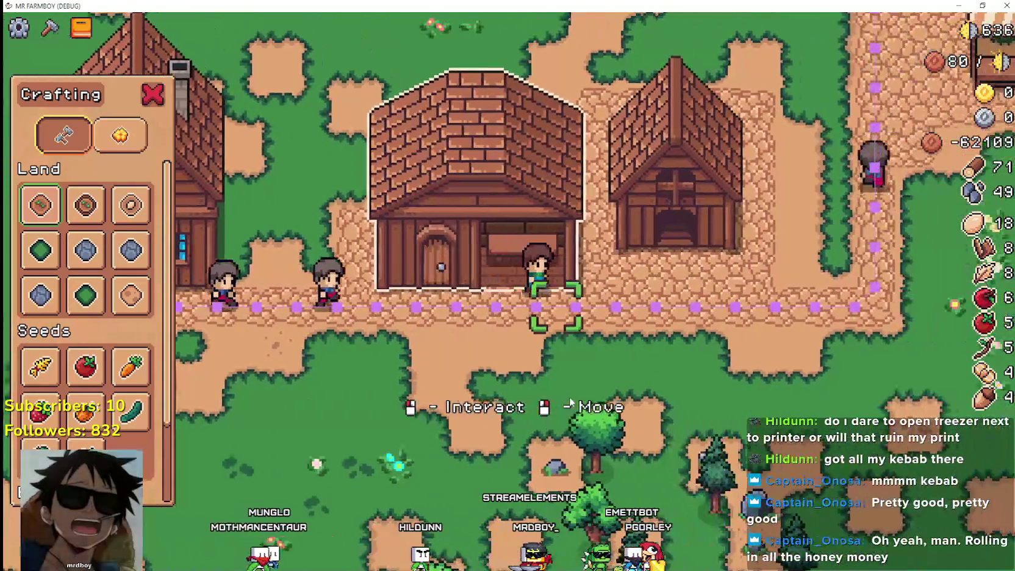
key(s)
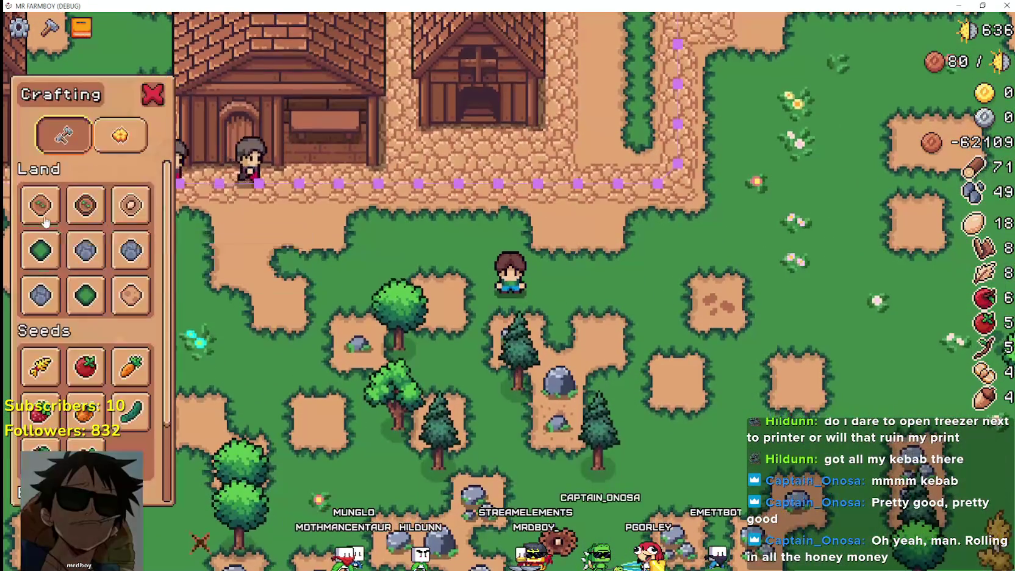
key(d)
click(677, 299)
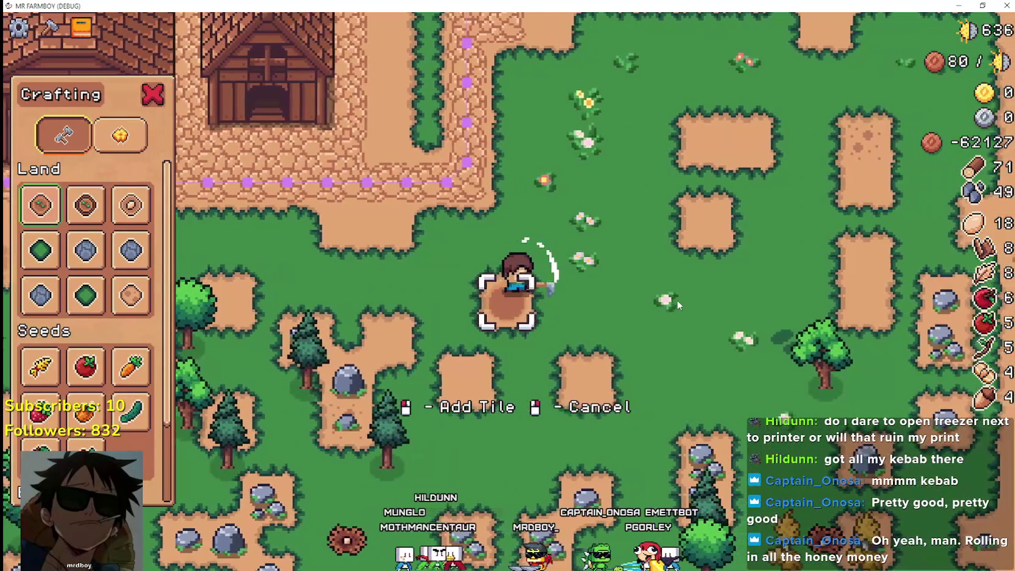
click(606, 217)
key(w)
key(a)
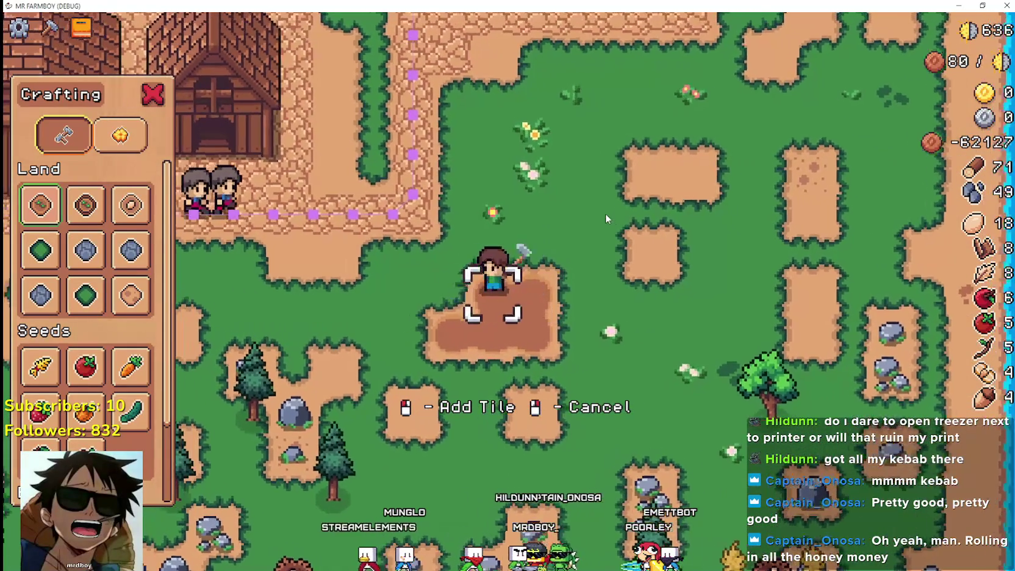
key(w)
key(a)
key(d)
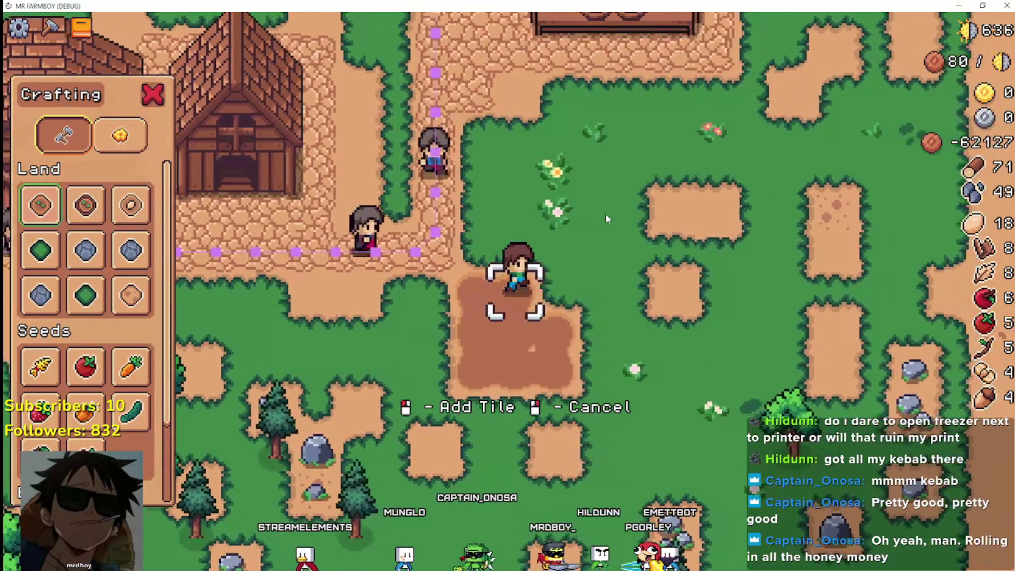
click(606, 214)
- Extend the patch with a new top row and tiles linking it to the path
key(w)
key(a)
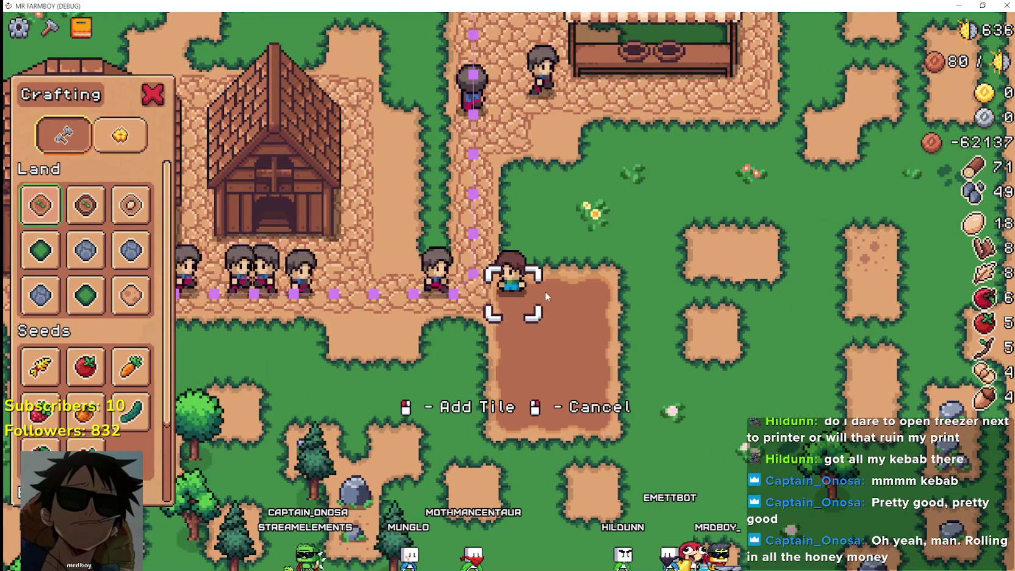
key(d)
click(616, 299)
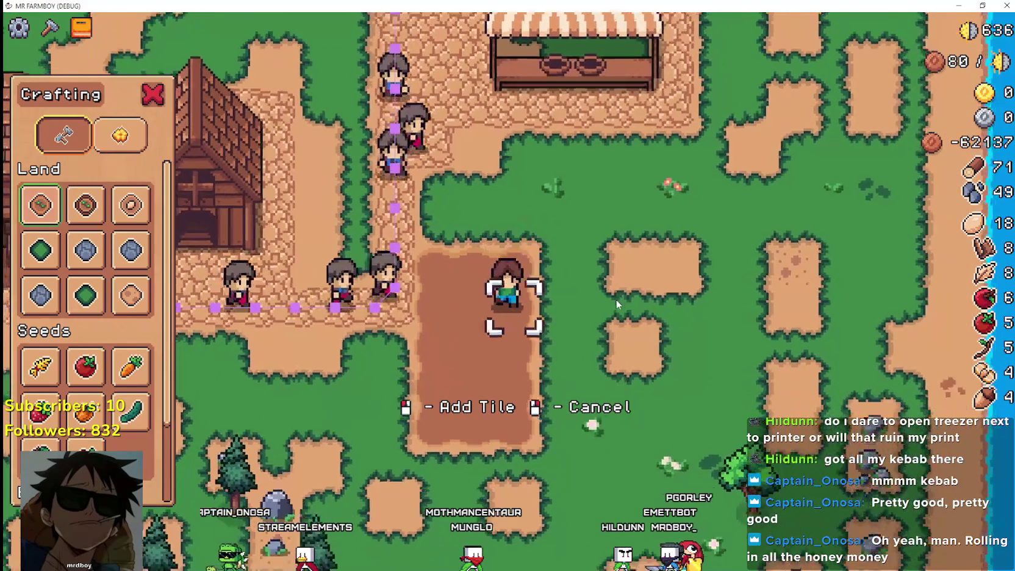
key(s)
key(a)
click(616, 300)
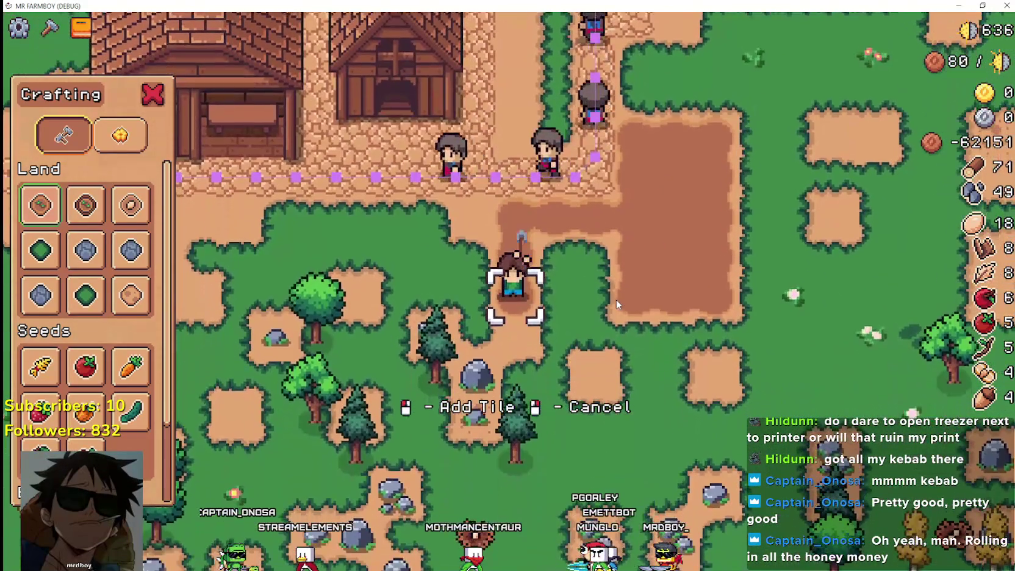
click(616, 300)
key(w)
key(d)
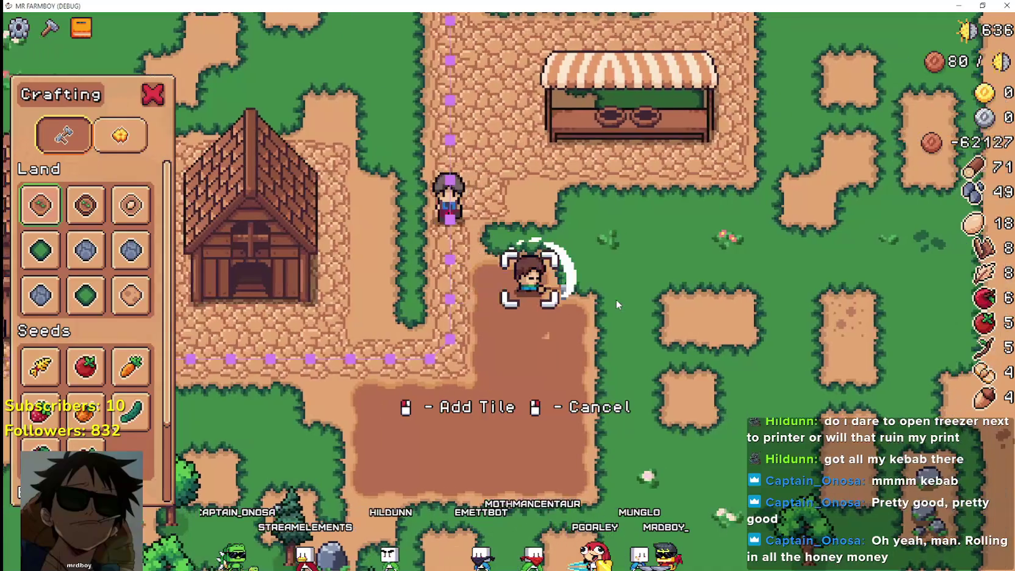
key(s)
key(a)
click(616, 300)
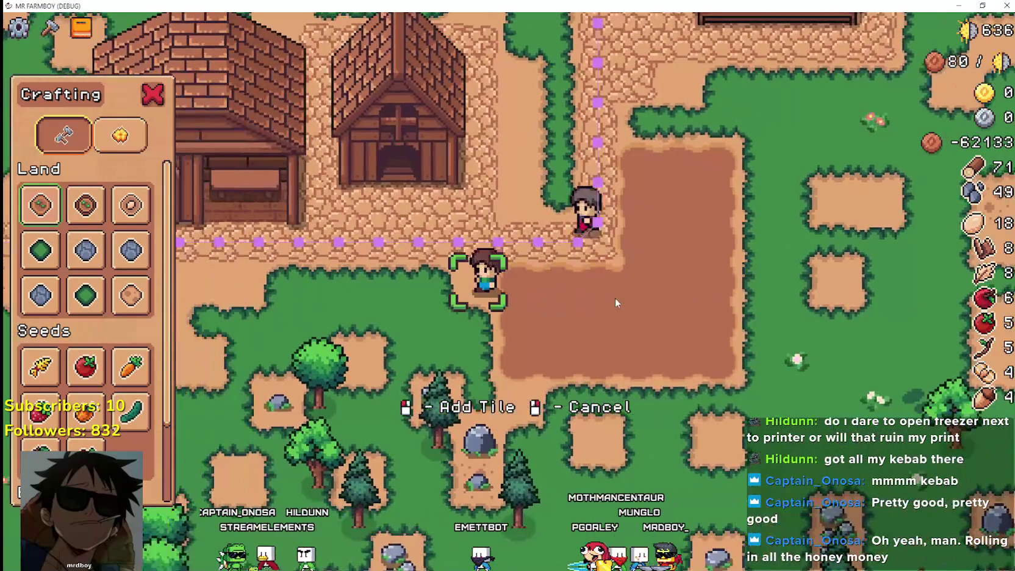
- Walk the farmer along the village path, visiting the house doors
key(a)
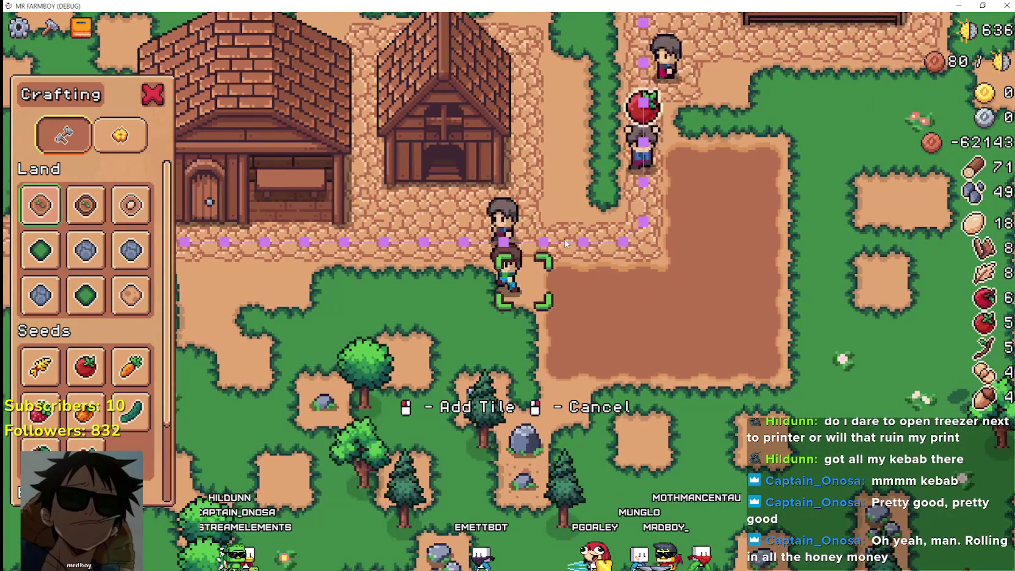
key(a)
key(w)
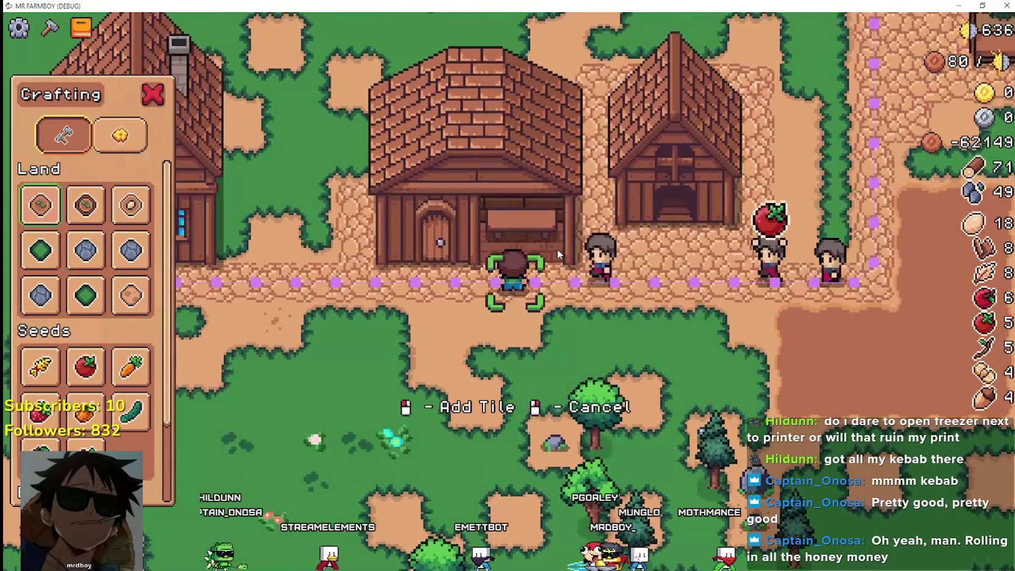
key(a)
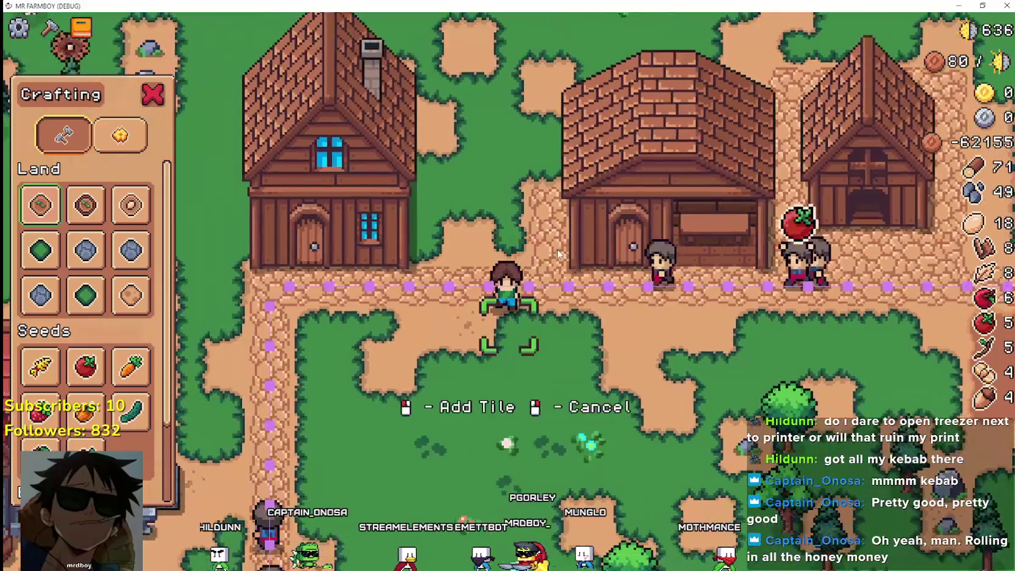
key(s)
key(w)
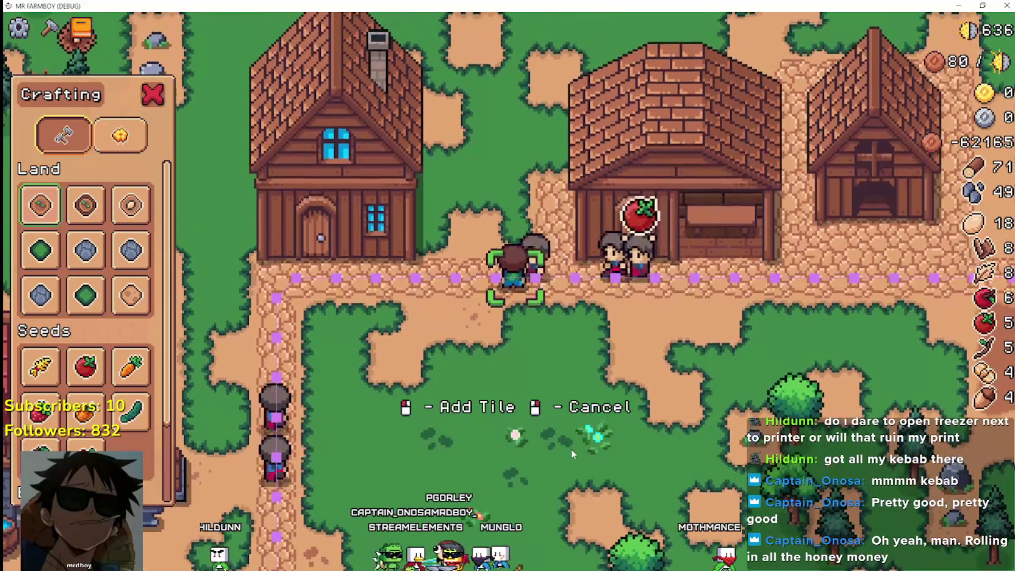
key(d)
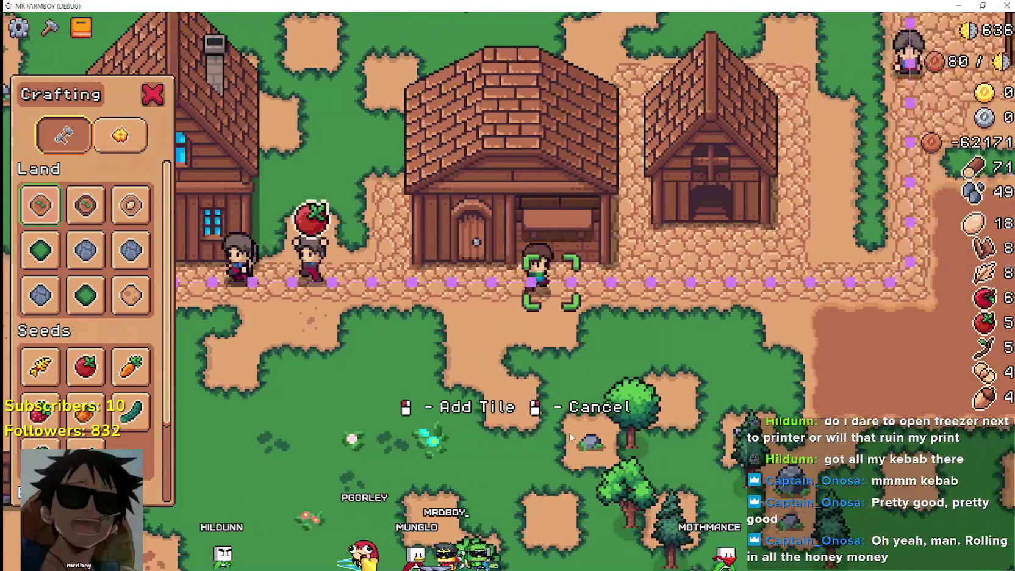
key(w)
key(a)
key(s)
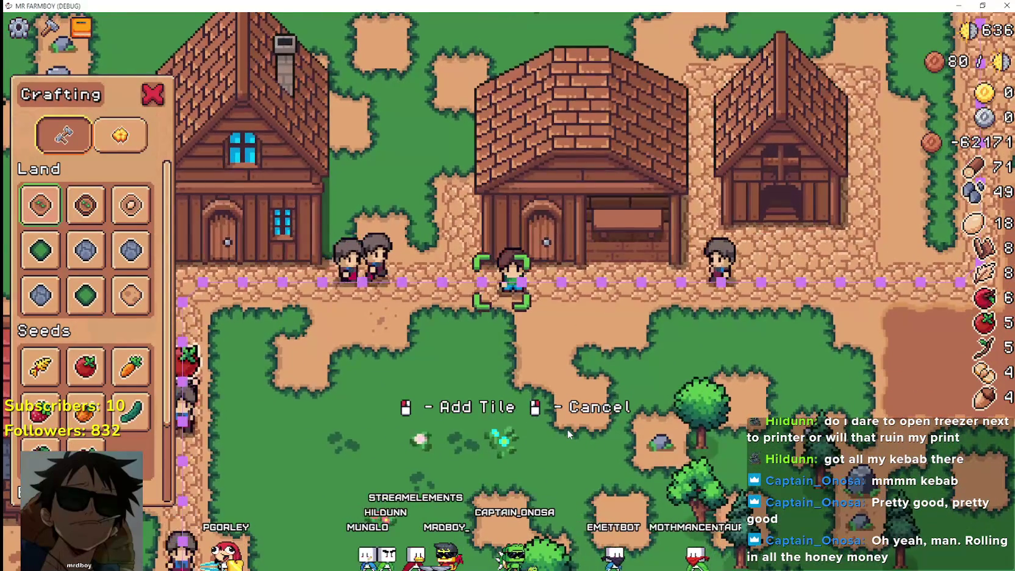
key(d)
key(w)
key(s)
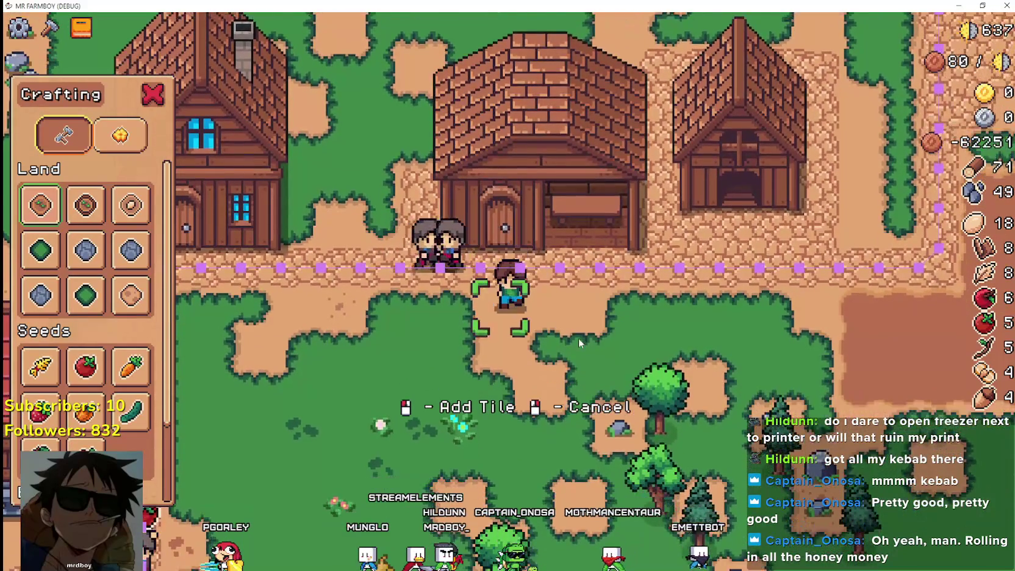
key(w)
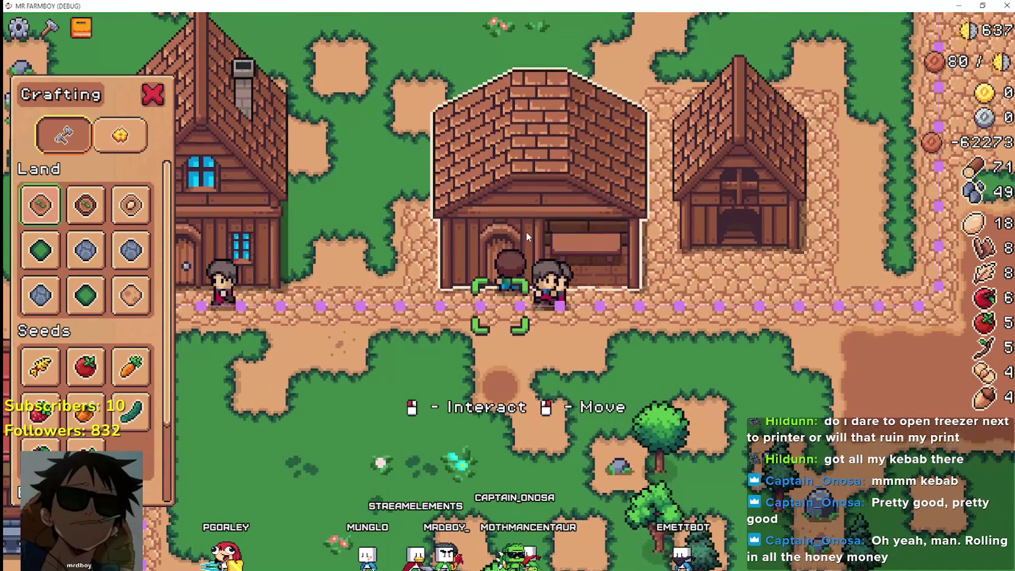
key(a)
key(s)
key(a)
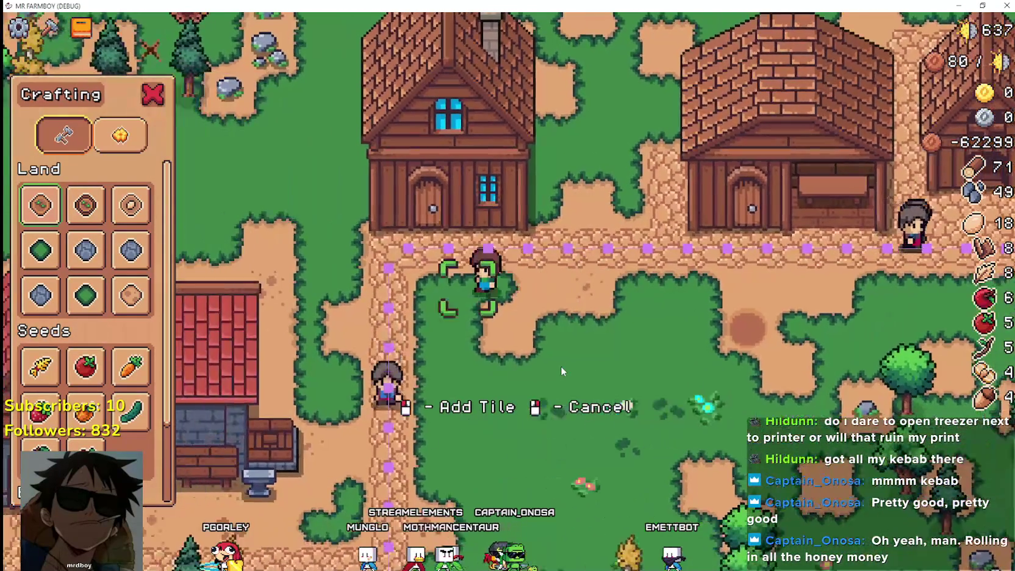
key(w)
- Head past the blacksmith house to mine the rock, chop trees and place dirt tiles
key(s)
key(d)
key(s)
key(a)
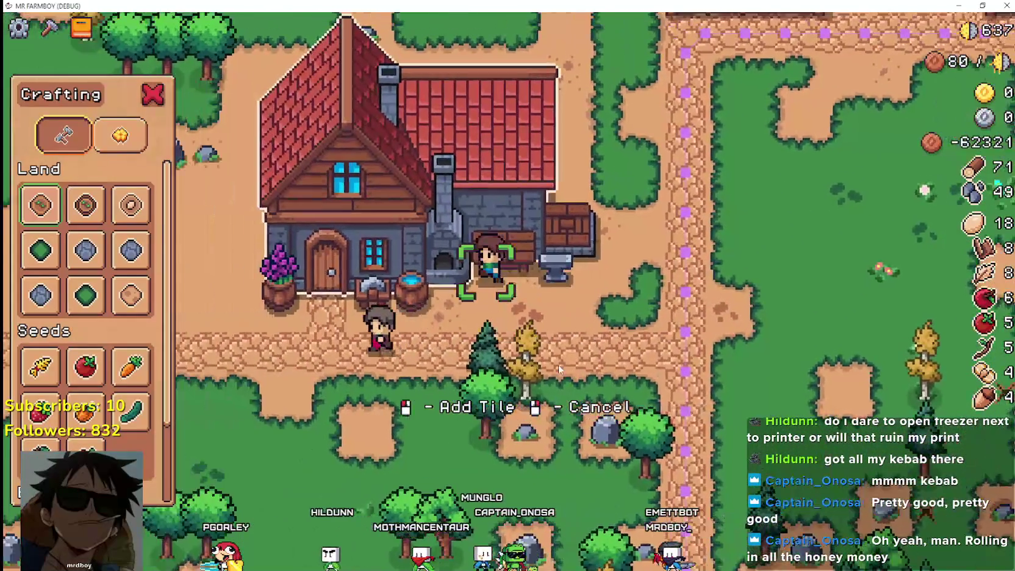
key(a)
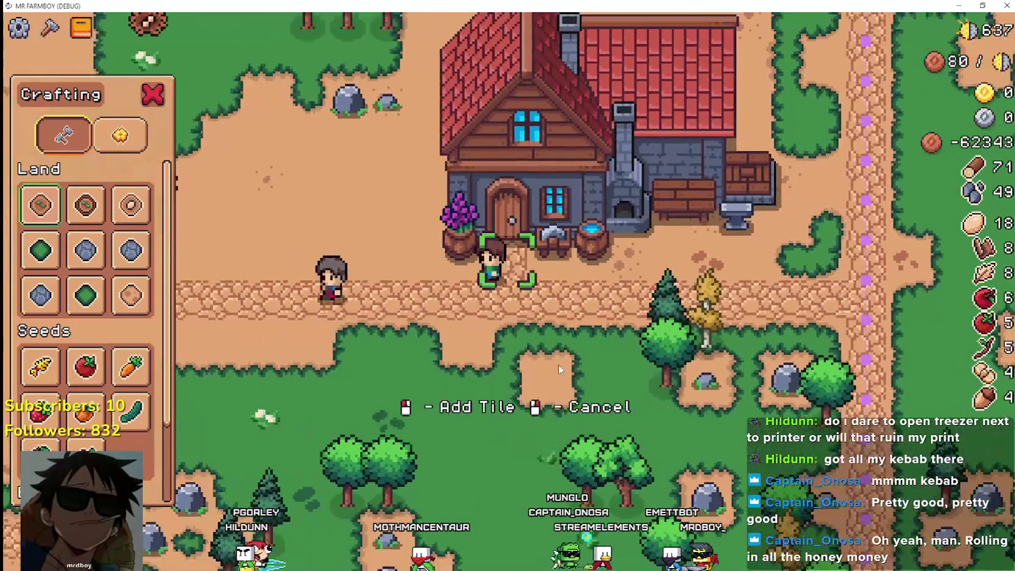
key(w)
key(a)
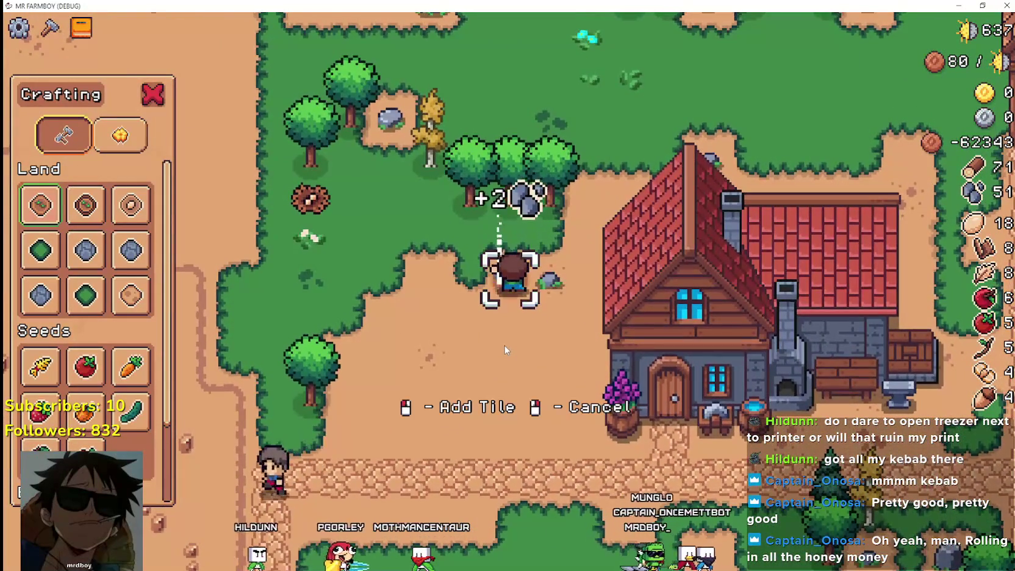
click(504, 345)
key(w)
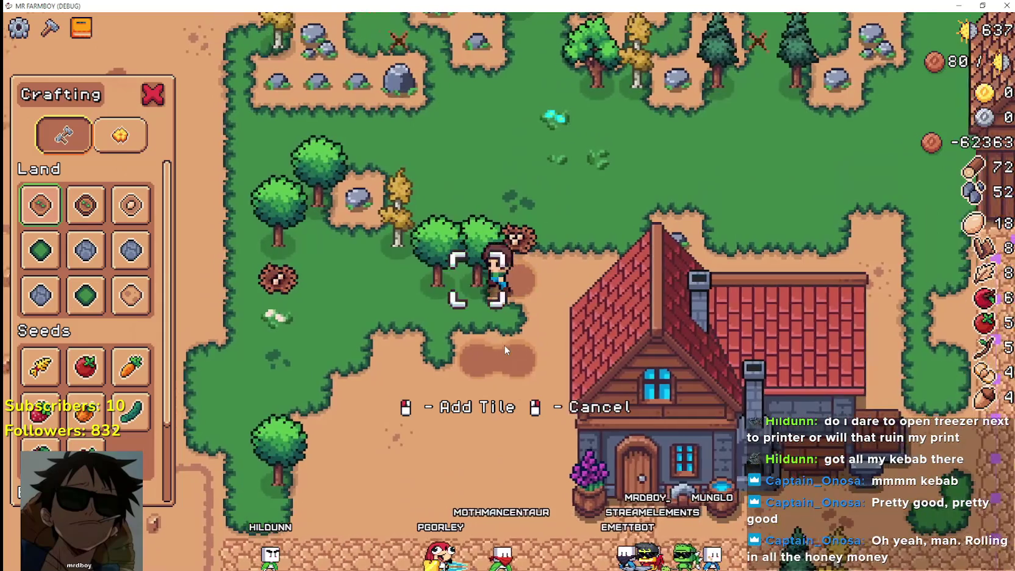
click(503, 346)
key(a)
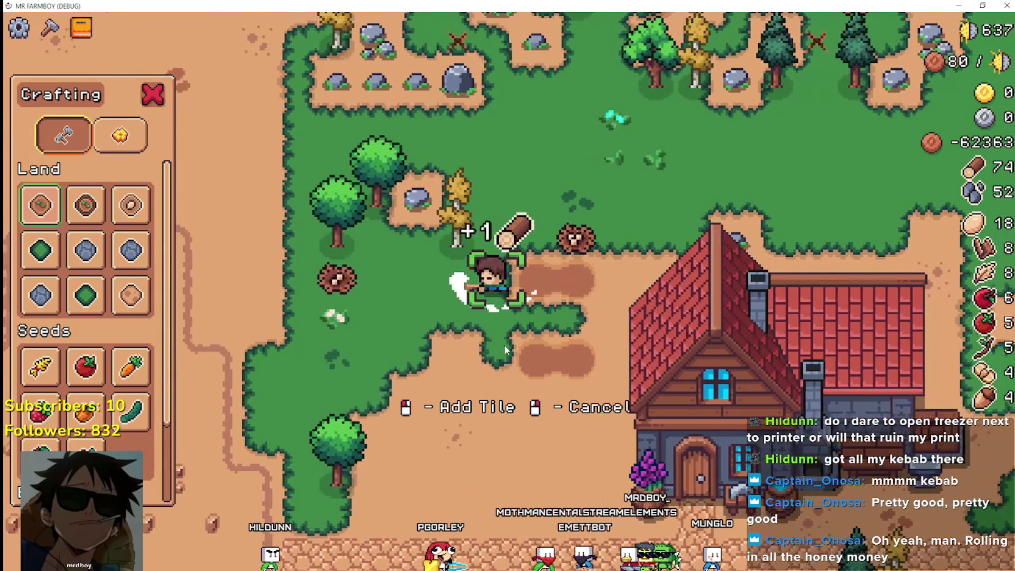
click(504, 346)
key(w)
key(d)
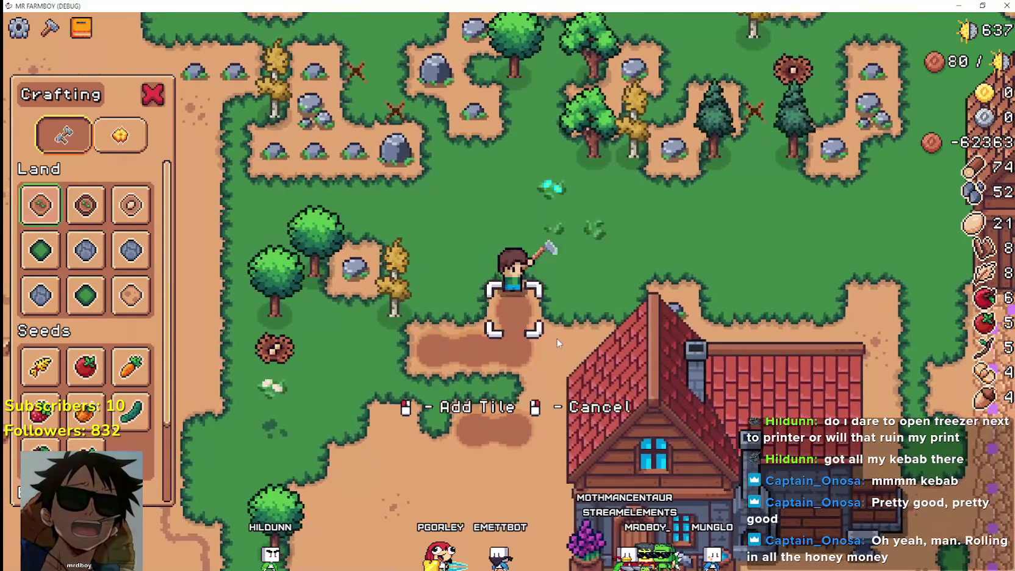
- Show tile placement on open grass, cancel it, and scroll the Crafting panel down
key(d)
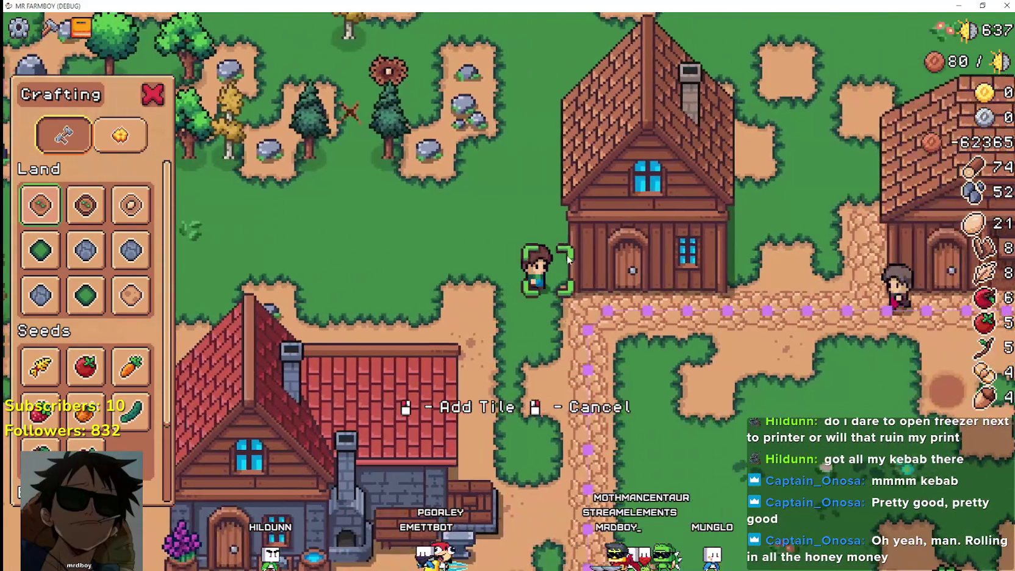
key(a)
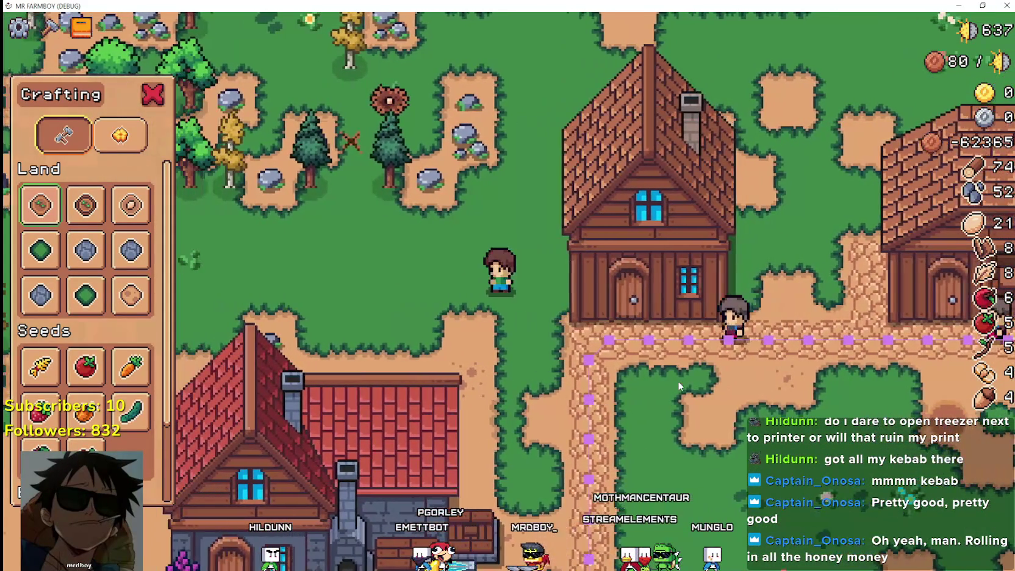
key(w)
key(a)
key(w)
key(d)
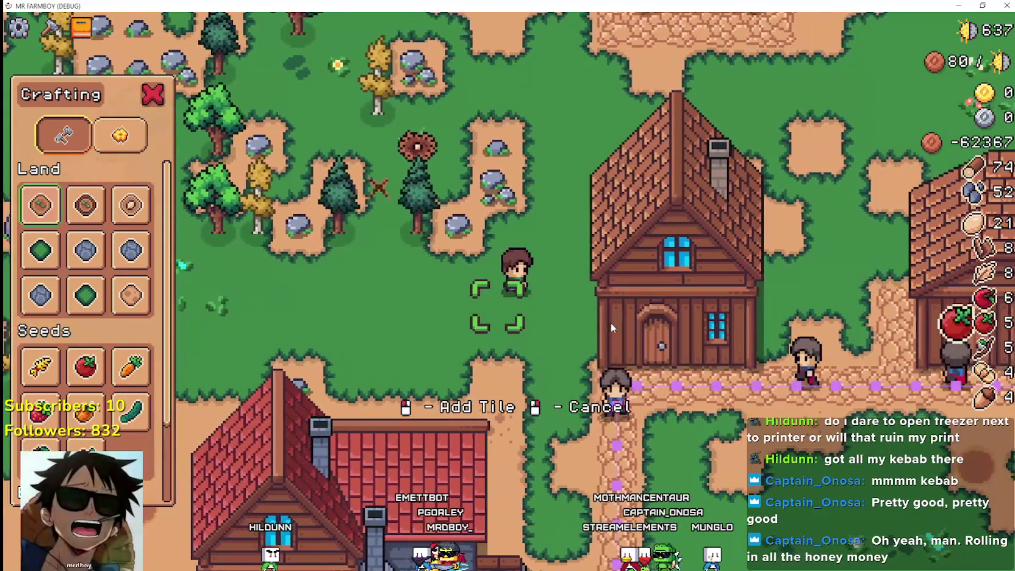
key(d)
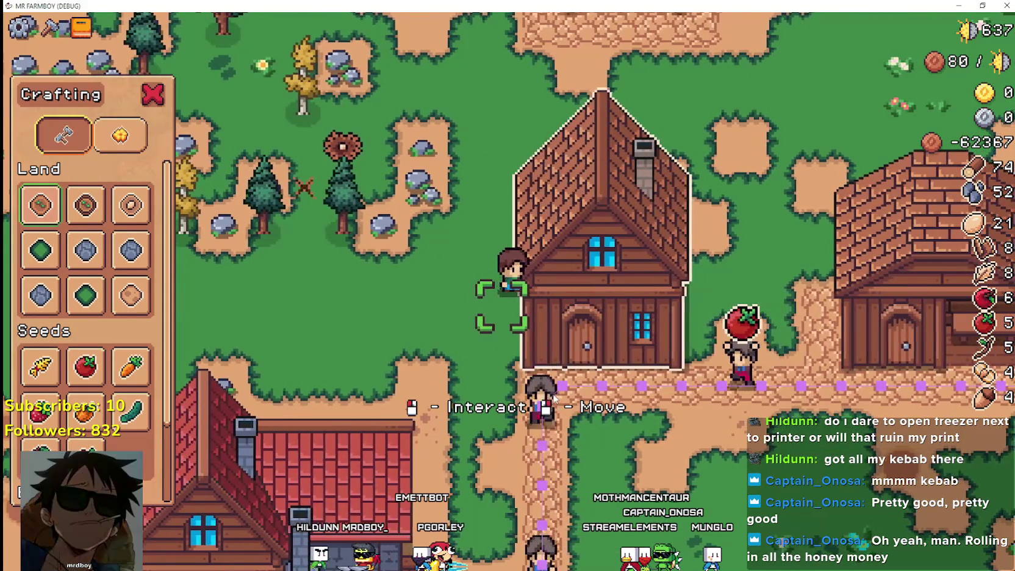
key(a)
right_click(554, 398)
key(a)
key(d)
key(s)
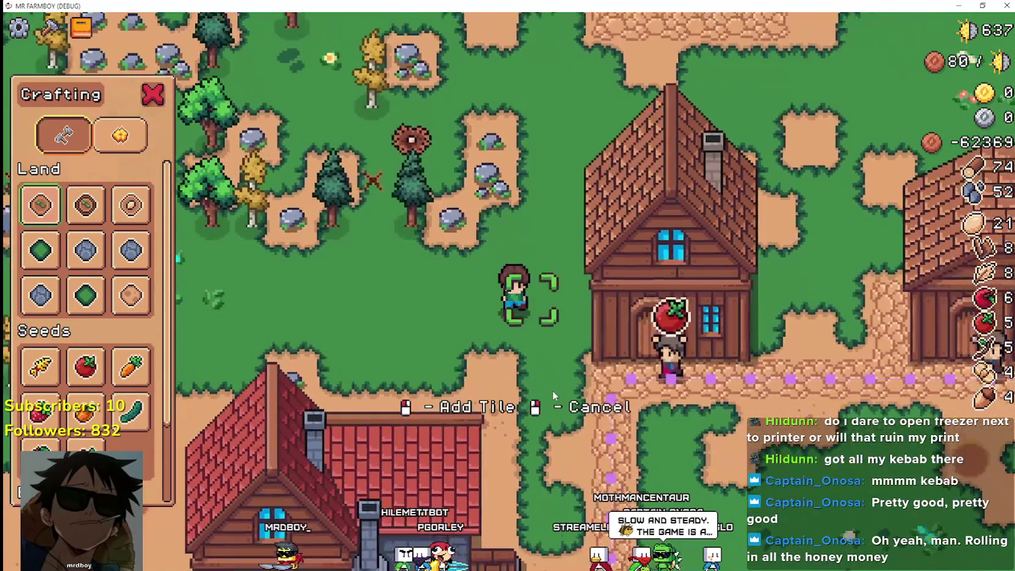
key(a)
key(a)
key(w)
key(d)
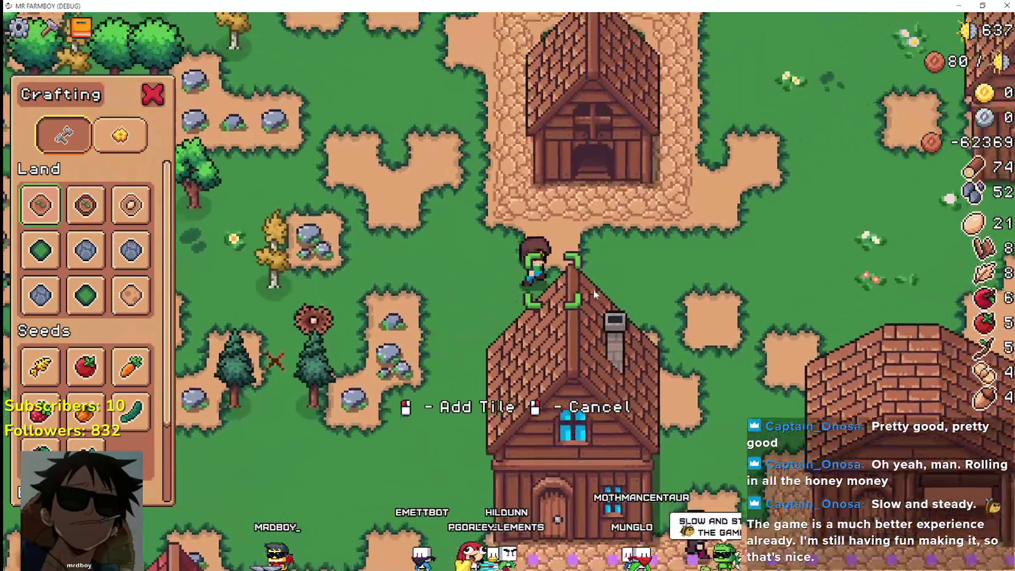
key(d)
key(w)
scroll(133, 418, down, 2)
scroll(133, 418, down, 1)
- Pick the market stall, walk with its preview, then cancel the placement
key(d)
key(s)
click(133, 427)
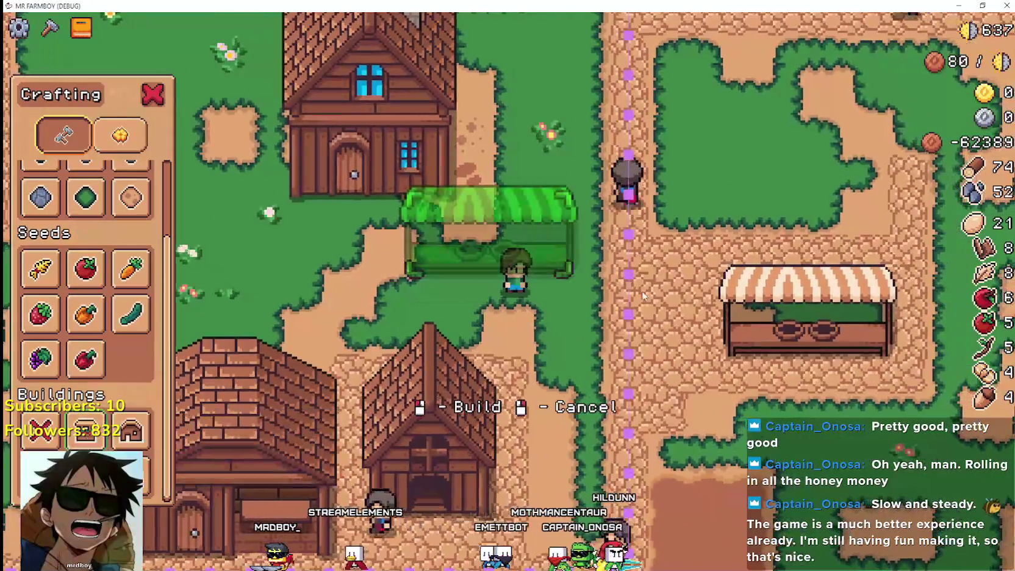
key(a)
key(w)
right_click(541, 336)
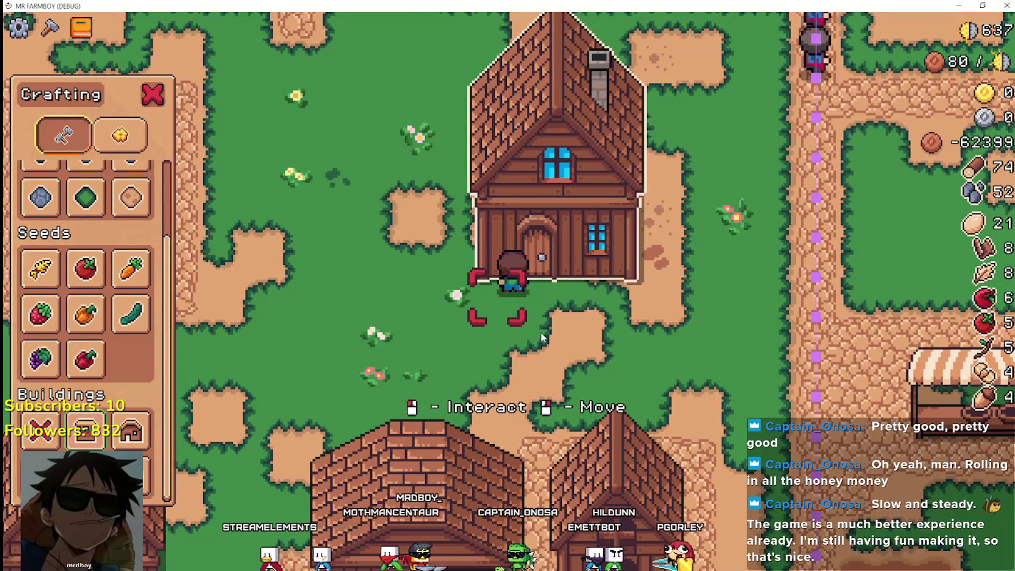
key(t)
key(s)
key(a)
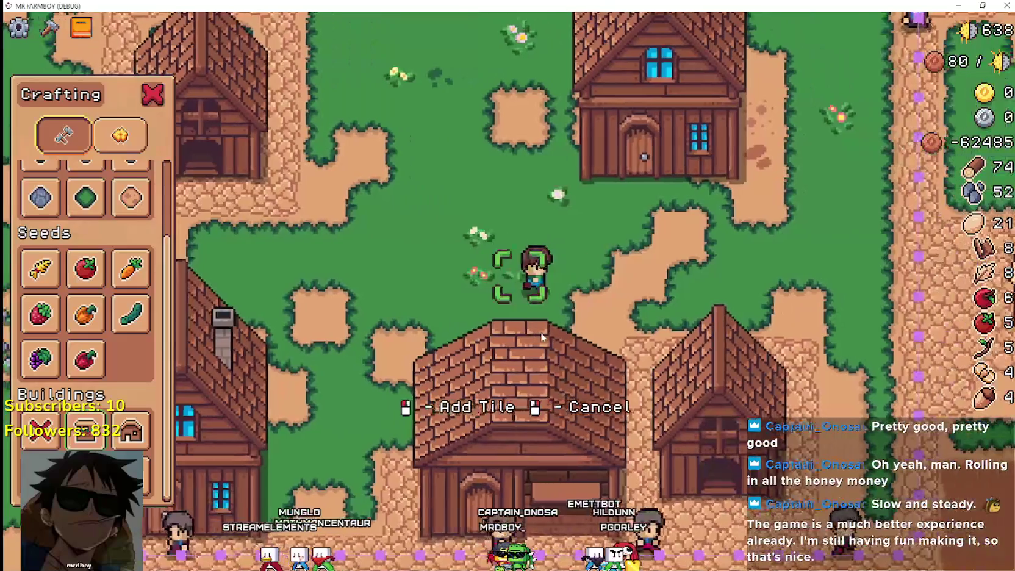
key(d)
key(w)
key(a)
key(s)
key(d)
key(w)
right_click(193, 330)
- Select the stall again and move its preview between valid and blocked spots
click(85, 430)
key(w)
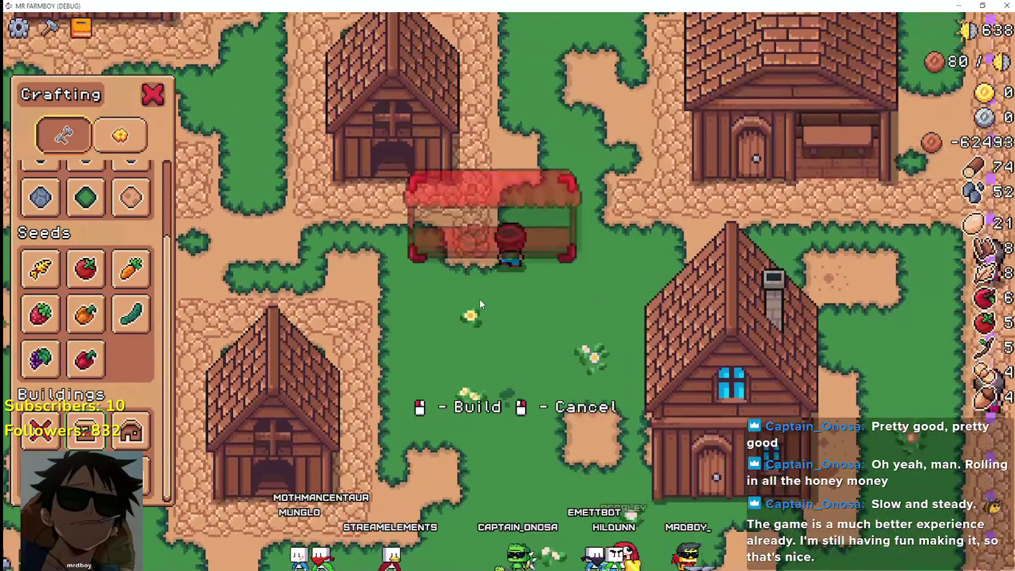
key(w)
key(d)
key(d)
key(w)
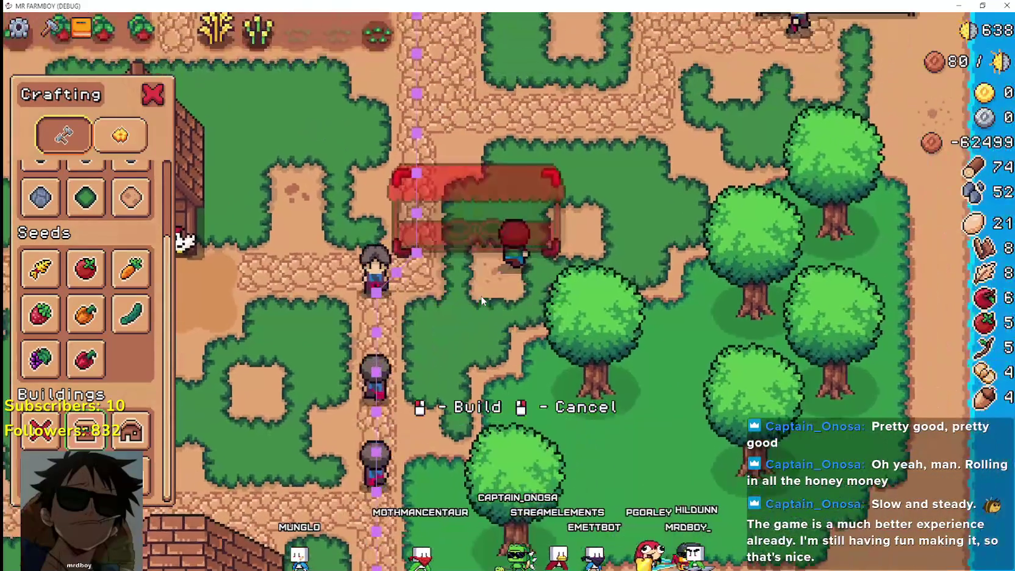
key(w)
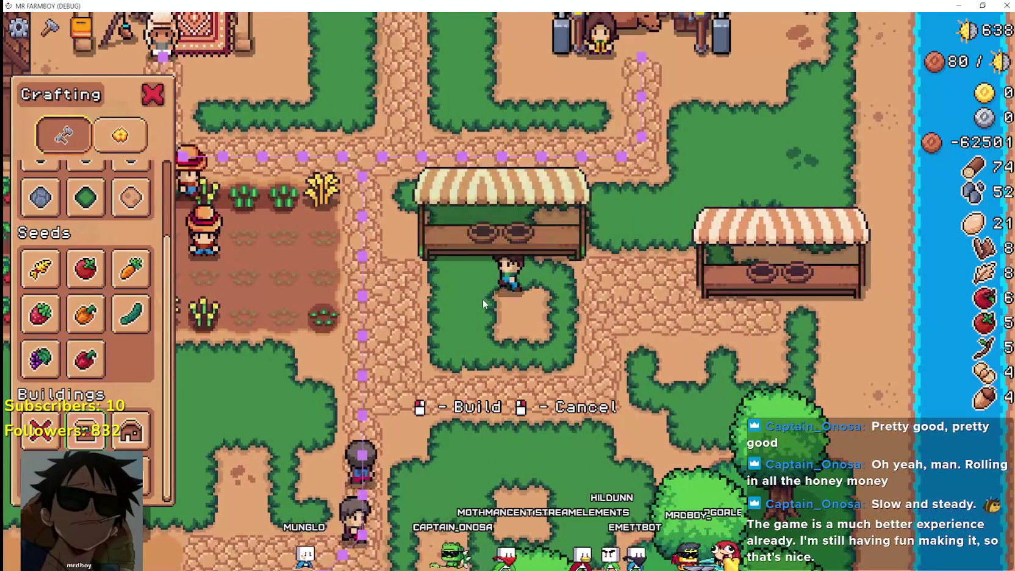
scroll(483, 303, down, 2)
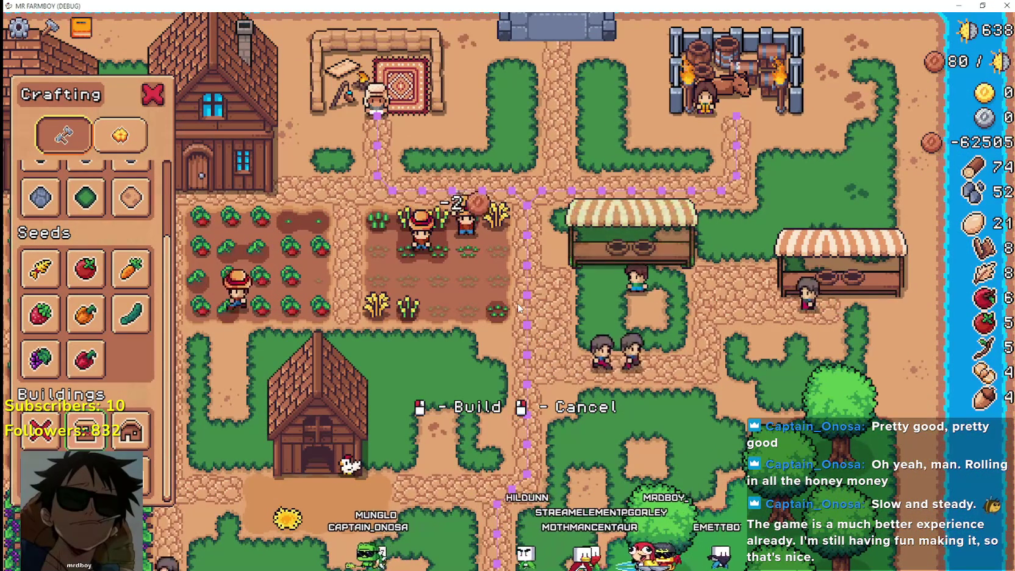
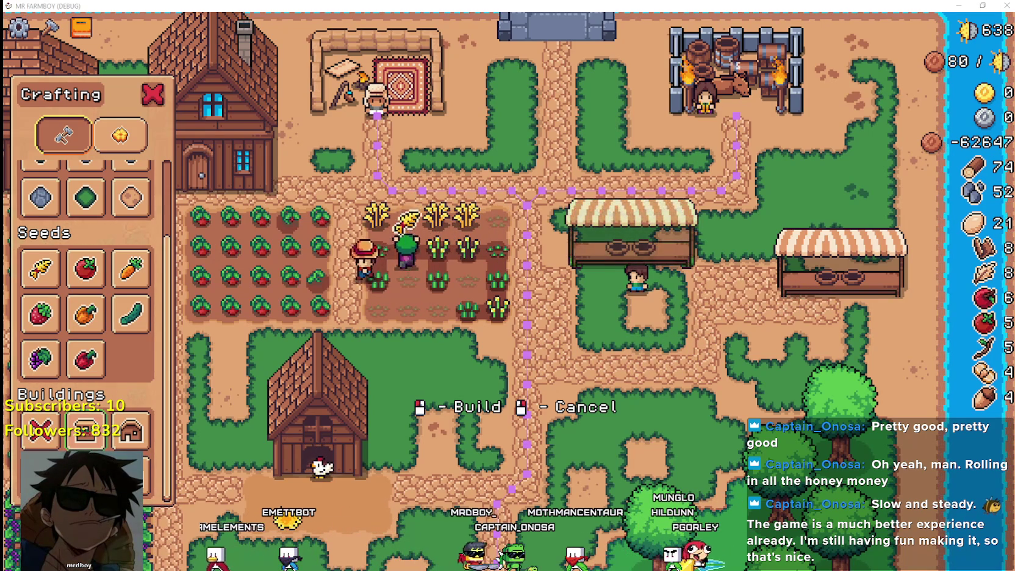
- Walk the farmer past the barn and cancel the pending stall placement
scroll(490, 352, up, 2)
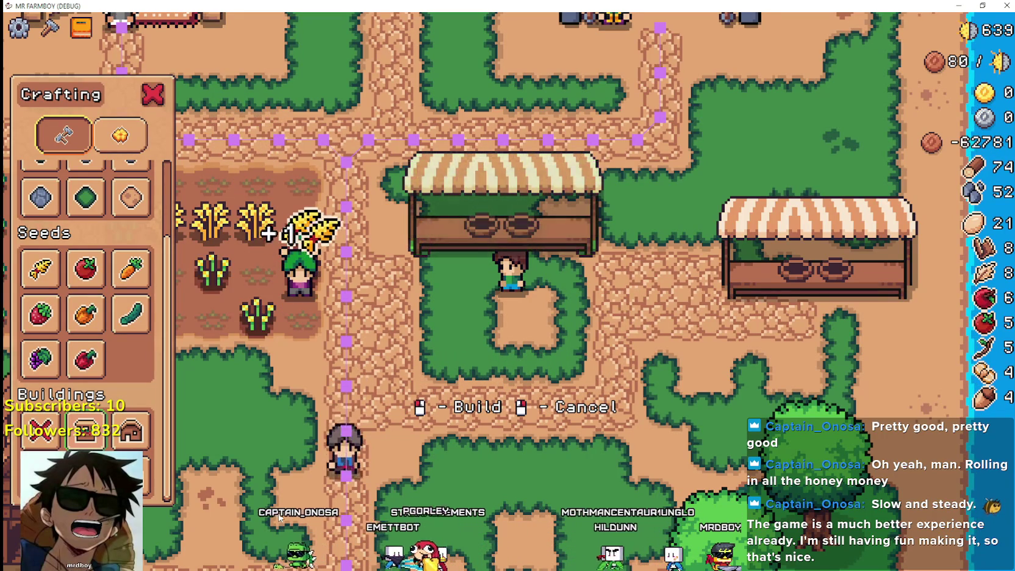
scroll(263, 561, down, 3)
scroll(249, 522, up, 3)
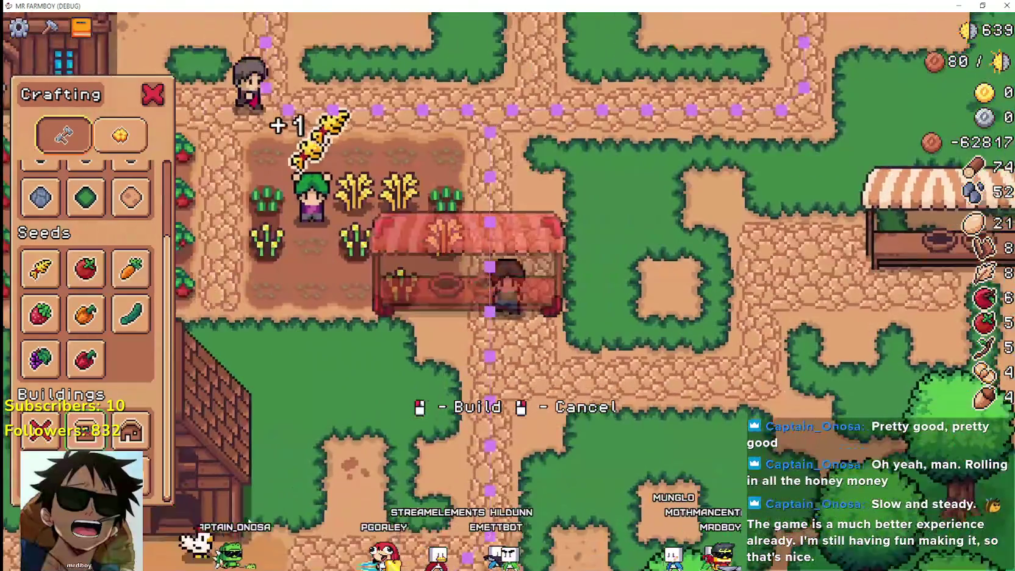
key(a)
right_click(229, 464)
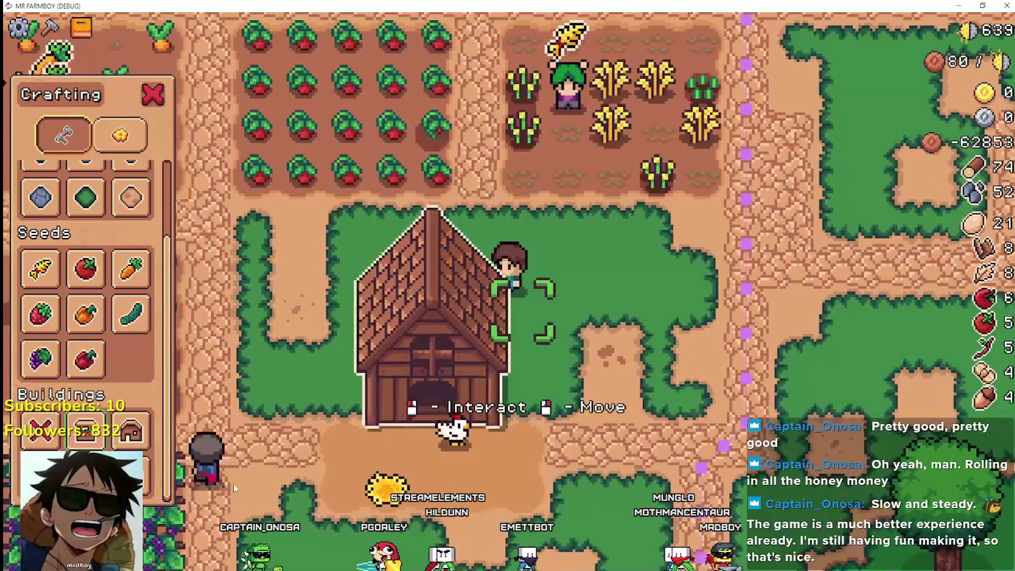
key(d)
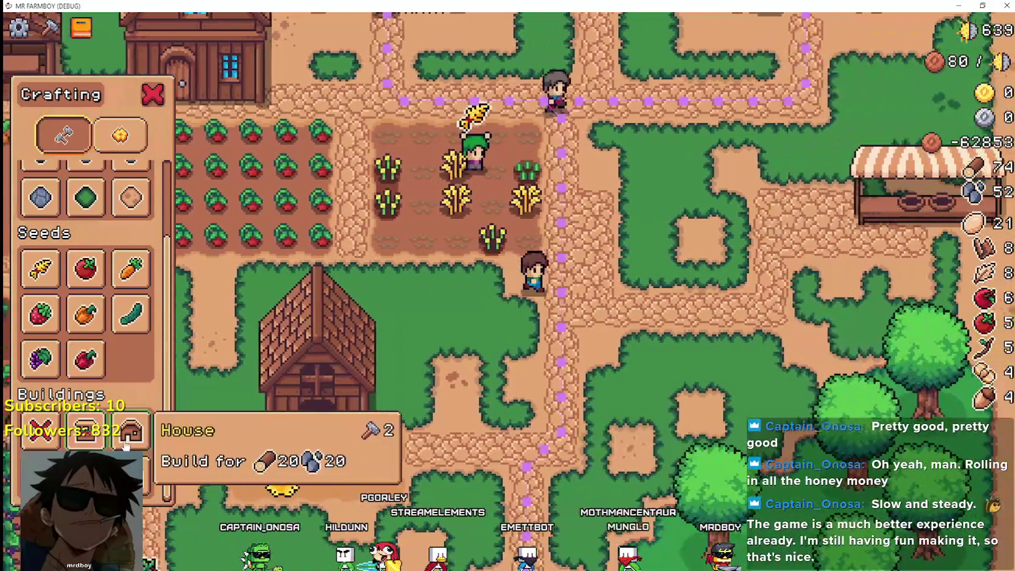
- Pick a House building, walk its preview around the farm, then cancel placement
click(125, 445)
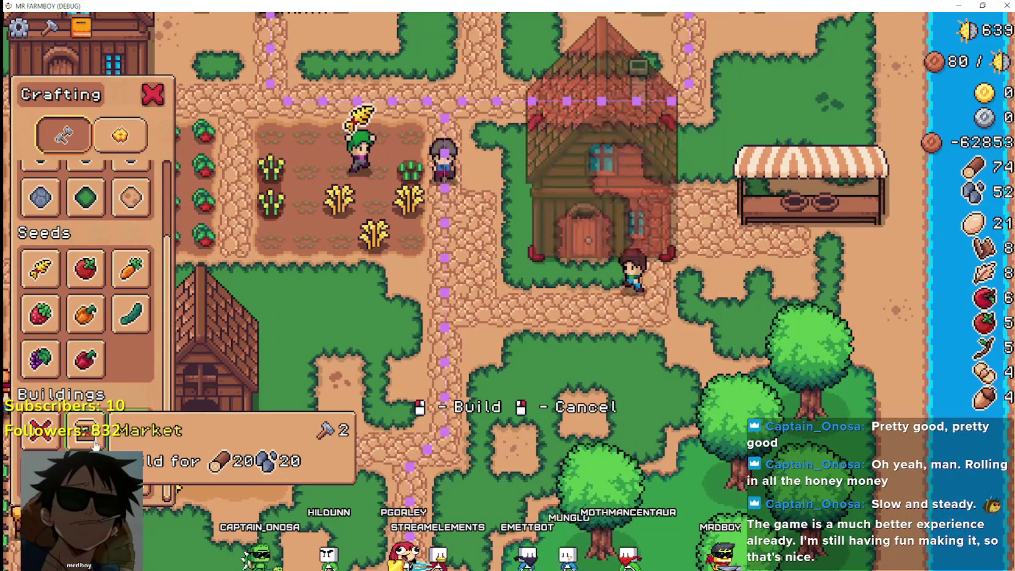
key(s)
key(a)
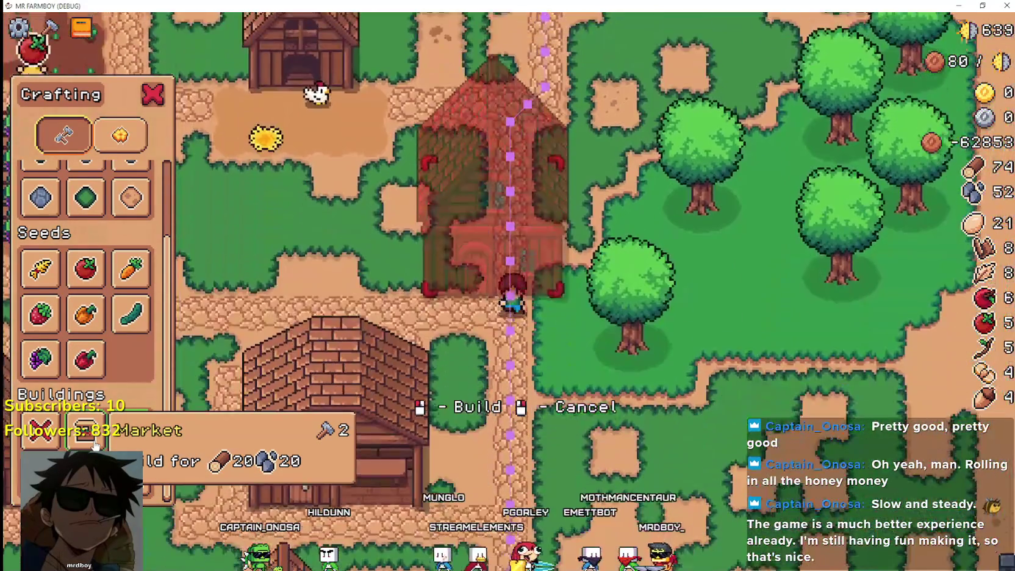
key(s)
key(d)
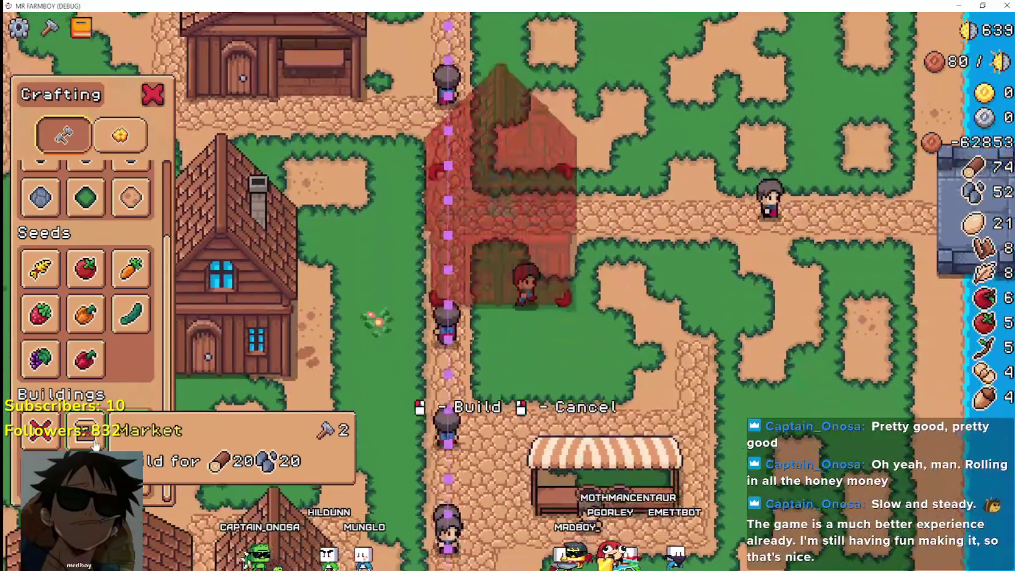
key(a)
right_click(94, 446)
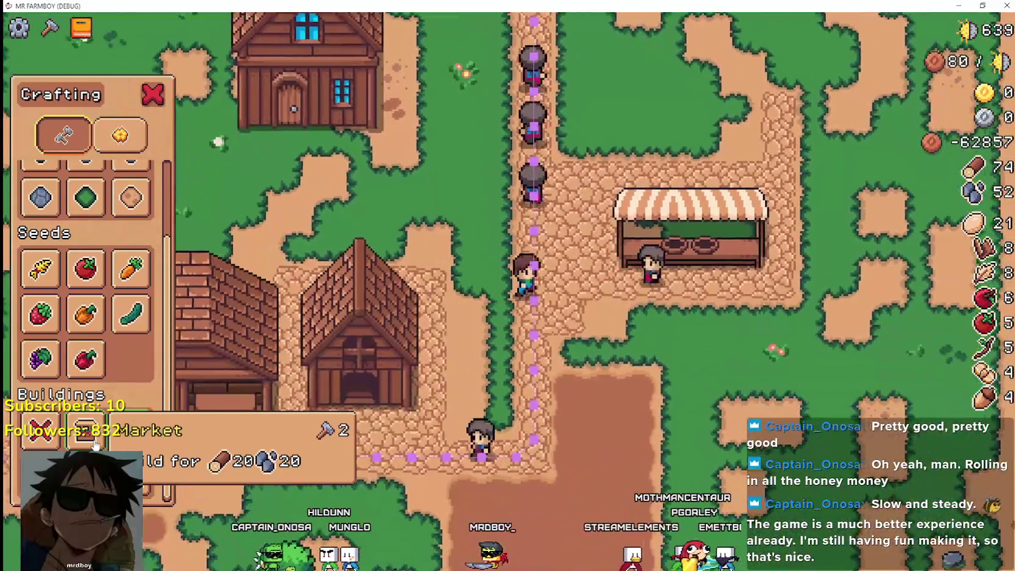
- Pick a Market stall, move its preview, then cancel placement
click(95, 446)
key(d)
key(s)
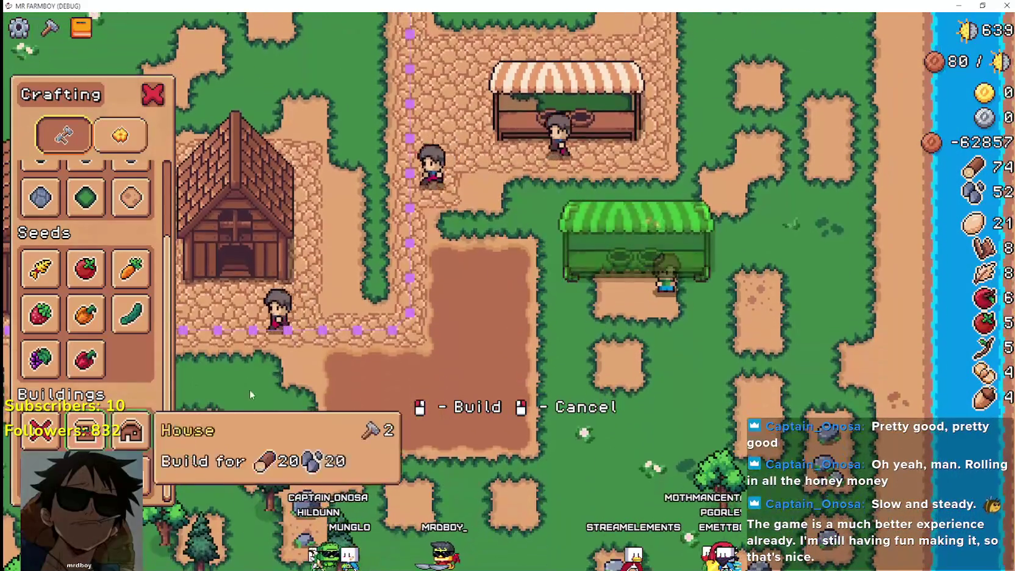
right_click(397, 361)
- Mine the nearby rock for stone, collect the drops, and switch back to Godot
key(s)
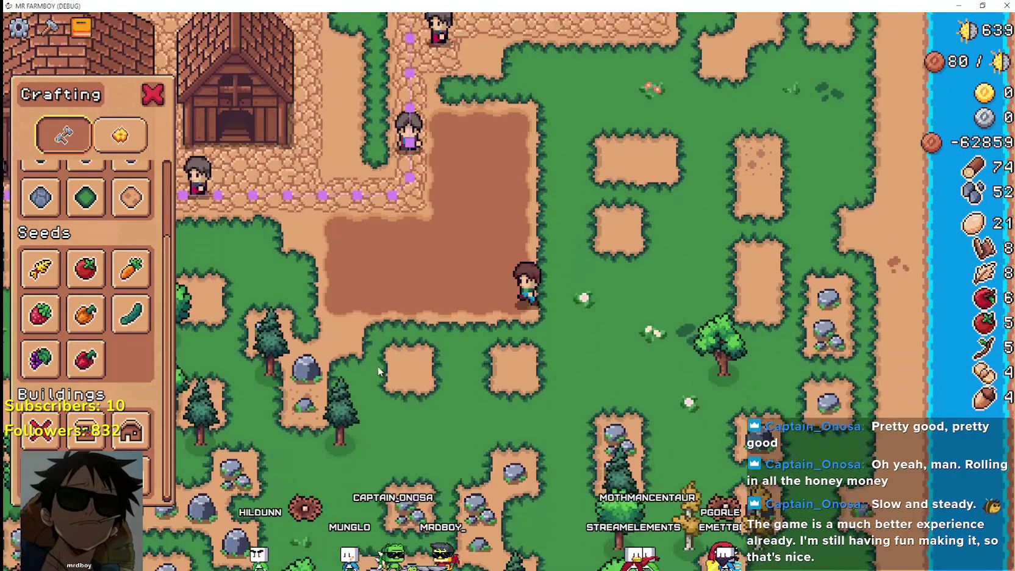
key(a)
key(a)
key(s)
click(374, 372)
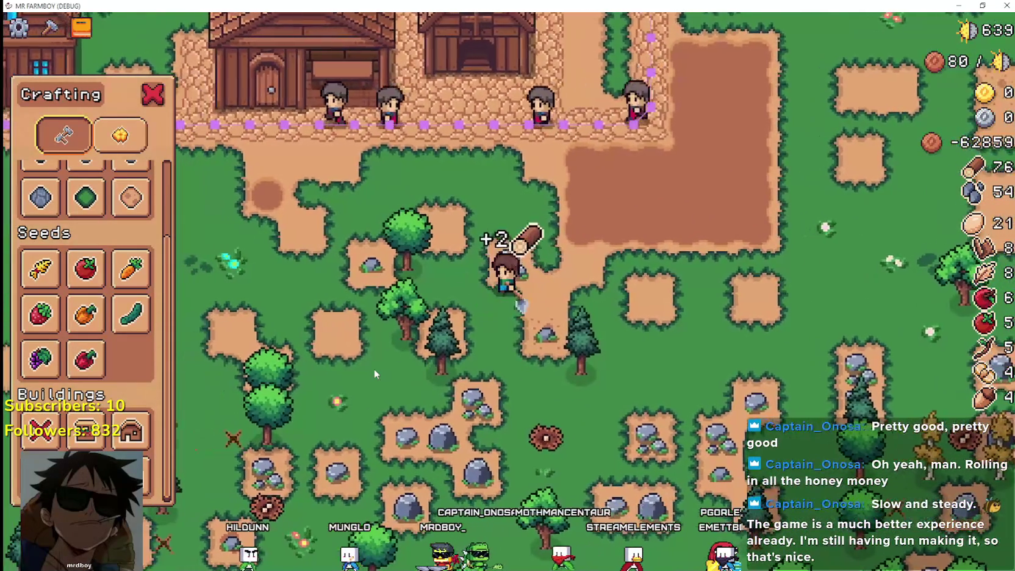
key(a)
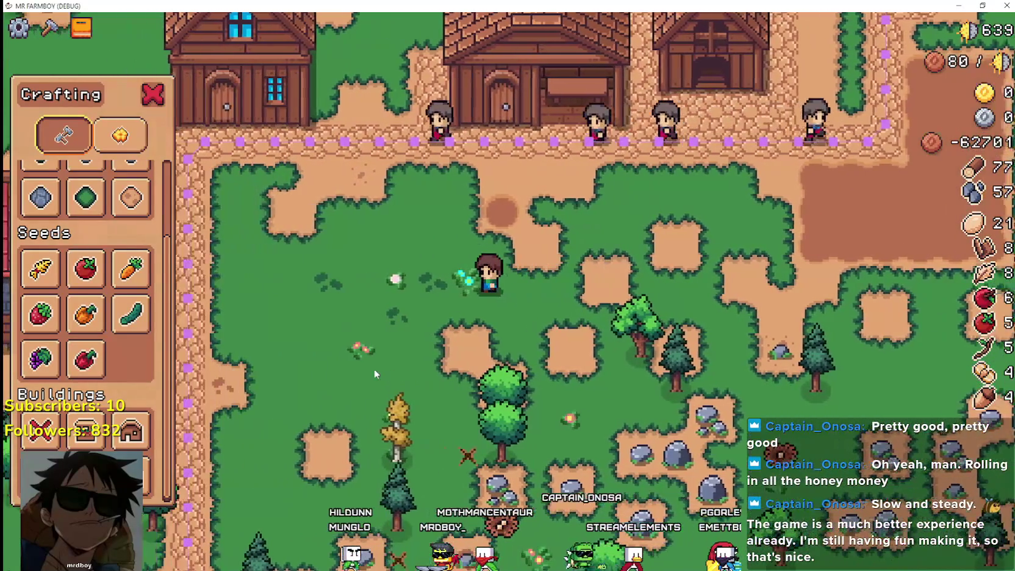
key(a)
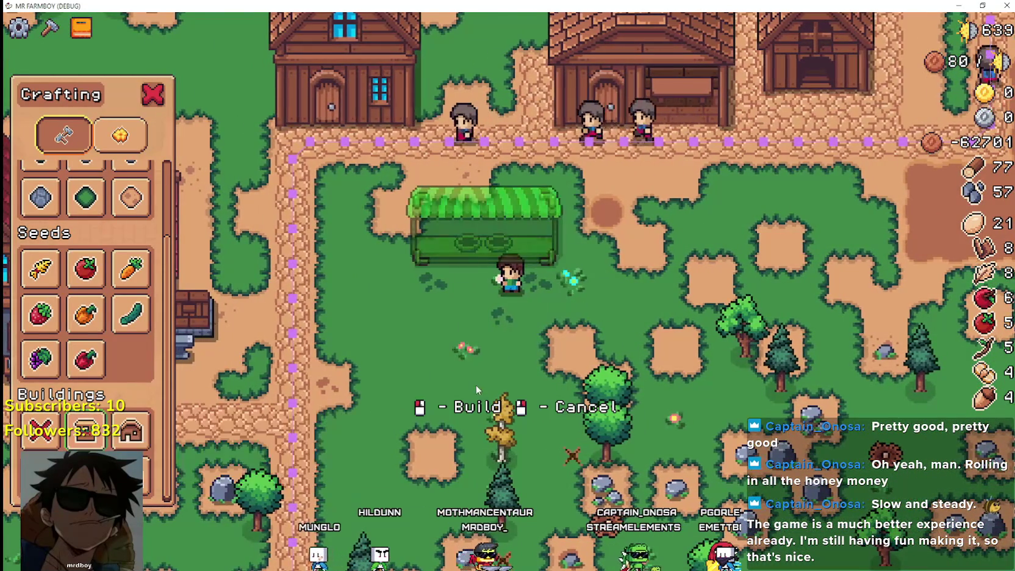
key(d)
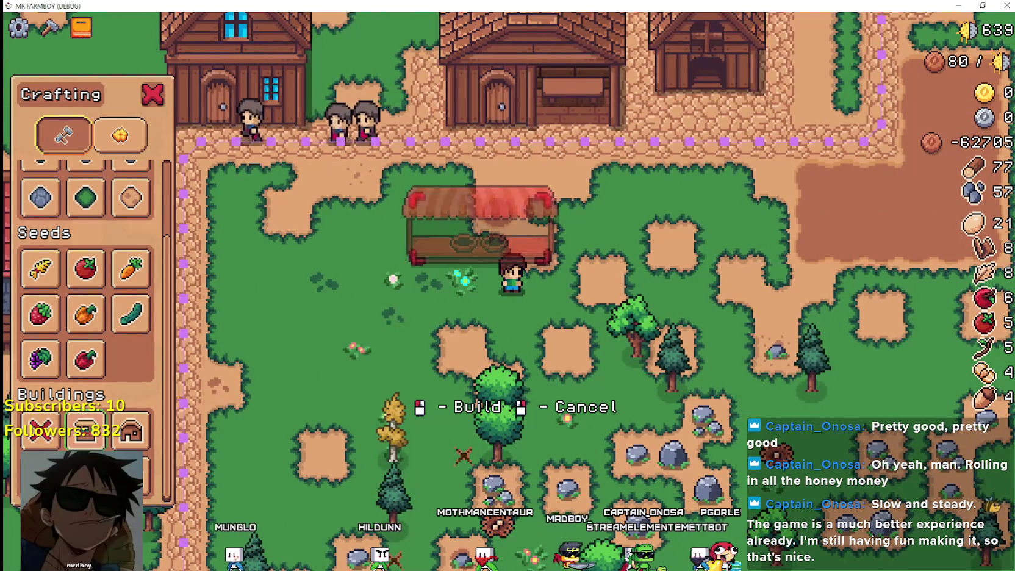
key(alt+Tab)
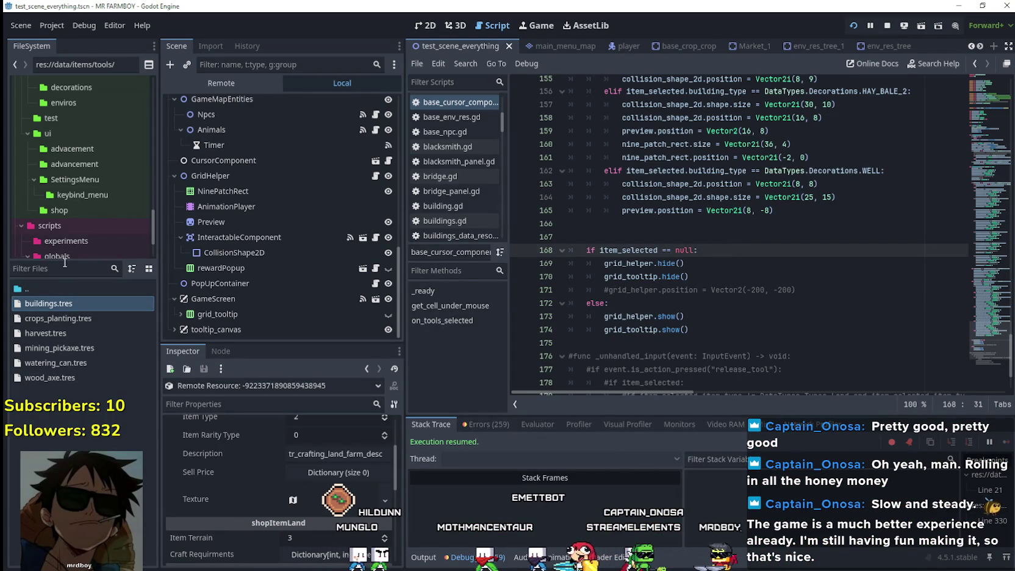
- Review Market_1's vegetable_shop_new.gd script and bring up options for its parent class 'building'
click(764, 48)
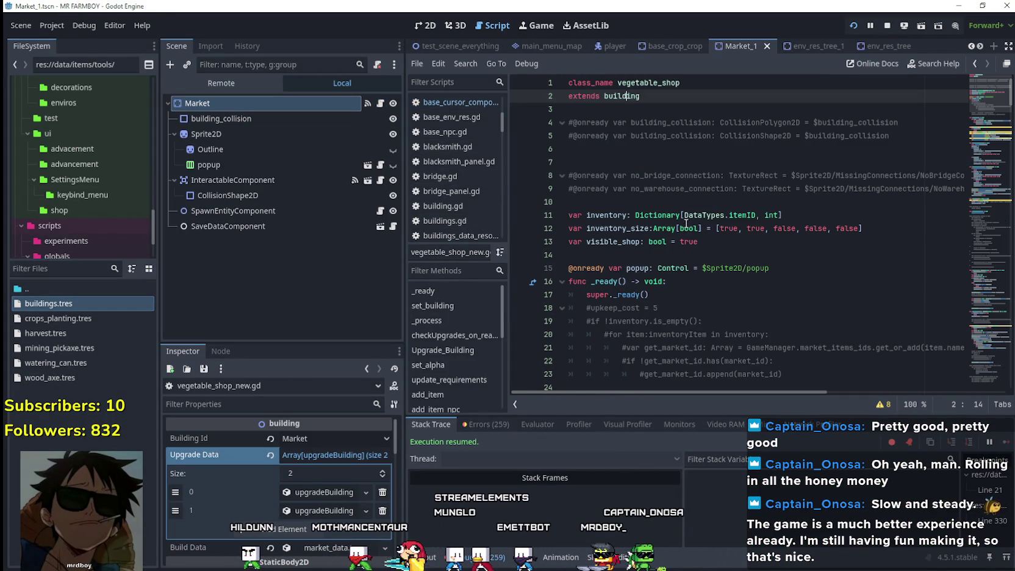
scroll(711, 229, down, 7)
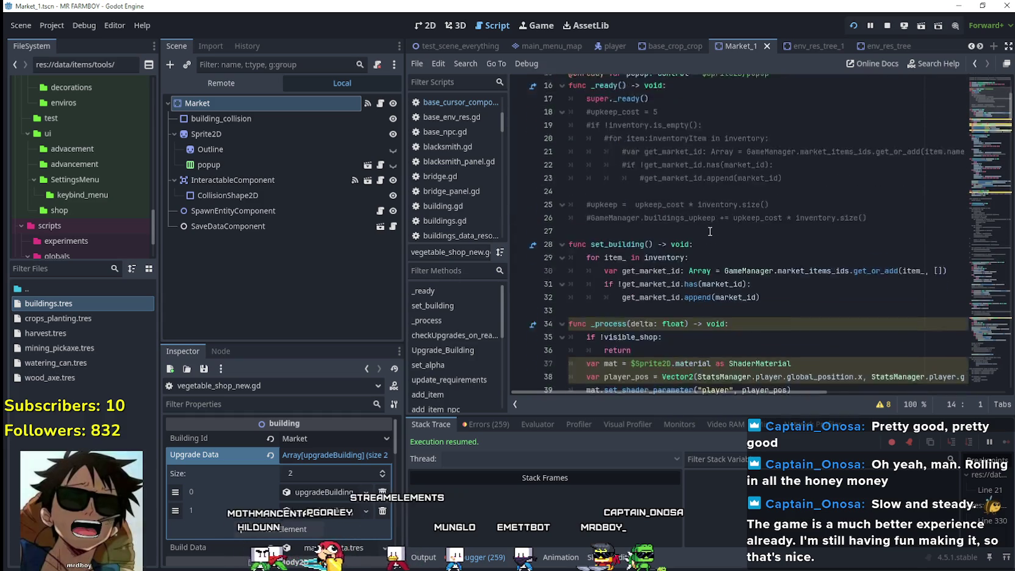
scroll(890, 160, down, 3)
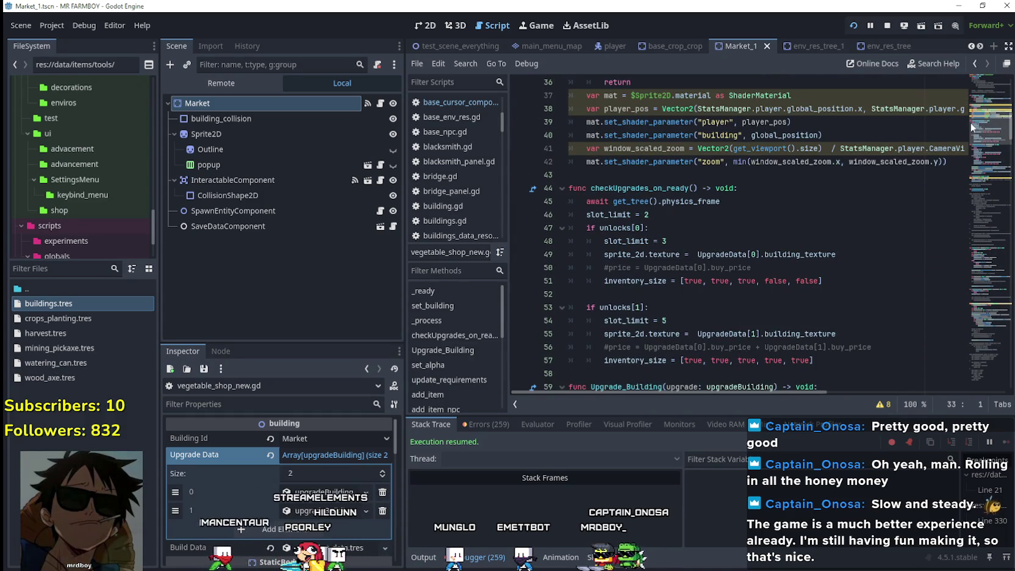
mouse_move(971, 123)
mouse_down()
mouse_move(978, 83)
mouse_move(980, 110)
mouse_move(989, 89)
mouse_move(984, 108)
mouse_up()
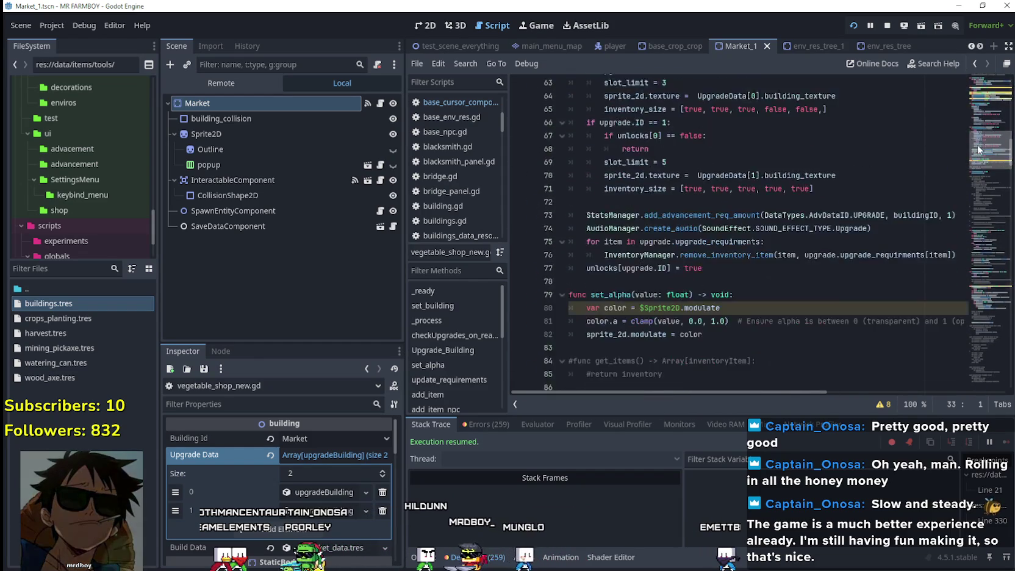
drag(978, 157, 982, 204)
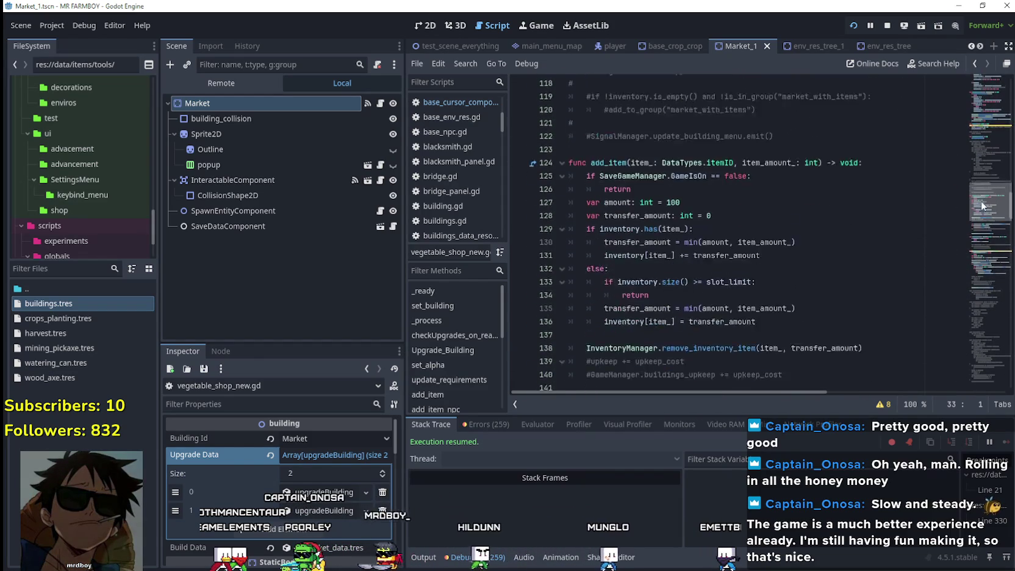
right_click(608, 97)
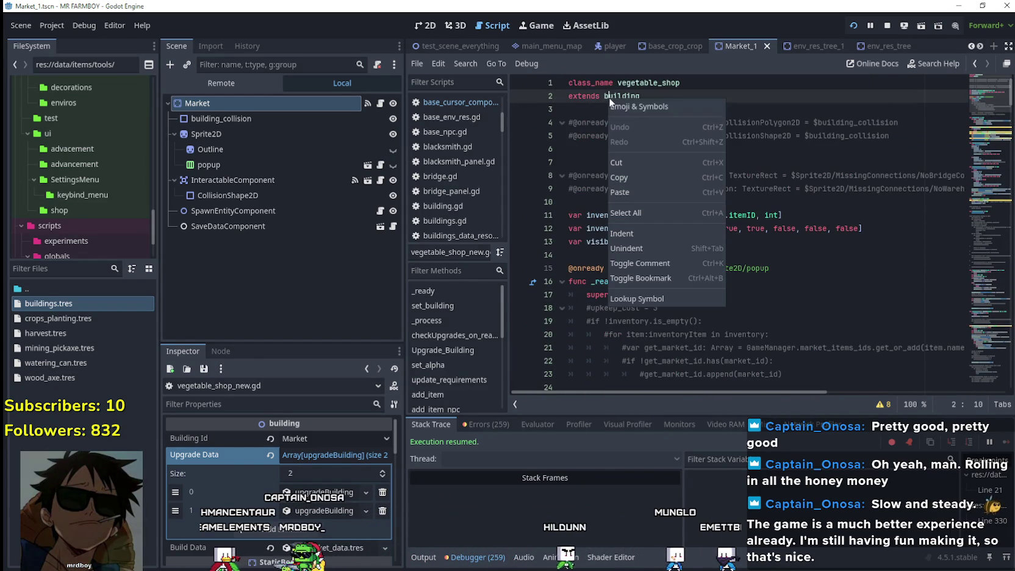
- Jump to the building.gd definition, add a blank line after line 22, and save
click(648, 303)
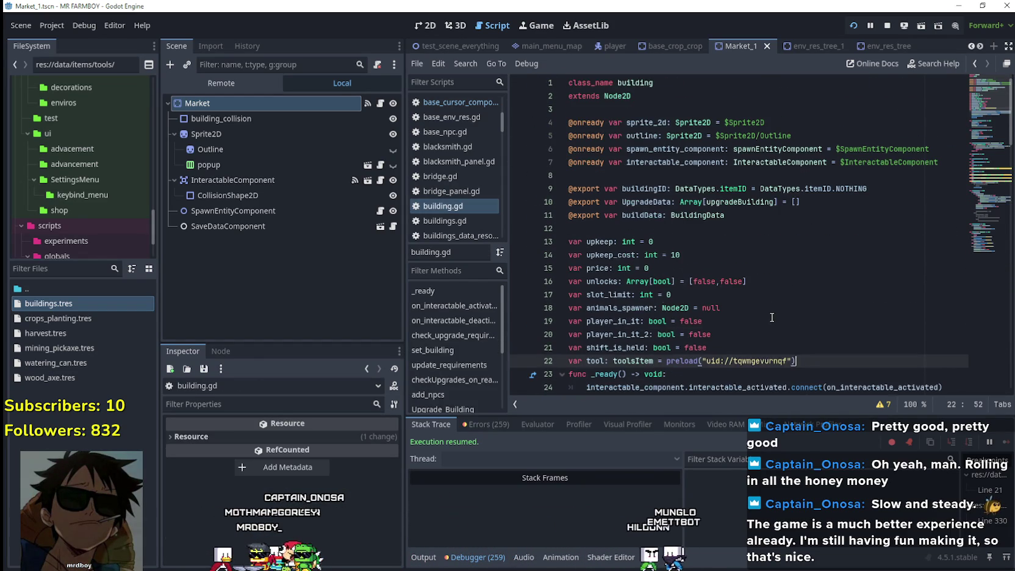
key(Return)
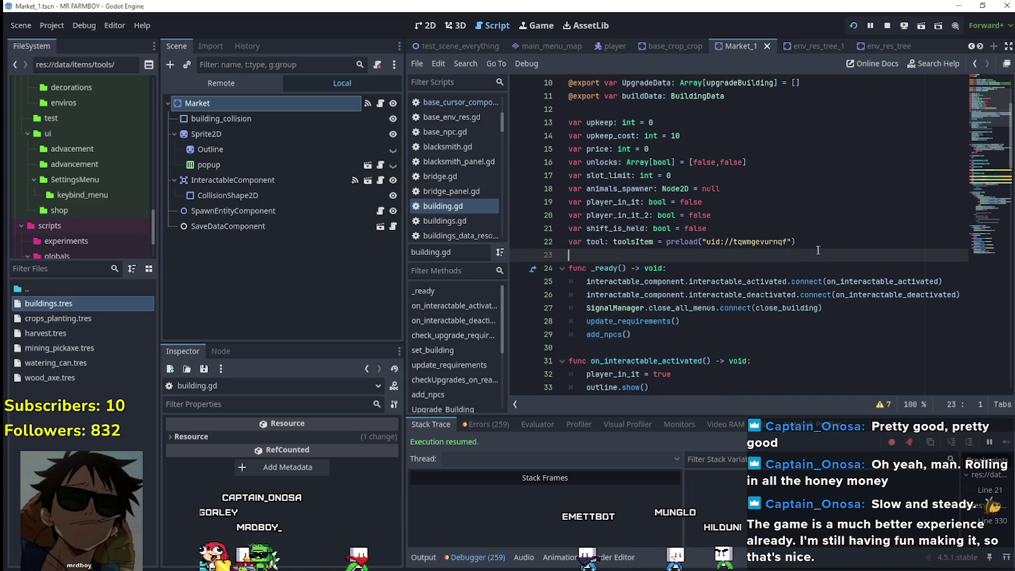
key(ctrl+s)
- Add 'if ToolManager.selected_tool: return' after outline.show(), then select that block
scroll(817, 250, down, 4)
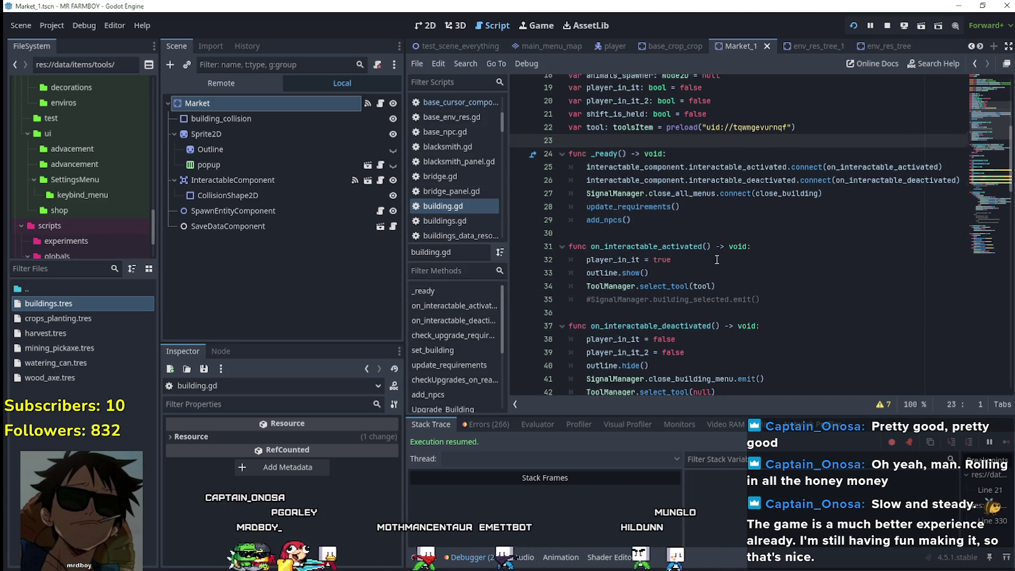
click(740, 241)
scroll(739, 274, down, 1)
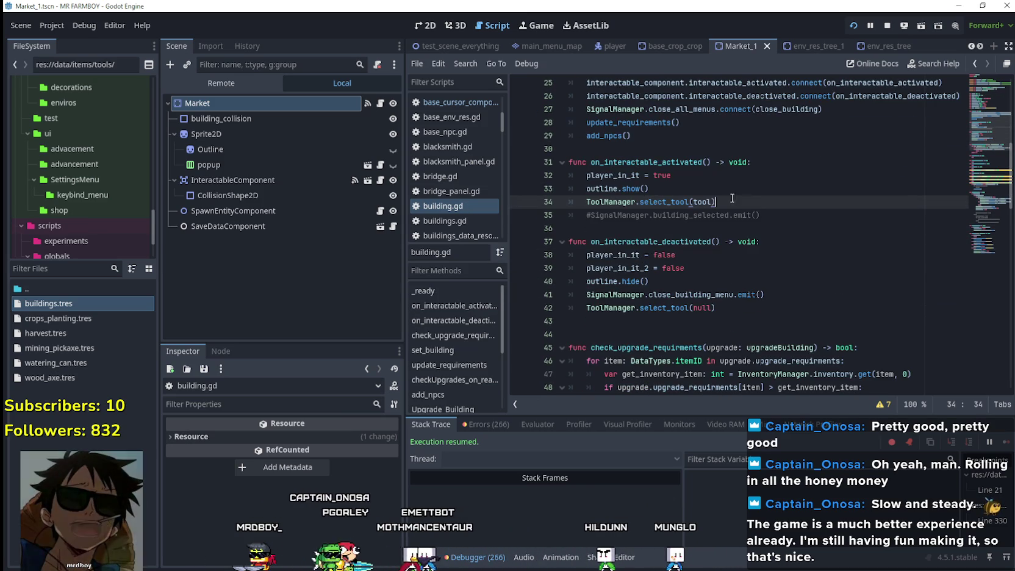
click(729, 189)
key(Return)
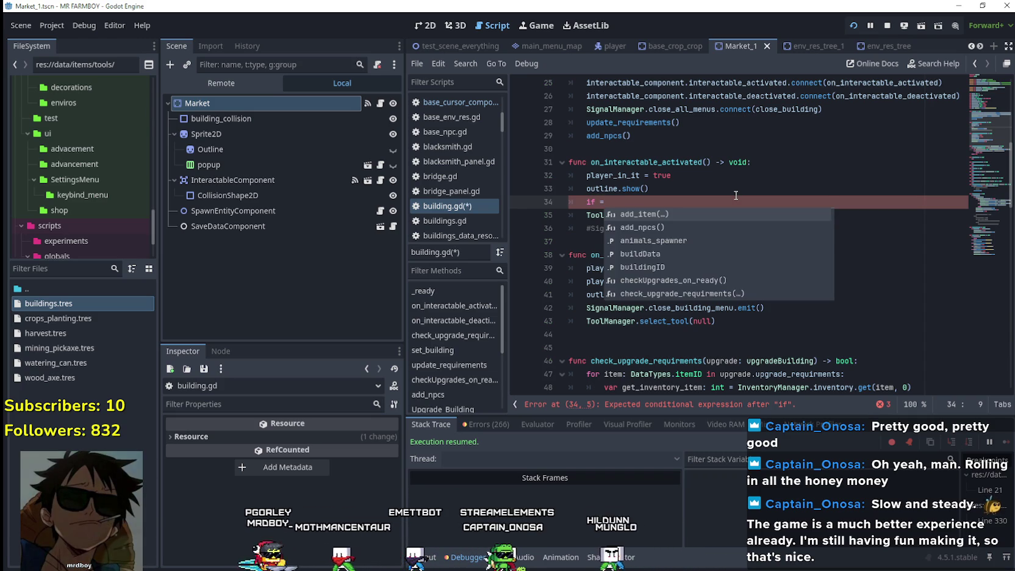
key(BackSpace)
key(BackSpace)
key(BackSpace)
text(Tool)
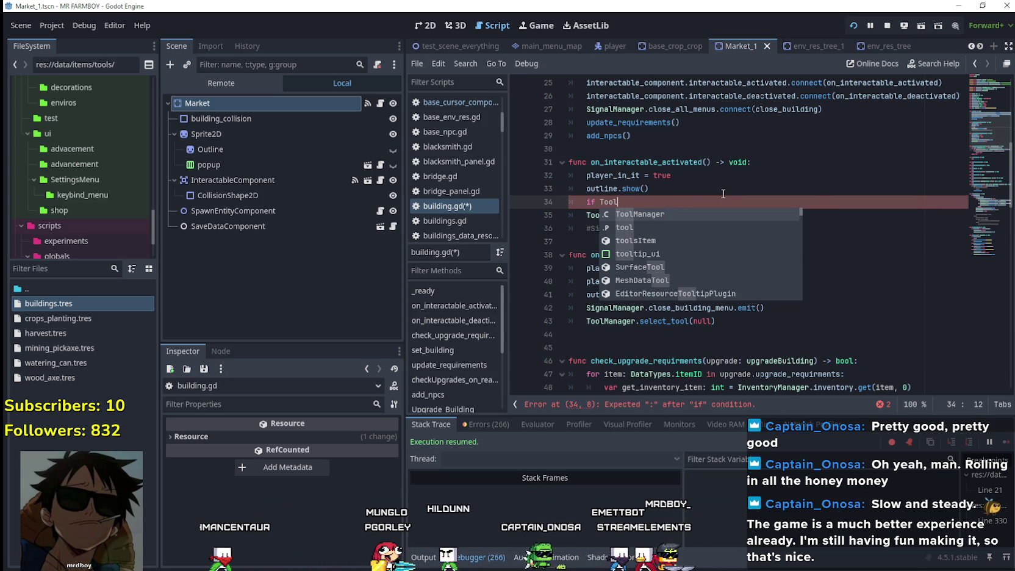
key(Return)
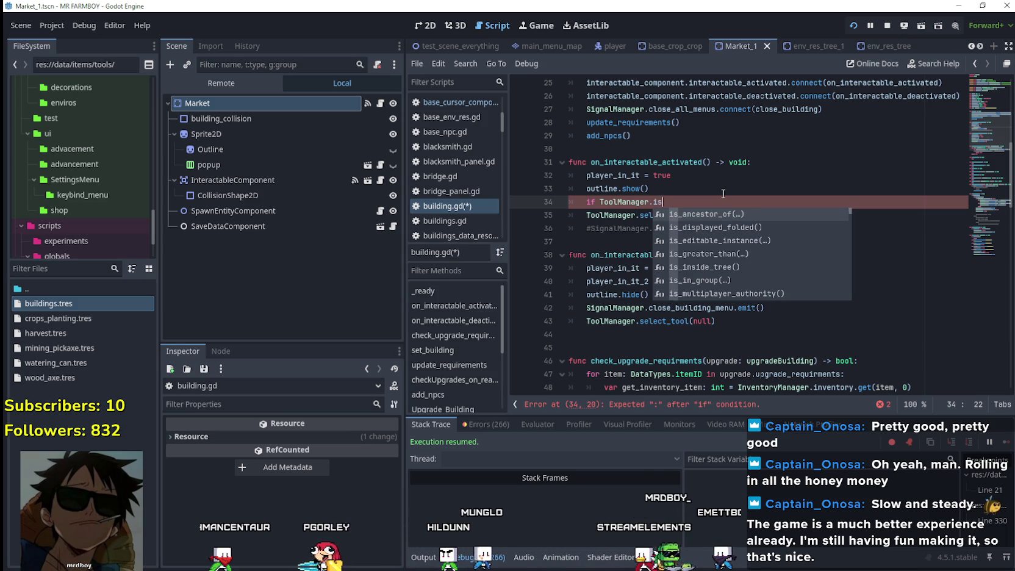
key(BackSpace)
key(BackSpace)
text(ele)
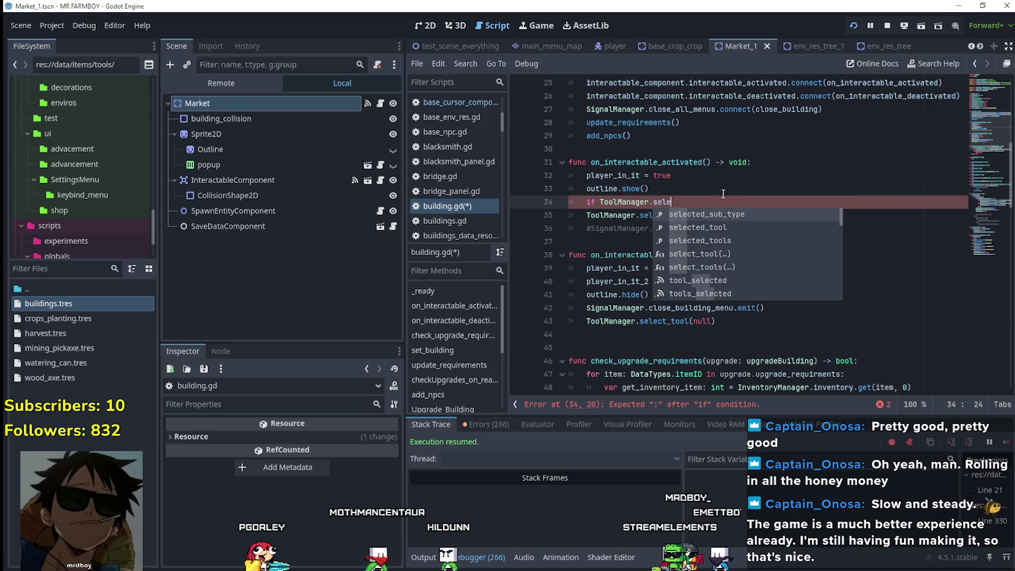
key(Return)
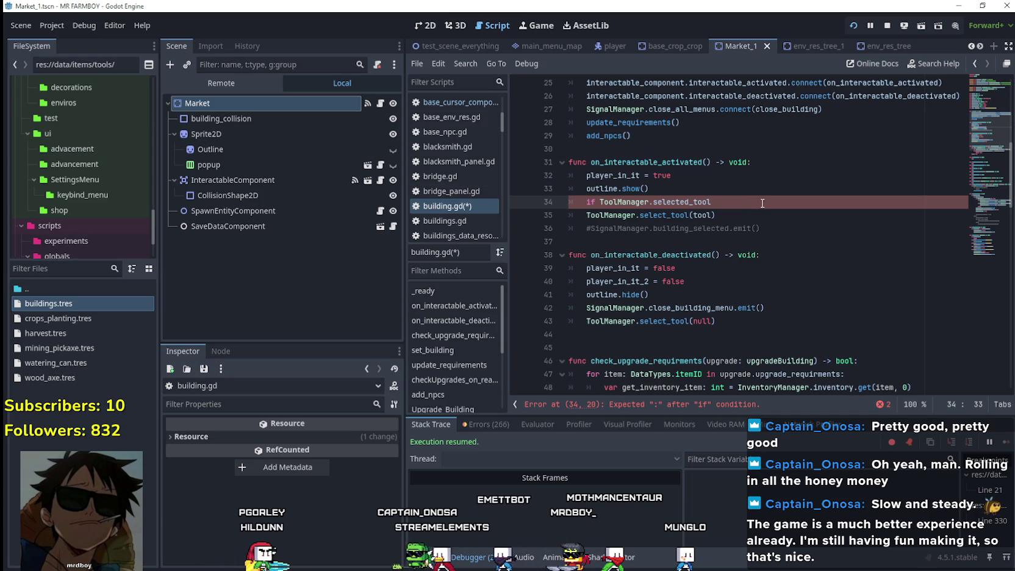
text(:)
key(Return)
text(return)
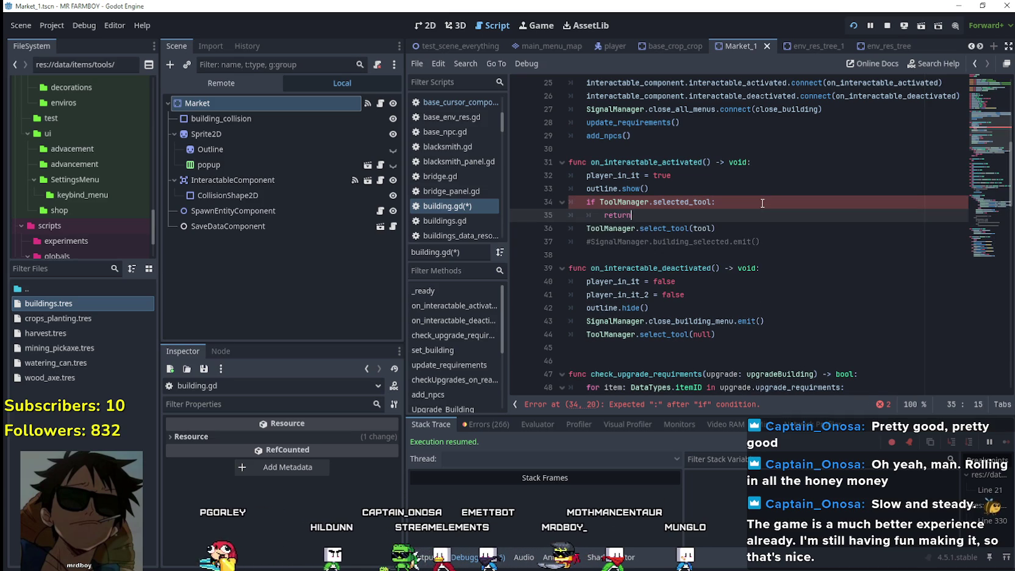
drag(664, 213, 570, 201)
key(ctrl+c)
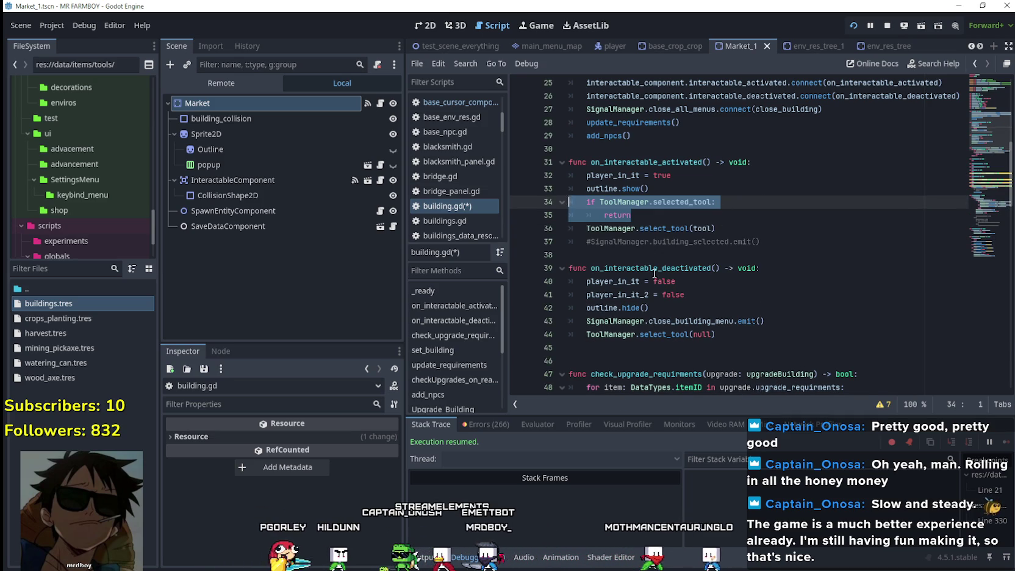
click(795, 318)
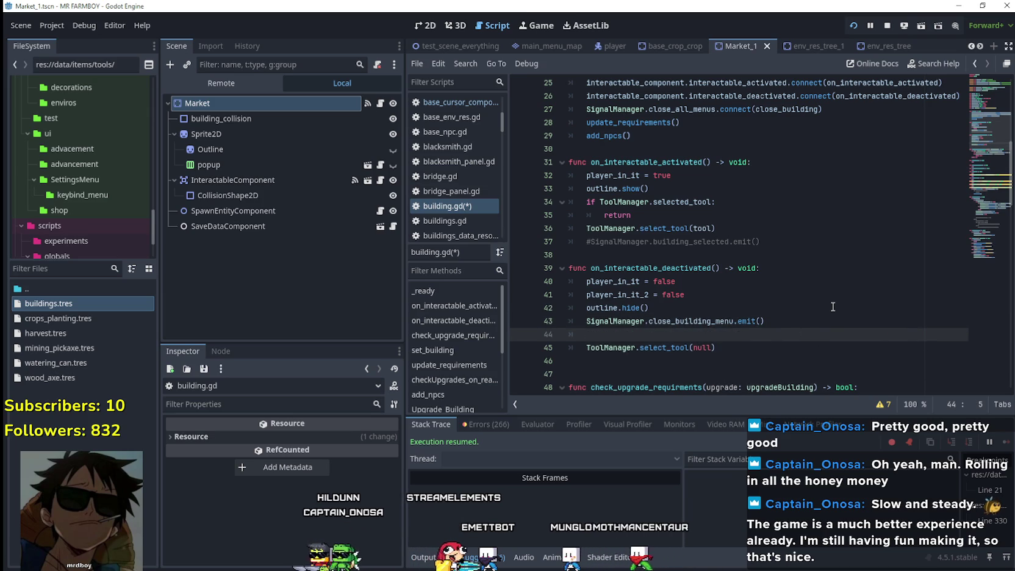
- Paste the tool-check block into on_interactable_deactivated after line 43
key(Return)
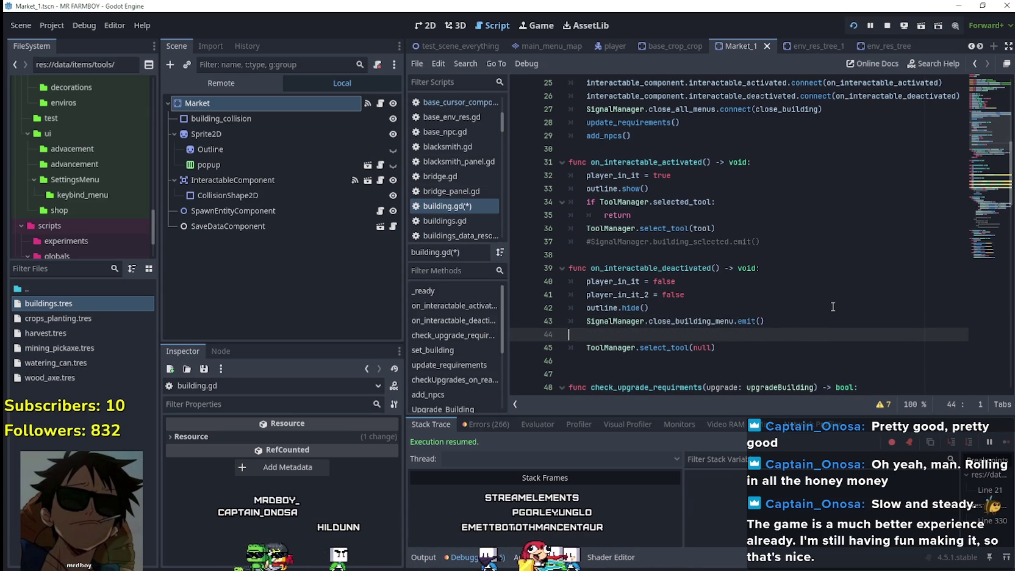
key(ctrl+v)
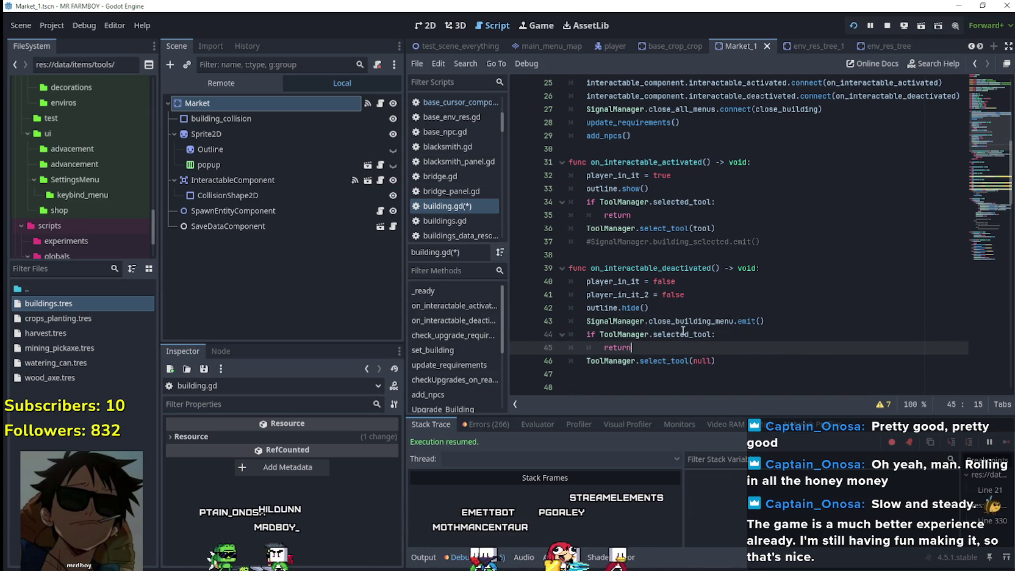
click(712, 334)
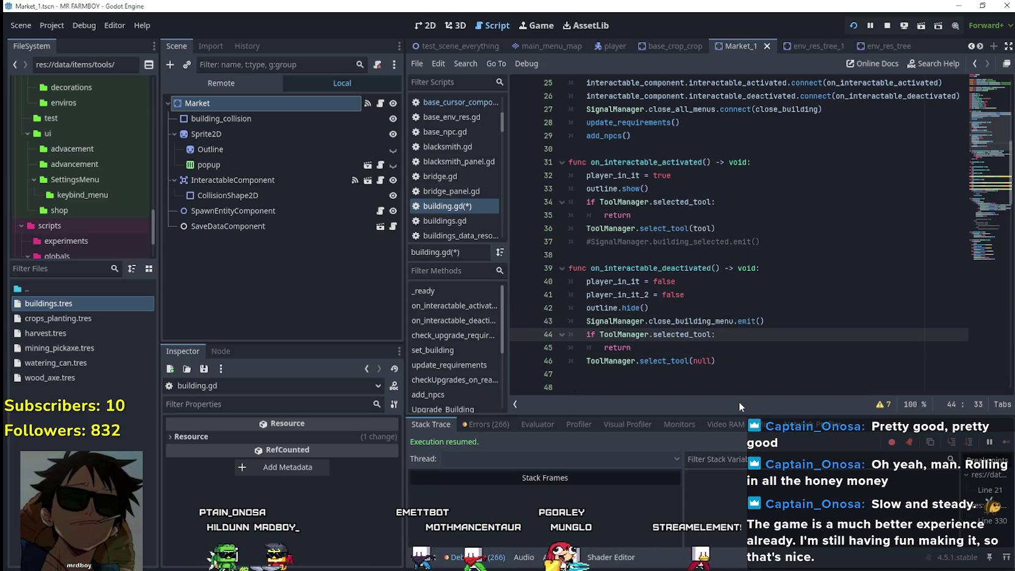
double_click(702, 229)
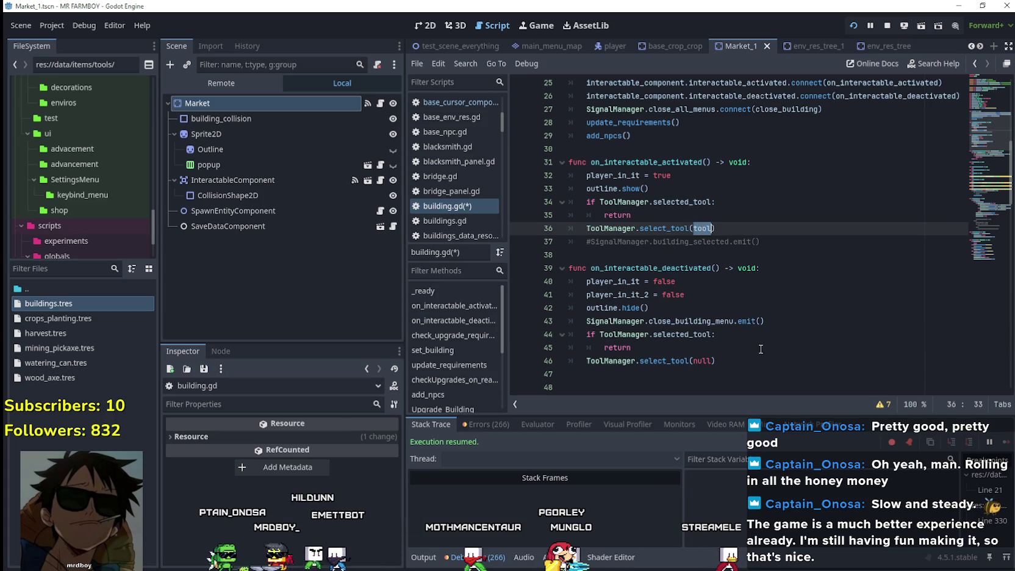
click(723, 340)
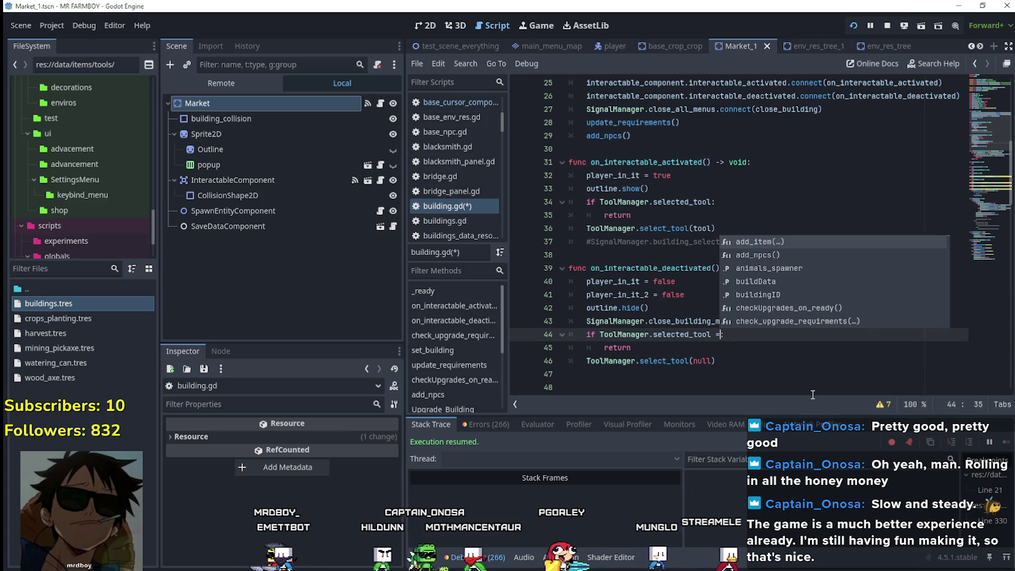
- Change the condition to 'ToolManager.selected_tool != tool', save building.gd, and switch to the game
key(BackSpace)
text(!= tool)
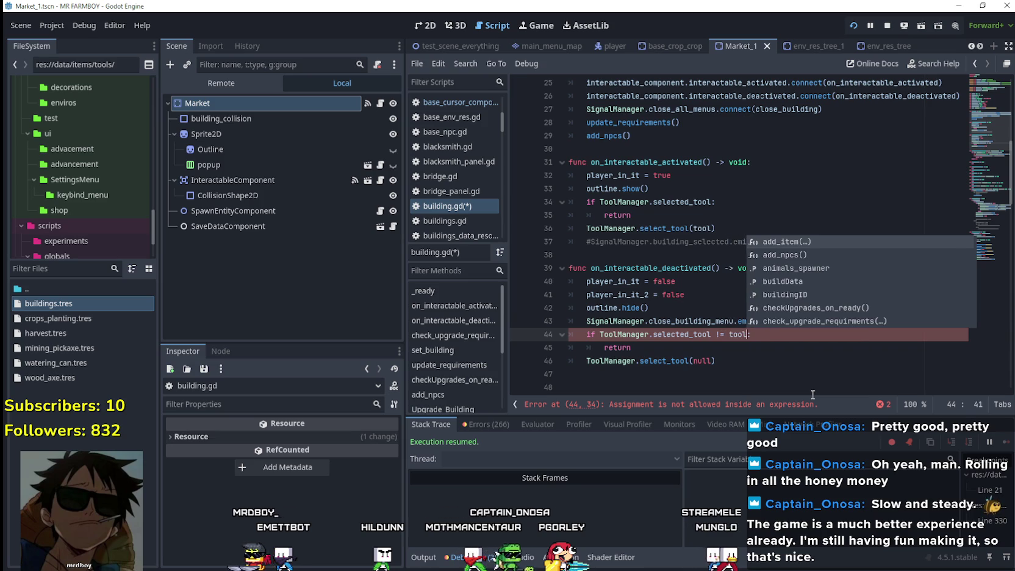
click(717, 361)
click(711, 349)
key(ctrl+s)
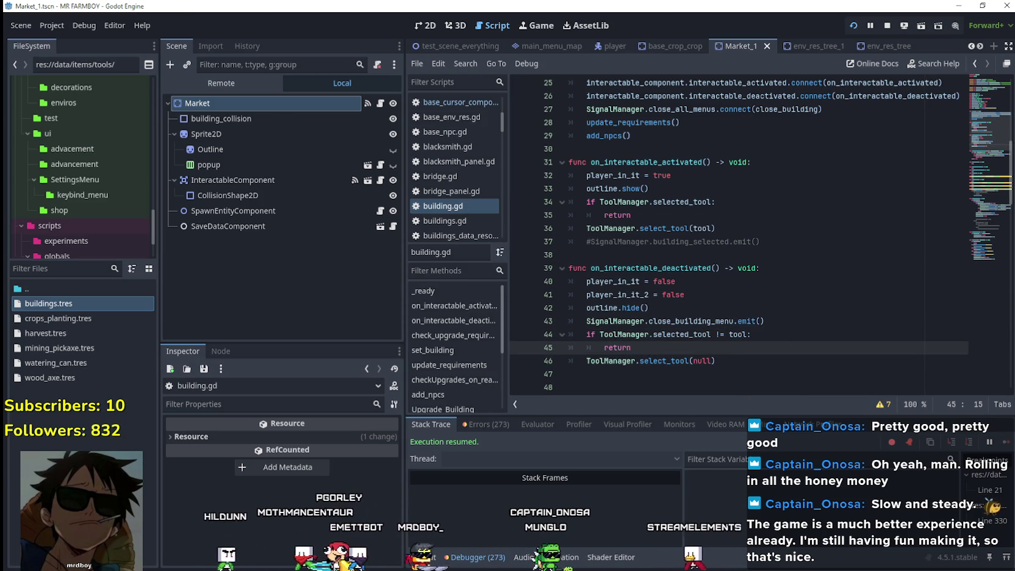
key(alt+Tab)
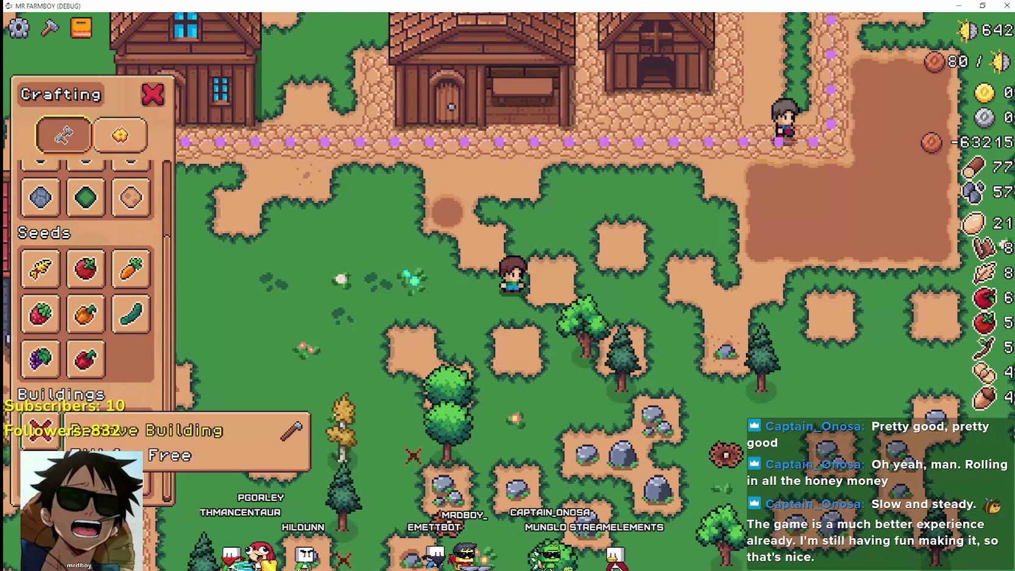
- Pick the Market stall, walk its preview to open ground, then cancel placement
click(86, 430)
key(w)
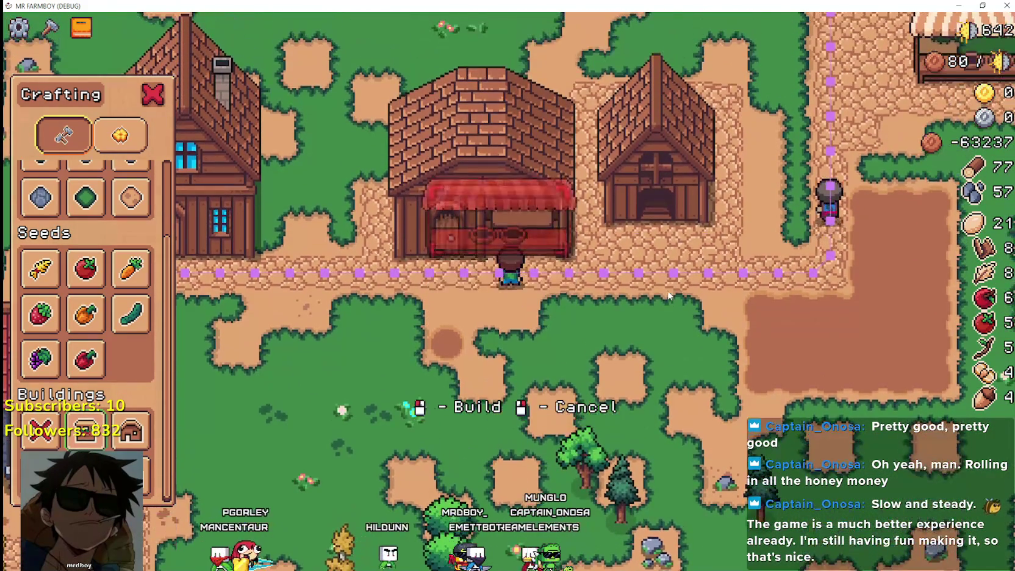
key(d)
key(w)
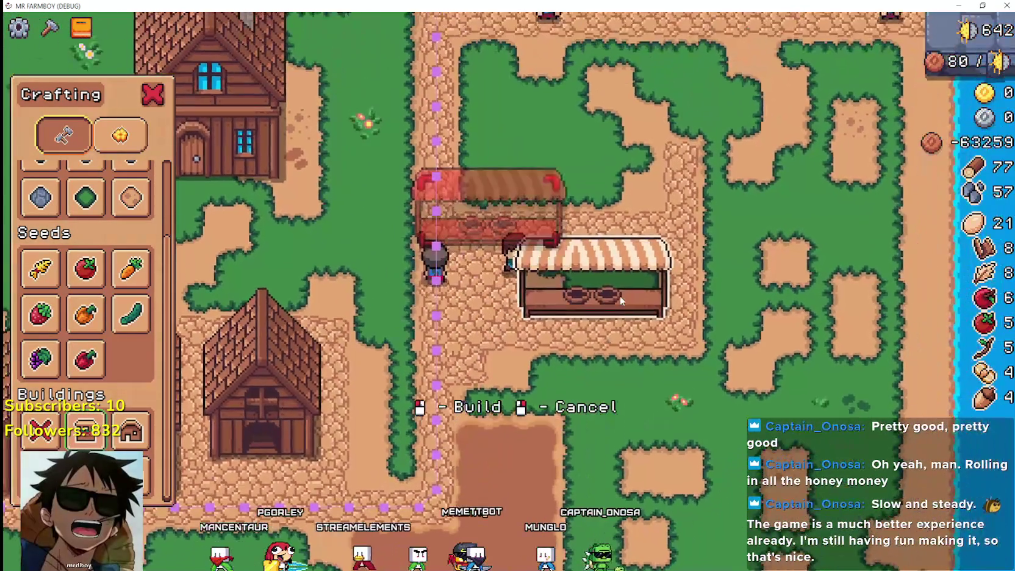
key(w)
key(d)
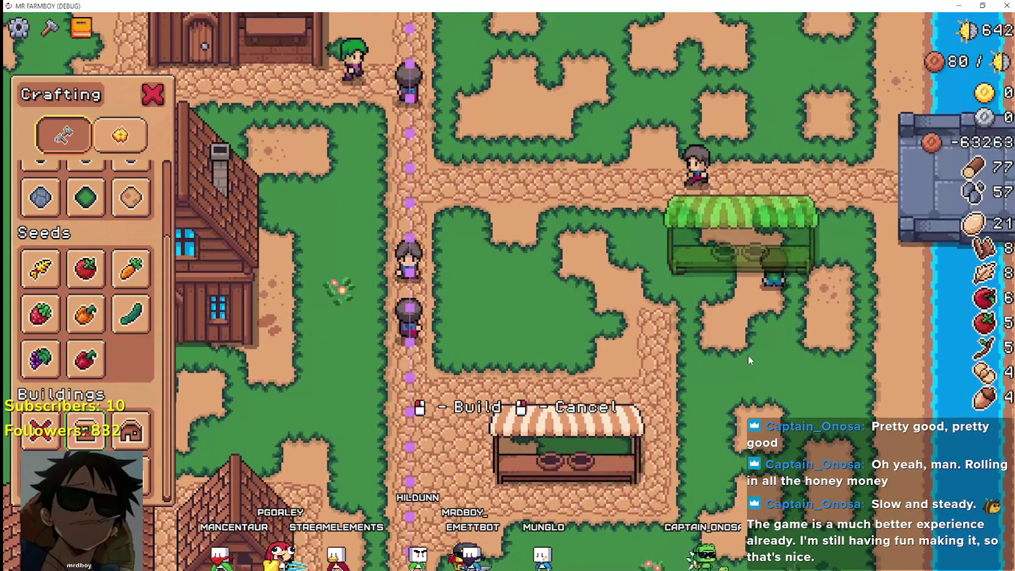
right_click(620, 297)
scroll(48, 238, up, 3)
scroll(47, 217, up, 1)
- Select the Farm Tile and till a tile in front of the barn
click(42, 215)
key(a)
key(s)
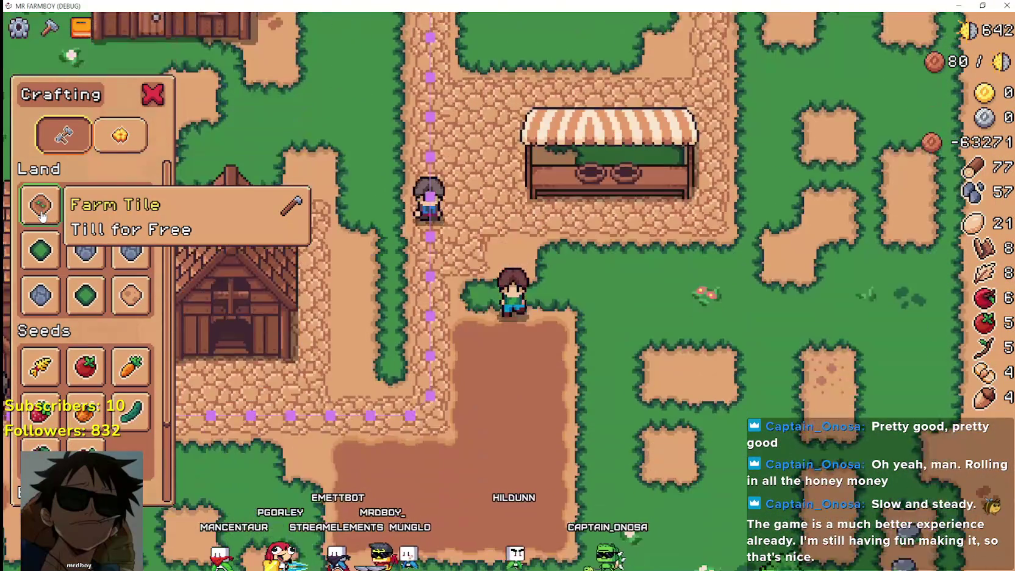
key(s)
click(42, 214)
key(a)
key(a)
key(w)
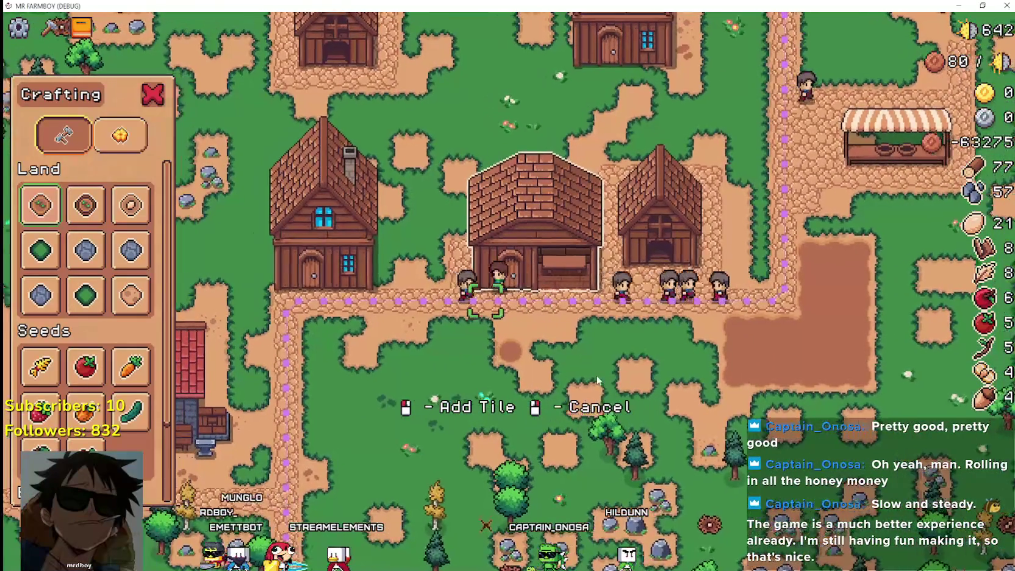
key(a)
key(w)
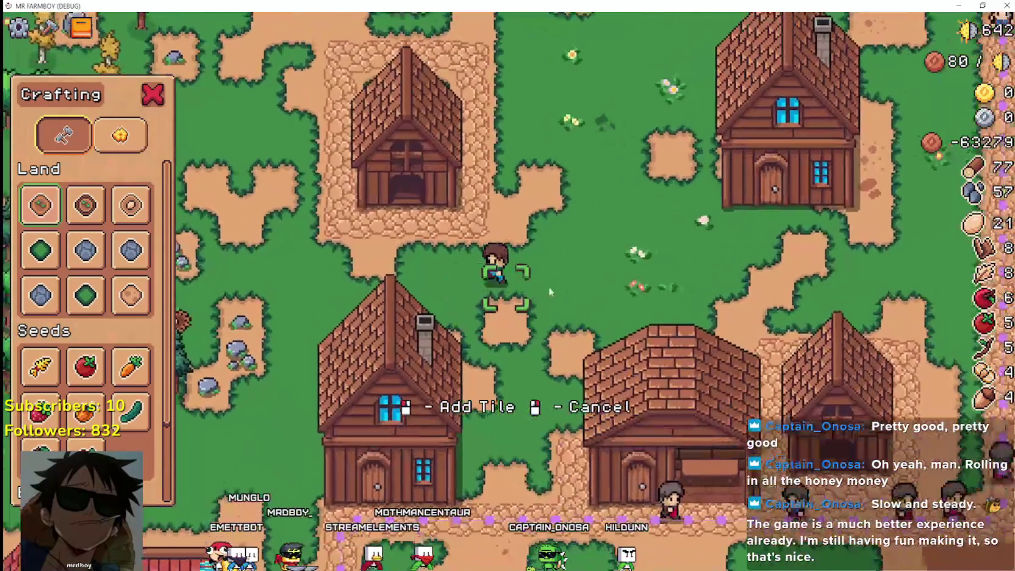
key(a)
key(w)
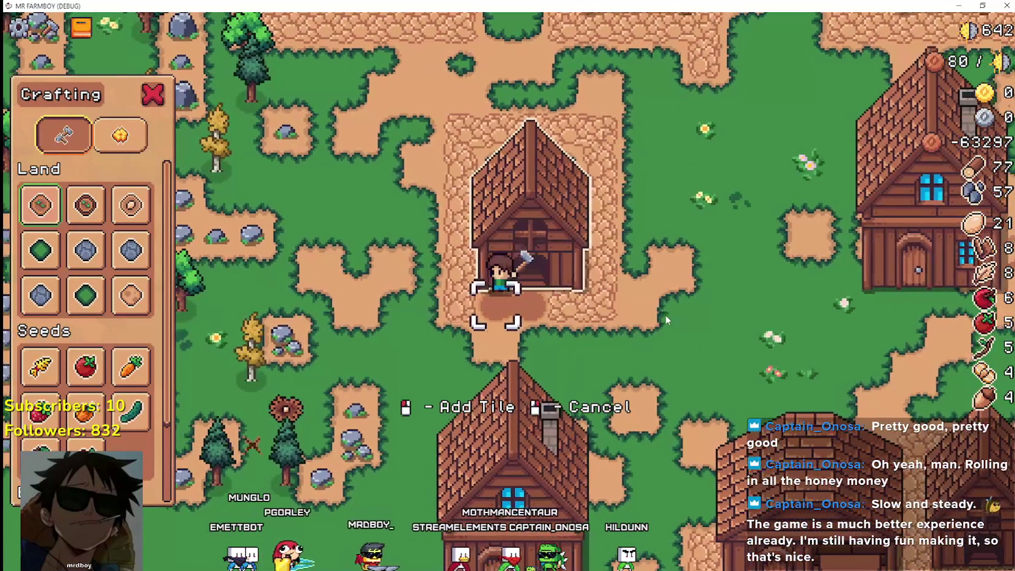
key(a)
key(d)
click(664, 314)
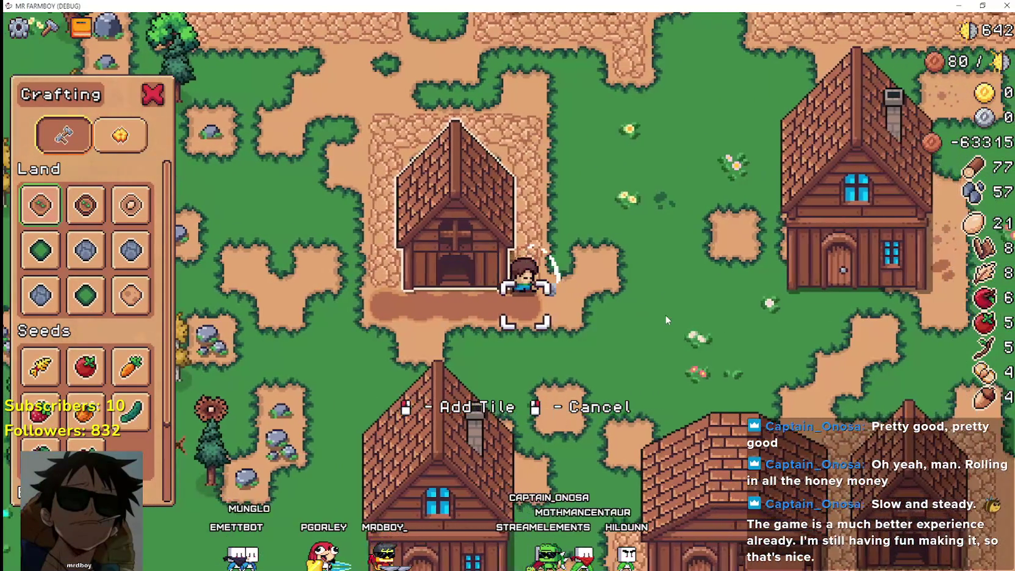
- Walk toward the right-hand house, pick a House building, then cancel placing it
key(d)
key(w)
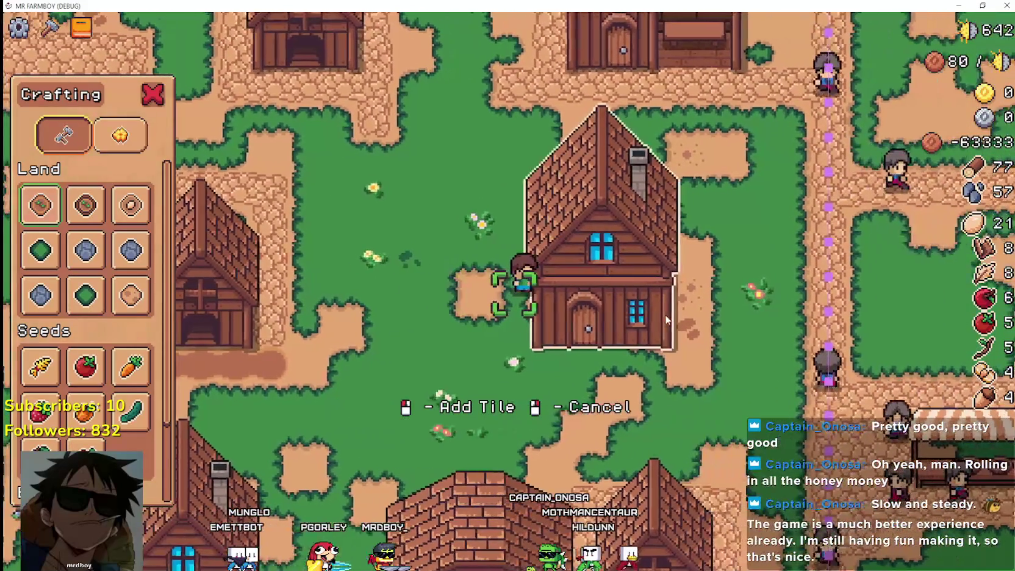
key(a)
key(w)
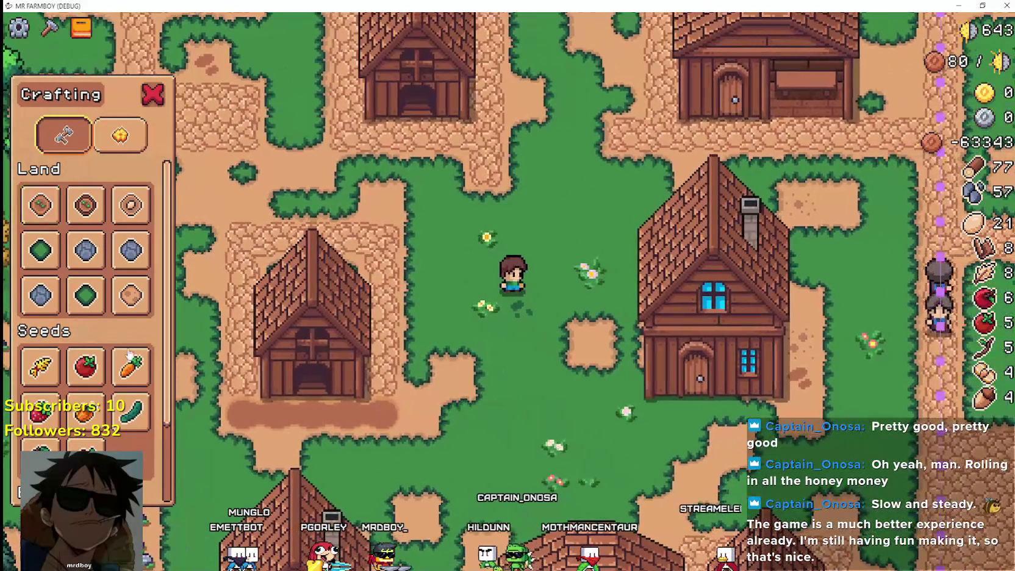
scroll(85, 305, down, 3)
key(s)
click(130, 430)
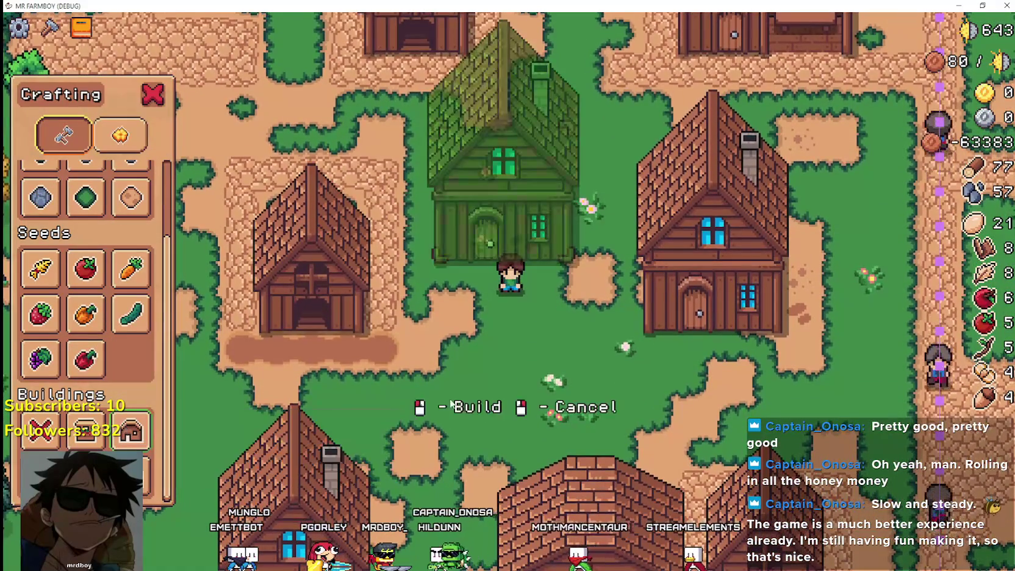
key(s)
key(d)
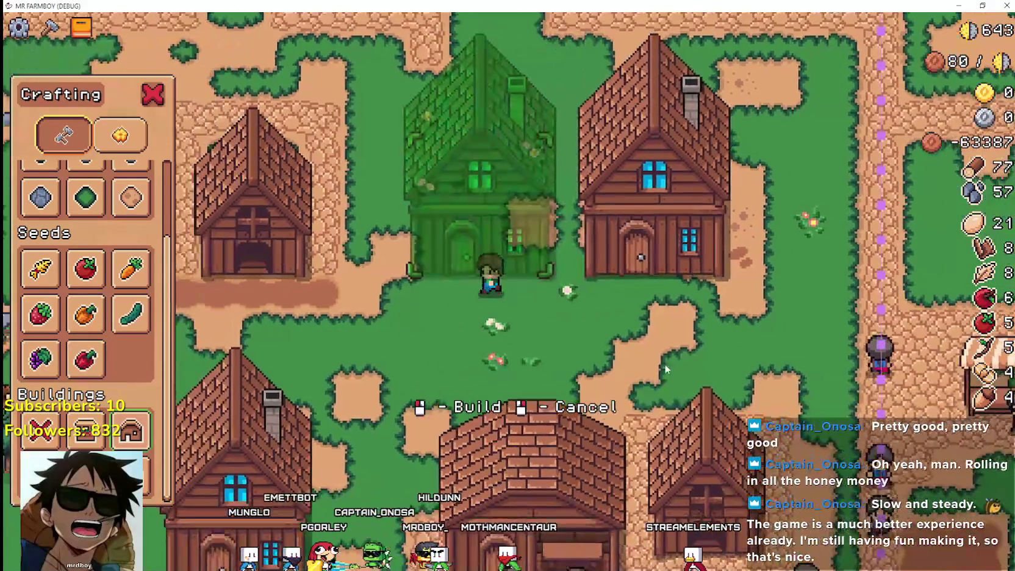
right_click(665, 366)
- Walk around the house and village, then close the Crafting panel
key(d)
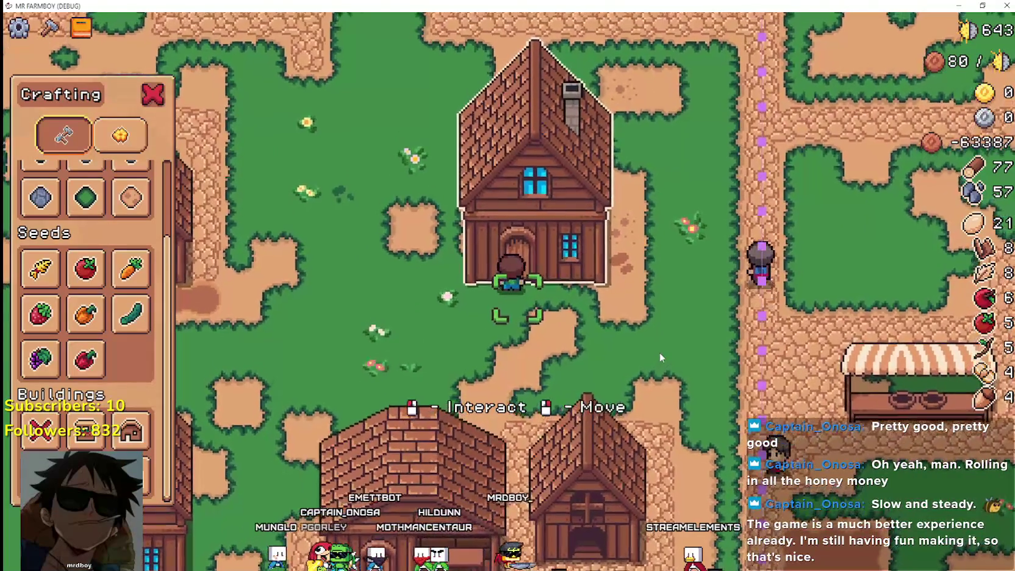
key(a)
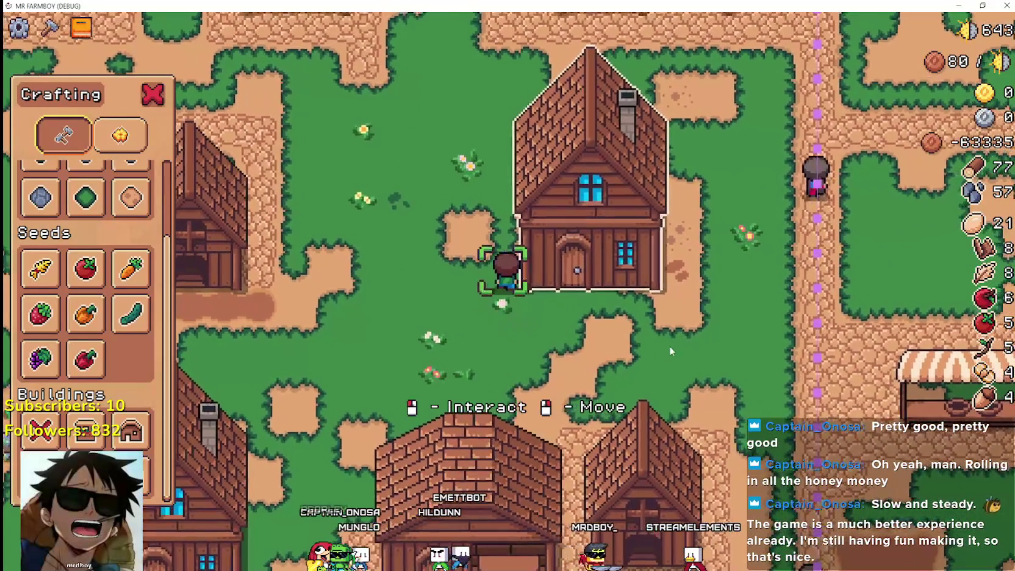
key(w)
key(d)
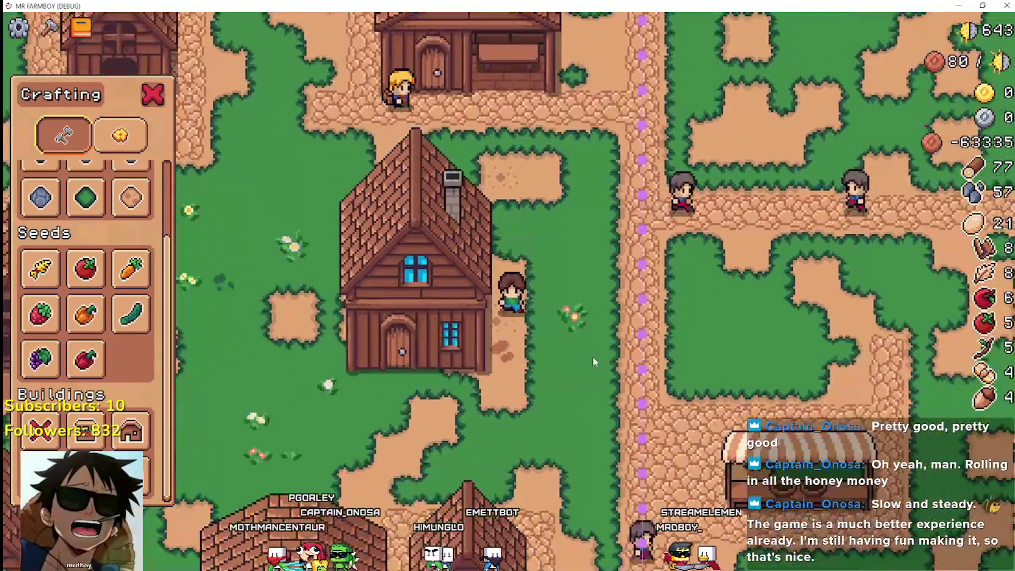
key(s)
key(a)
key(a)
key(d)
key(a)
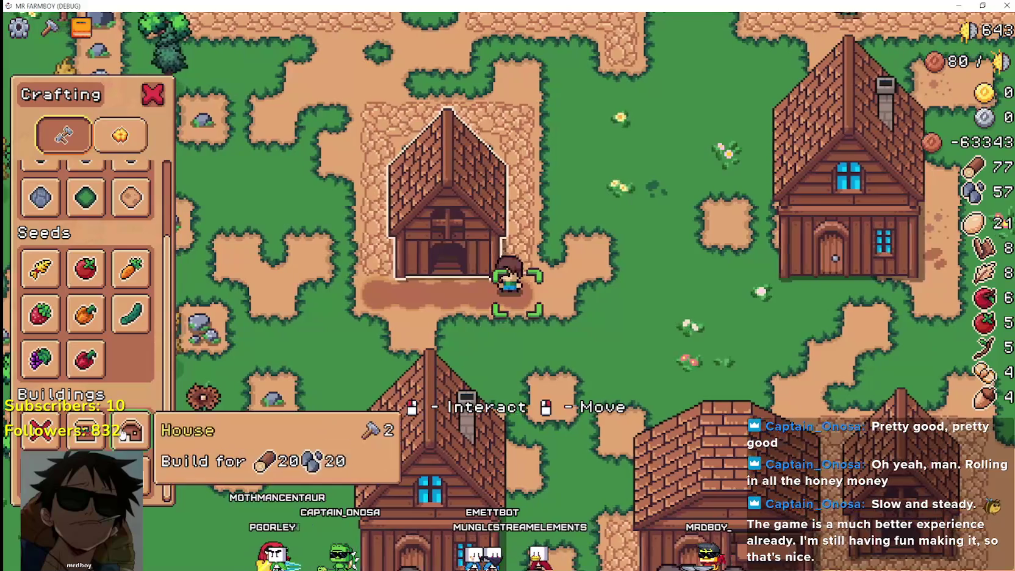
scroll(126, 295, up, 3)
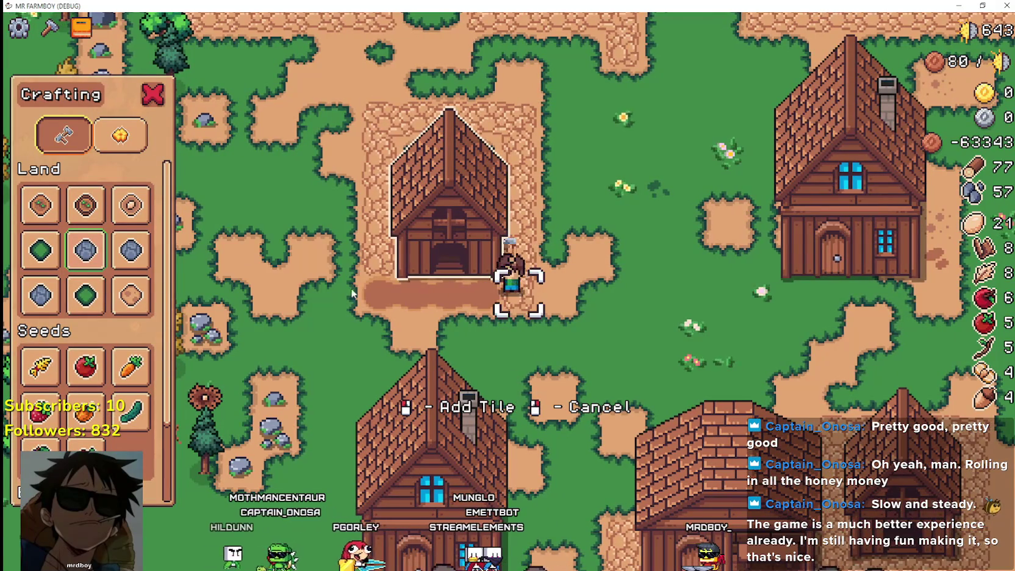
key(a)
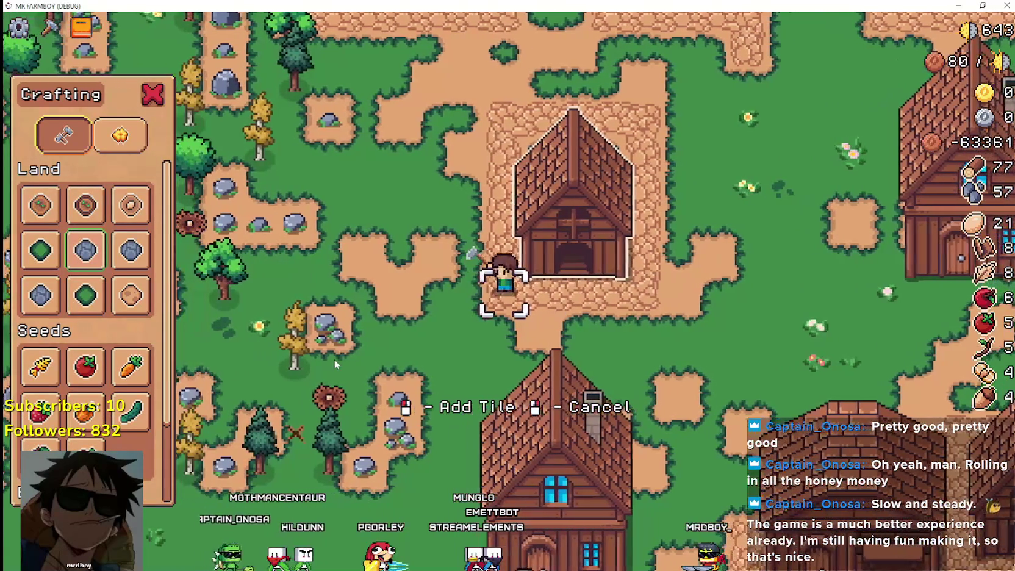
right_click(352, 350)
- Walk up to the grape field and try a coin-costing action there
key(w)
key(d)
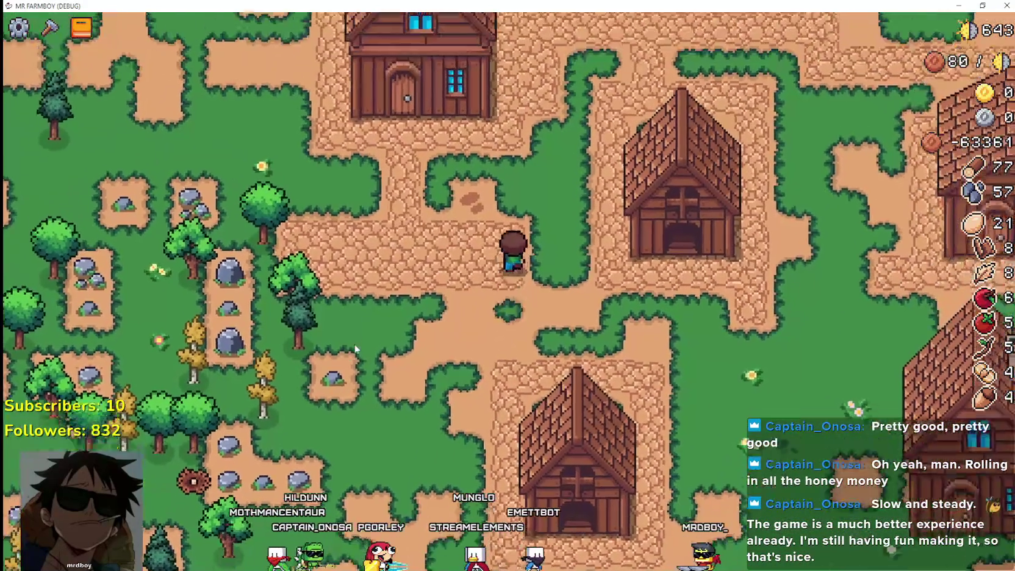
key(w)
key(d)
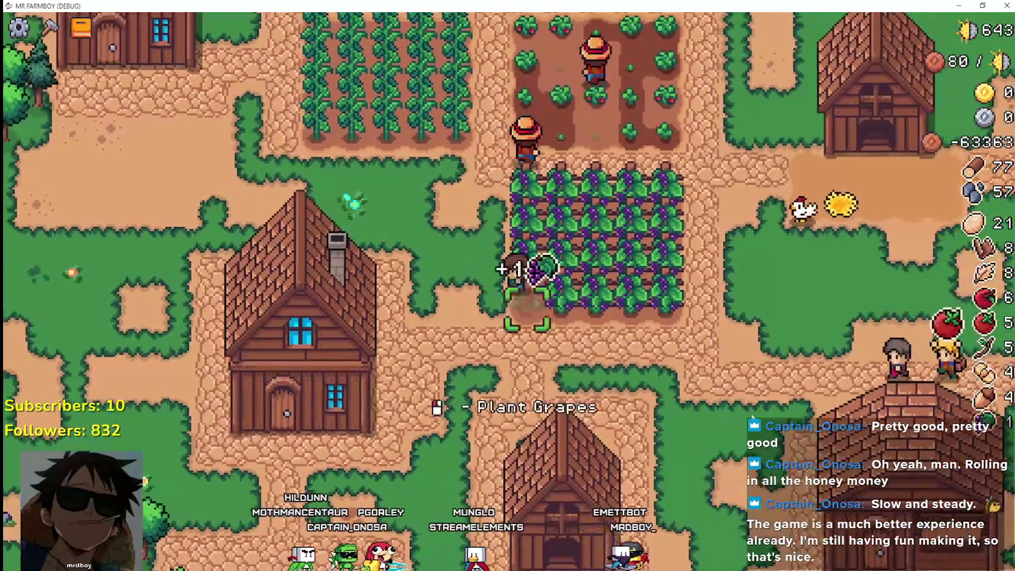
key(d)
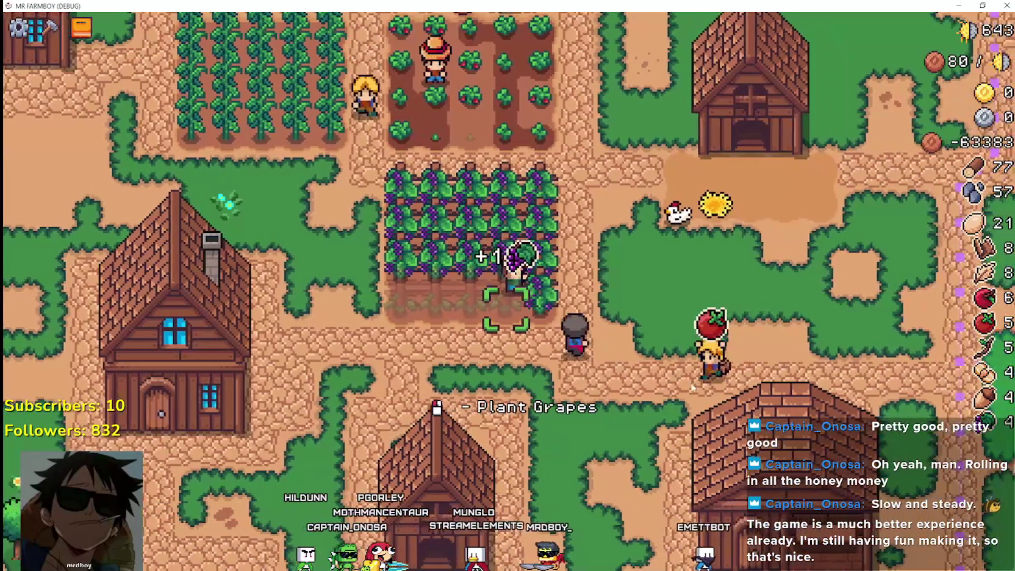
right_click(698, 391)
- Walk past the chicken coop and across the village to the farmhouse door
key(d)
key(w)
key(w)
key(d)
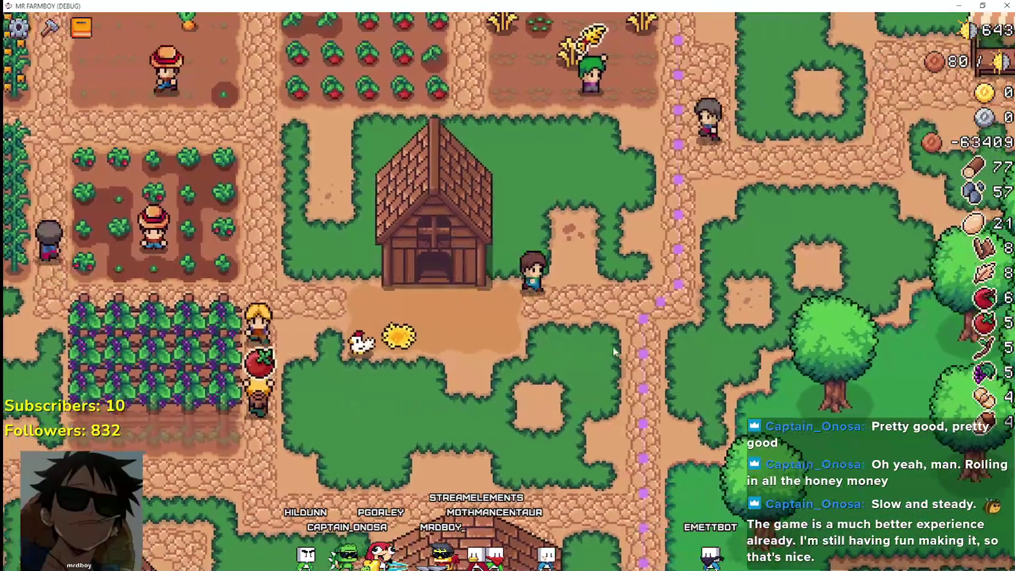
key(s)
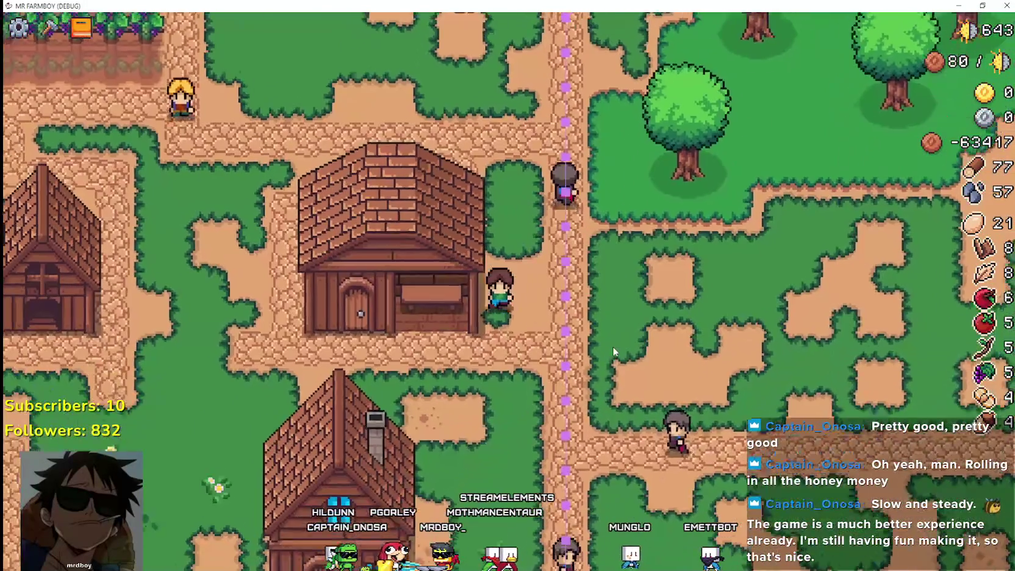
key(a)
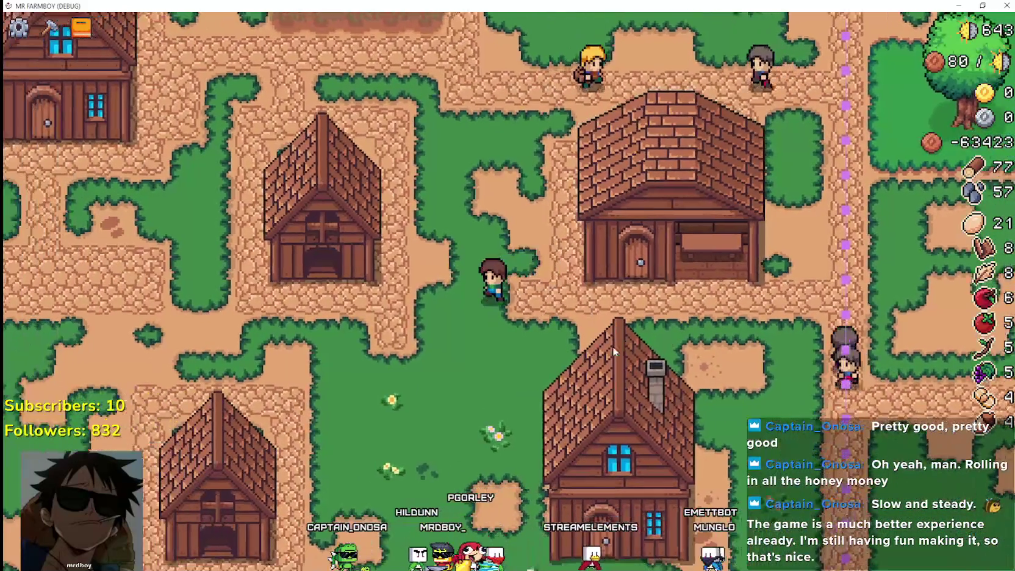
key(d)
- Walk up to the market door and away again, then return to the Godot editor
key(w)
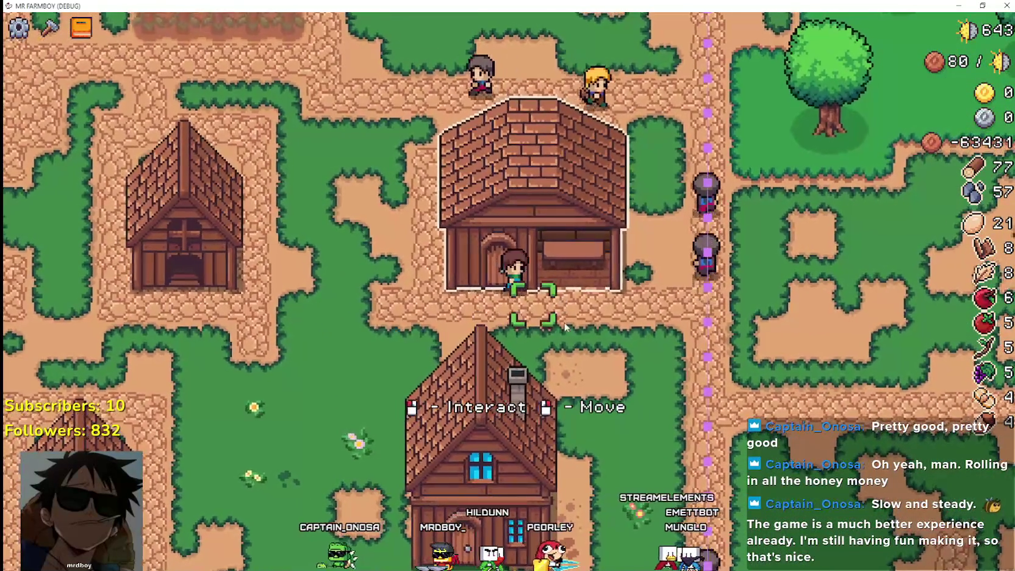
key(s)
key(d)
key(w)
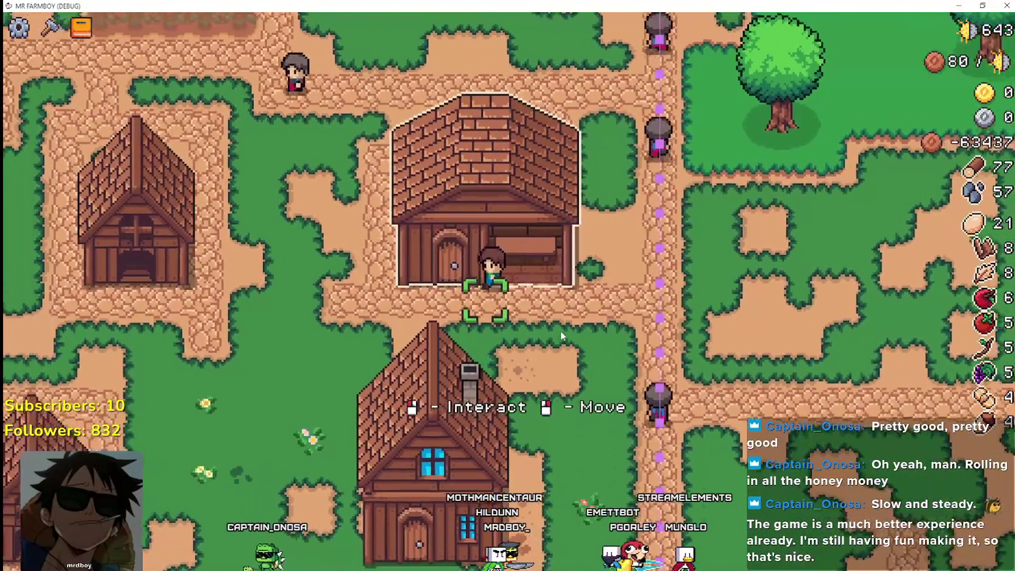
key(a)
key(d)
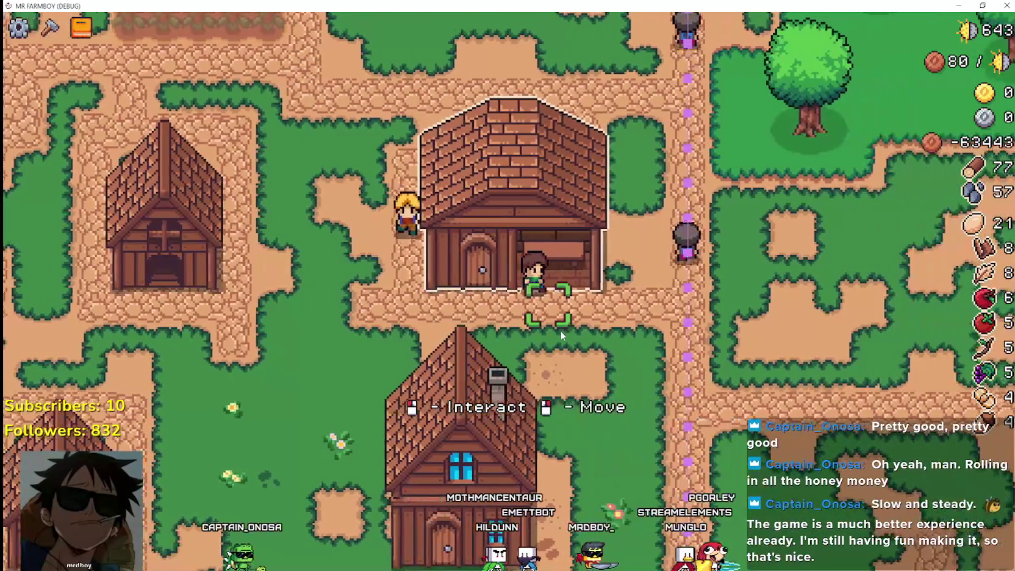
key(s)
key(a)
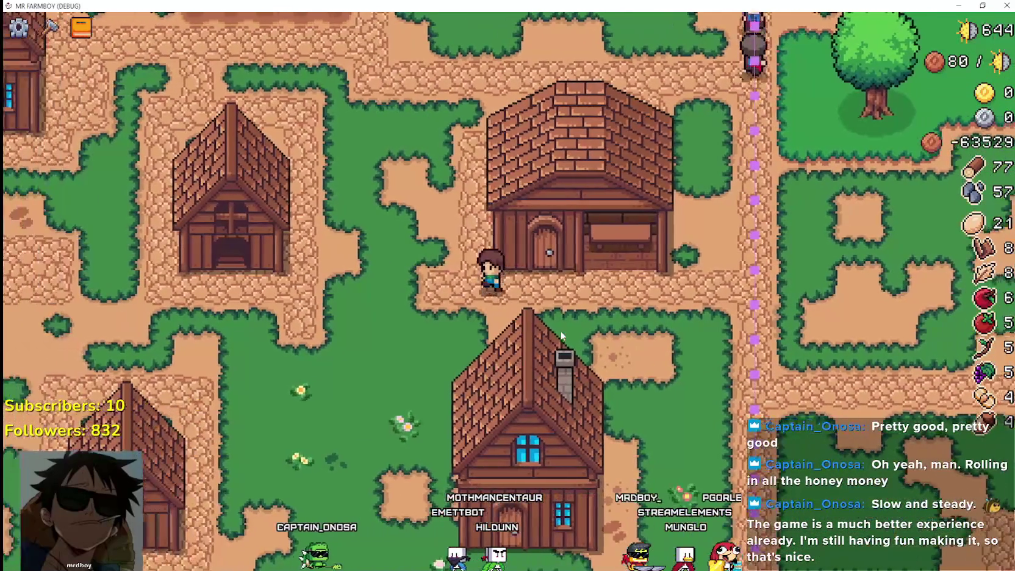
key(a)
key(s)
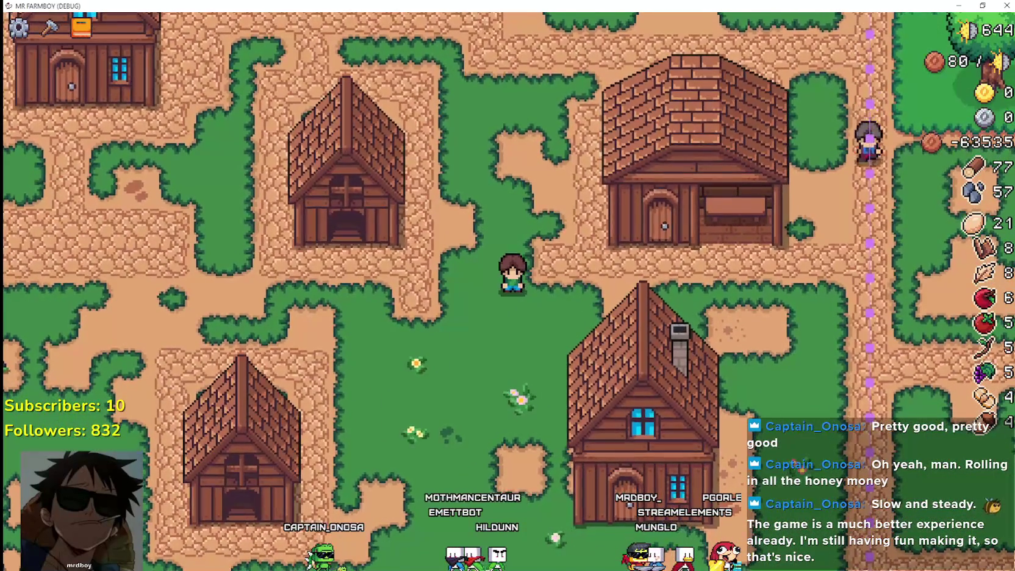
key(alt+Tab)
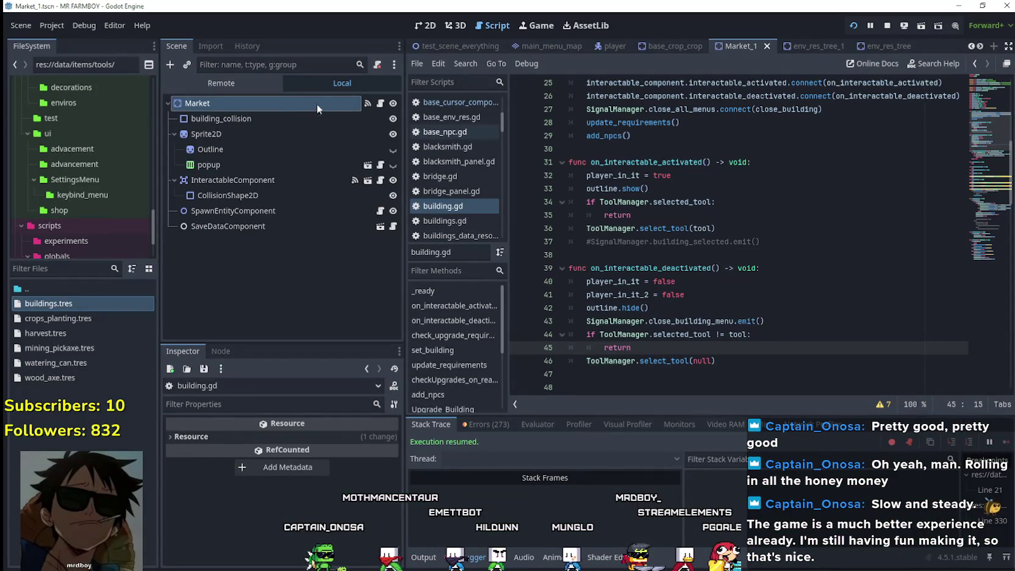
- Open the Market node's script and jump to its building.gd base script
click(321, 85)
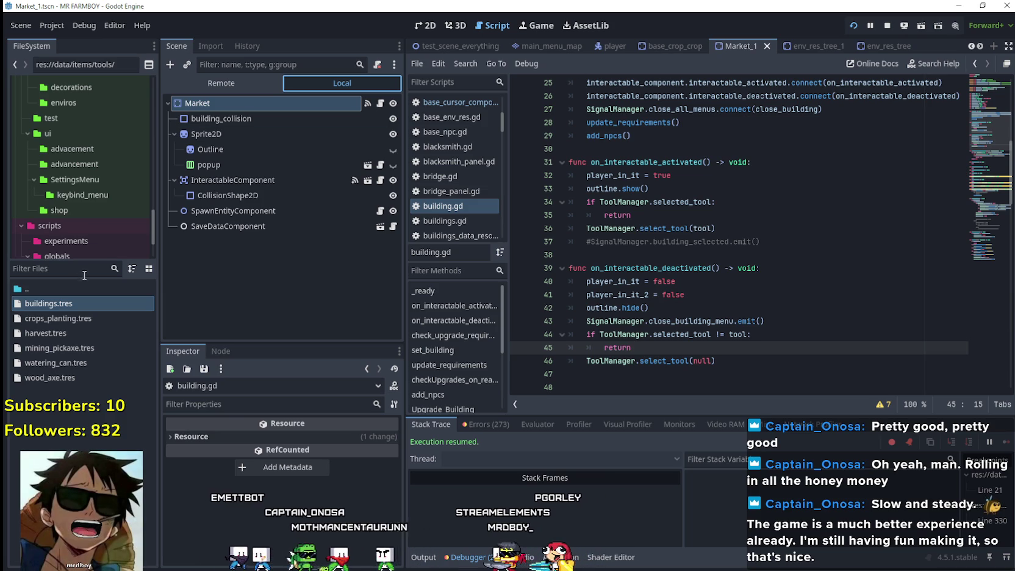
click(380, 103)
right_click(625, 99)
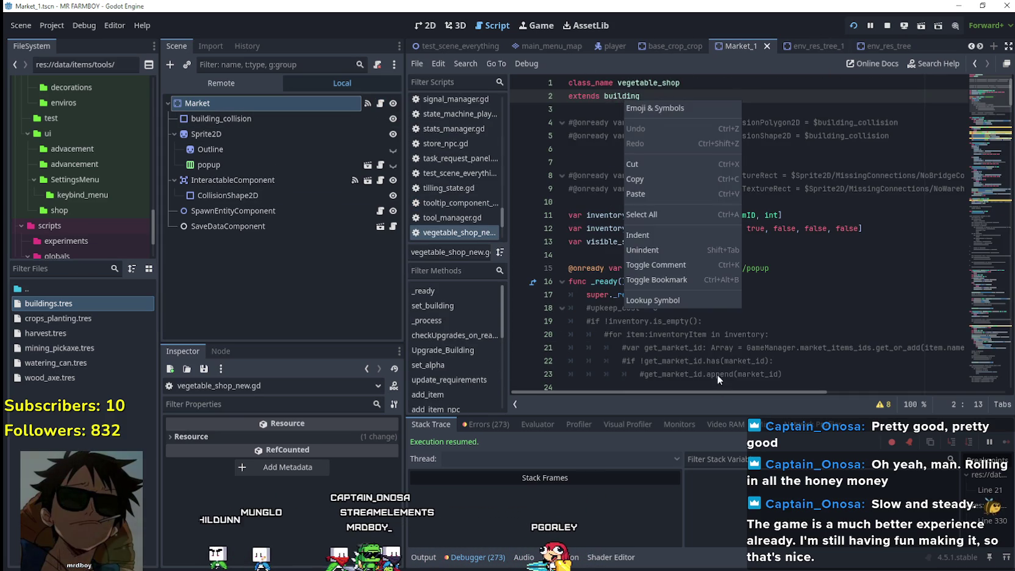
click(701, 299)
click(996, 157)
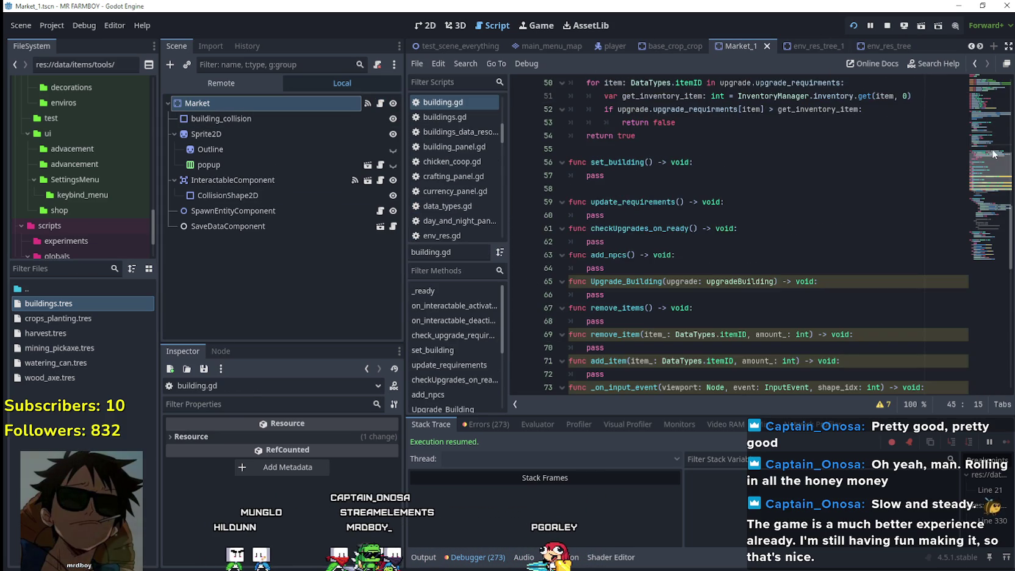
- Scroll to open_building and add a breakpoint on line 87's return
scroll(769, 164, down, 8)
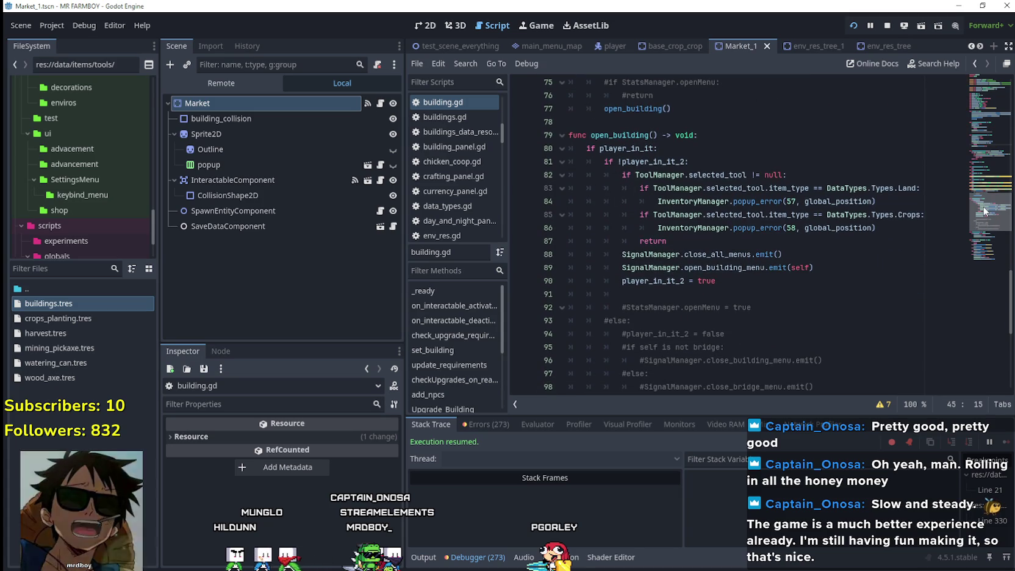
drag(600, 177, 608, 176)
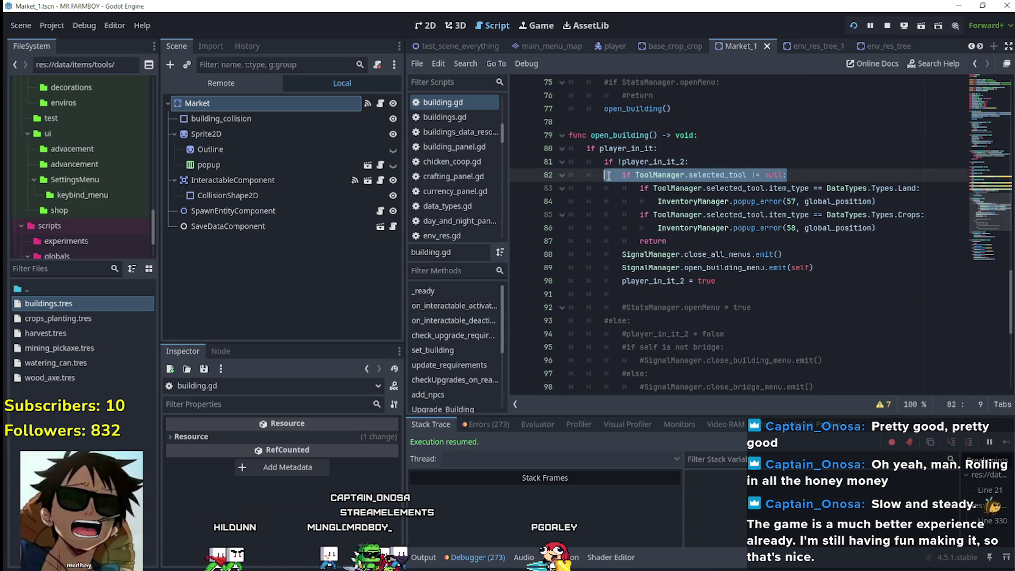
click(516, 241)
click(770, 242)
- Run MR FARMBOY, trigger the line 87 breakpoint at the Market door, then resume and walk around
key(alt+Tab)
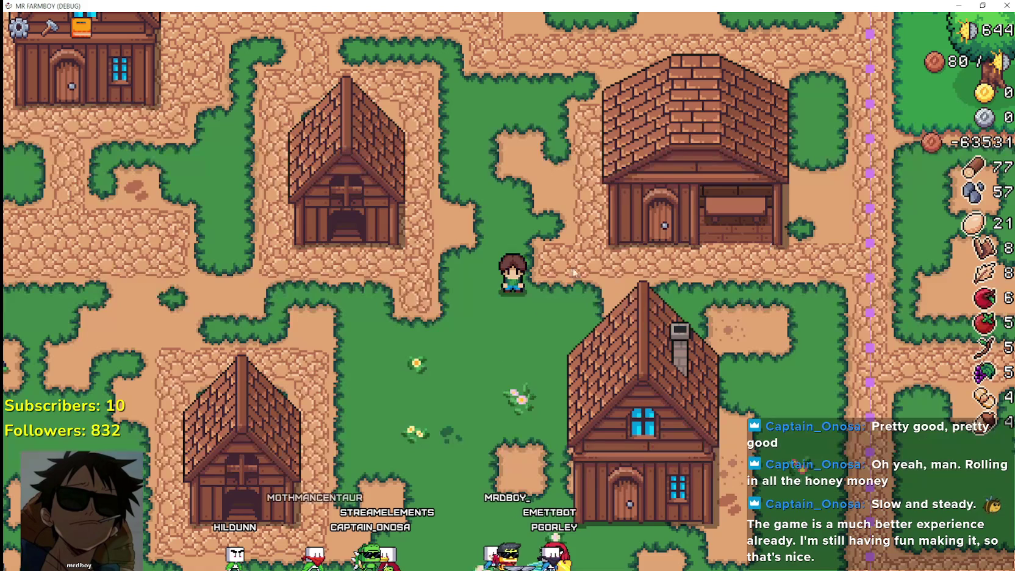
key(d)
key(w)
key(e)
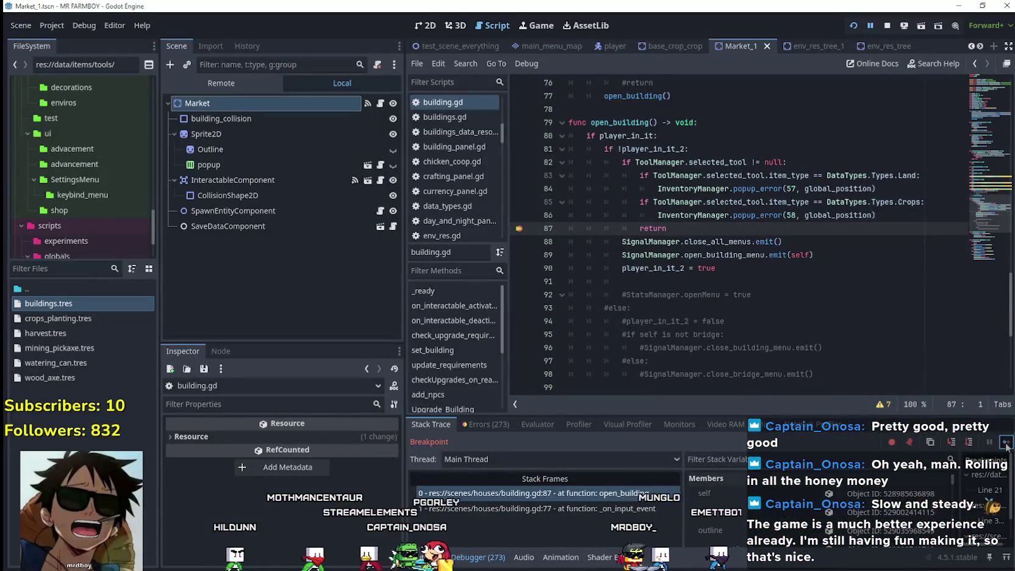
key(F12)
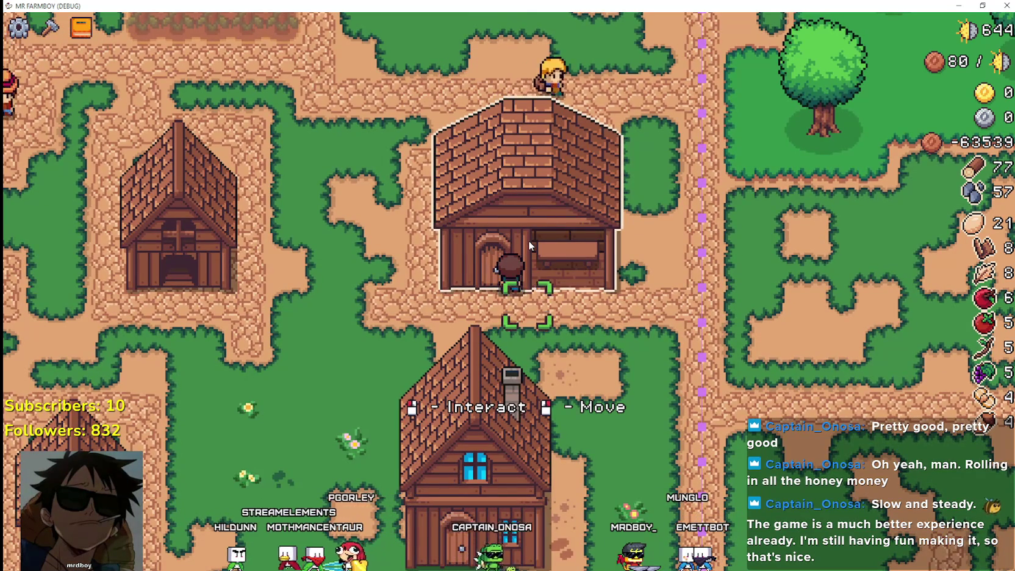
key(s)
key(a)
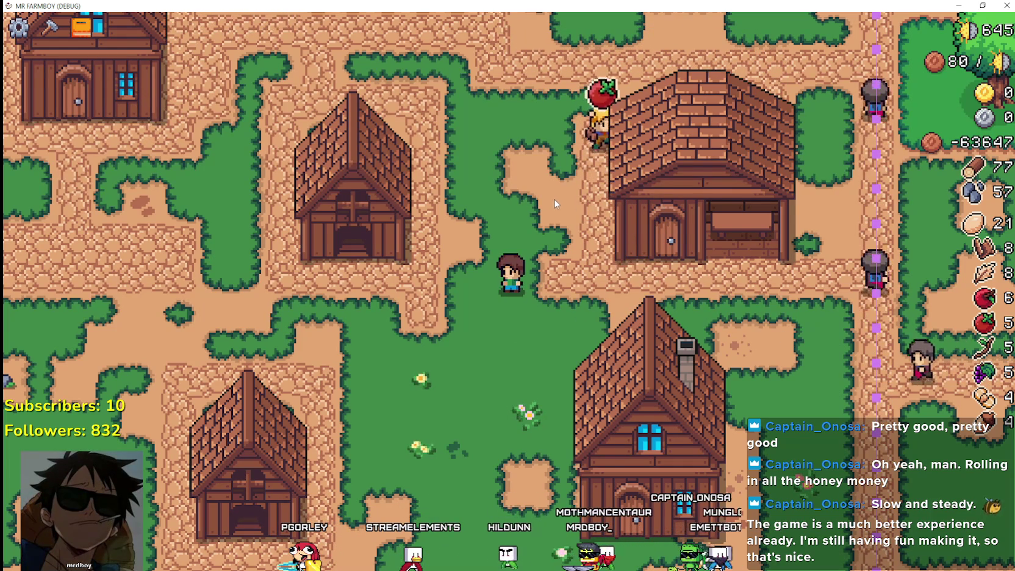
key(d)
key(w)
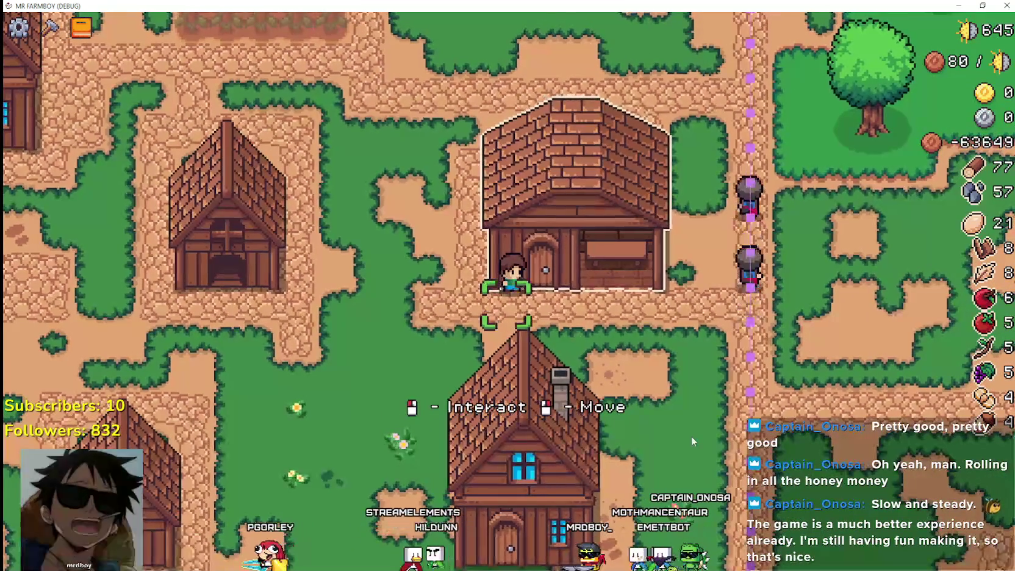
key(d)
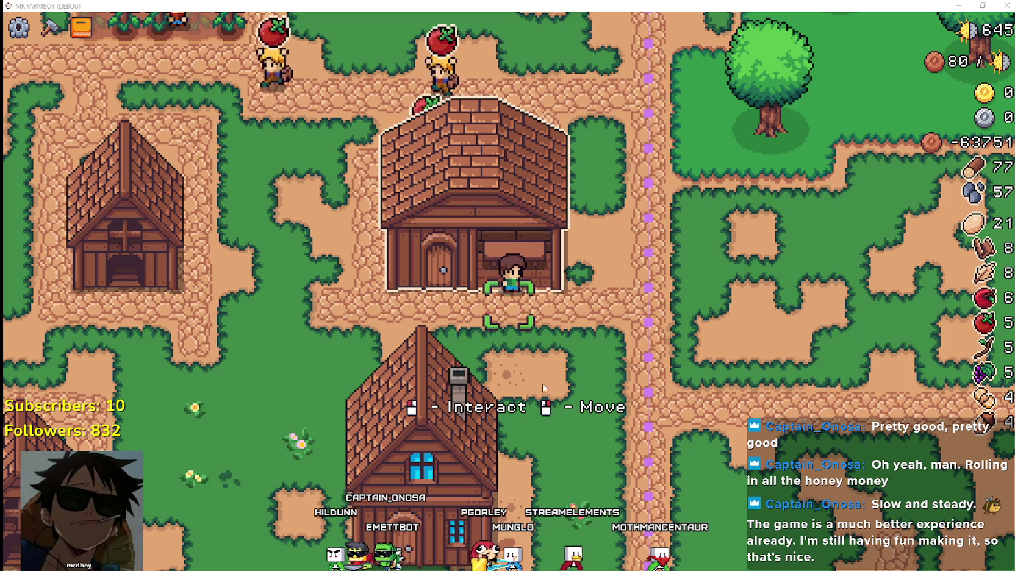
- Back in building.gd, review the open_building call and place the caret on line 87's return
key(alt+Tab)
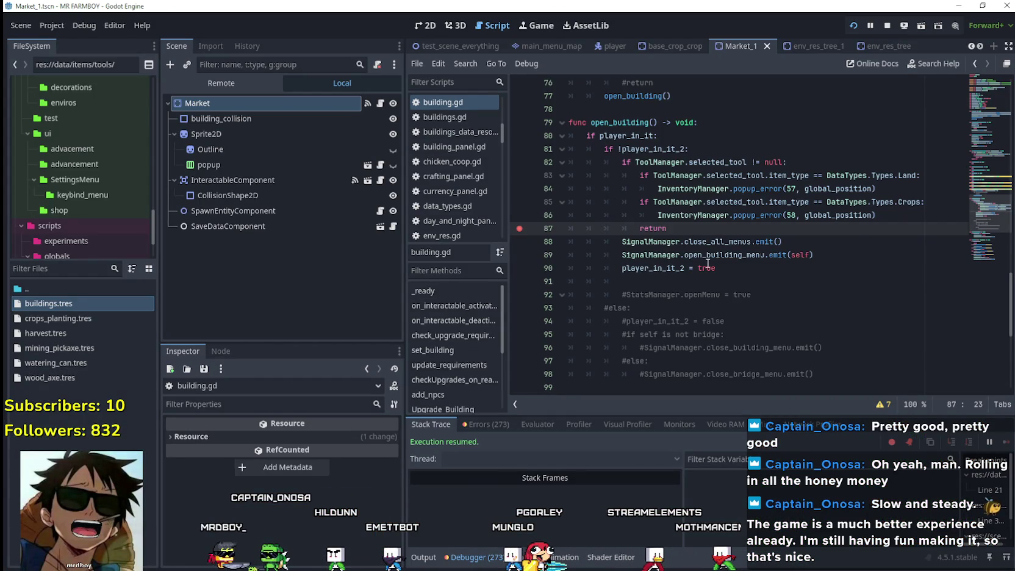
scroll(651, 232, up, 3)
double_click(646, 216)
scroll(683, 268, down, 4)
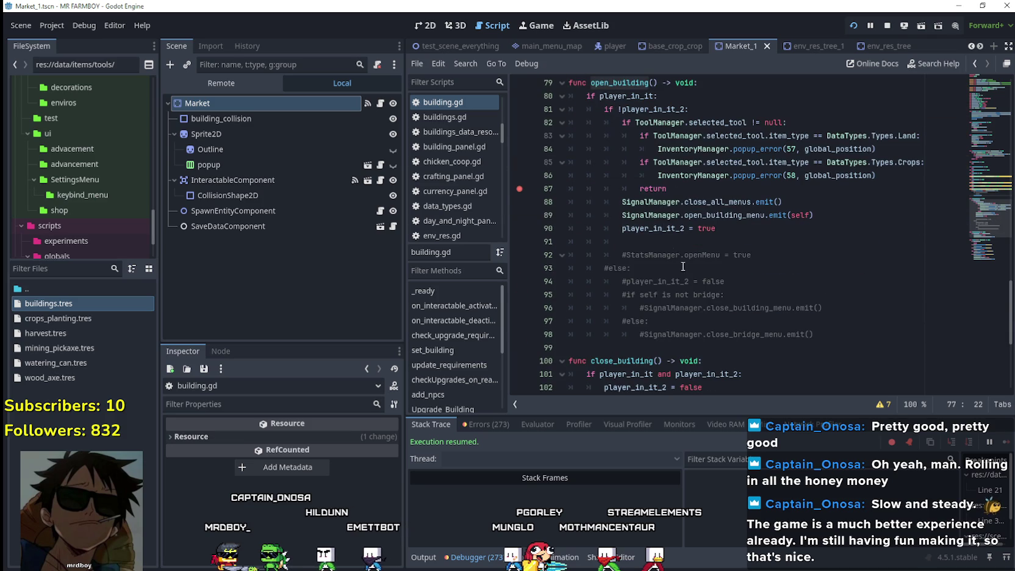
click(668, 188)
- Filter the FileSystem for 'test' and open test_scene_everything.tscn
click(32, 268)
text(test)
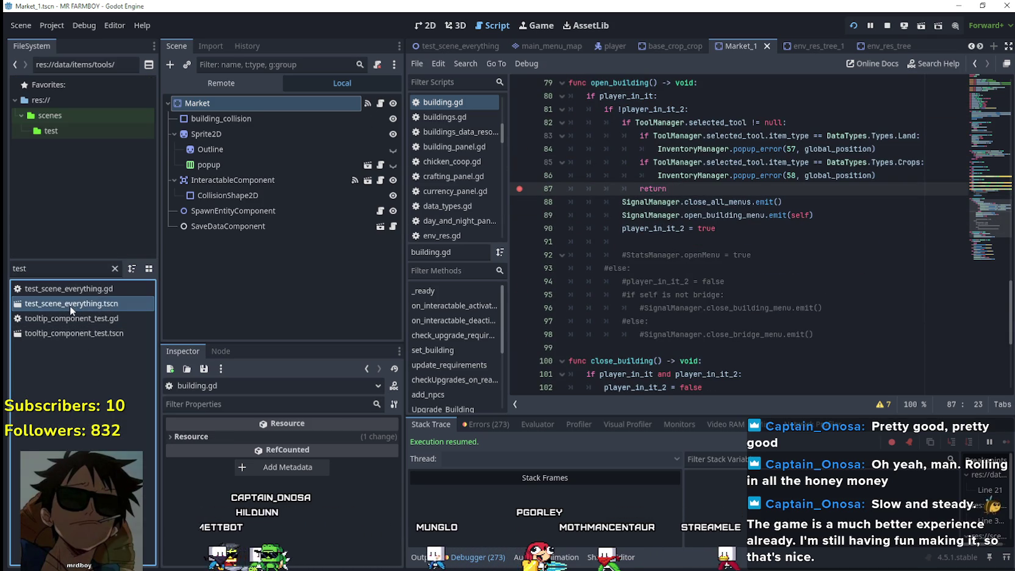
double_click(70, 304)
- Open CursorComponent's field_cursor_component.gd script from the Scene tree
scroll(362, 160, down, 5)
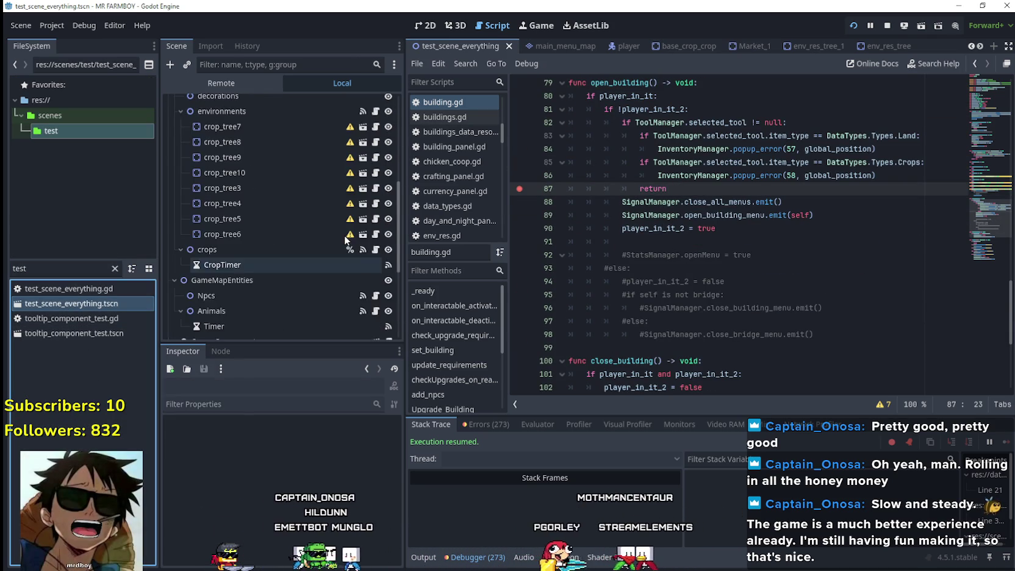
scroll(346, 238, up, 5)
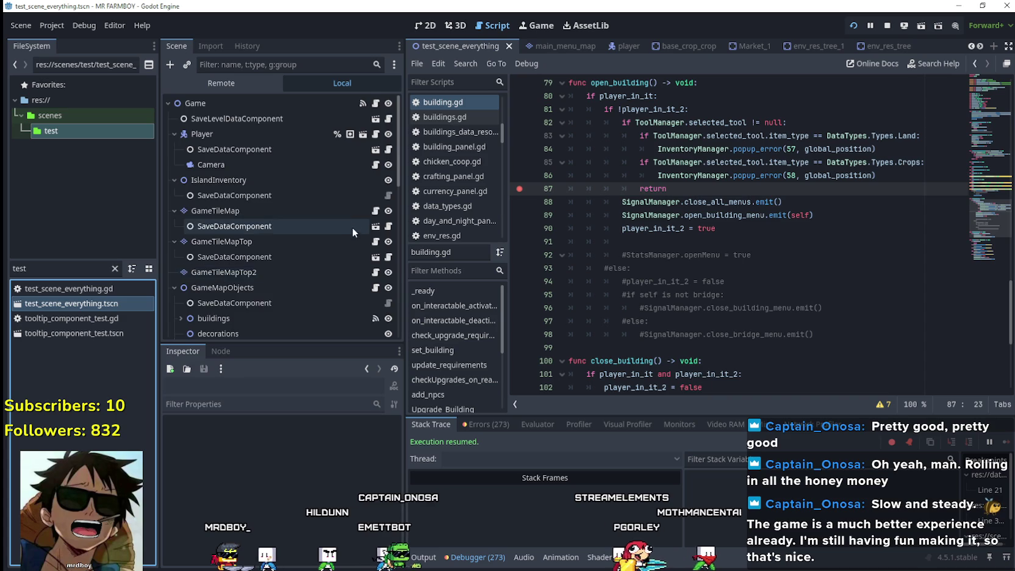
scroll(349, 238, down, 10)
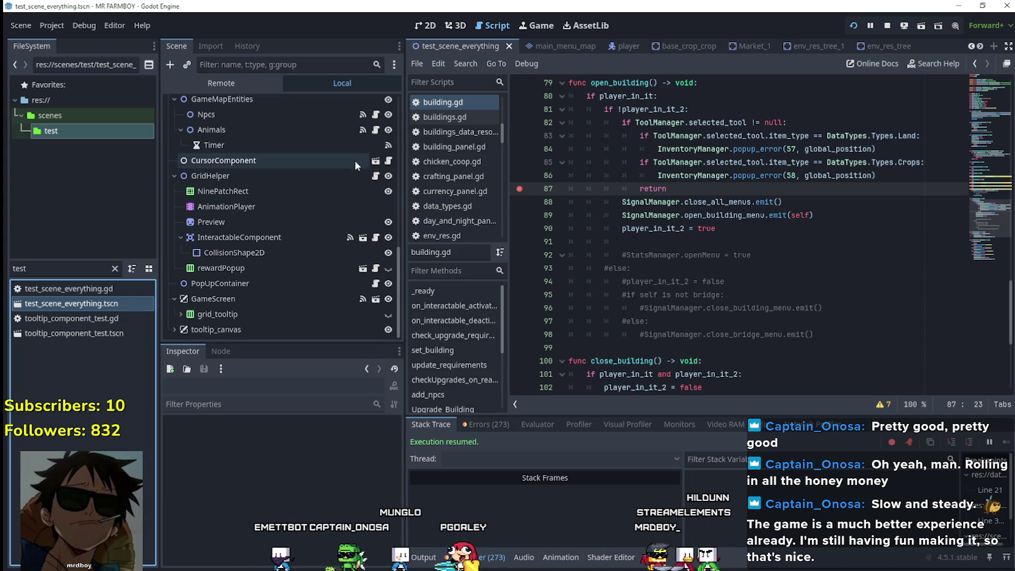
click(388, 161)
click(633, 260)
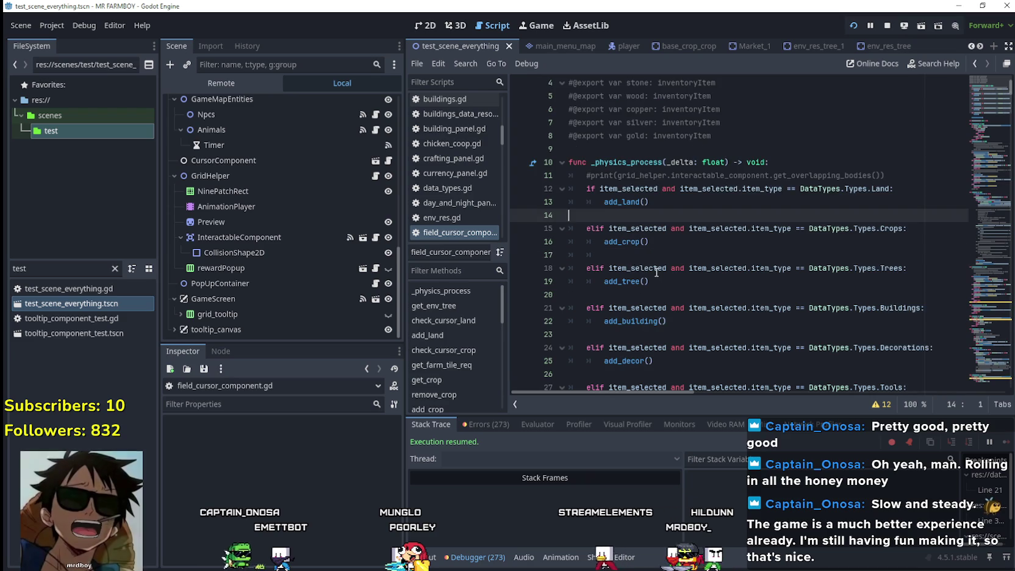
- Inspect the Tools branch of _physics_process, selecting its lines 27–28
scroll(647, 263, down, 5)
click(659, 246)
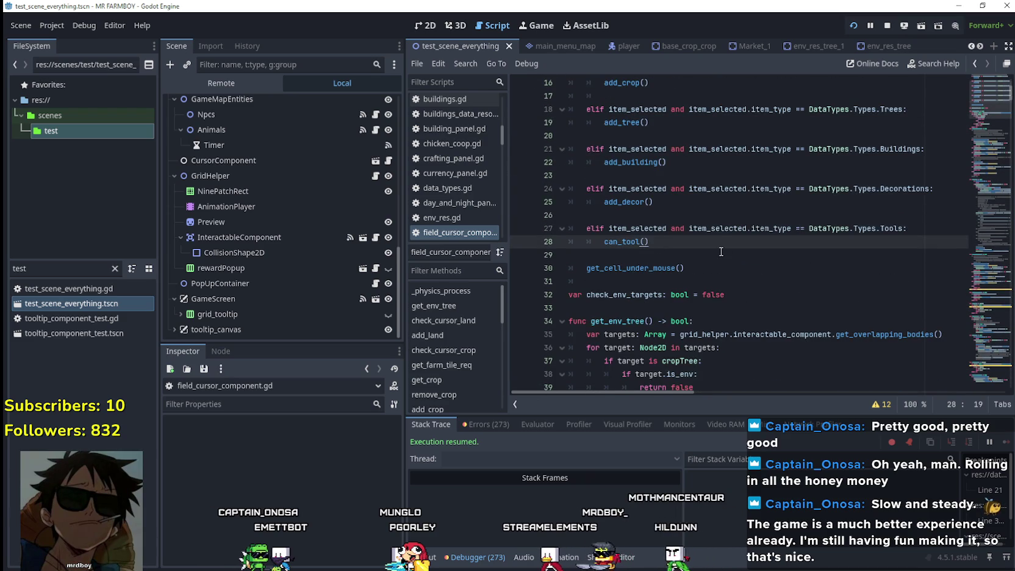
scroll(721, 252, up, 1)
double_click(666, 308)
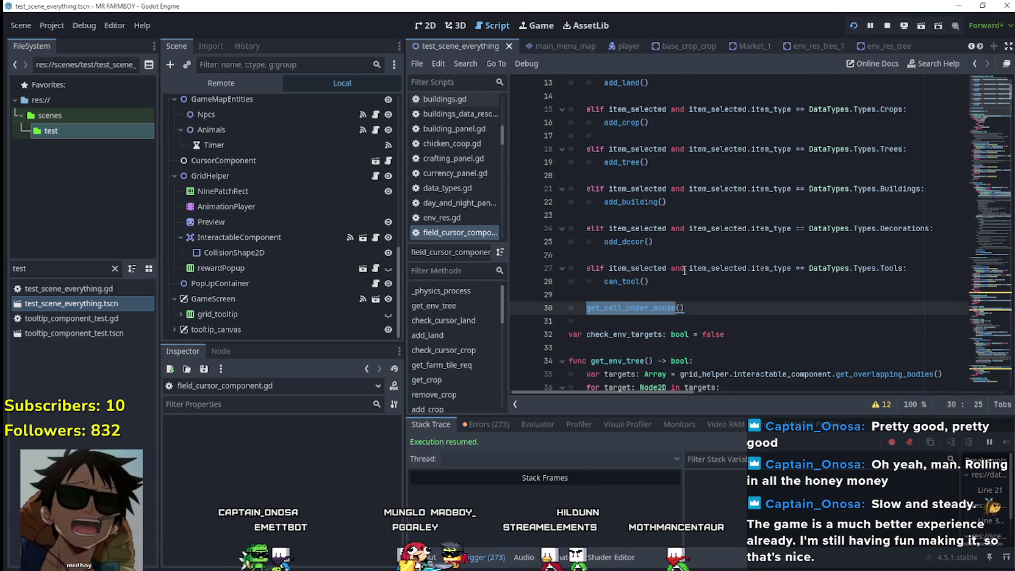
click(679, 277)
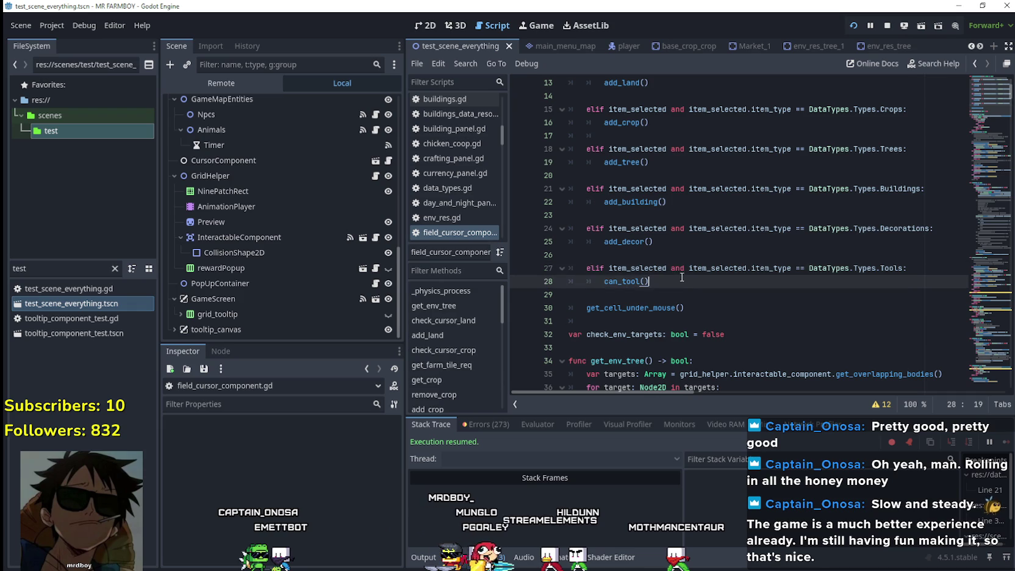
scroll(644, 326, up, 1)
key(shift+Up)
key(shift+Home)
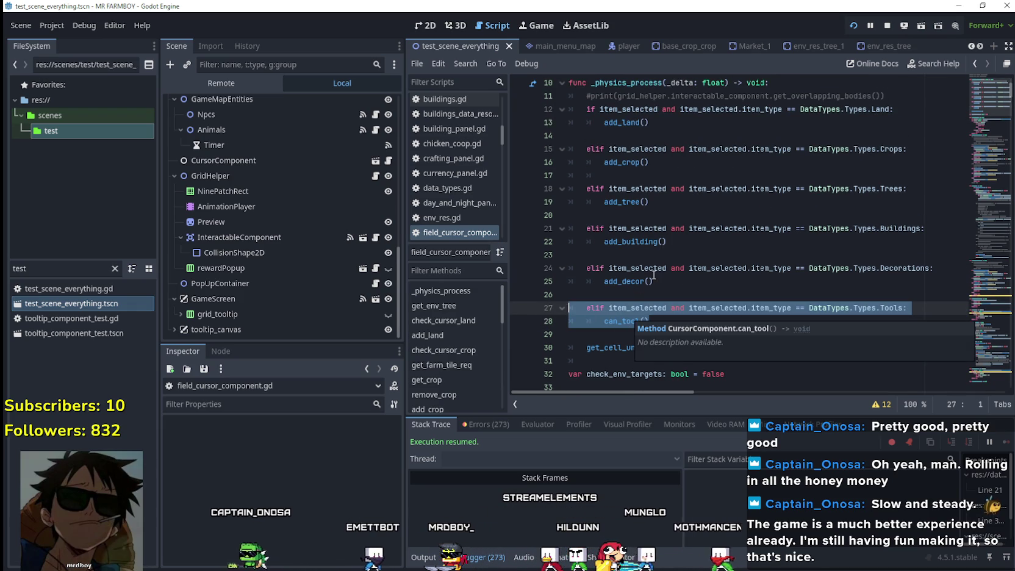
- Use Lookup Symbol on the add_decor() call to reach its line 506 definition
click(621, 282)
right_click(621, 282)
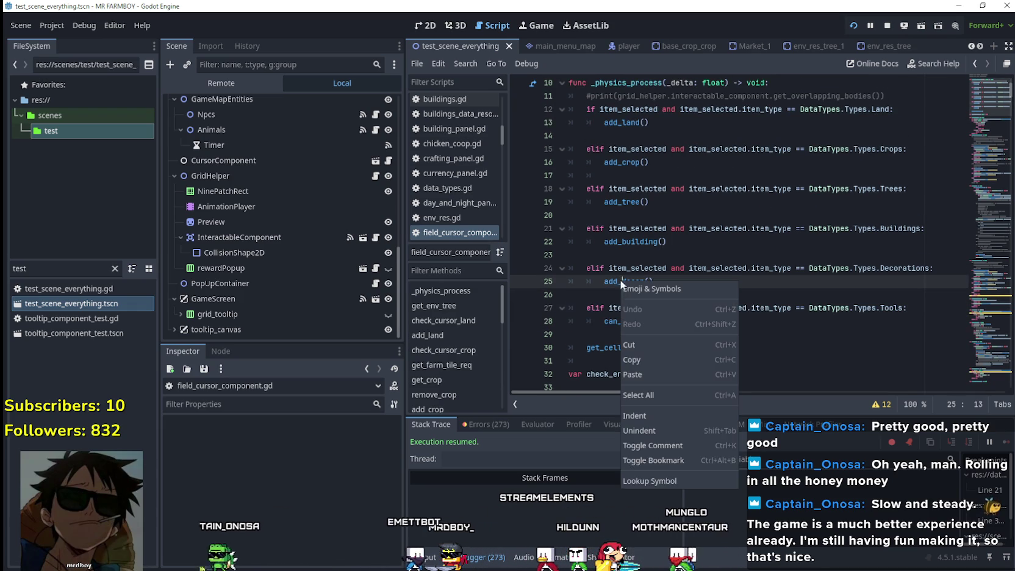
click(646, 481)
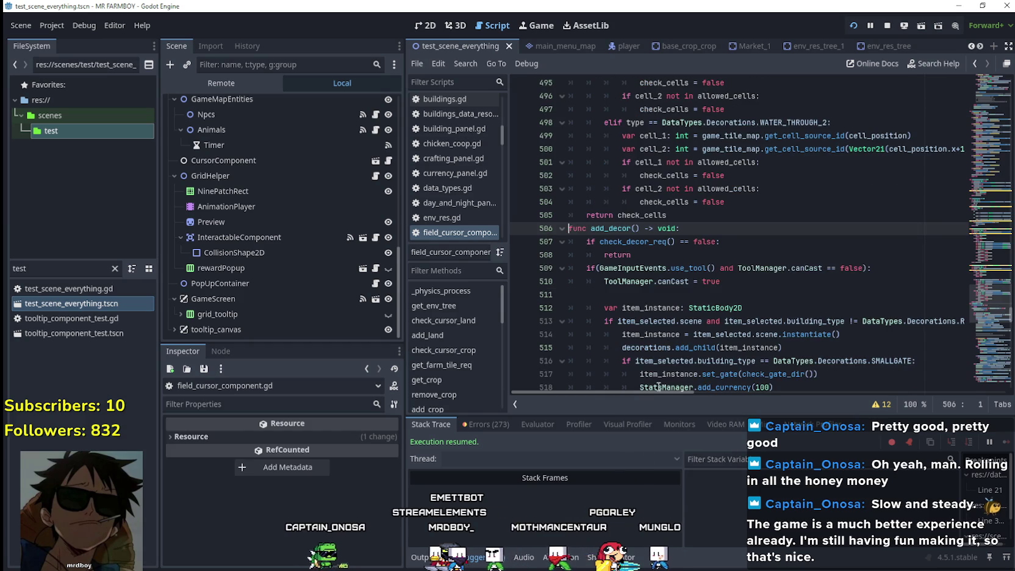
scroll(693, 266, down, 1)
click(693, 228)
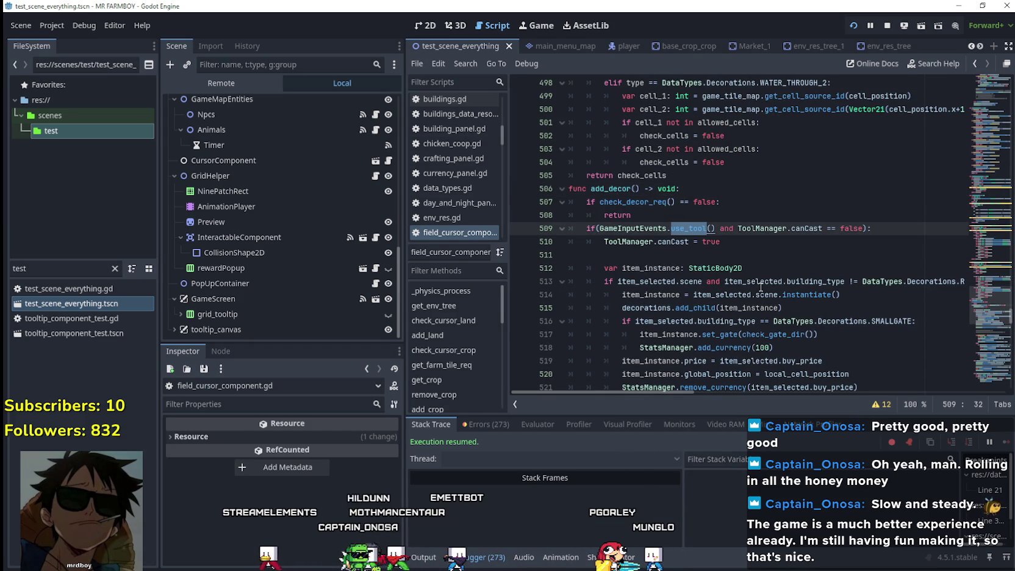
mouse_move(761, 287)
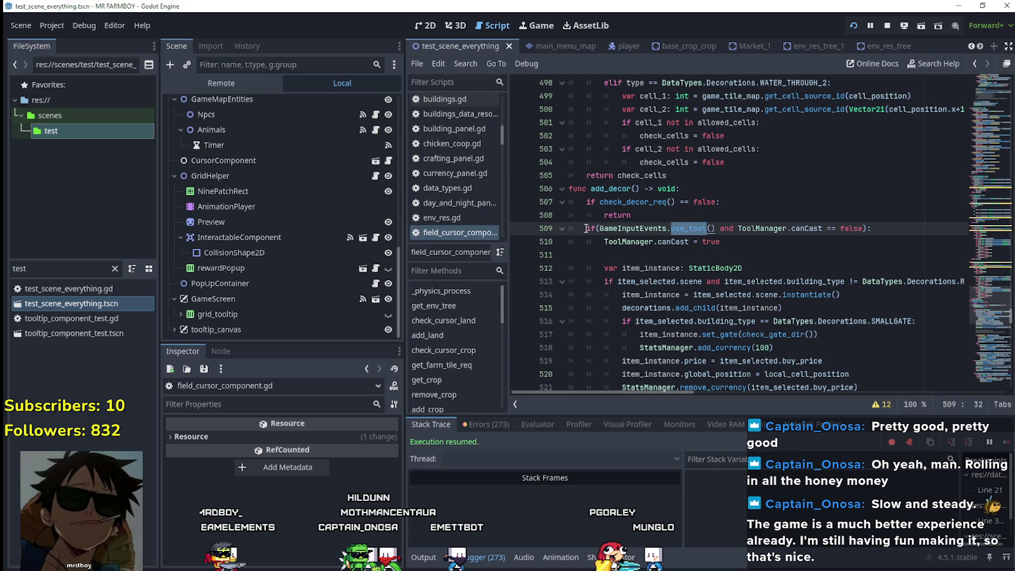
drag(586, 228, 888, 225)
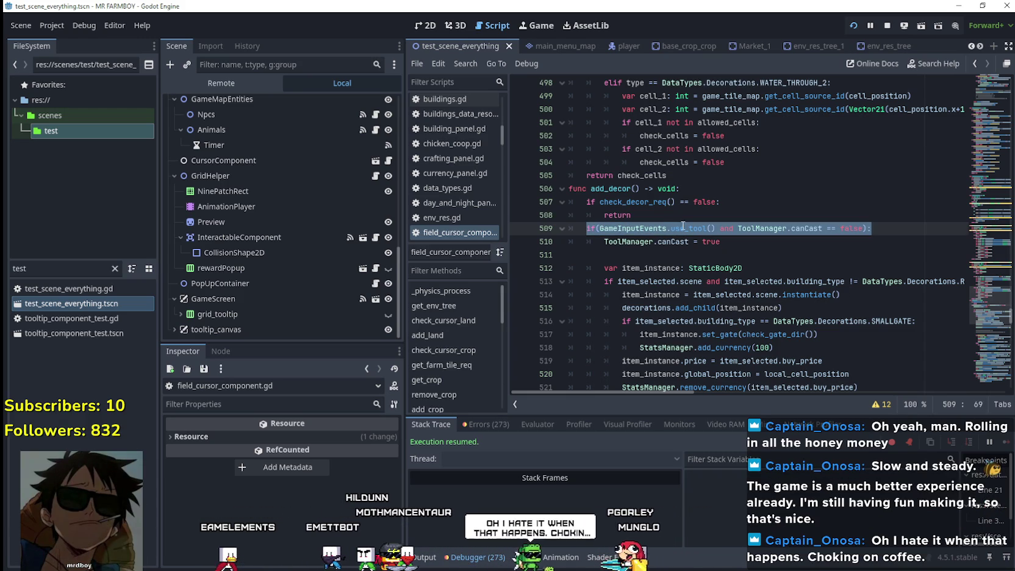
drag(586, 228, 875, 229)
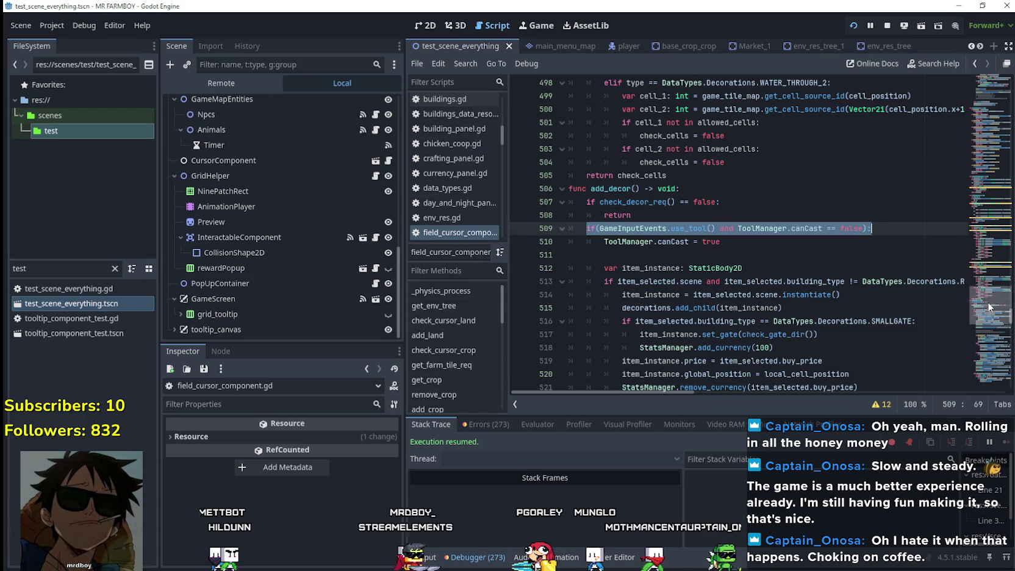
click(1010, 76)
scroll(1009, 79, down, 4)
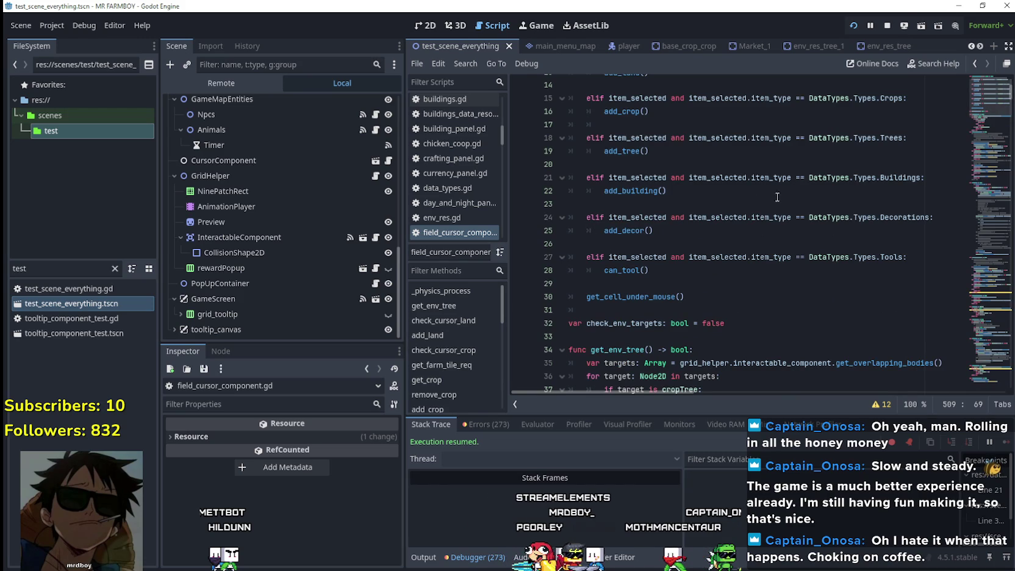
scroll(978, 111, down, 10)
scroll(978, 100, up, 15)
click(694, 262)
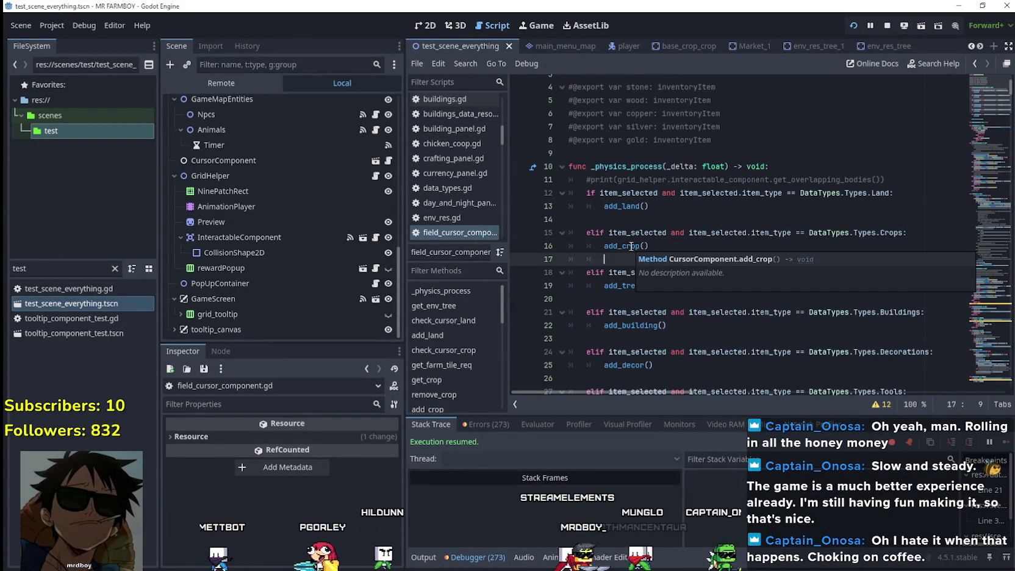
scroll(761, 303, up, 1)
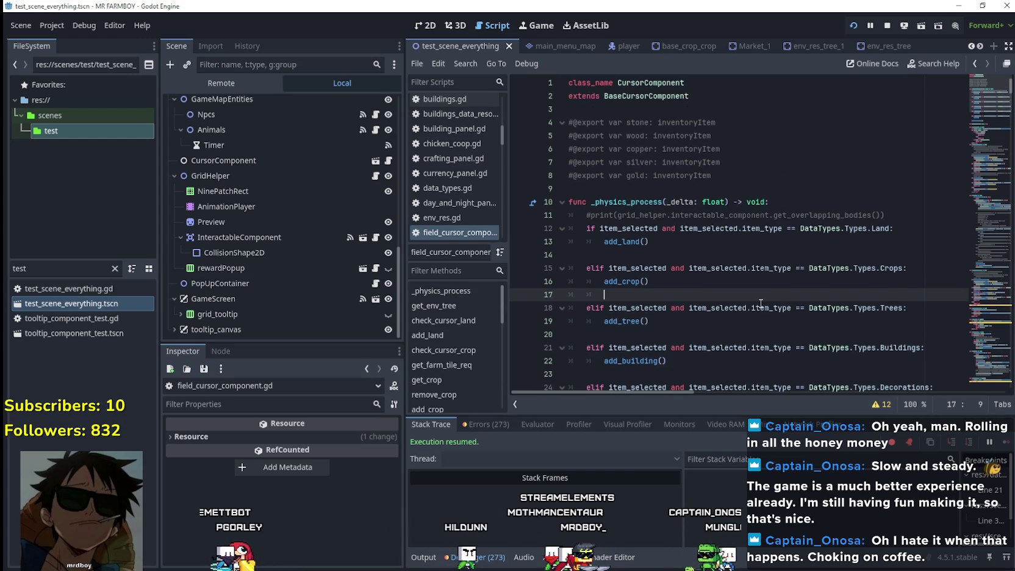
scroll(744, 275, down, 5)
click(723, 224)
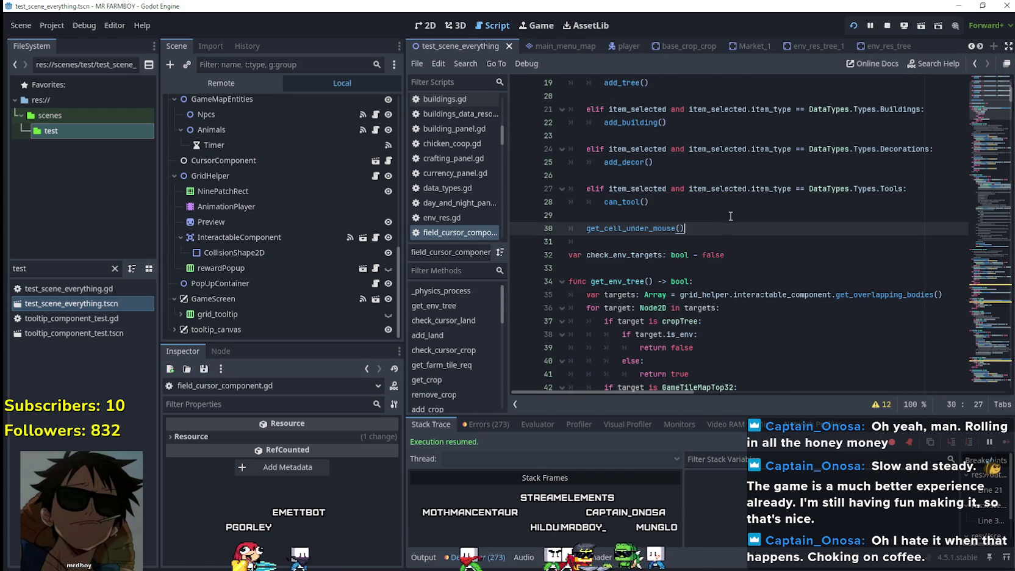
click(732, 215)
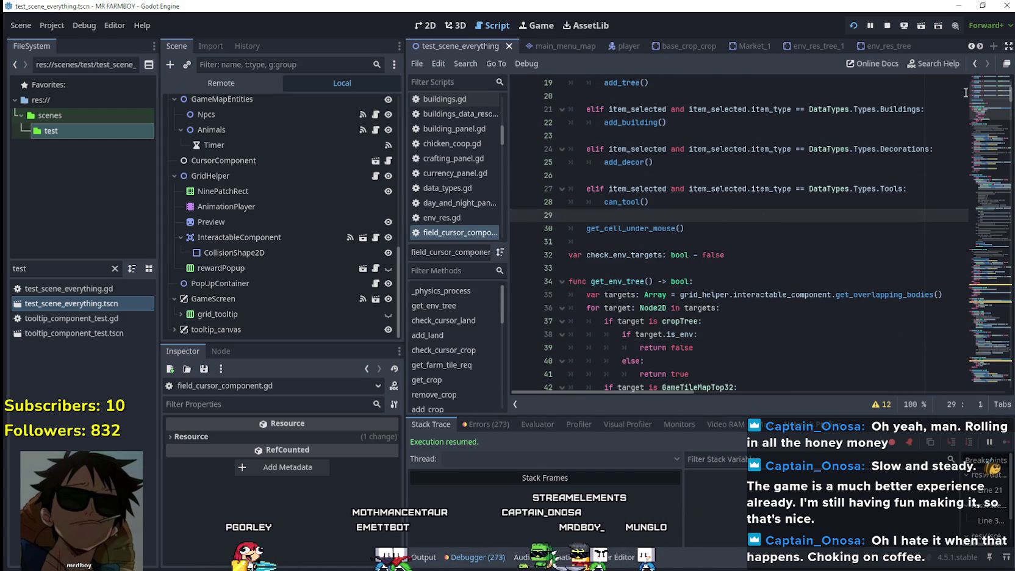
click(962, 135)
mouse_move(988, 146)
mouse_down()
mouse_move(988, 246)
mouse_move(989, 231)
mouse_up()
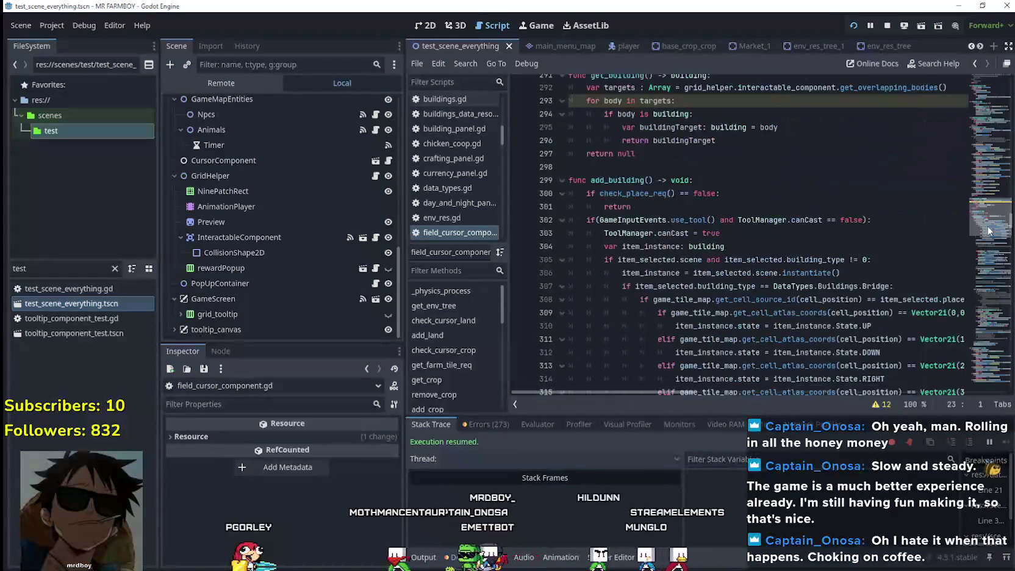
right_click(700, 216)
click(732, 431)
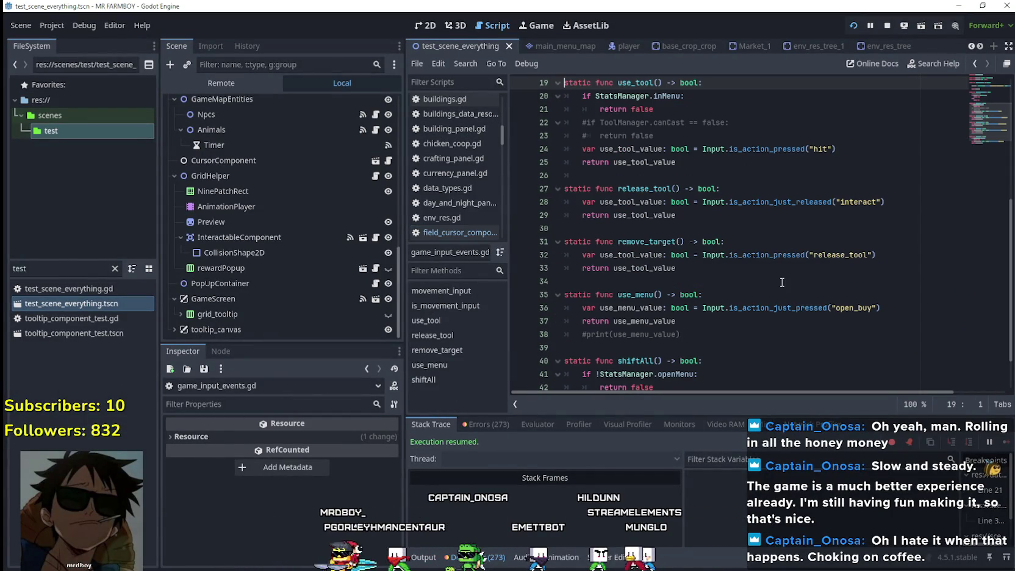
scroll(782, 282, down, 2)
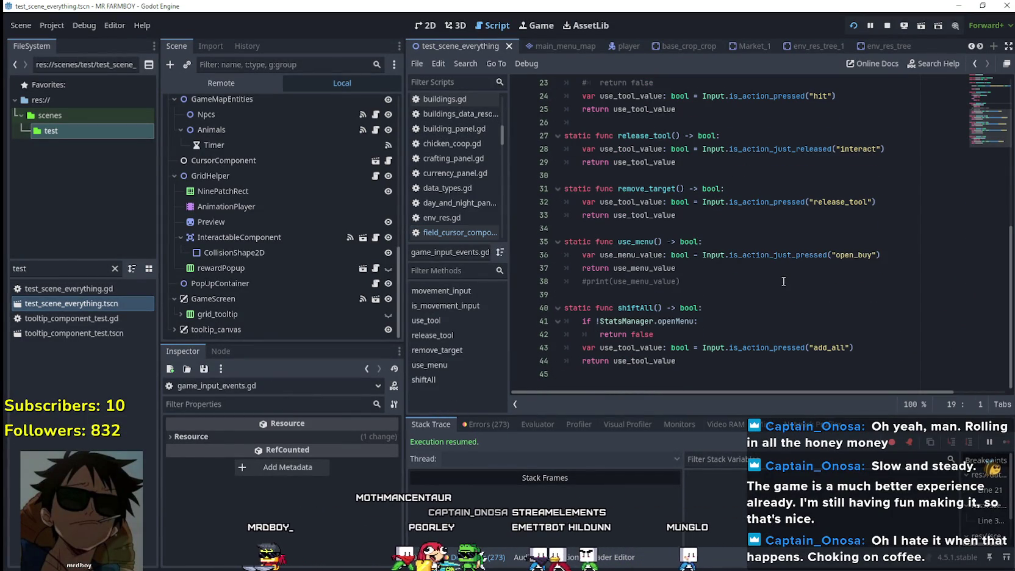
click(797, 296)
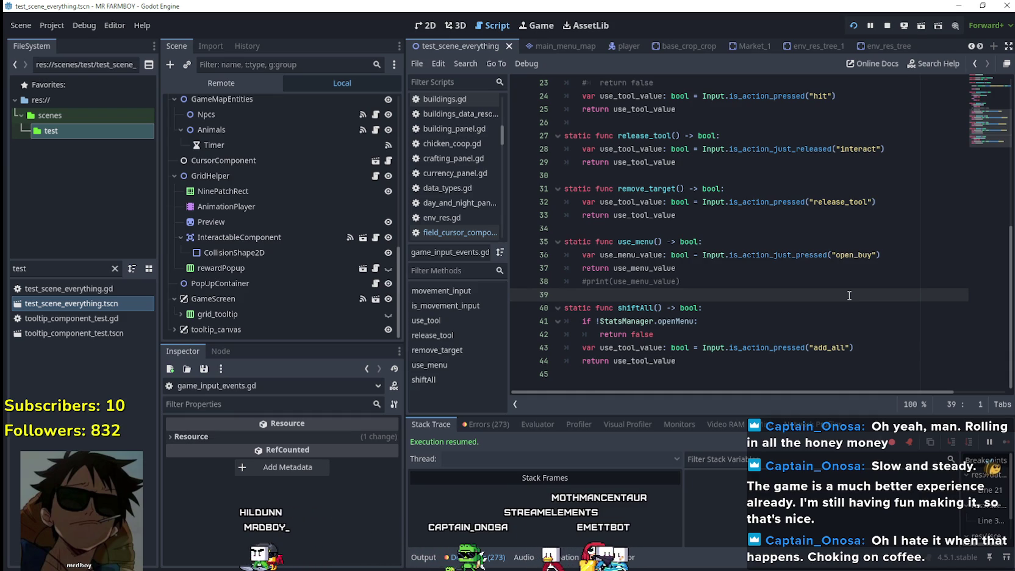
scroll(849, 295, up, 2)
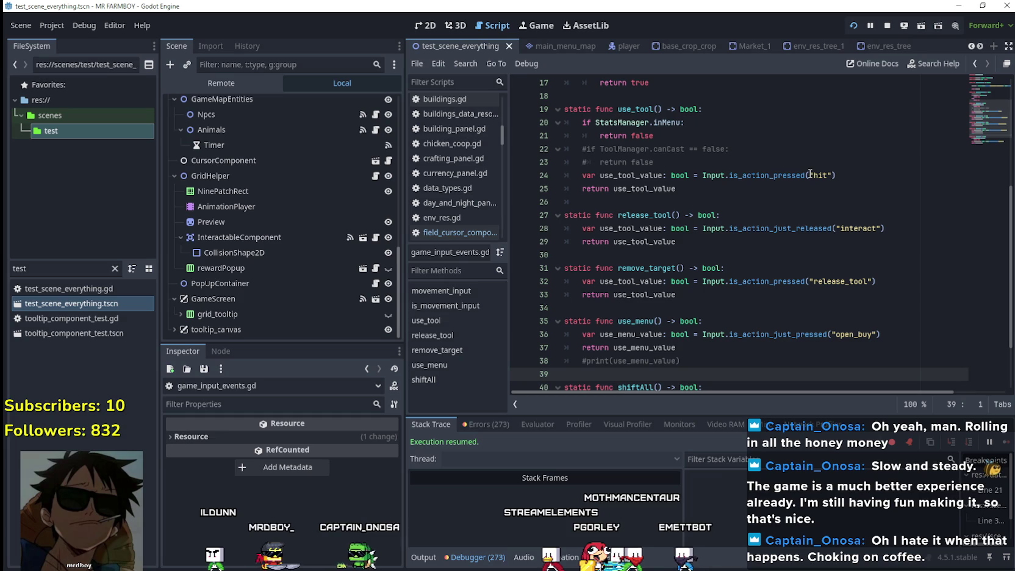
mouse_move(677, 189)
mouse_down()
mouse_move(647, 187)
mouse_move(572, 106)
mouse_move(662, 109)
mouse_up()
click(601, 109)
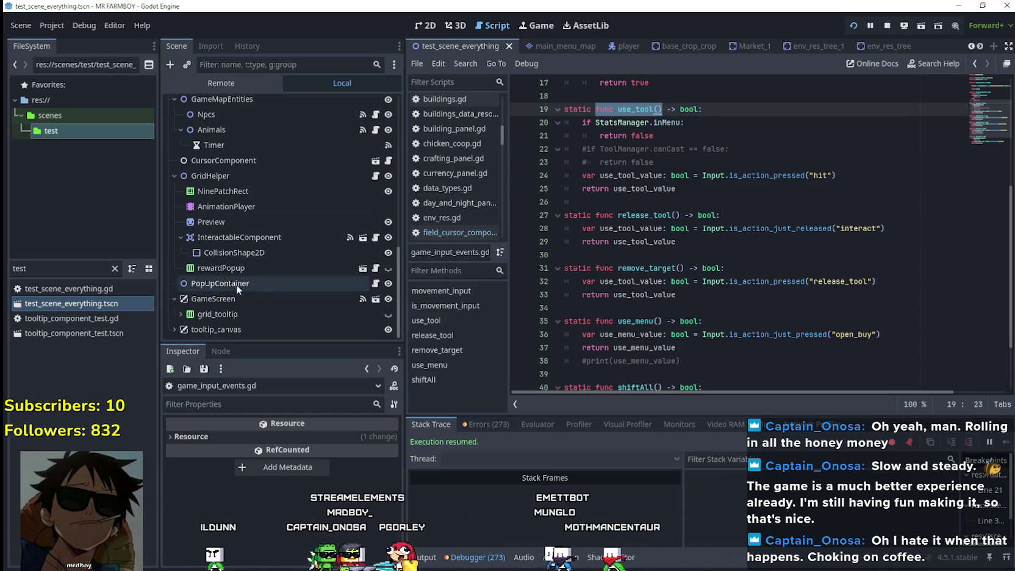
click(377, 237)
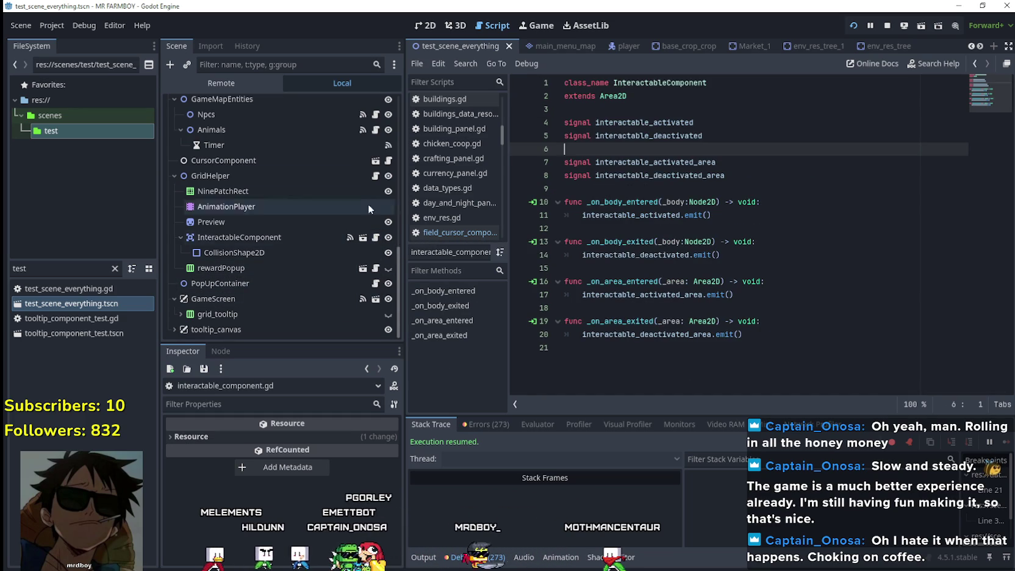
scroll(377, 128, up, 2)
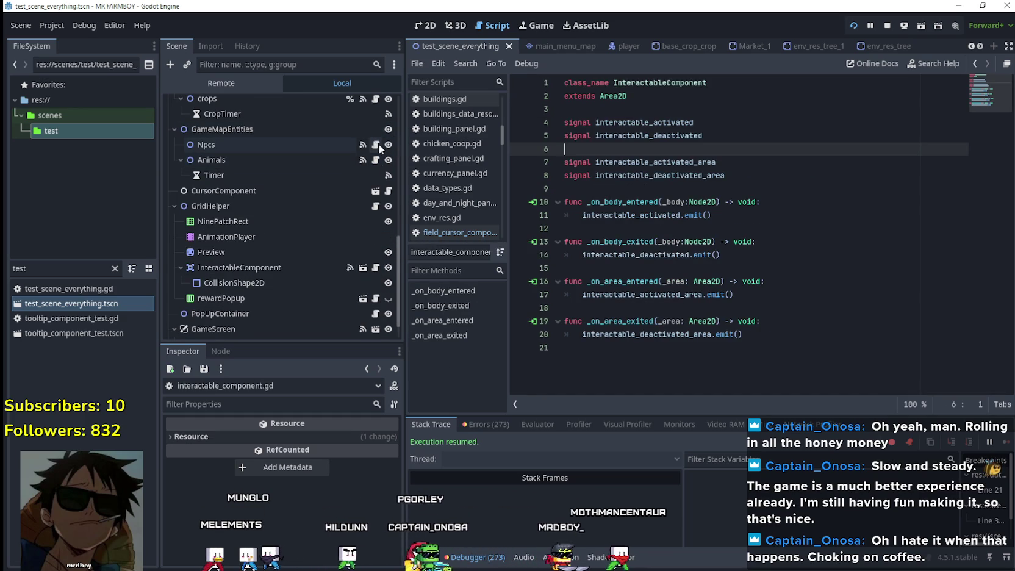
click(388, 191)
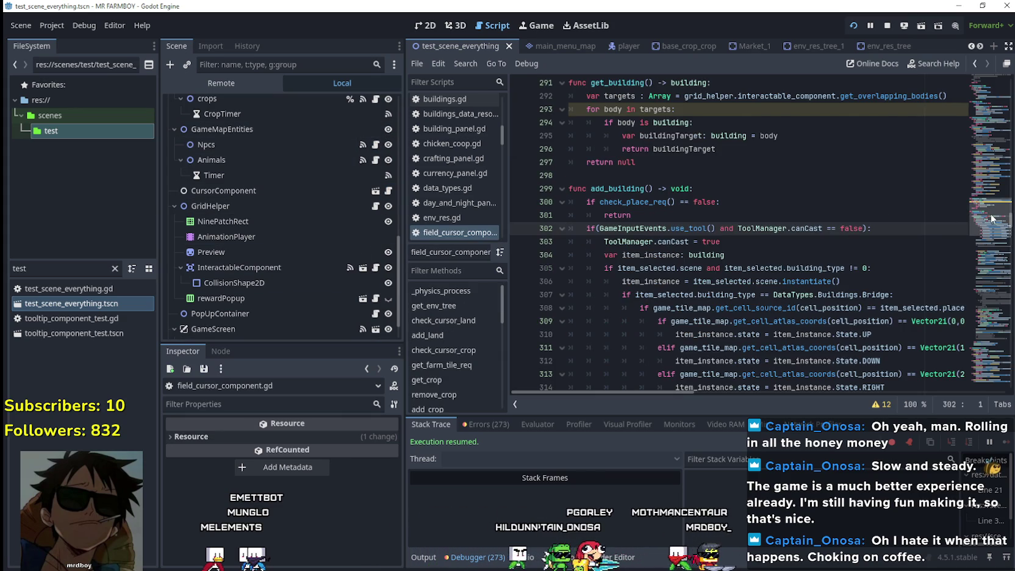
scroll(980, 215, up, 5)
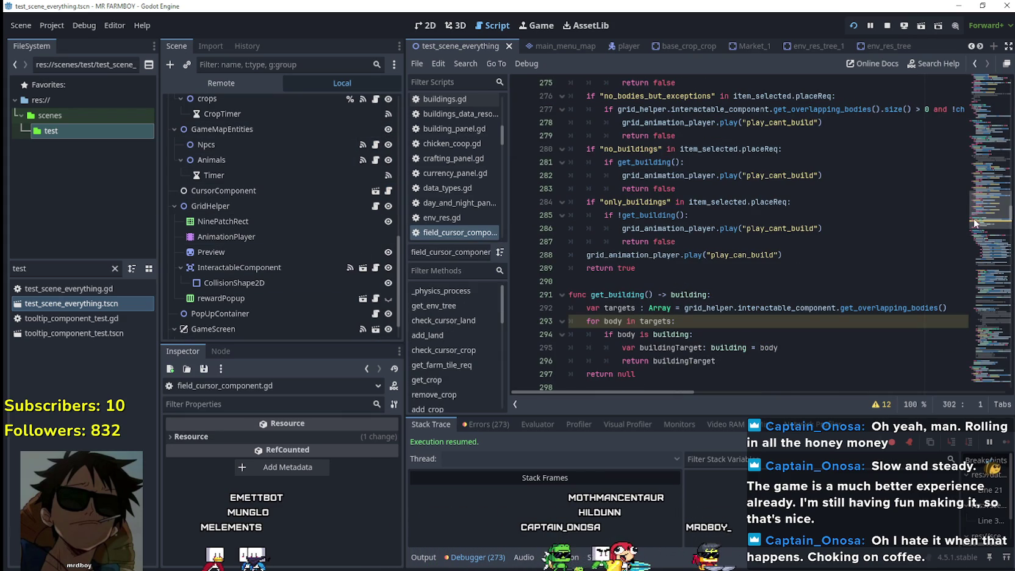
drag(998, 207, 998, 175)
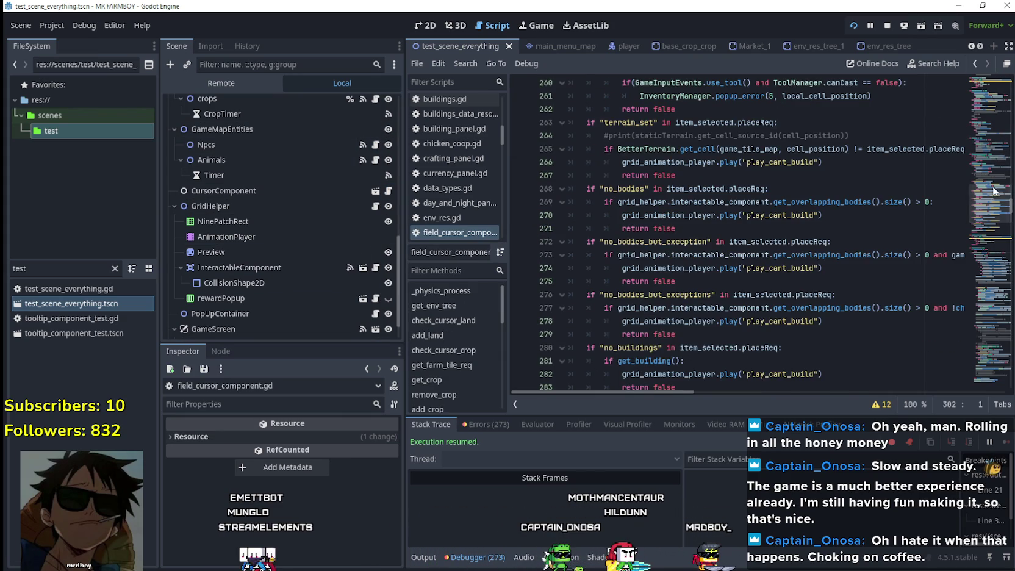
scroll(994, 191, up, 10)
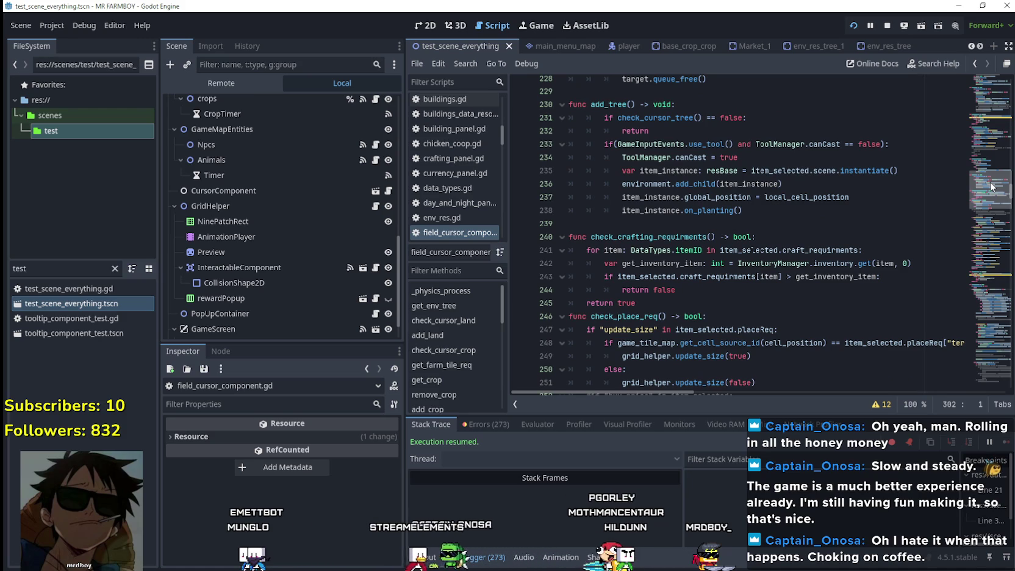
scroll(992, 183, up, 10)
mouse_move(992, 171)
mouse_down()
mouse_move(985, 72)
mouse_move(979, 198)
mouse_move(962, 279)
mouse_move(974, 264)
mouse_move(983, 362)
mouse_up()
click(662, 289)
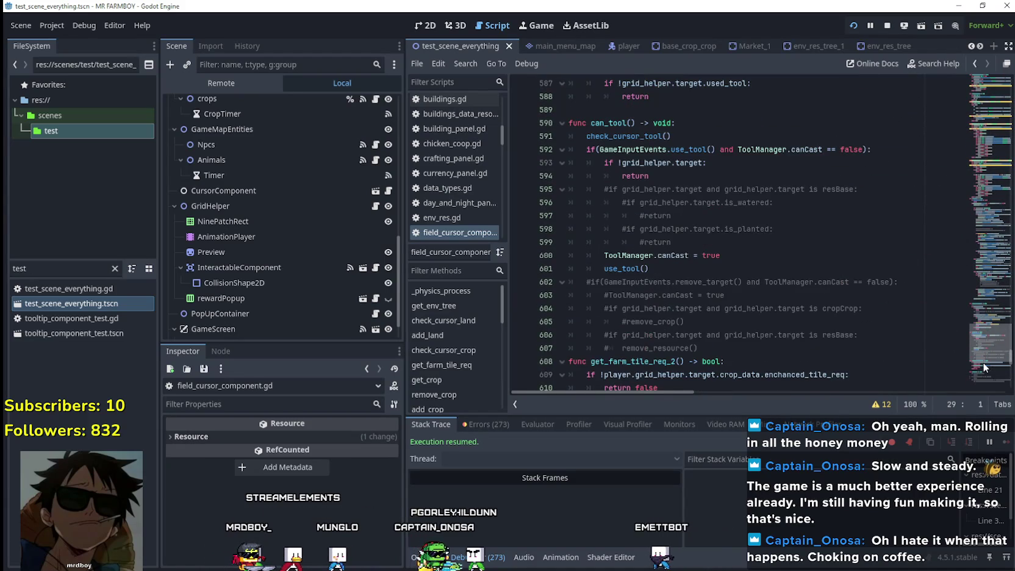
click(613, 124)
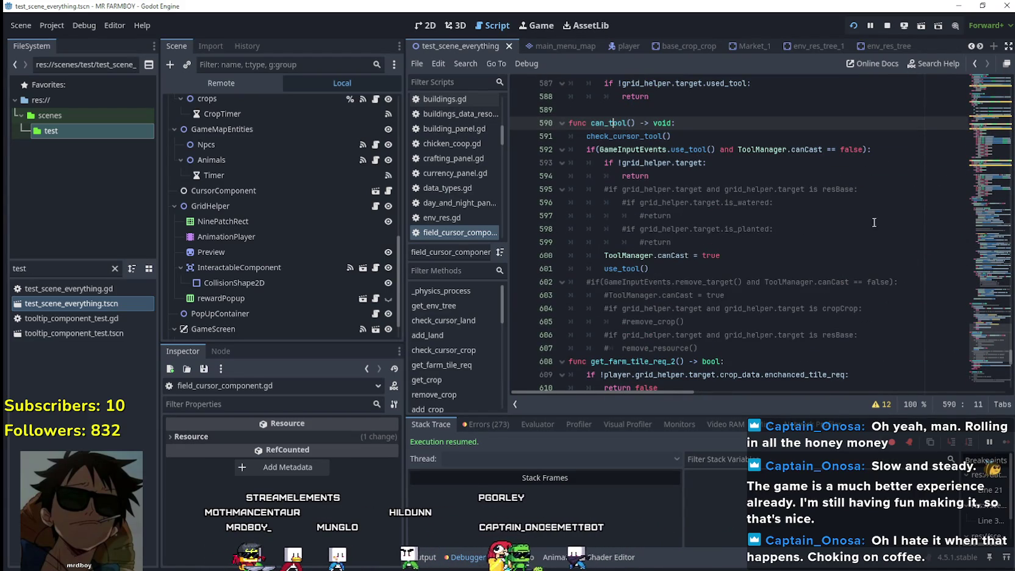
drag(1001, 352, 1002, 80)
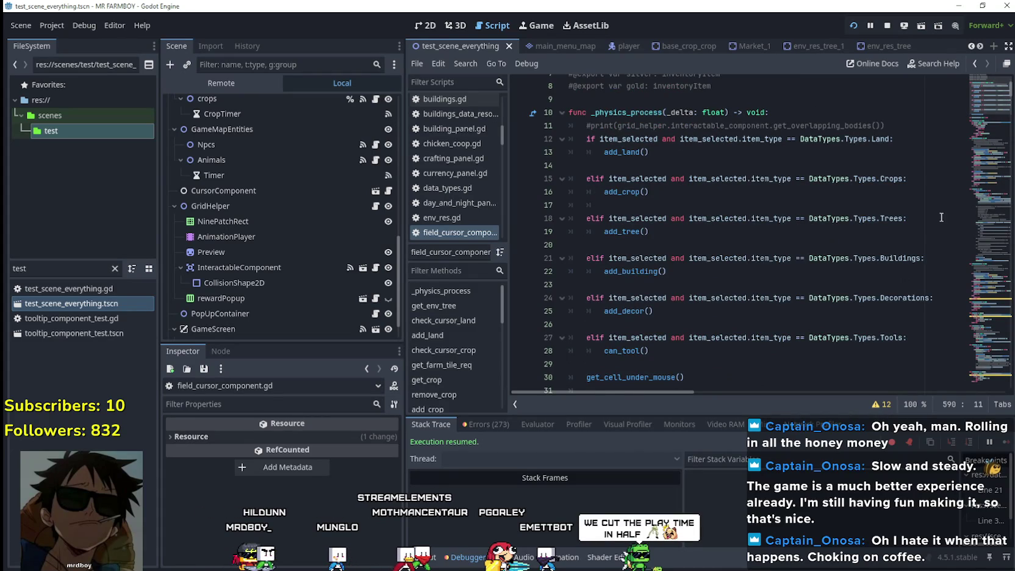
click(892, 340)
- Duplicate the Tools branch below itself, separated by blank lines
scroll(892, 340, down, 1)
drag(650, 311, 527, 303)
key(ctrl+c)
key(Down)
key(Down)
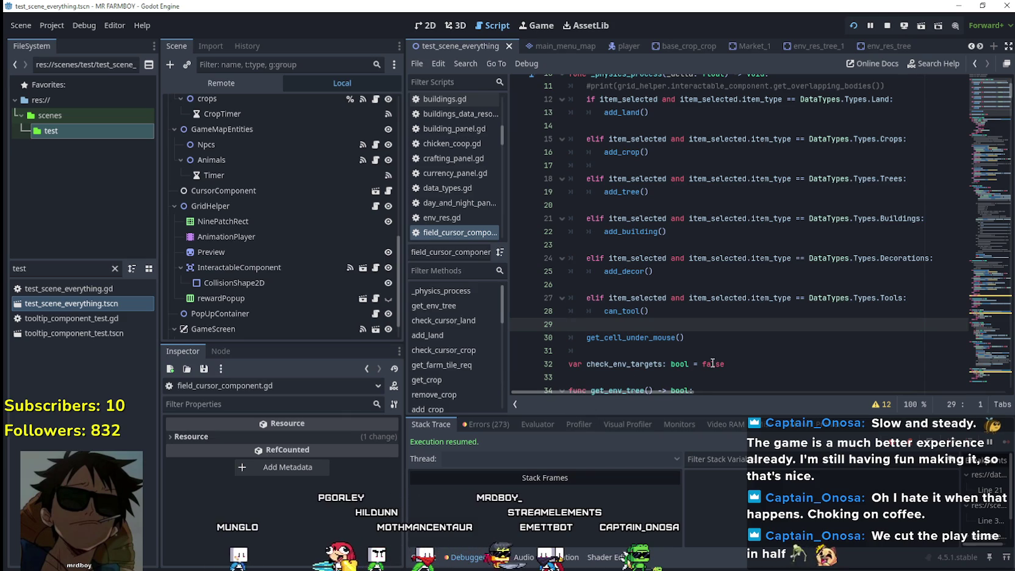
scroll(712, 363, down, 3)
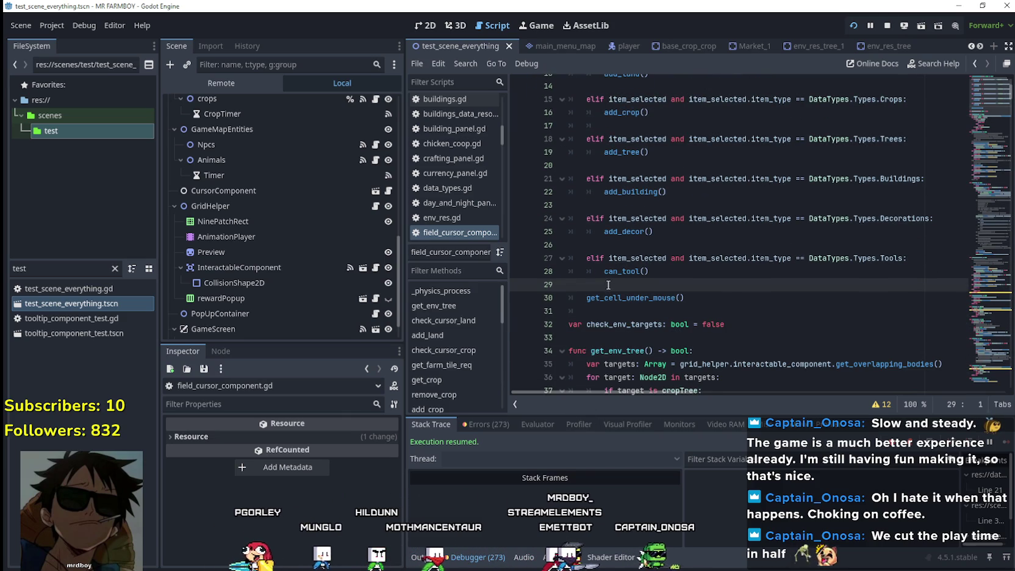
key(ctrl+v)
click(702, 274)
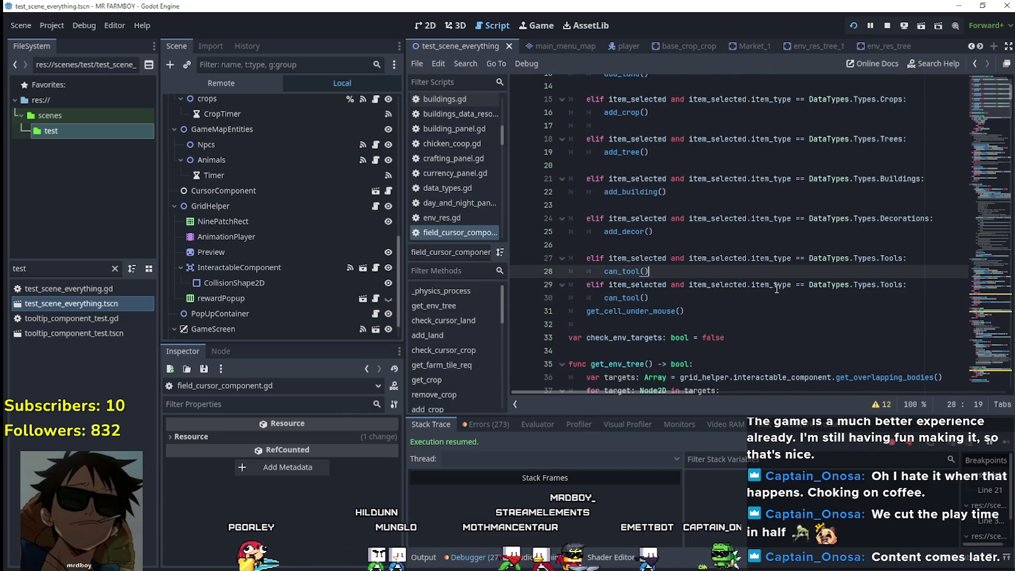
key(Return)
click(729, 310)
key(Return)
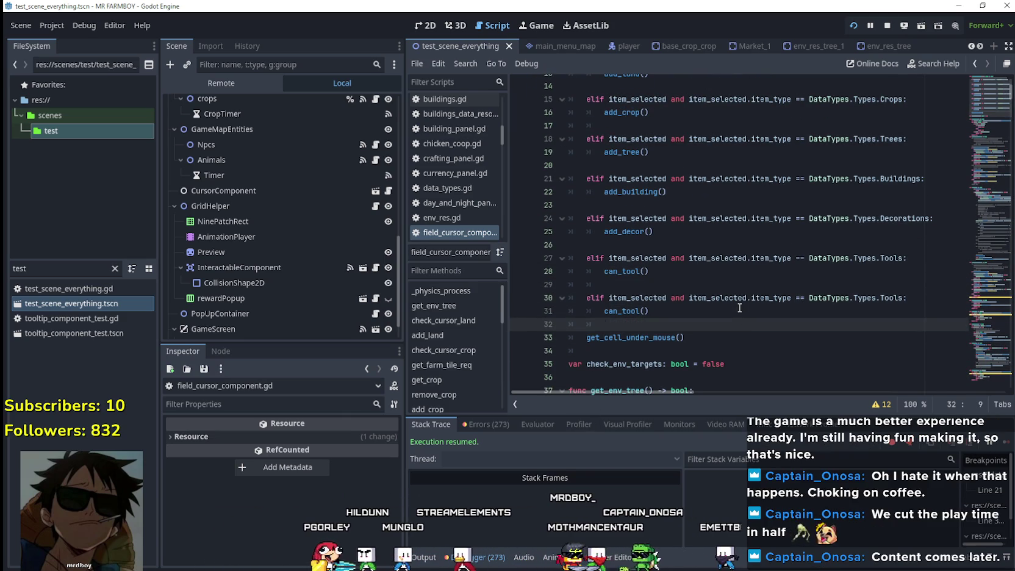
- Change the duplicate's type to openBuildings and make it print HELLO WORLD
double_click(888, 297)
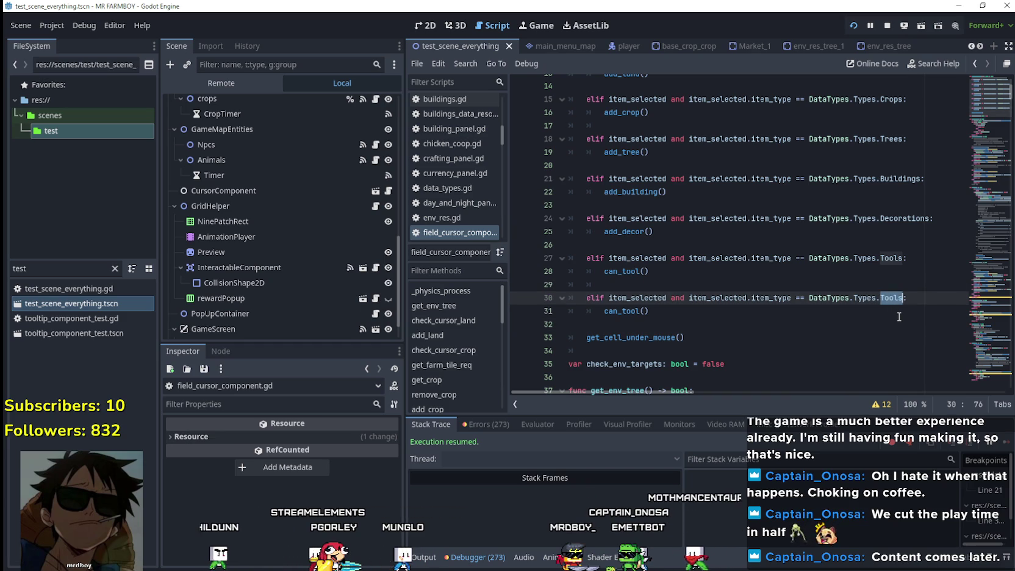
text(o)
key(Return)
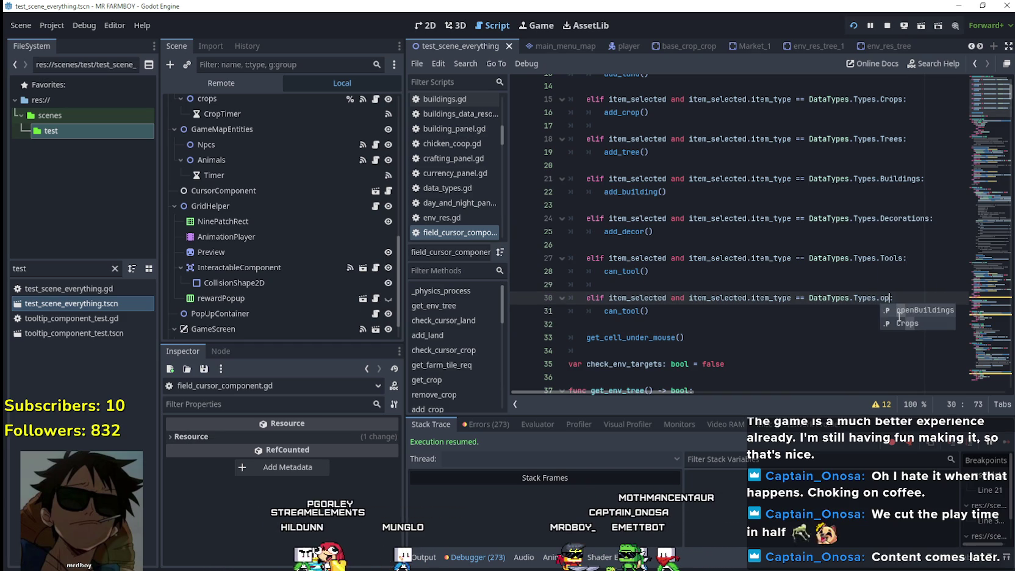
click(598, 310)
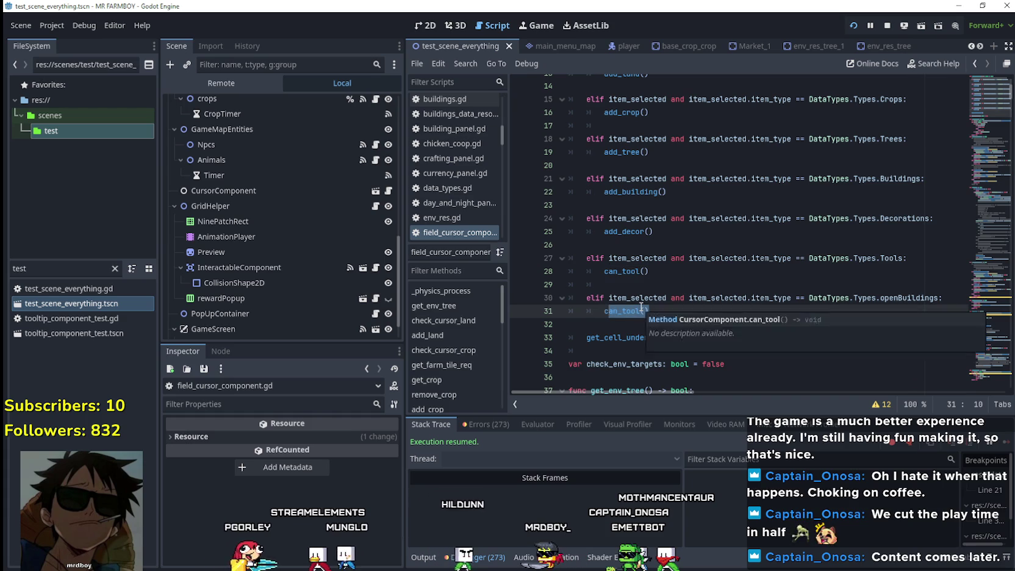
text(print()
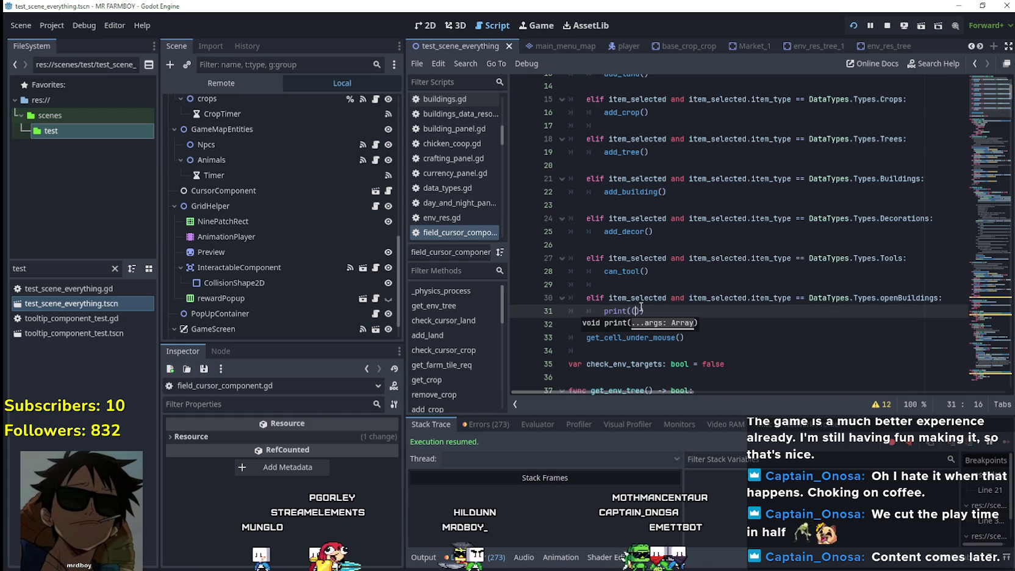
key(BackSpace)
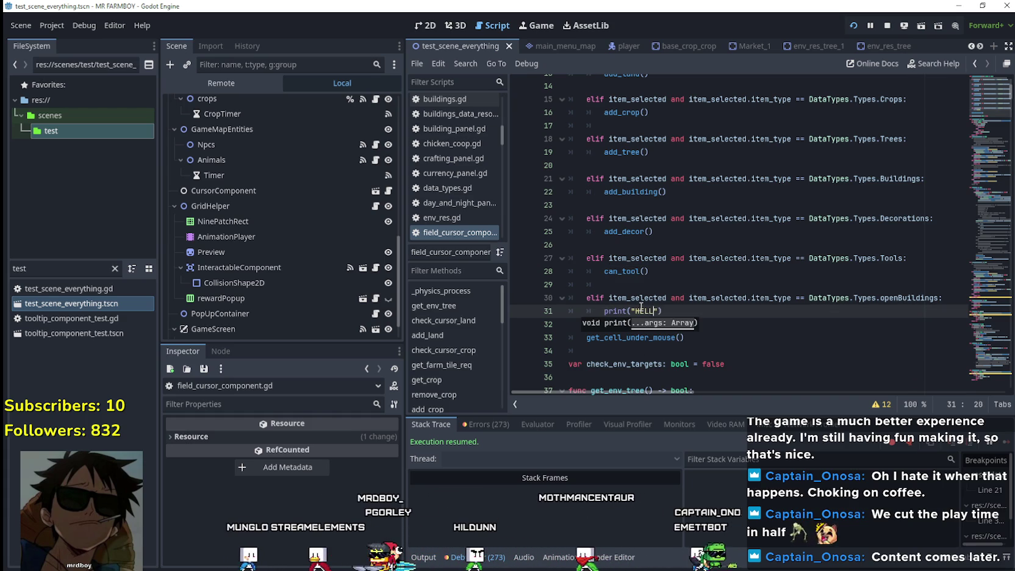
text(O WORLD)
click(613, 331)
- Remove the stray 's' on line 32 and save the scene and scripts
click(583, 325)
text(s)
key(Escape)
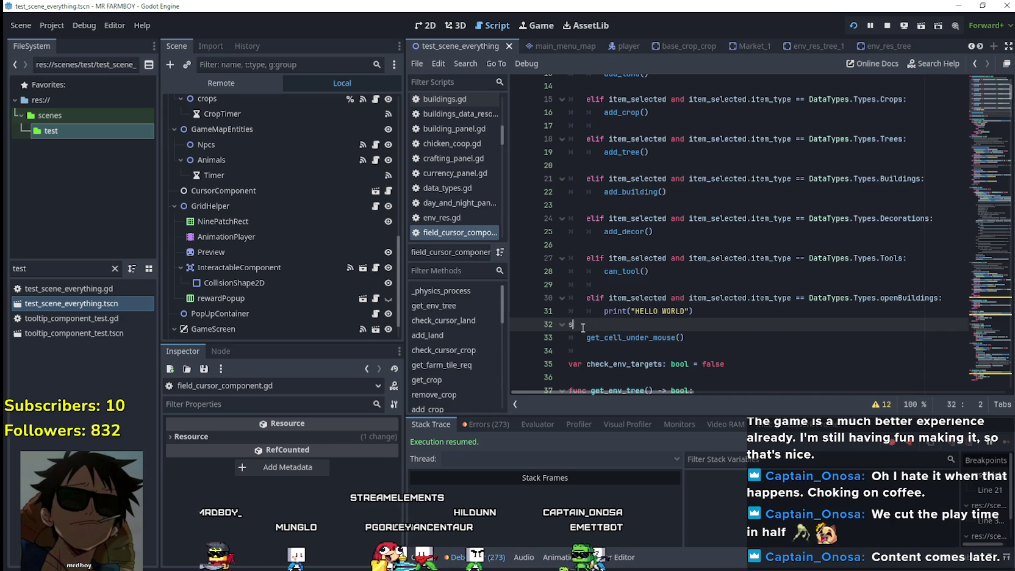
key(ctrl+s)
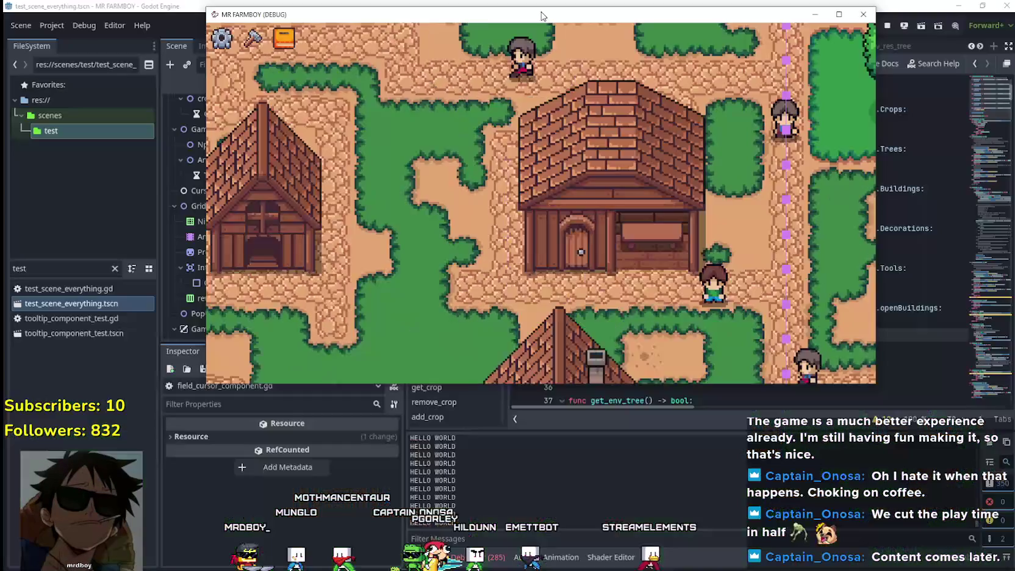
- Walk the farmer to the upper house door and back, then return to the script editor
key(w)
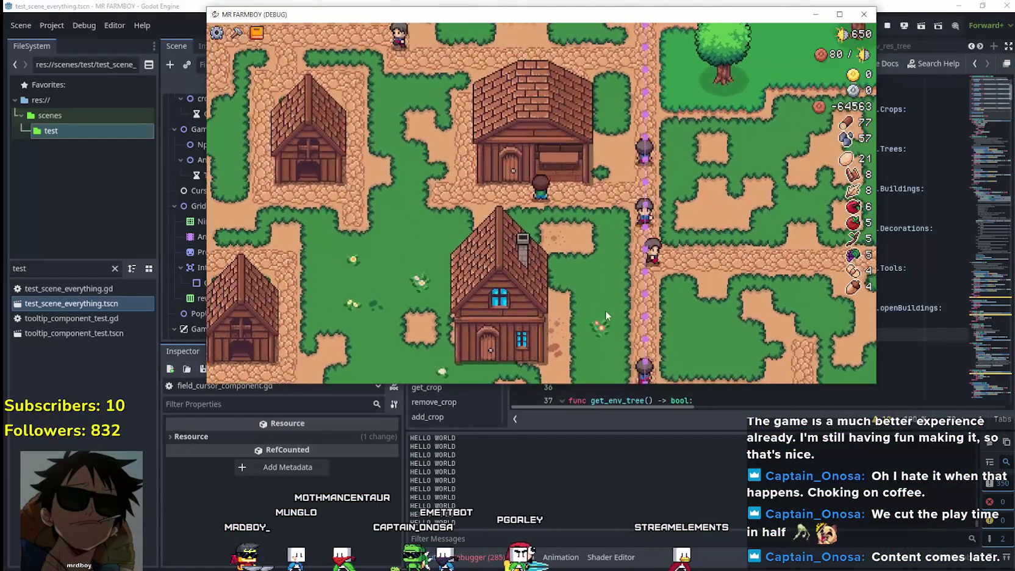
key(a)
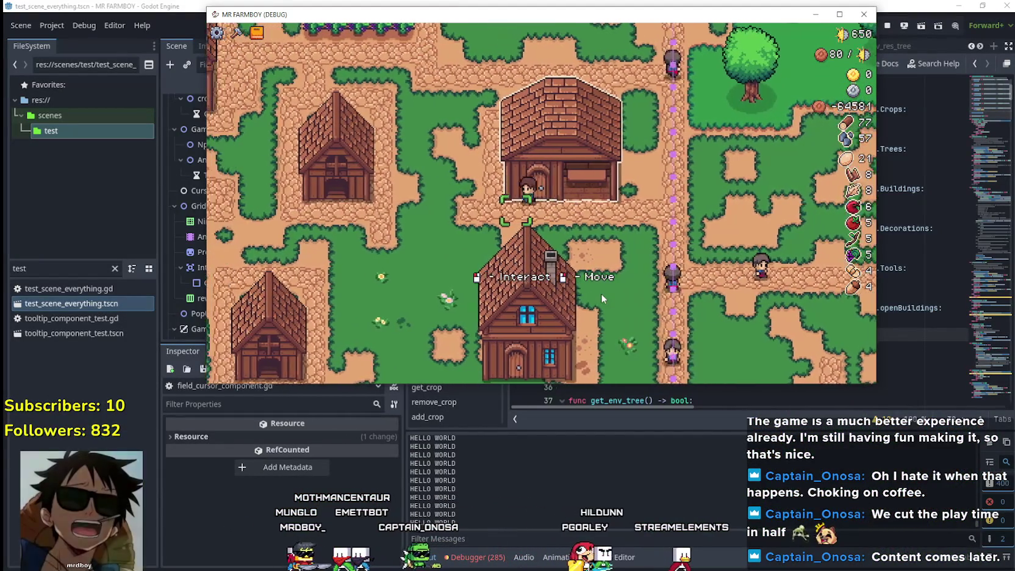
key(d)
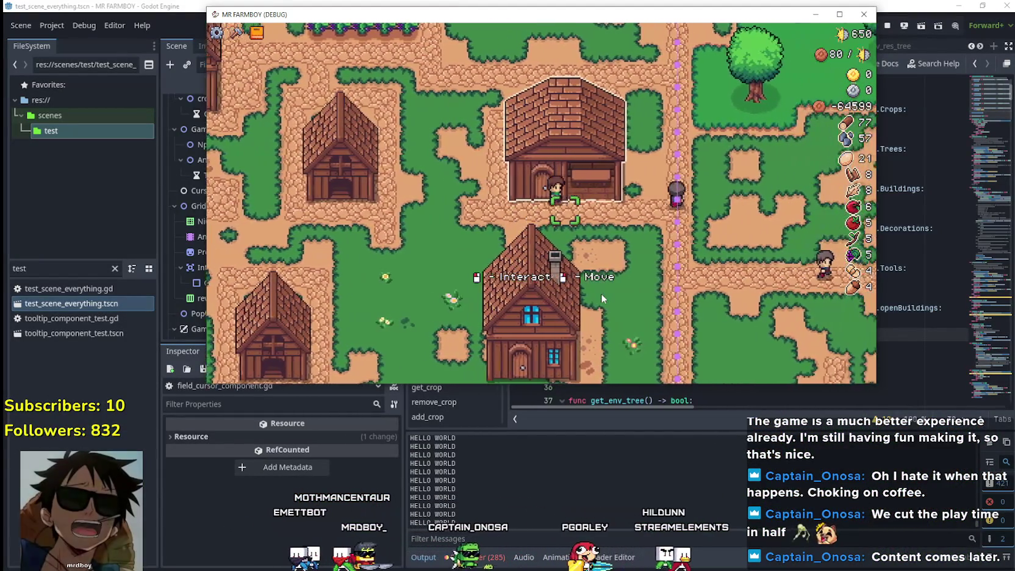
key(d)
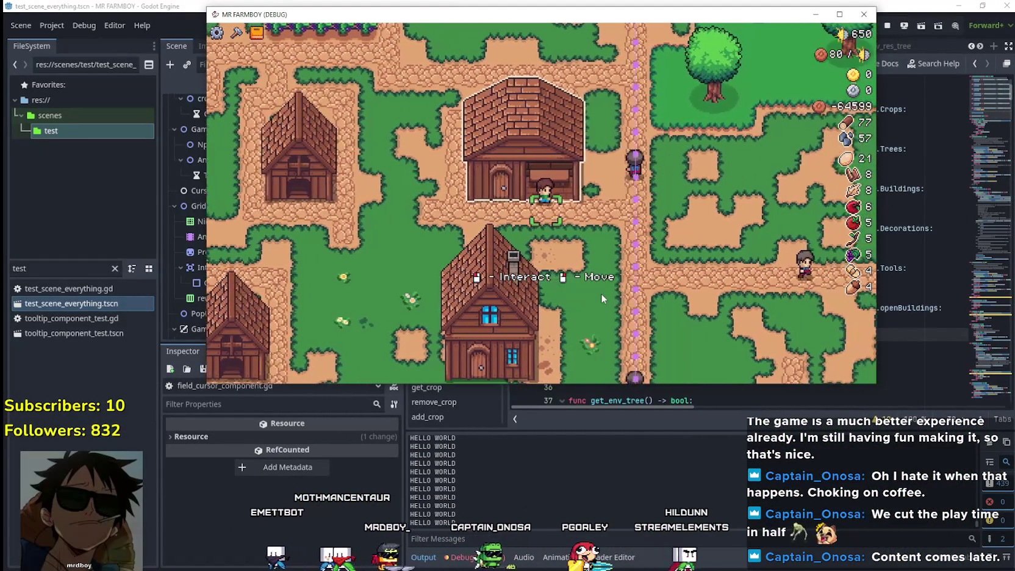
key(s)
key(alt+Tab)
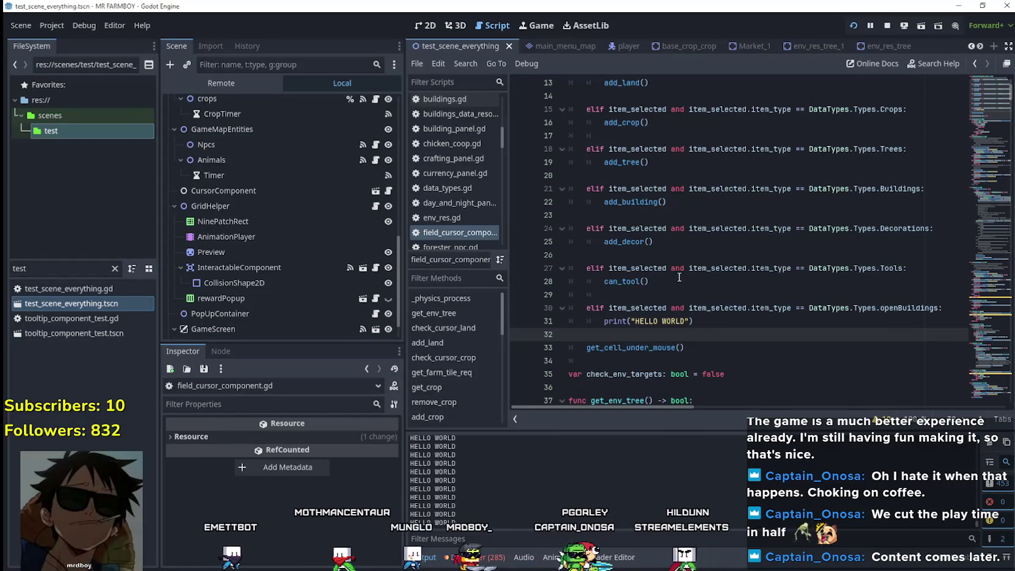
- Replace the print call on line 31 with a can_openbuilding() call
drag(598, 319, 739, 317)
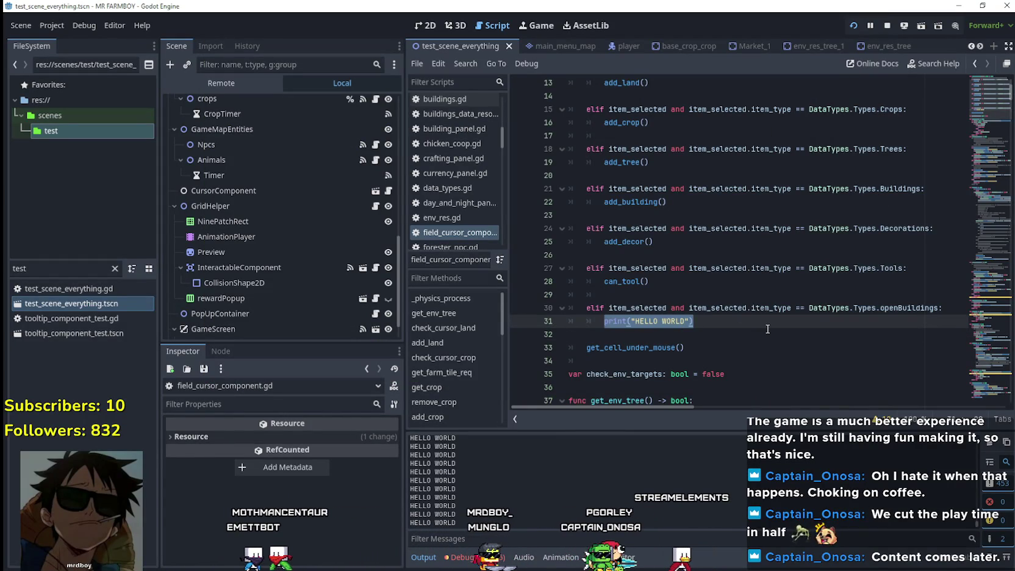
text(can))
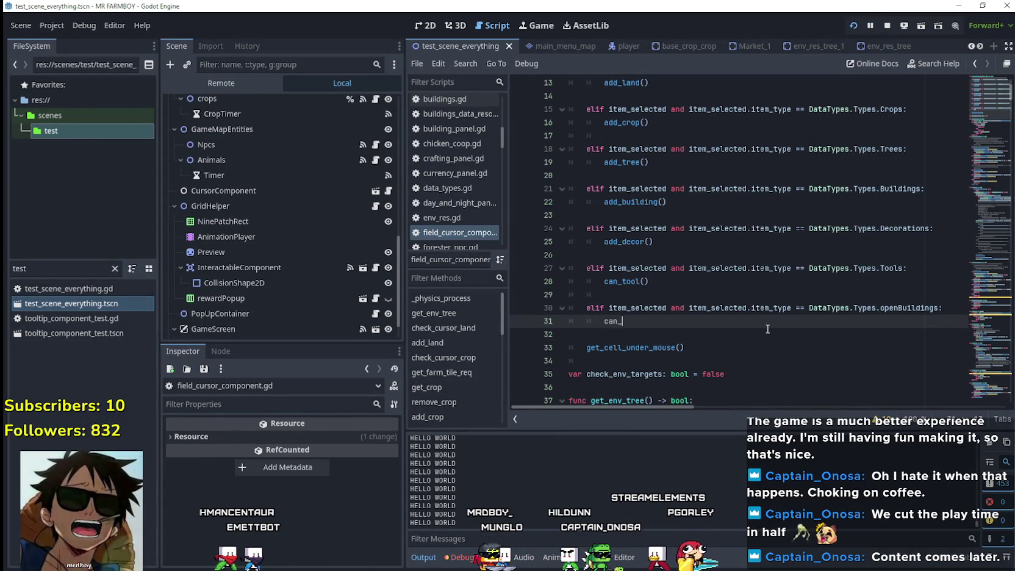
text(building)
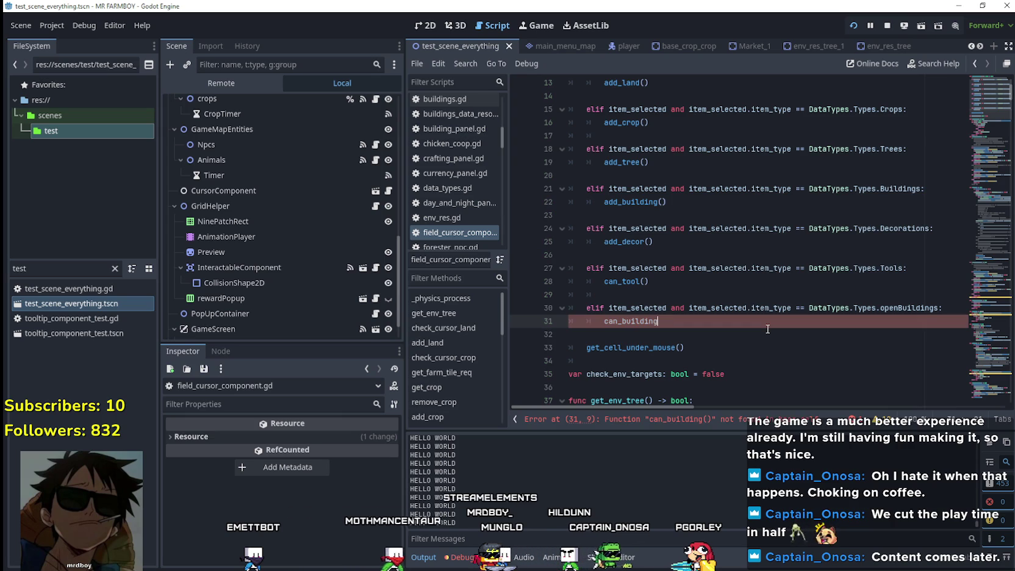
key(BackSpace)
key(BackSpace)
key(BackSpace)
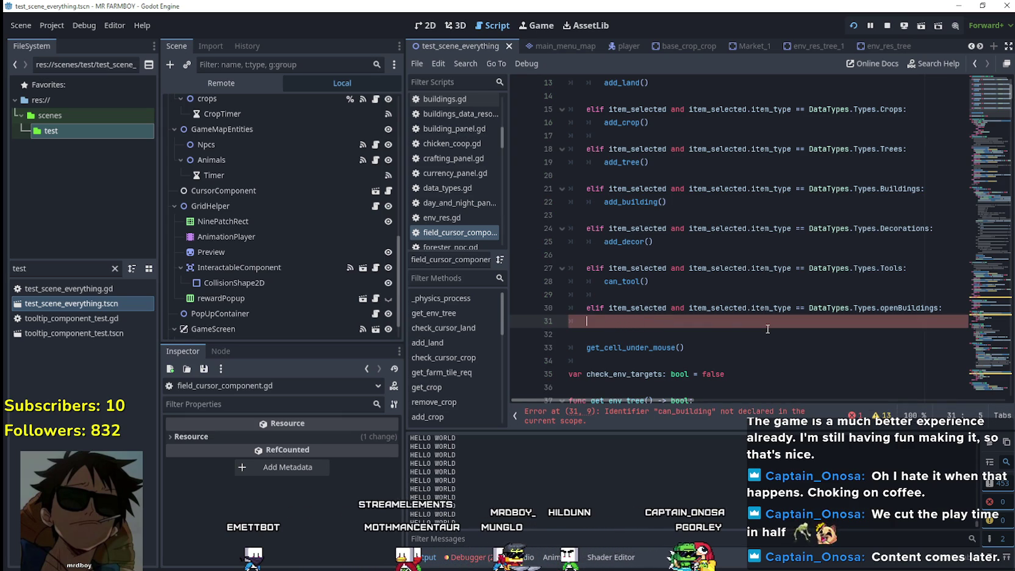
text(can_openbuilding()
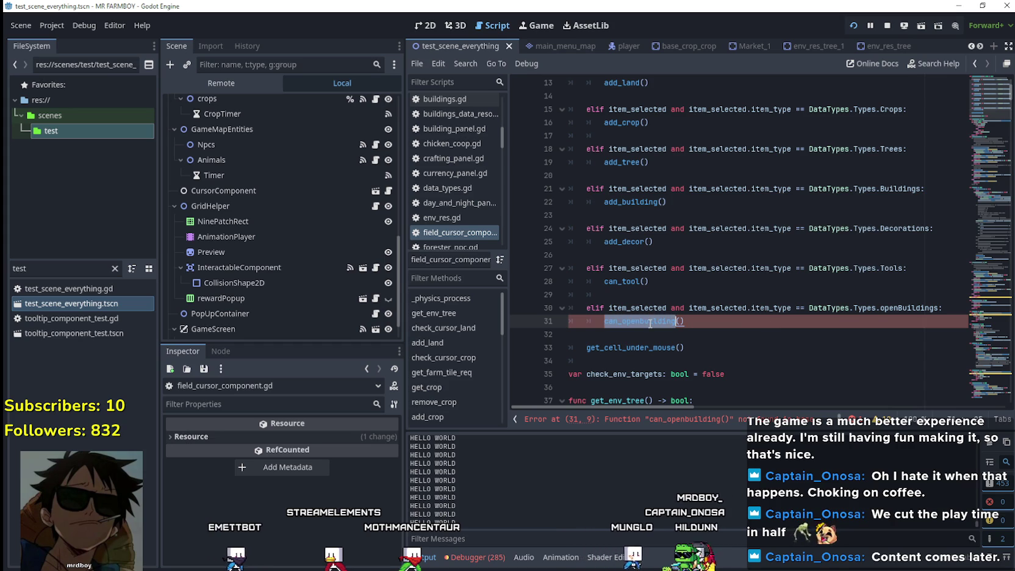
click(718, 339)
- Above can_tool, paste a can_openbuilding() function checking GameInputEvents.open_building(), then save
right_click(623, 282)
click(652, 463)
key(Up)
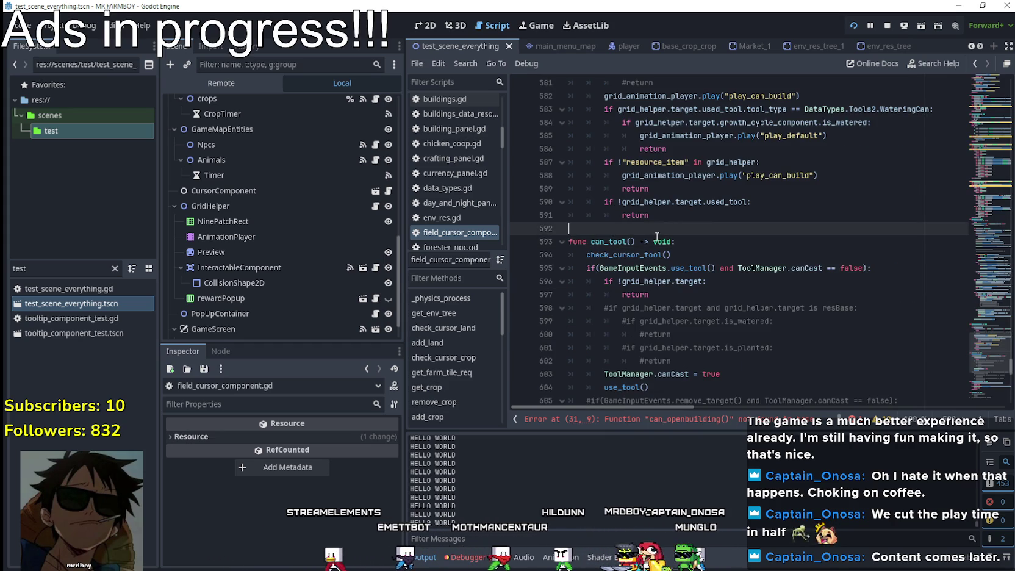
key(Return)
key(ctrl+v)
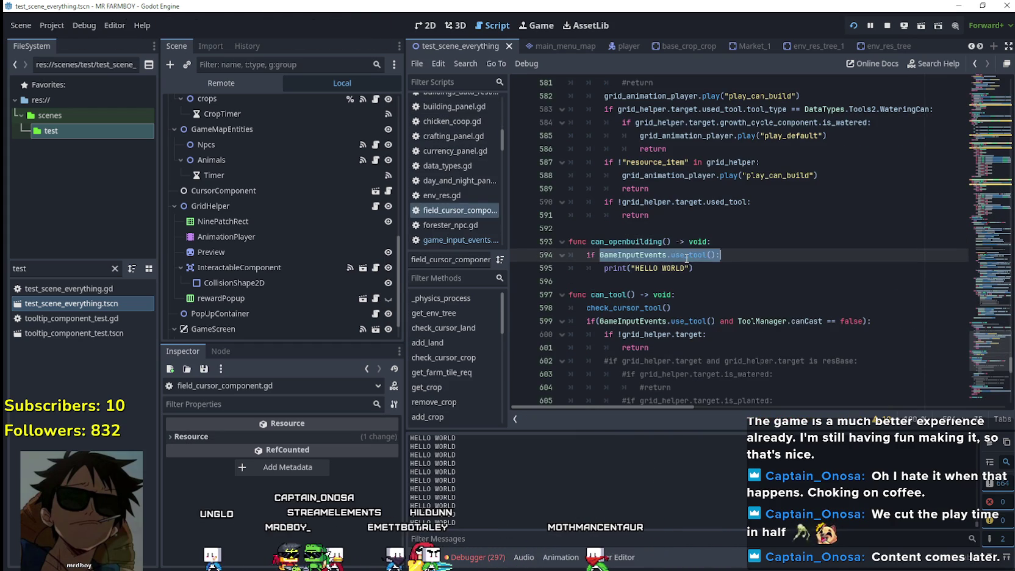
text(open_building())
click(727, 283)
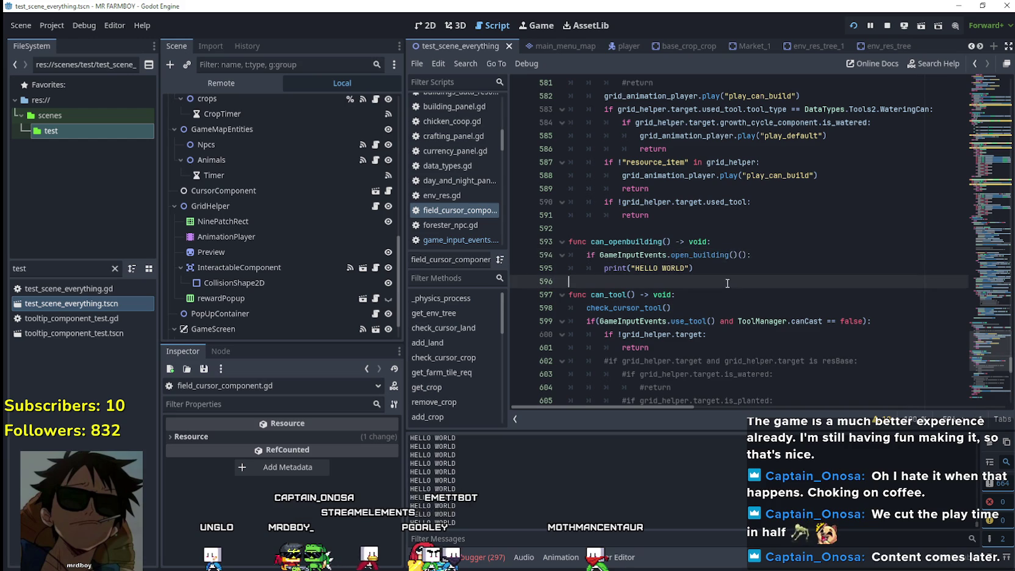
click(740, 255)
key(BackSpace)
key(BackSpace)
click(727, 279)
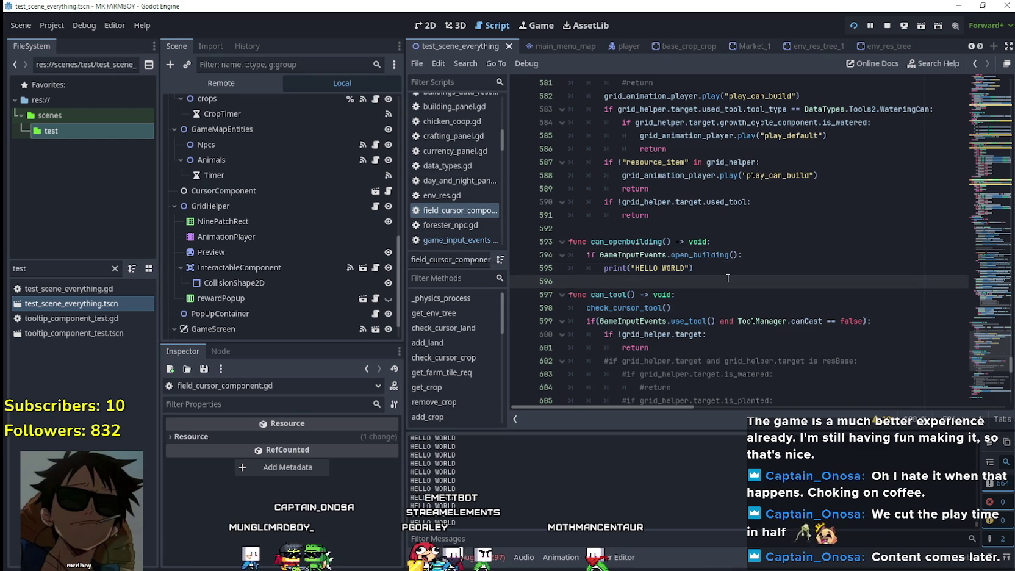
key(ctrl+s)
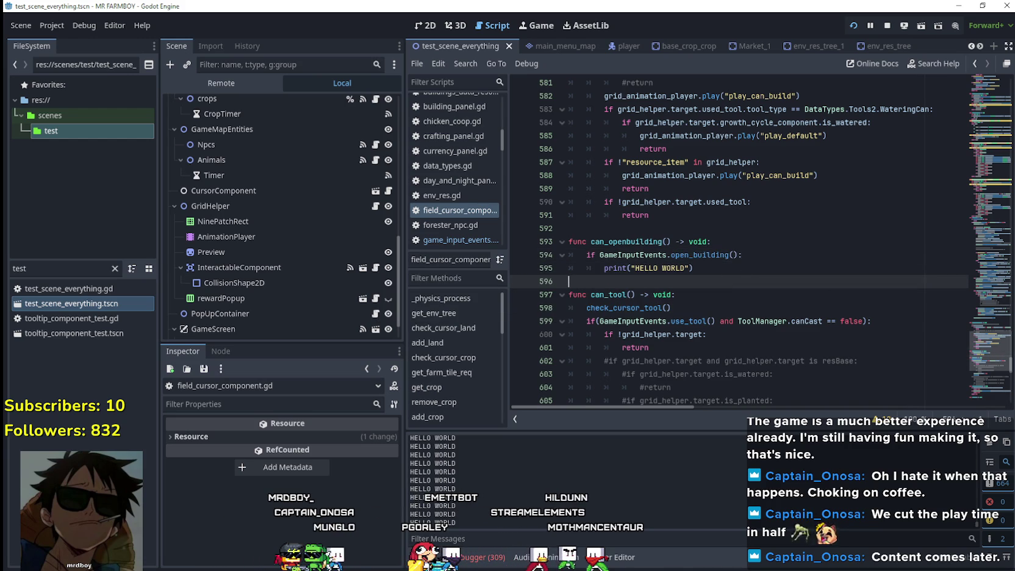
- Walk the farmer toward the warehouse door, then bring the Twitch channel page forward
key(s)
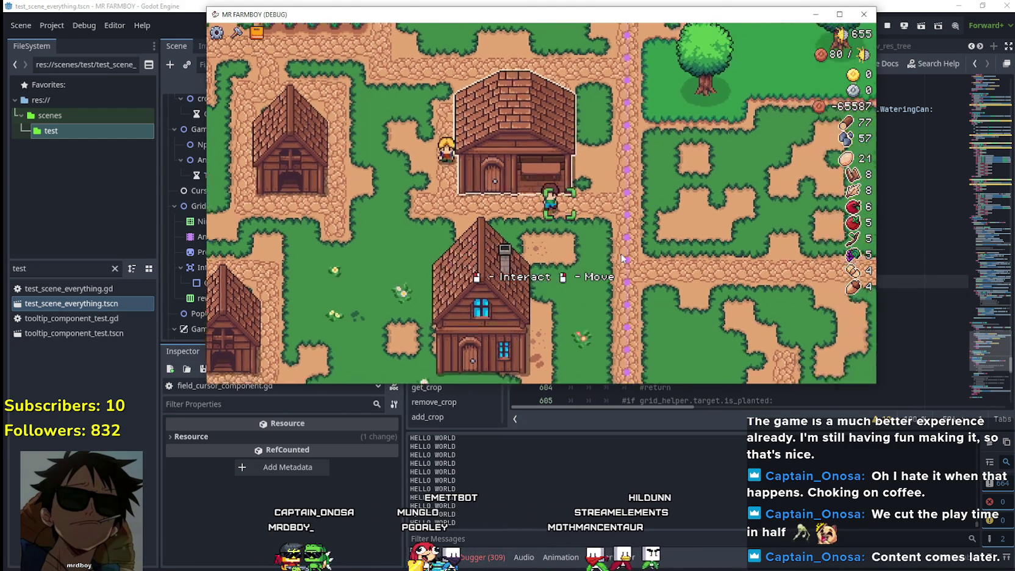
key(w)
key(d)
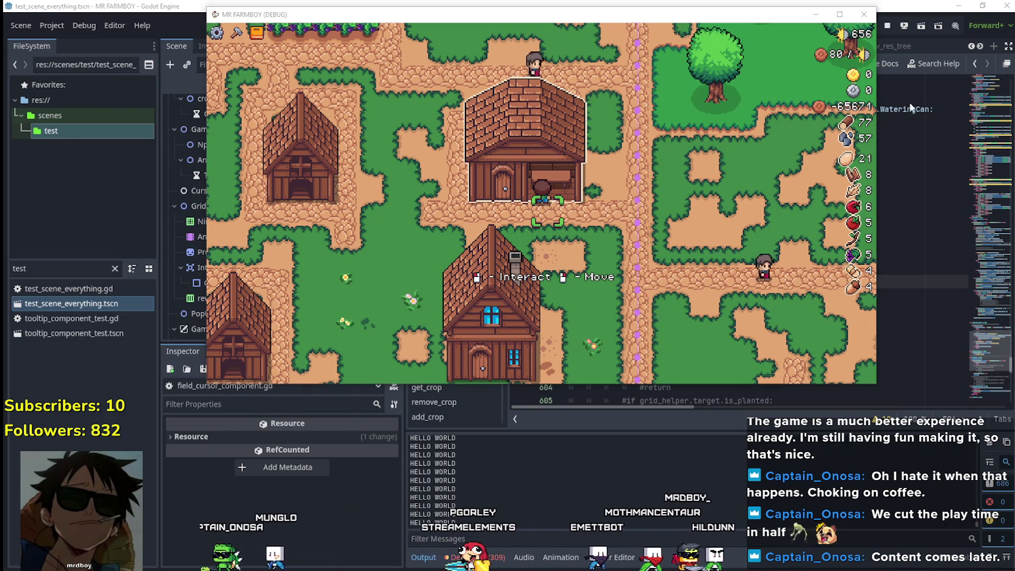
key(alt+Tab)
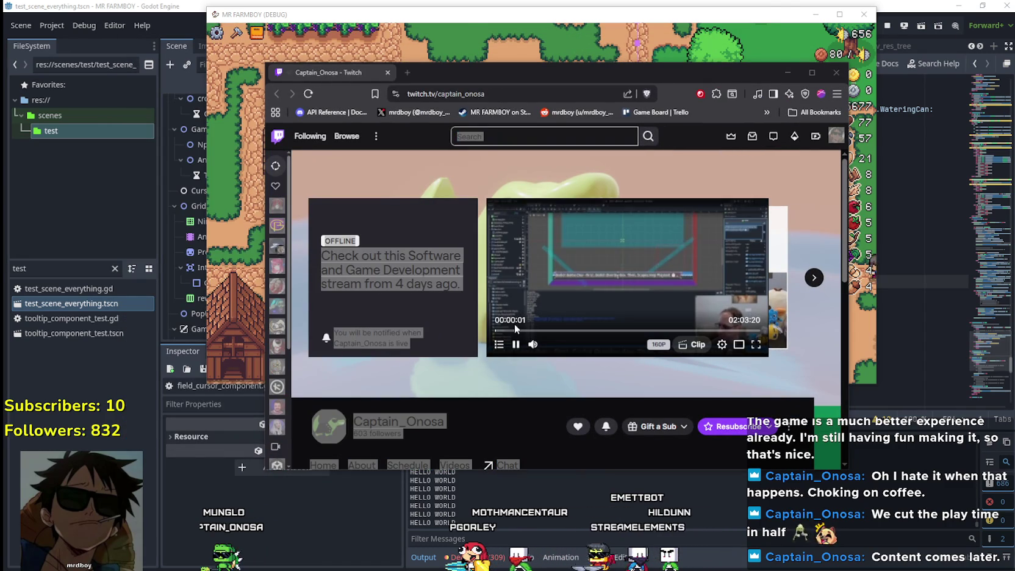
- Play the most recent broadcast from the channel's Videos listing
click(513, 370)
scroll(522, 395, down, 3)
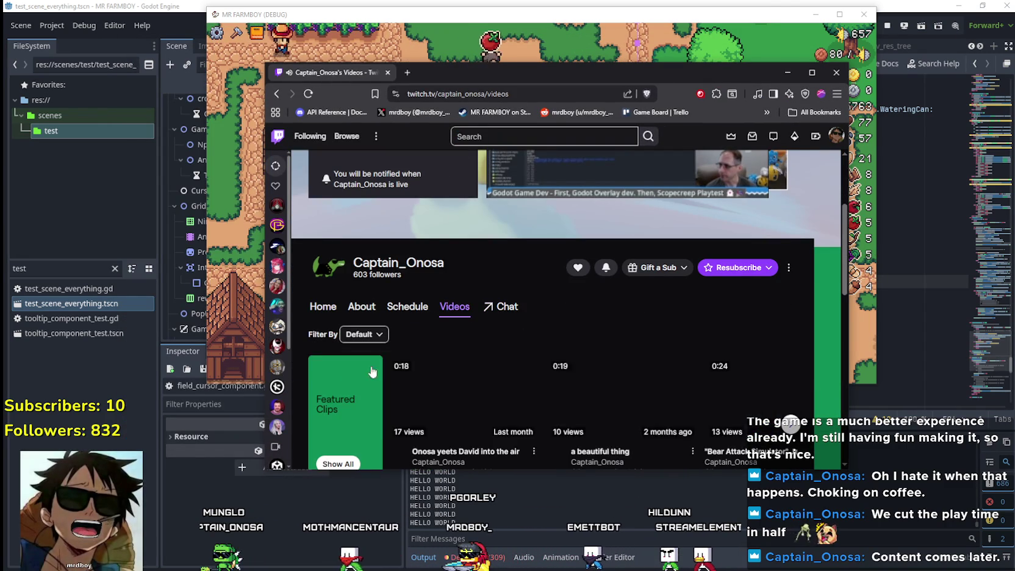
scroll(473, 399, down, 2)
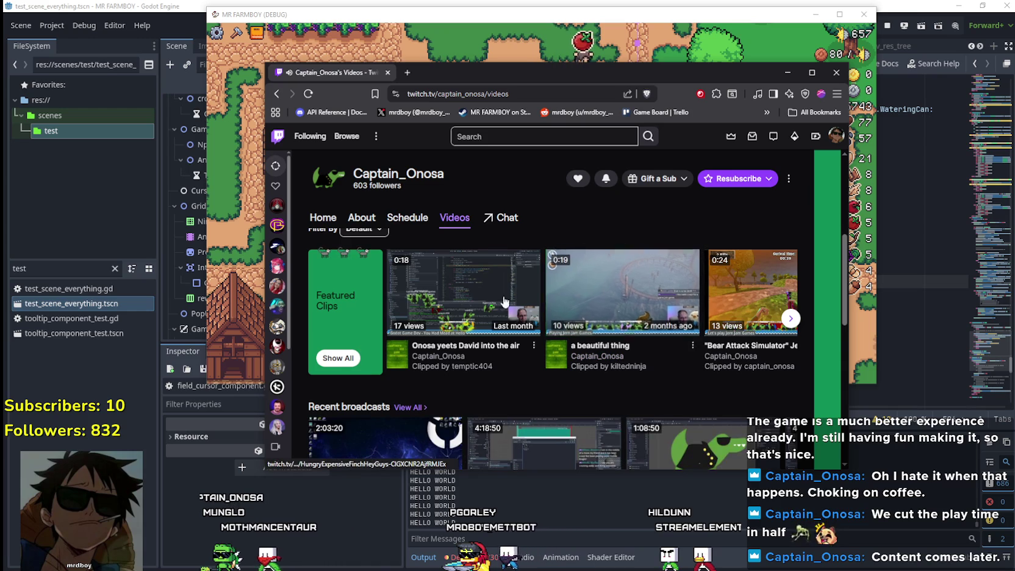
scroll(345, 312, down, 2)
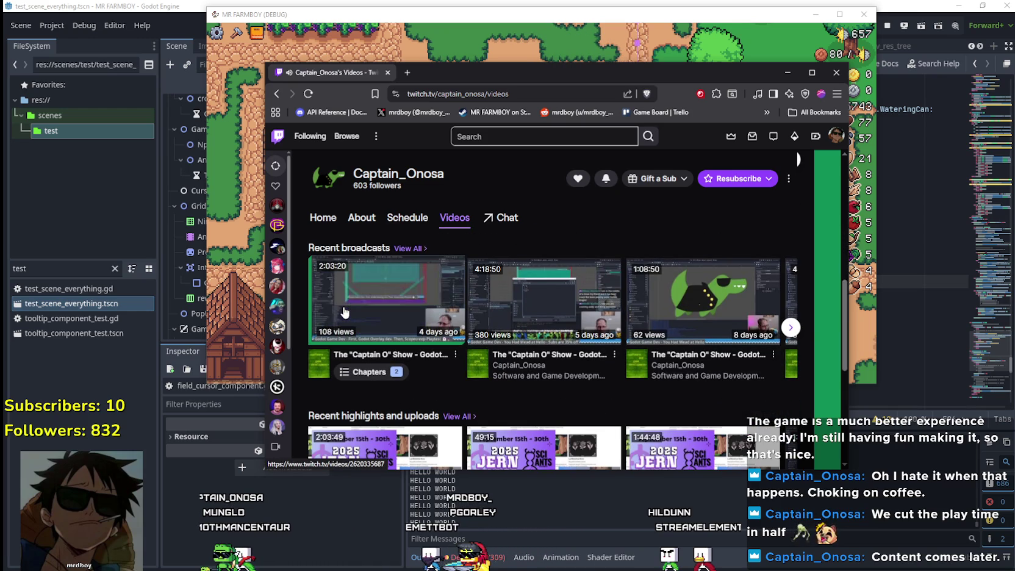
click(345, 312)
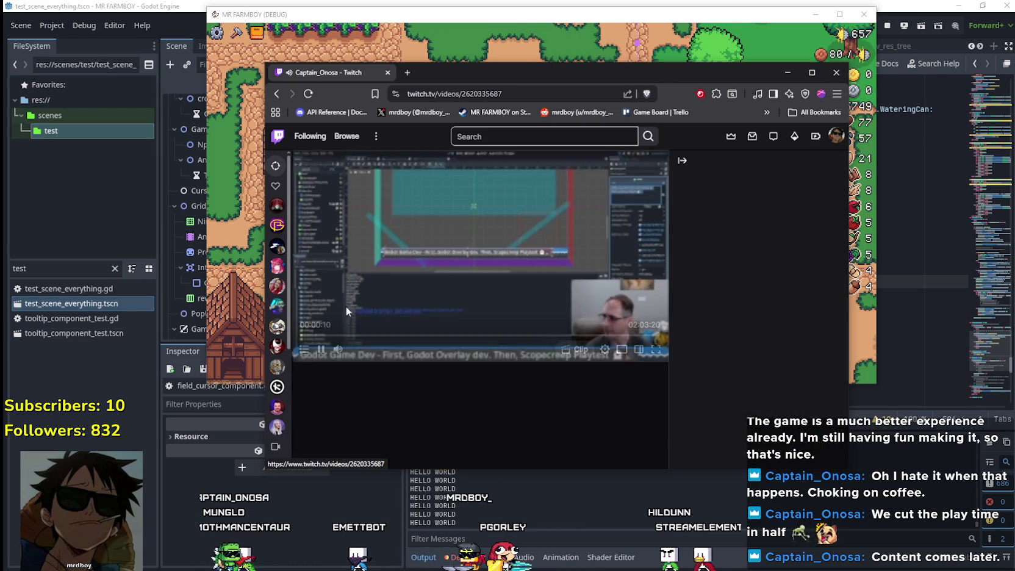
- Set the player quality to 1080p60 (Source) and go fullscreen
click(605, 349)
click(537, 206)
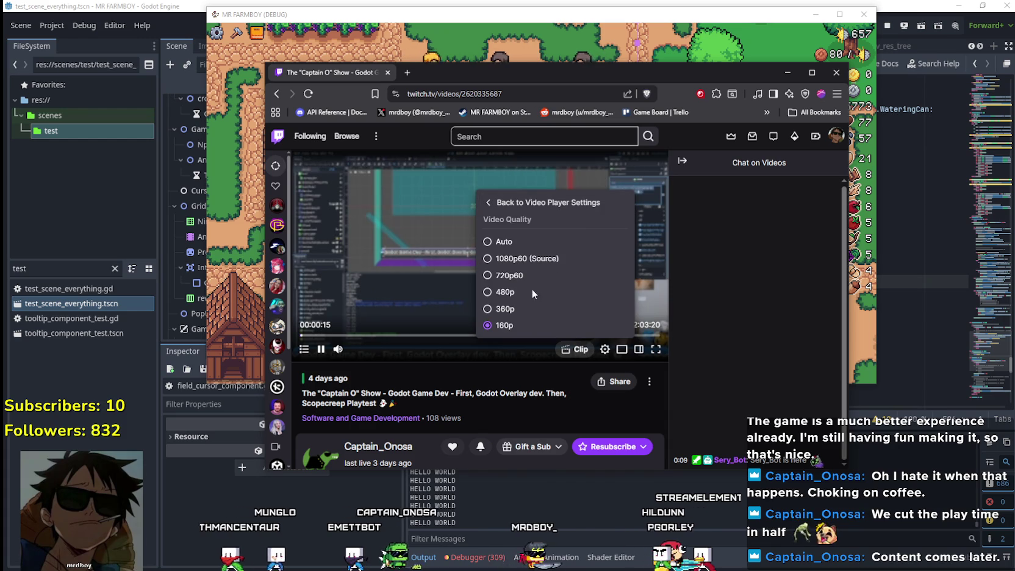
click(528, 258)
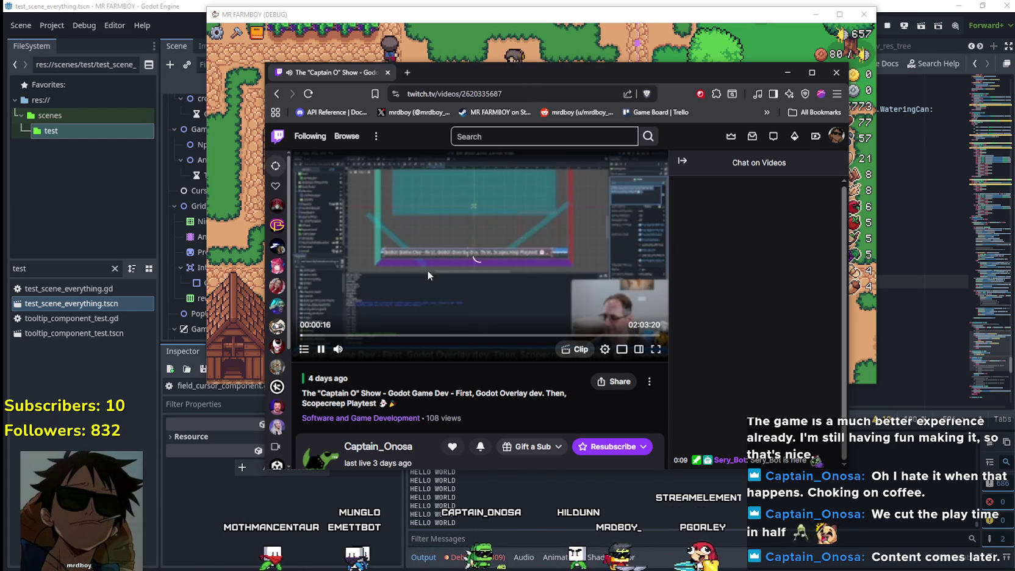
click(656, 349)
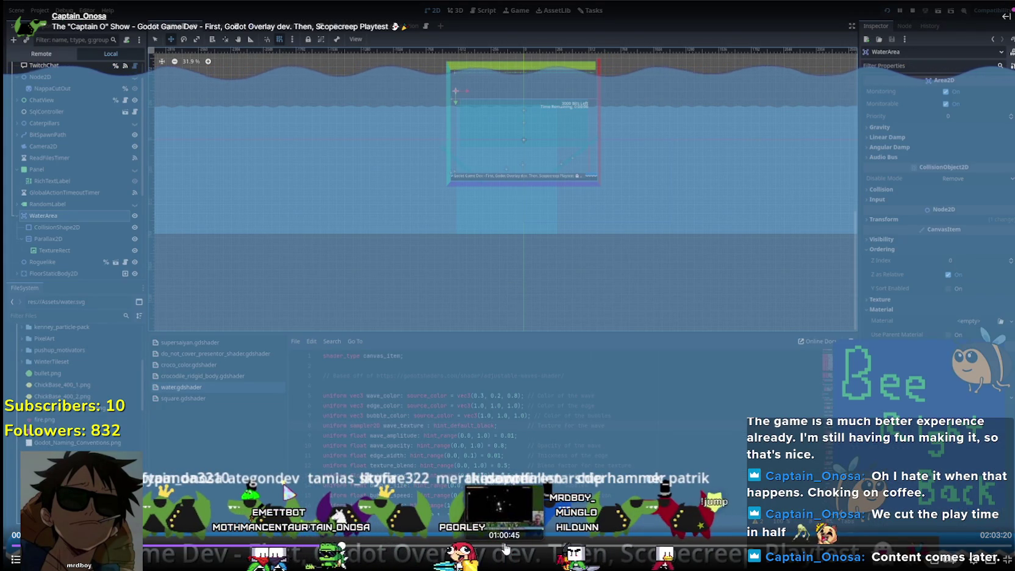
- Skip to about 01:00:41, watch the Scopecreep playtest, then exit fullscreen
click(504, 548)
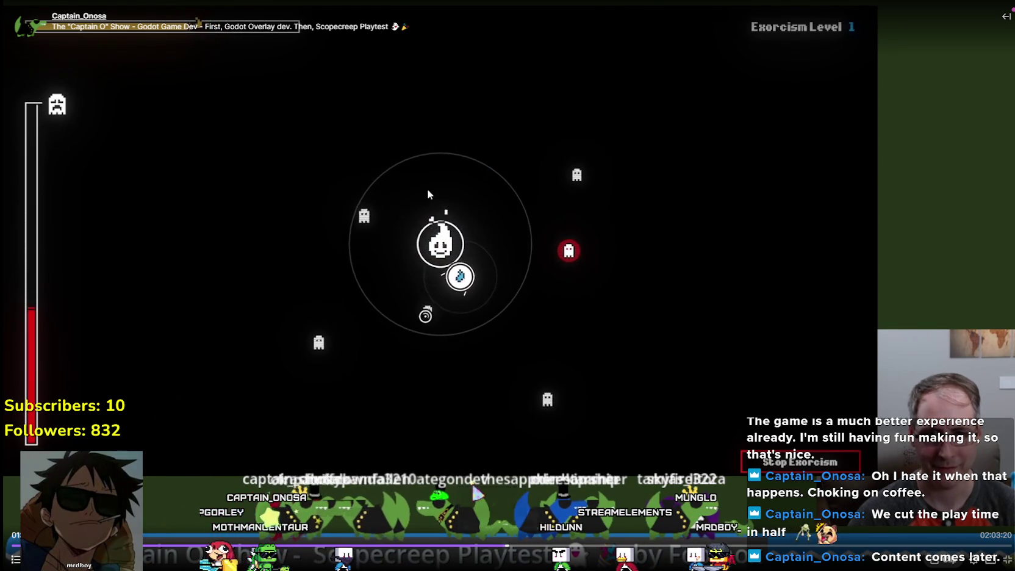
mouse_move(480, 201)
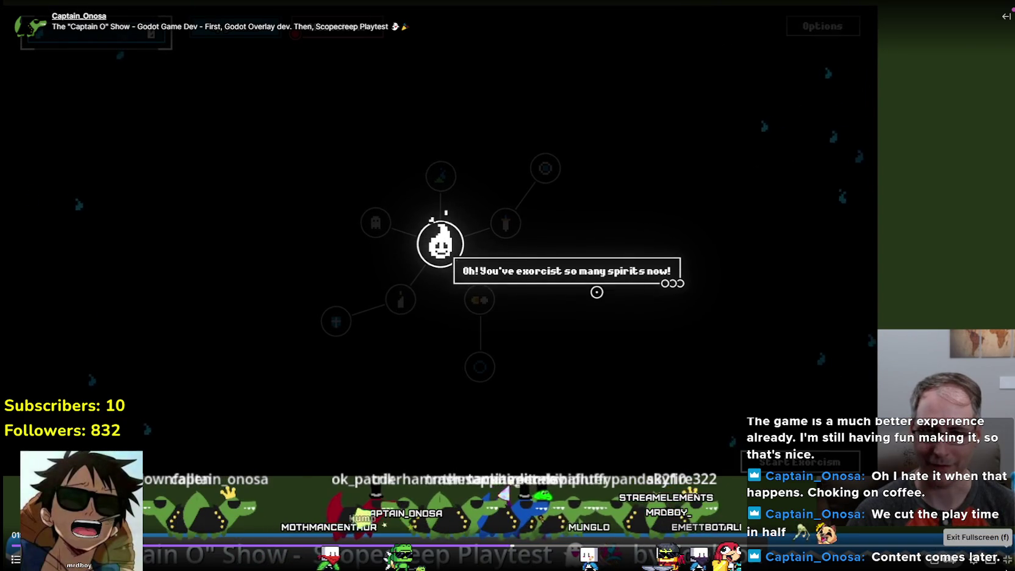
click(1006, 559)
- From the Videos page, play the 4:18:50 past broadcast in fullscreen
scroll(396, 268, down, 4)
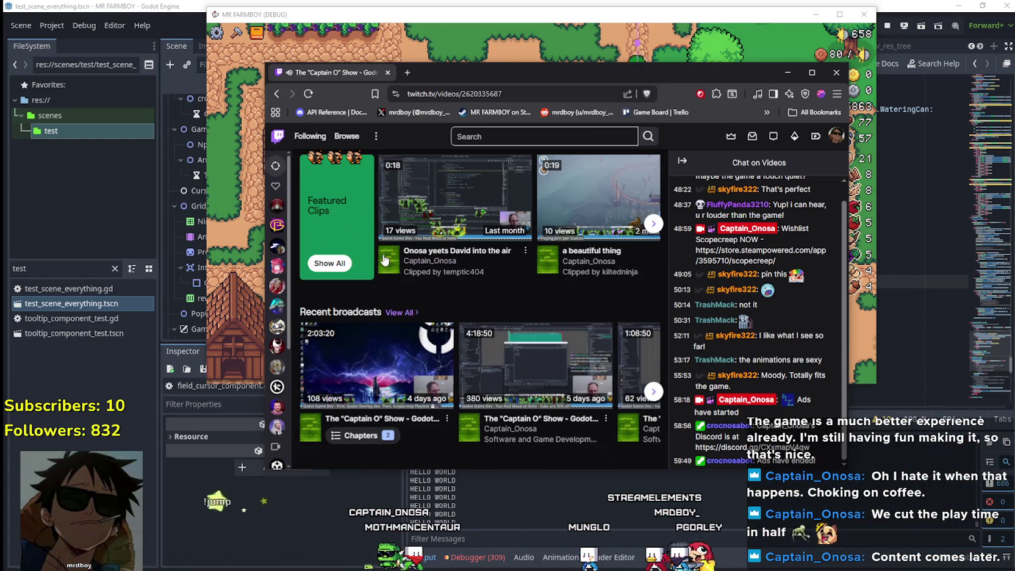
click(280, 95)
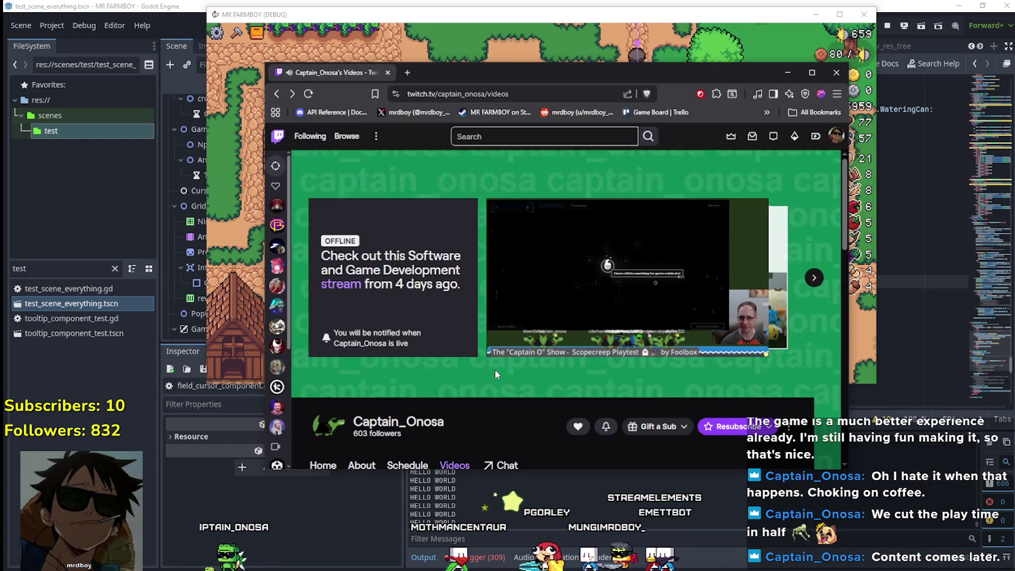
scroll(510, 360, down, 3)
scroll(517, 347, down, 1)
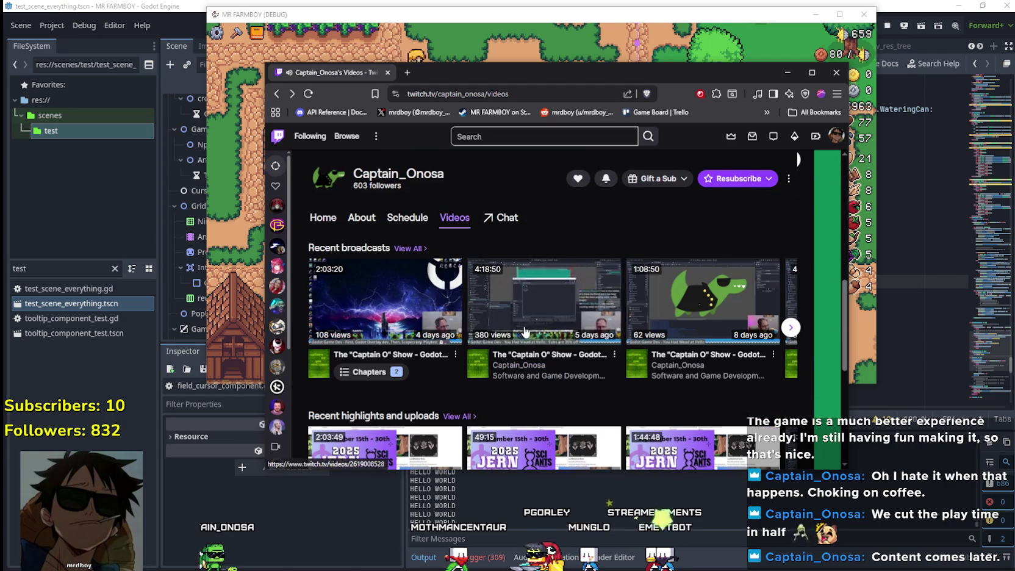
click(531, 312)
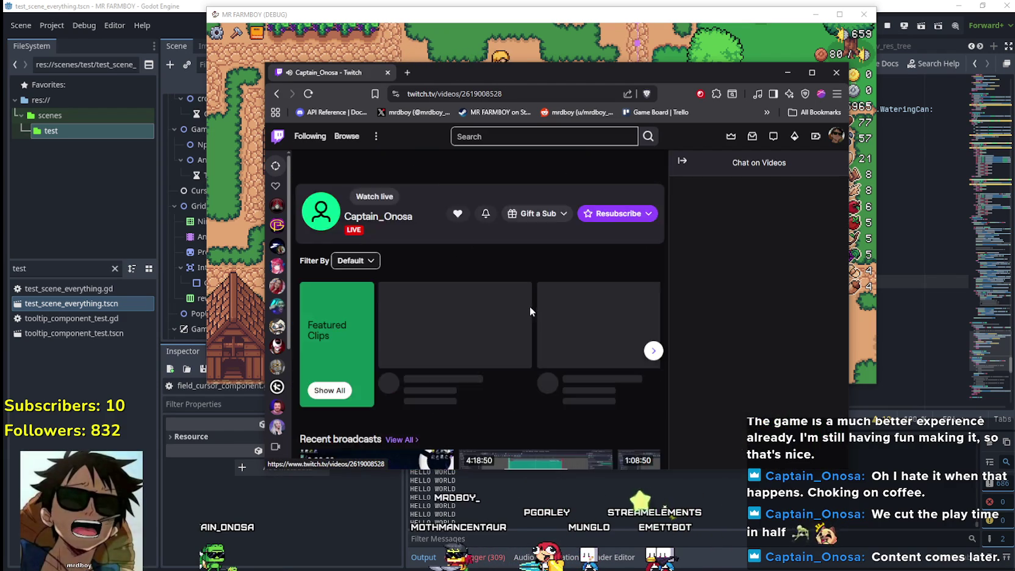
click(656, 350)
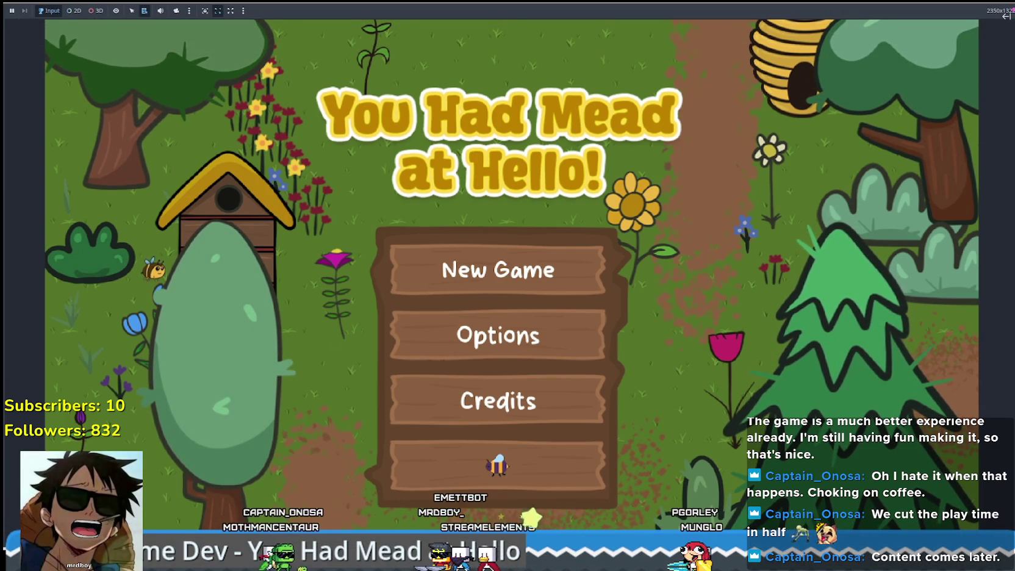
mouse_move(140, 359)
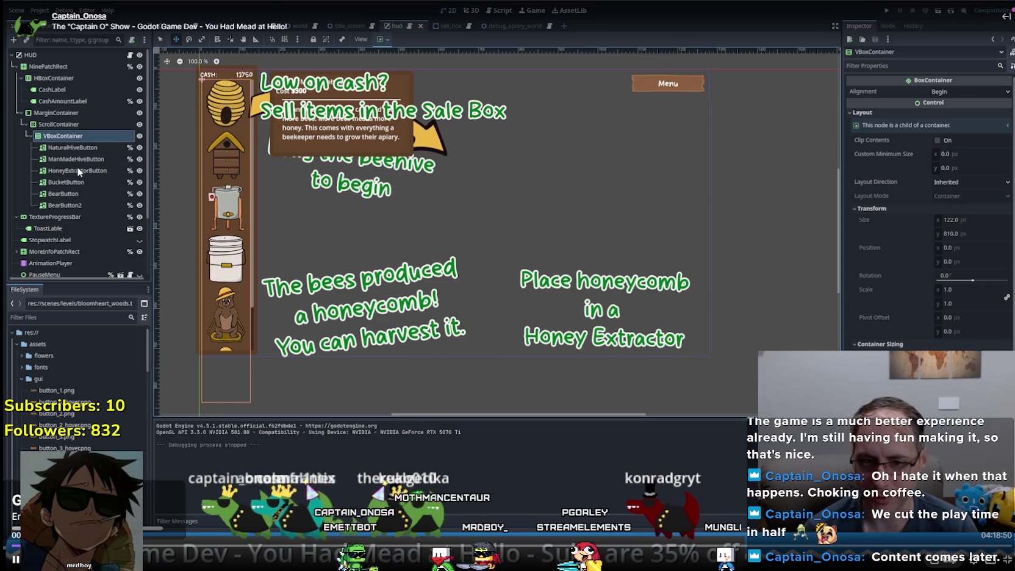
- Pause the stream video so field_cursor_component.gd shows again in the Godot editor
click(65, 205)
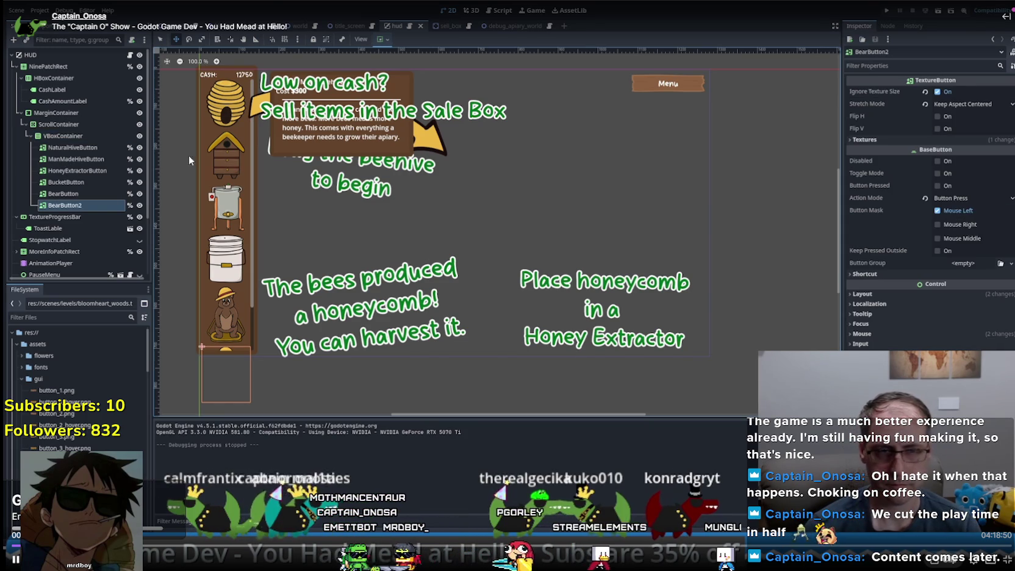
click(574, 170)
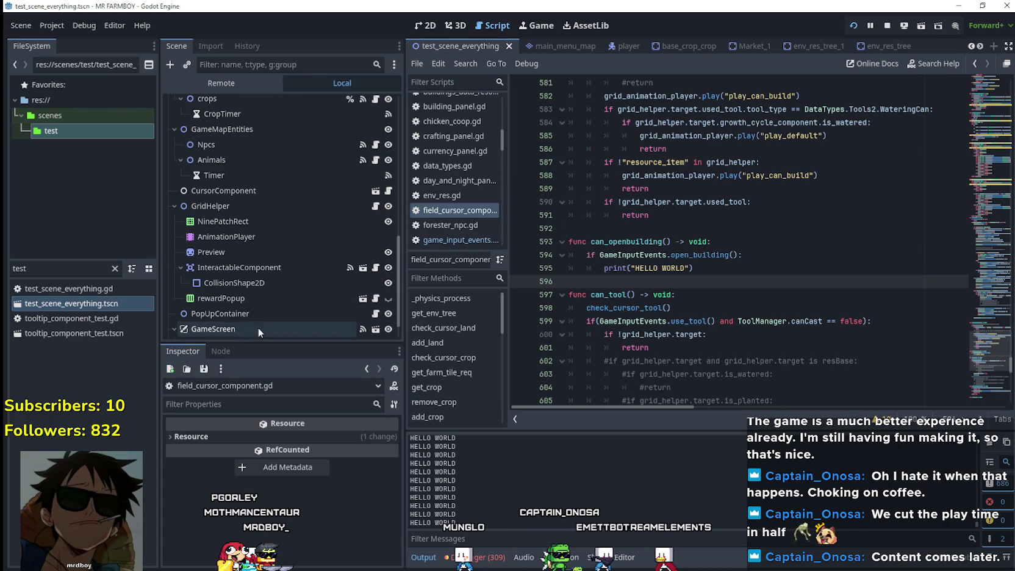
right_click(220, 206)
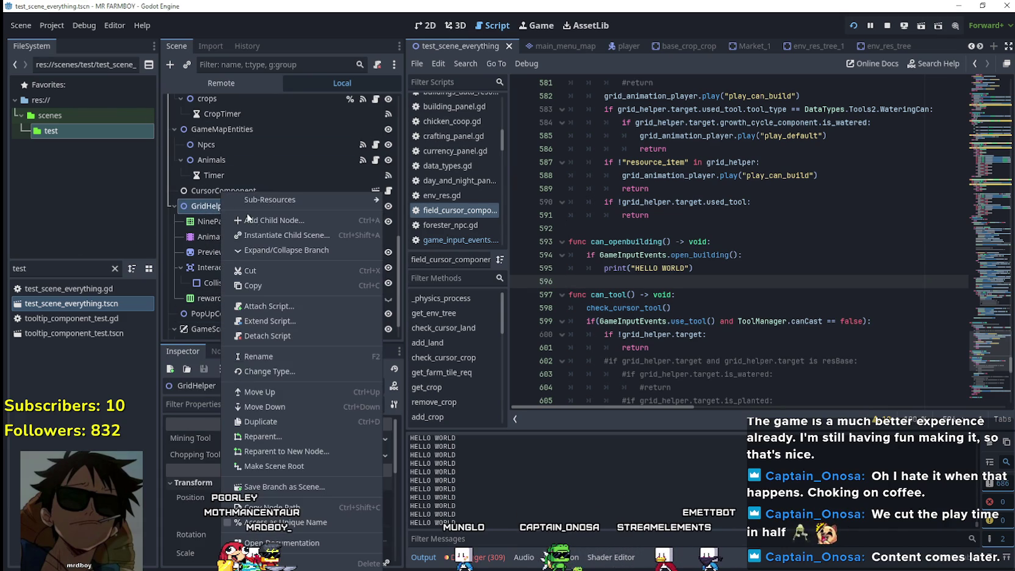
click(267, 219)
text(te)
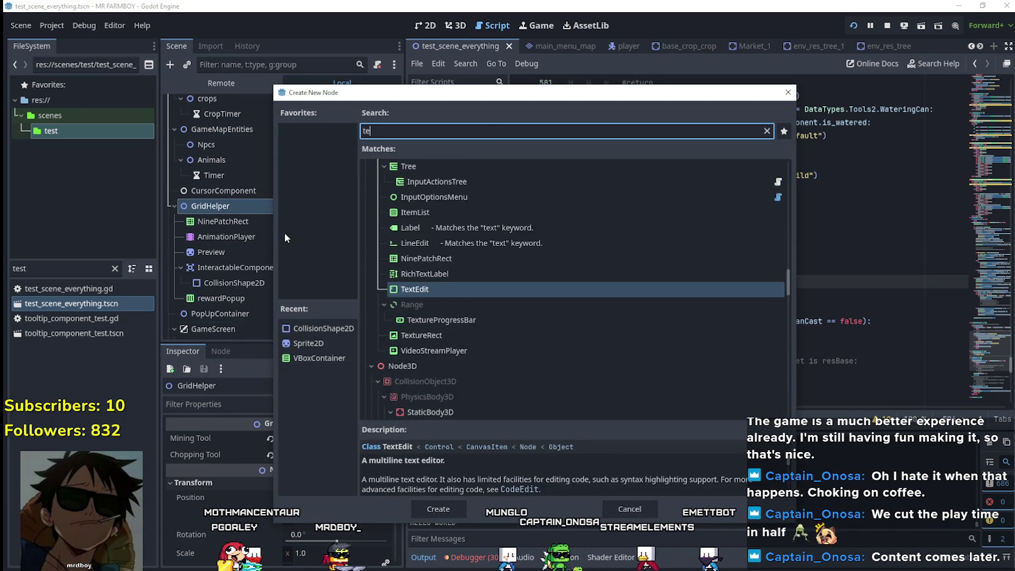
text(xture)
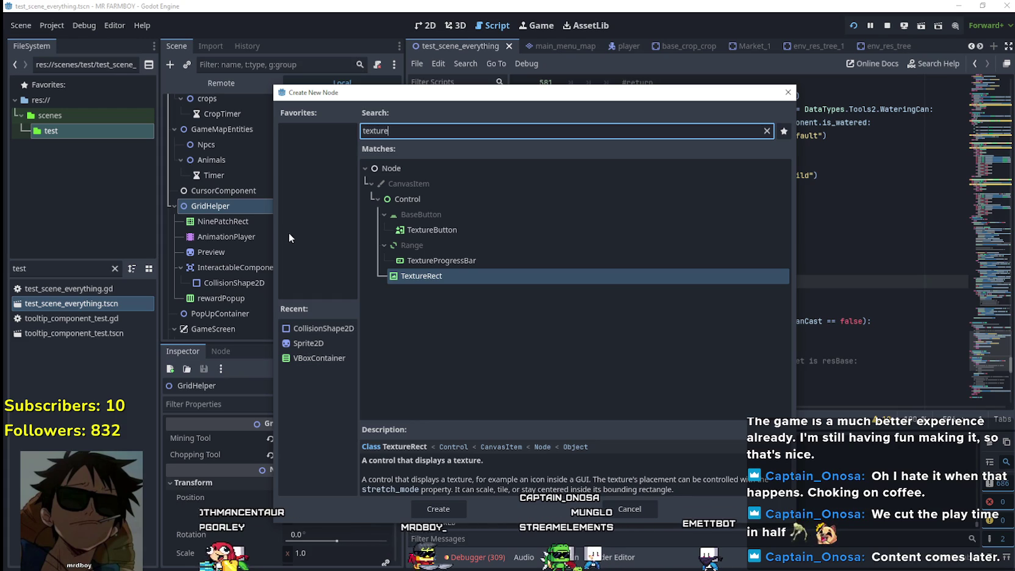
click(420, 230)
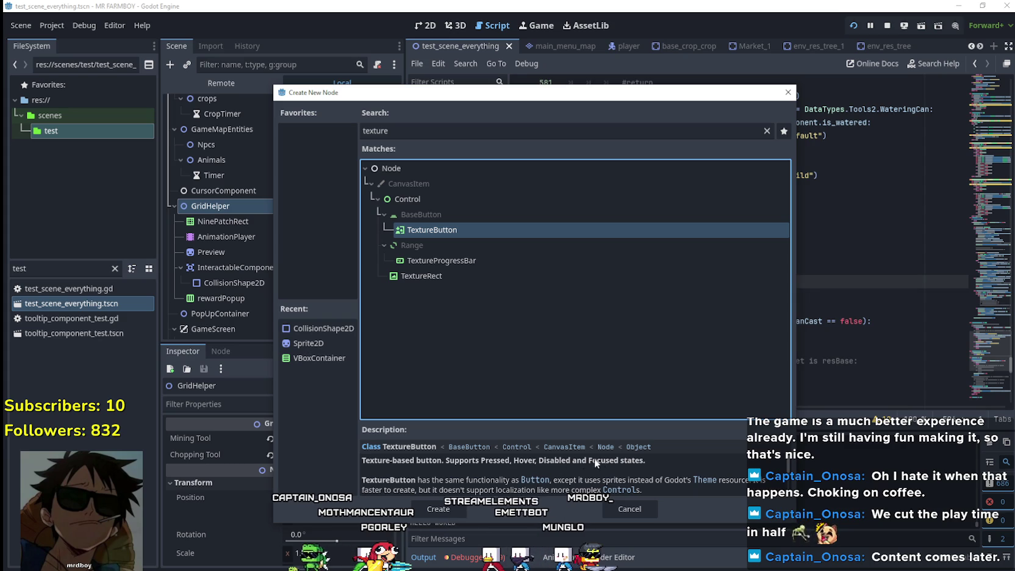
scroll(448, 481, down, 1)
scroll(442, 477, down, 1)
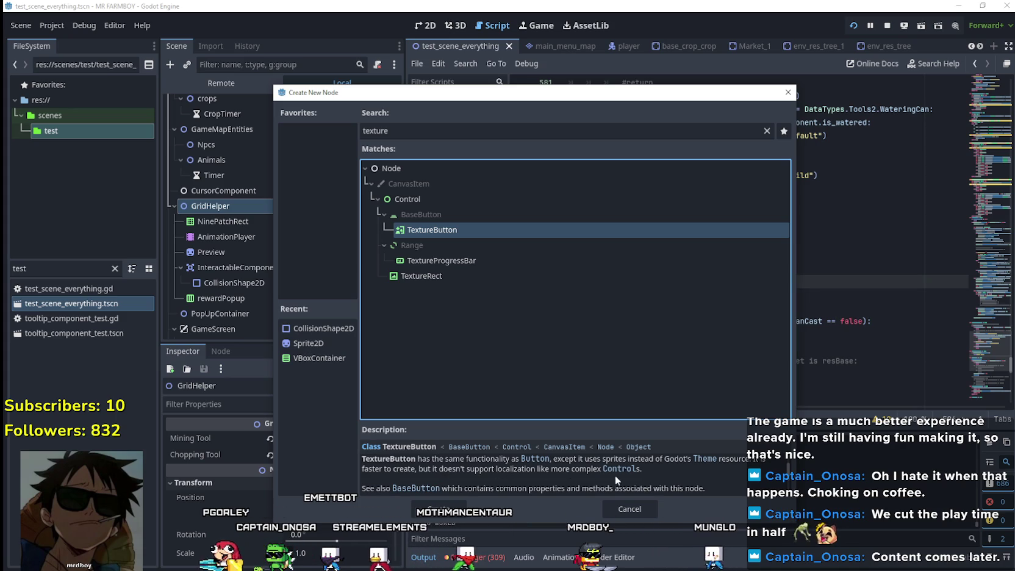
scroll(626, 478, down, 1)
scroll(625, 478, down, 2)
key(Escape)
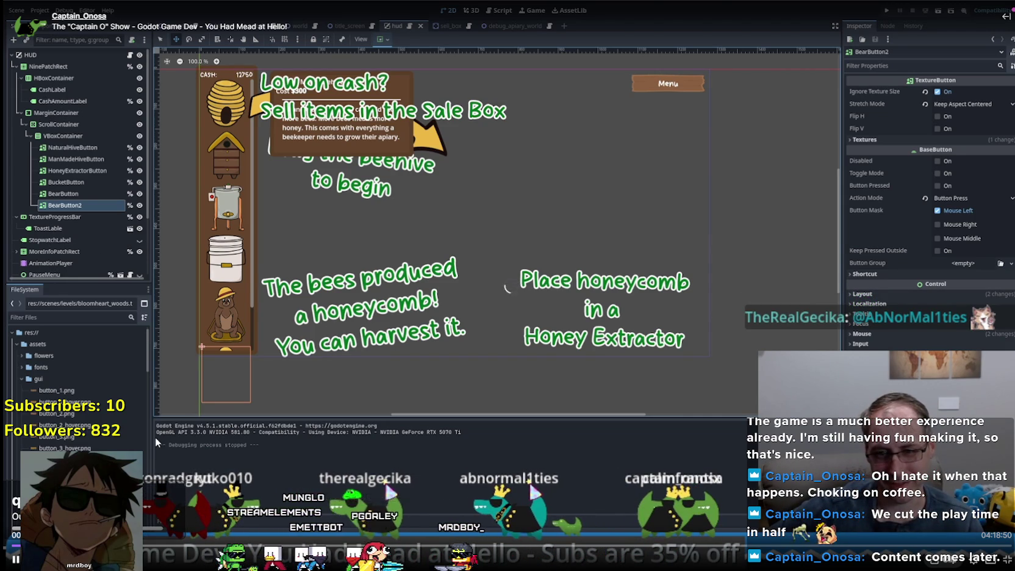
- Resume the stream VOD so it plays on to scenario.gd's button variables
key(ctrl+z)
key(ctrl+z)
key(ctrl+z)
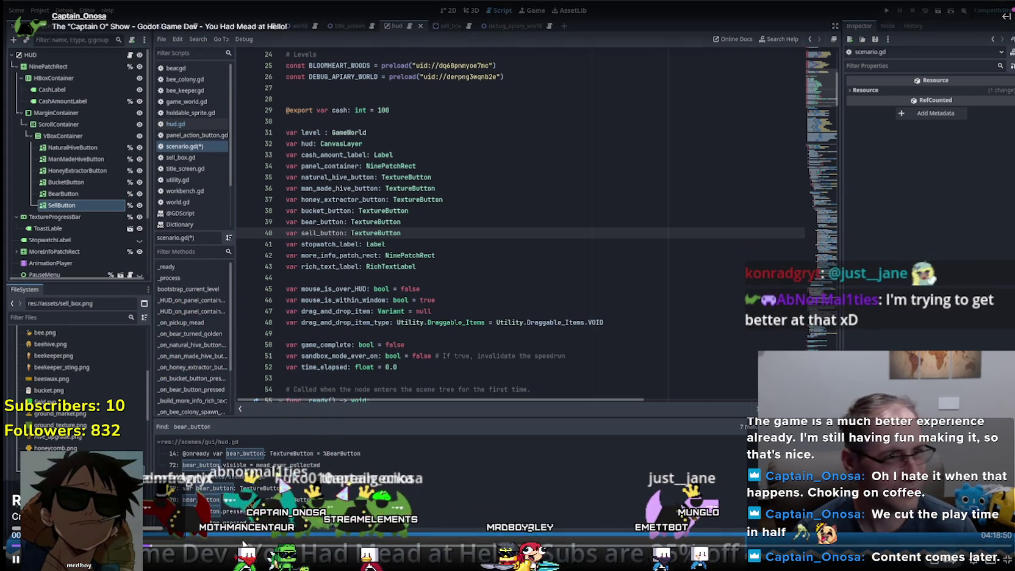
- Scrub the seek bar ahead to 01:22:40, where the beekeeping game is being played
click(161, 551)
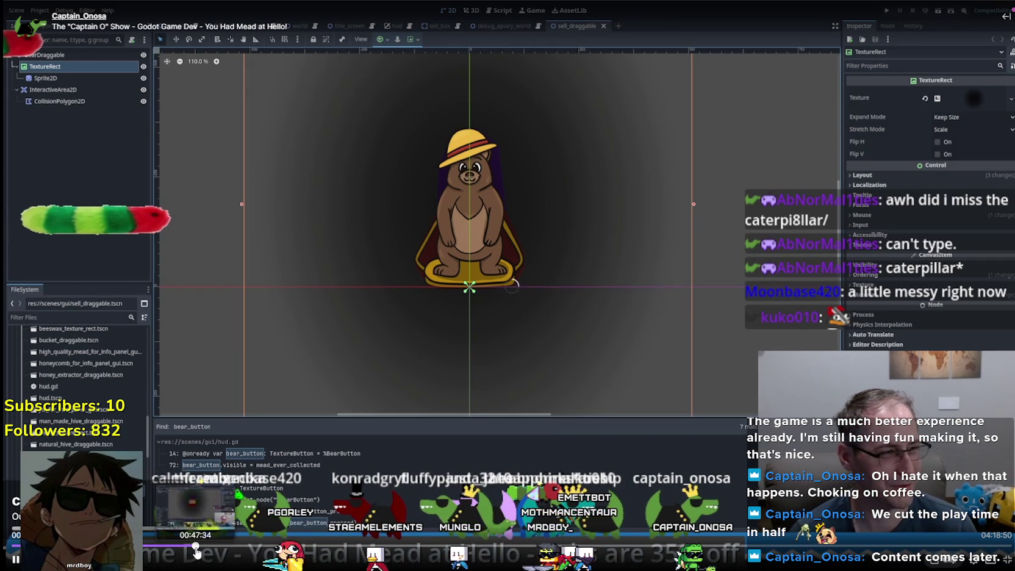
click(203, 544)
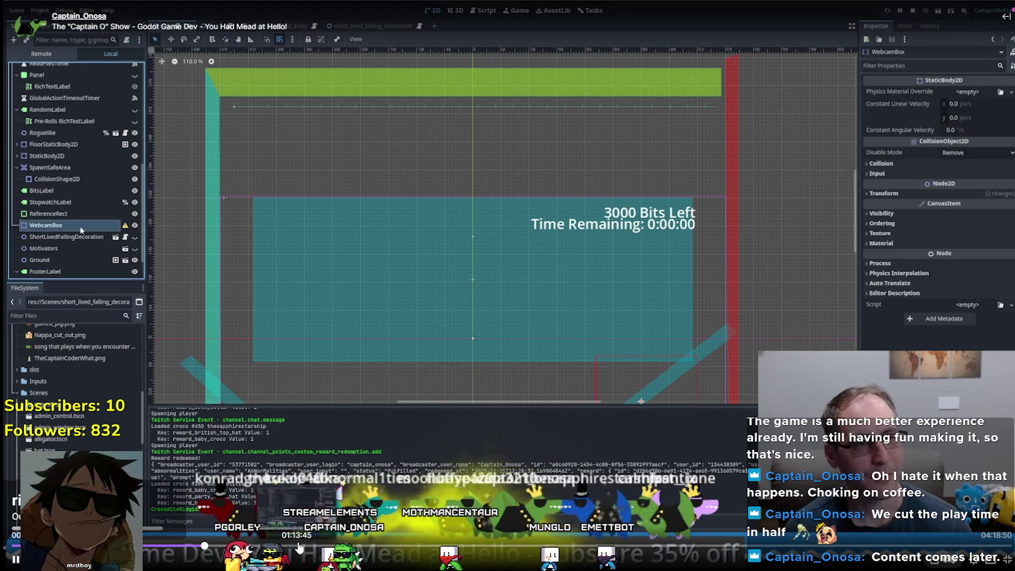
click(332, 537)
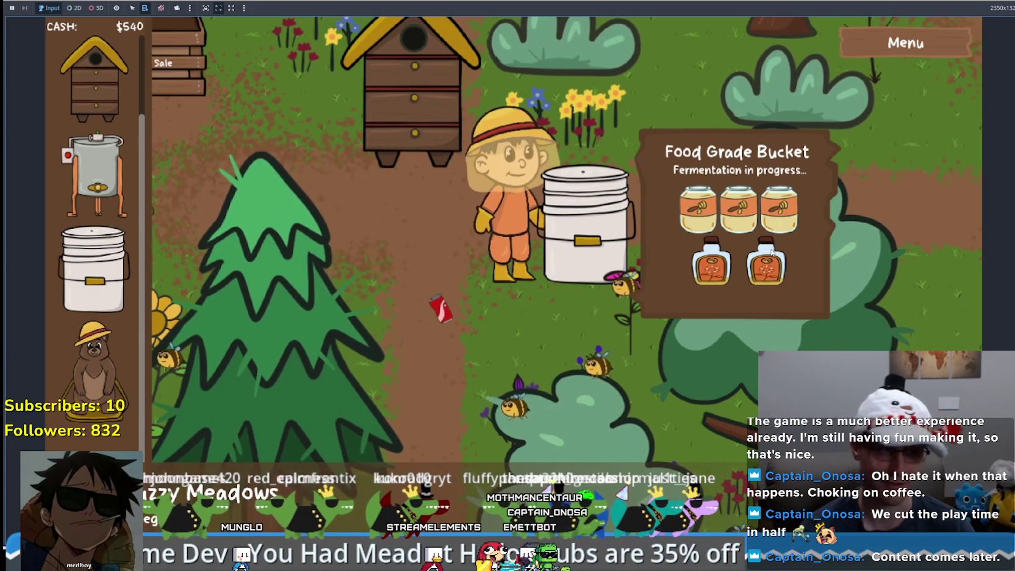
mouse_move(352, 376)
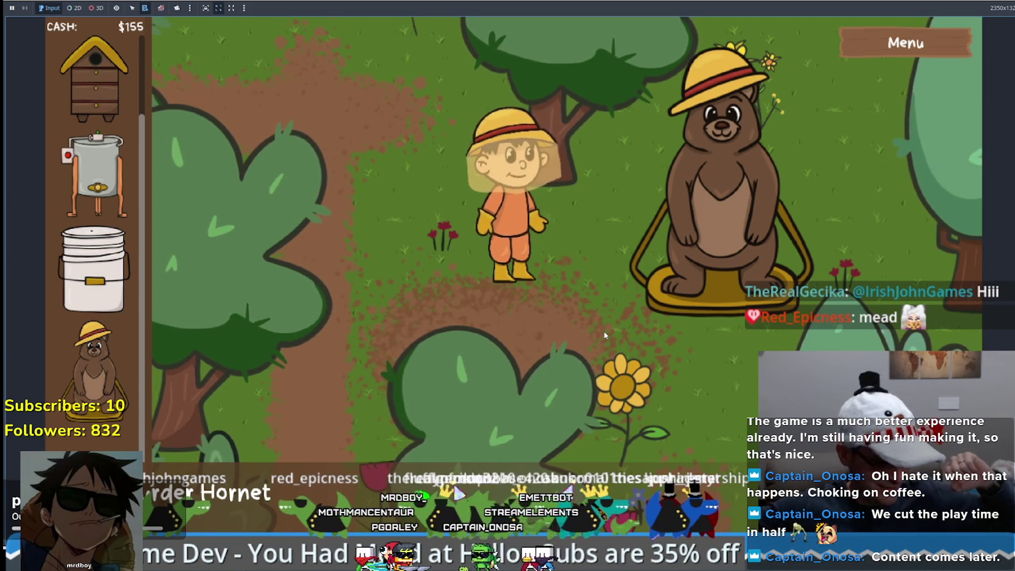
mouse_move(328, 541)
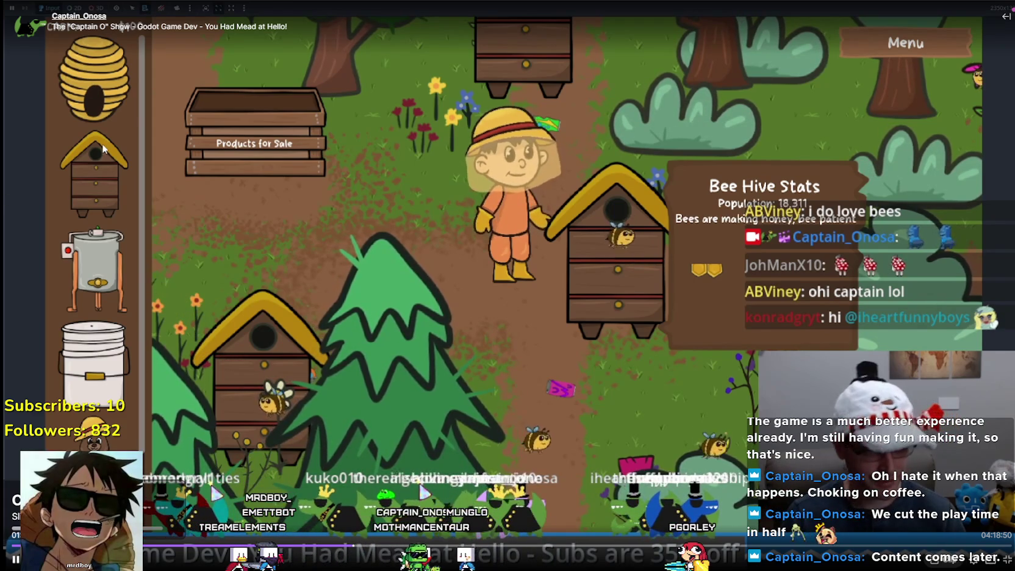
- Pause, resume, then scrub the replay ahead to bee_keeper.gd's serialize() function
click(366, 92)
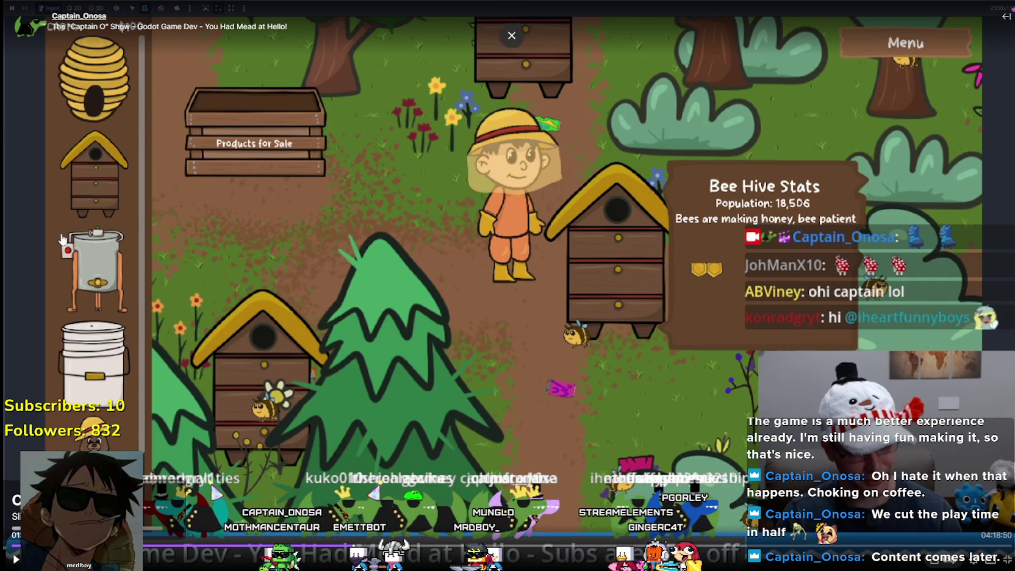
click(382, 506)
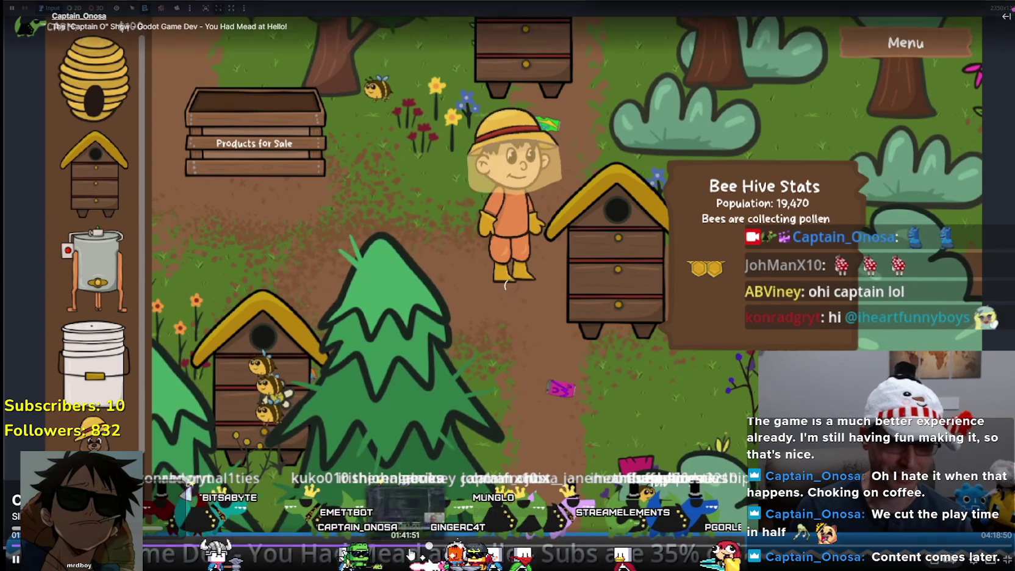
click(507, 545)
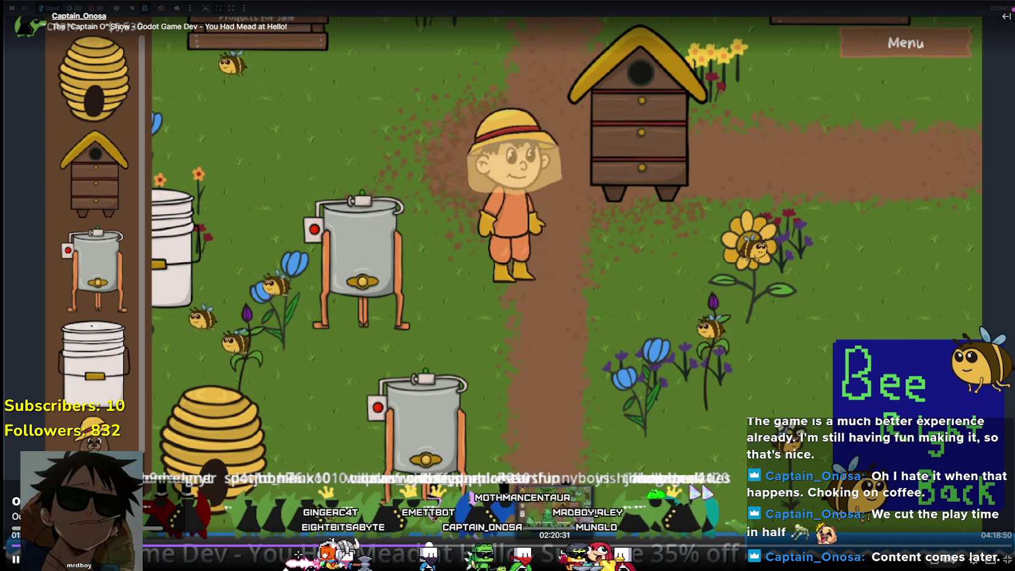
click(625, 544)
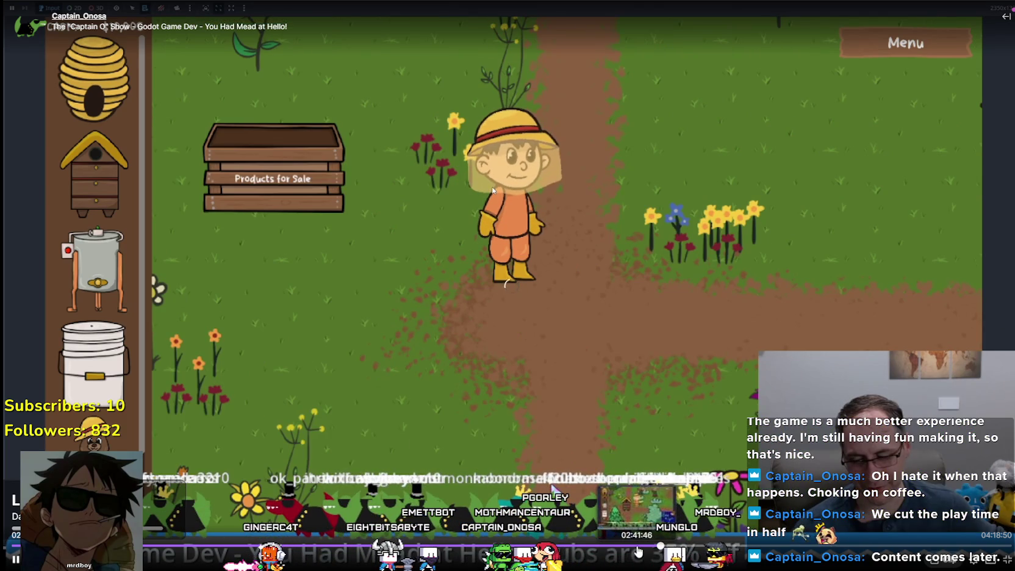
click(638, 548)
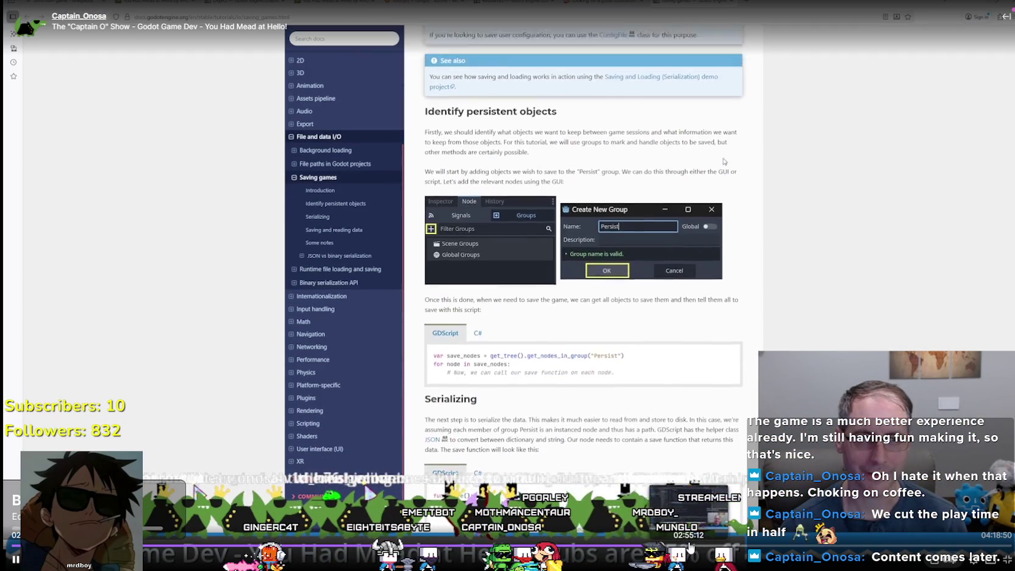
click(689, 548)
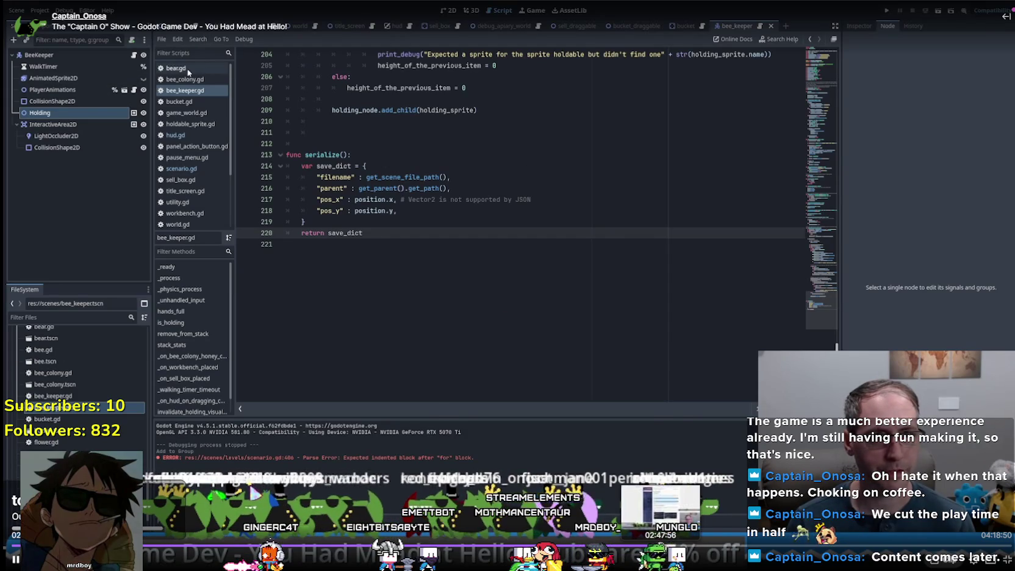
- Seek the replay back to the introduction of the Godot 4.5 Saving games docs
click(660, 545)
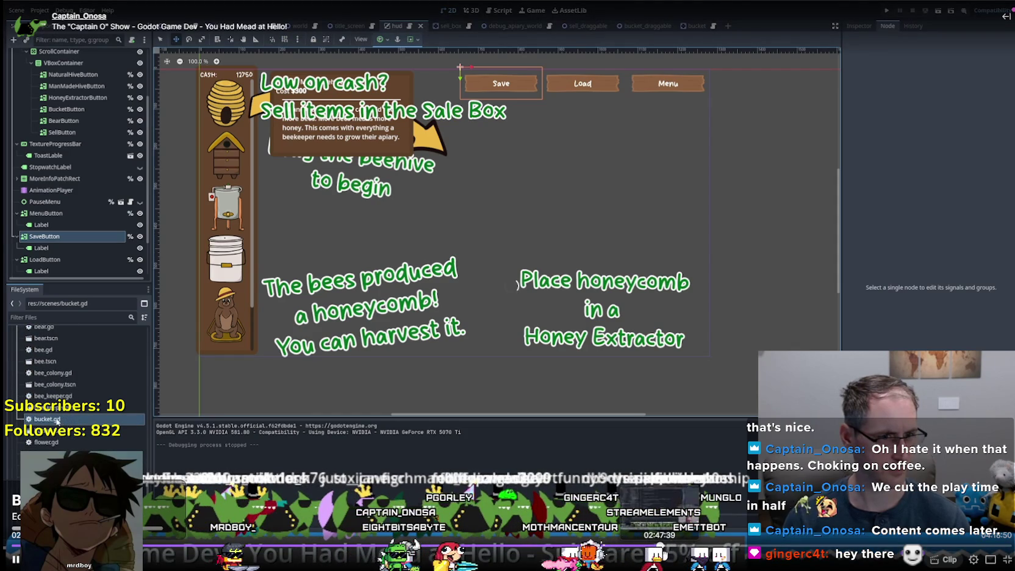
click(659, 544)
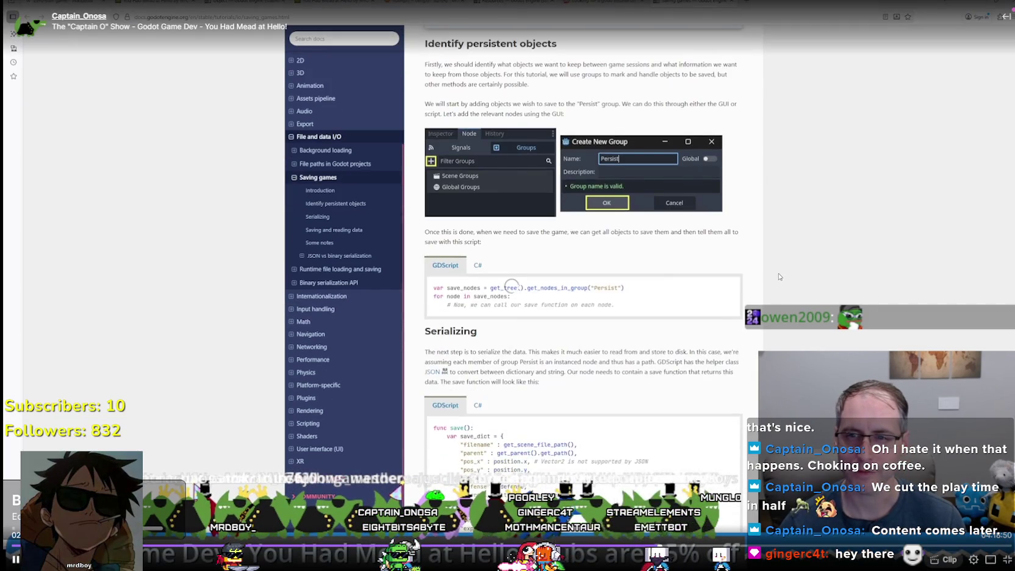
- Seek back to the saving-JSON search, then on to scenario.gd's save_game() code
click(656, 549)
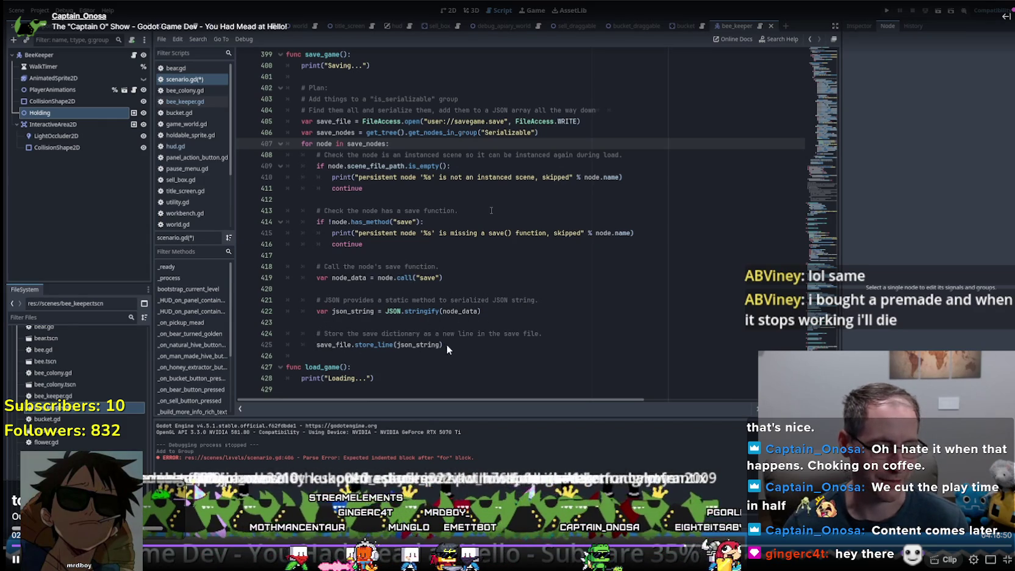
- Run the game with F5 to test saving, then skip ahead and pause at bee_keeper.gd's serialize()
click(469, 202)
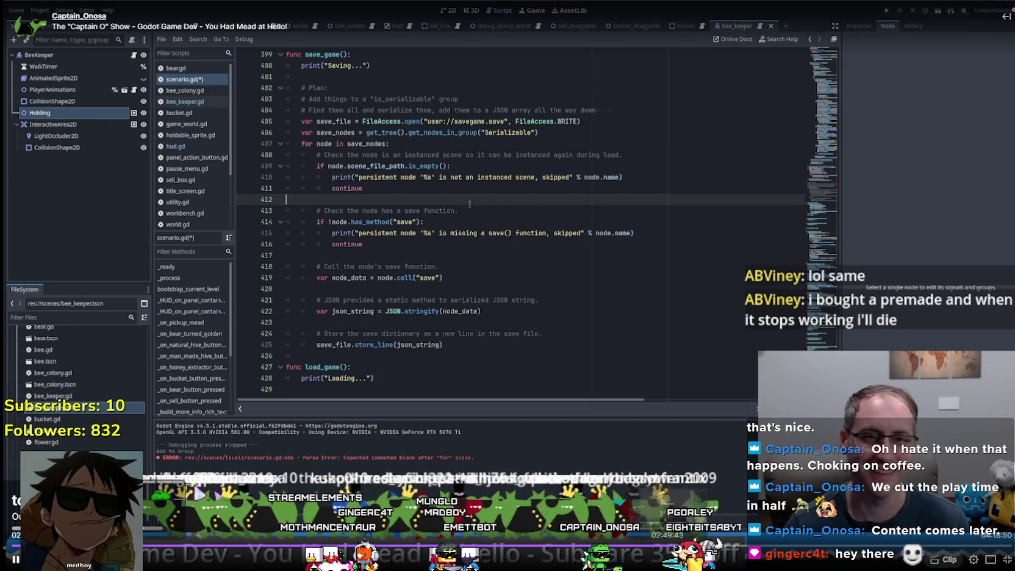
click(382, 191)
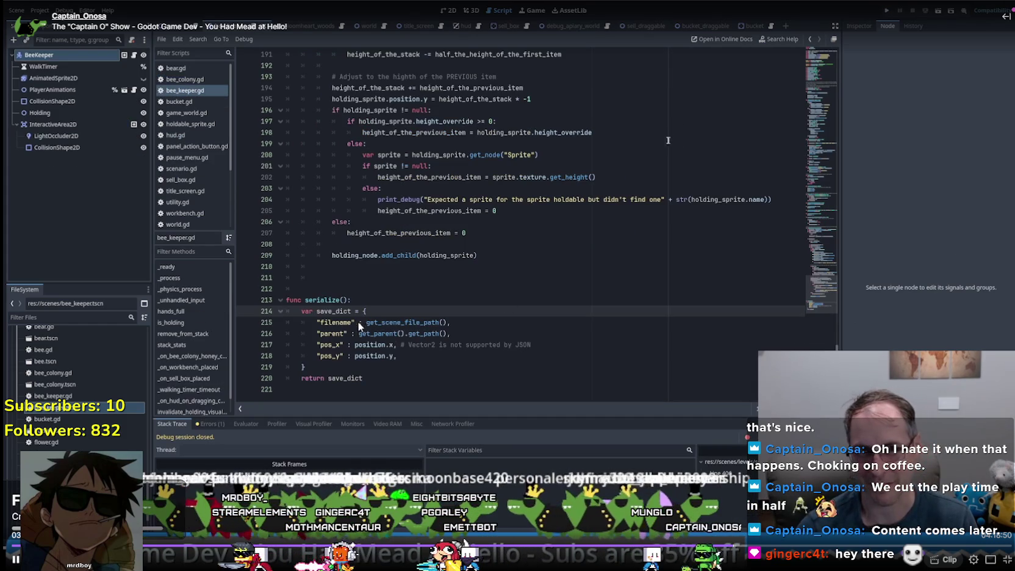
key(F5)
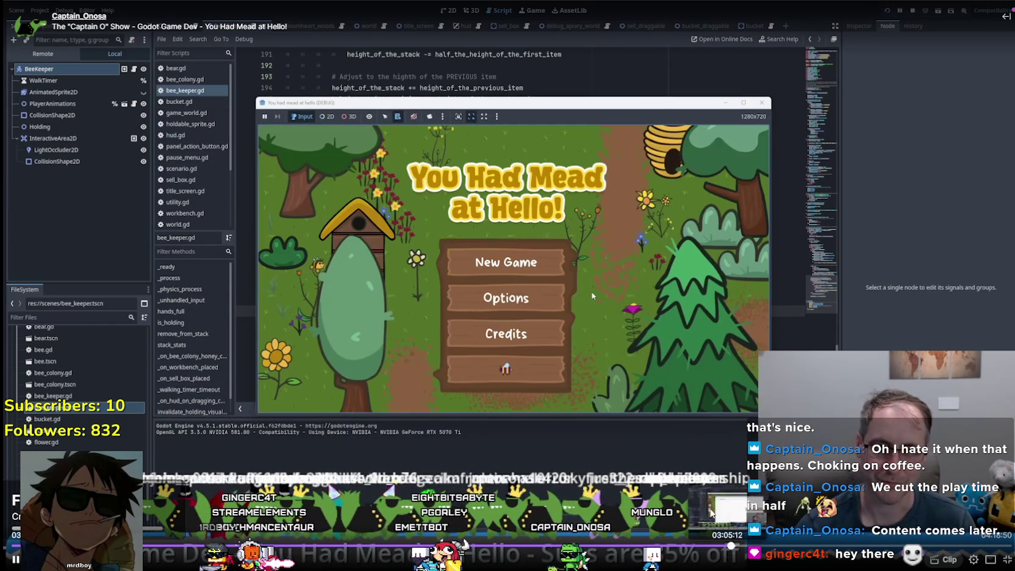
click(733, 554)
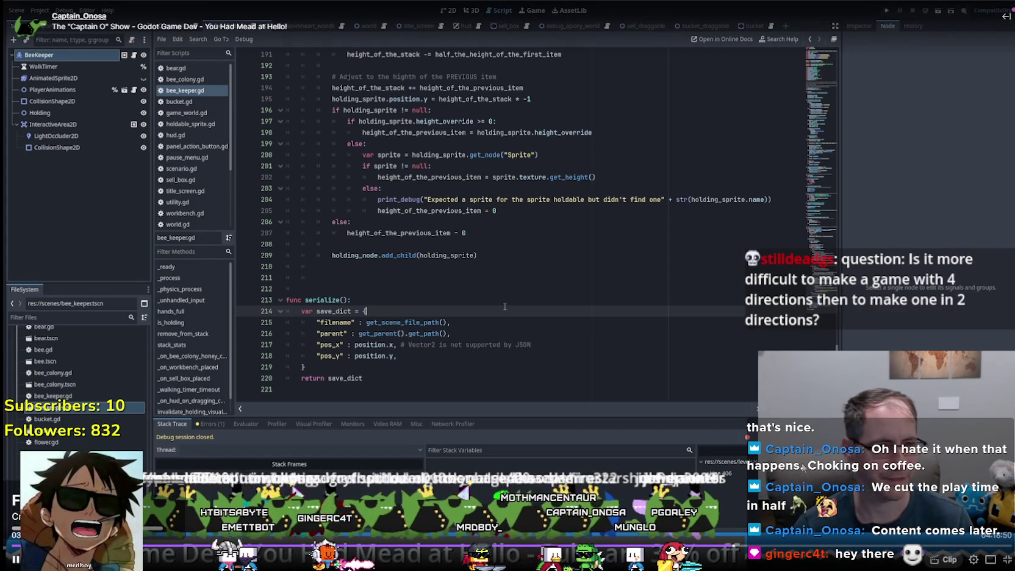
click(16, 561)
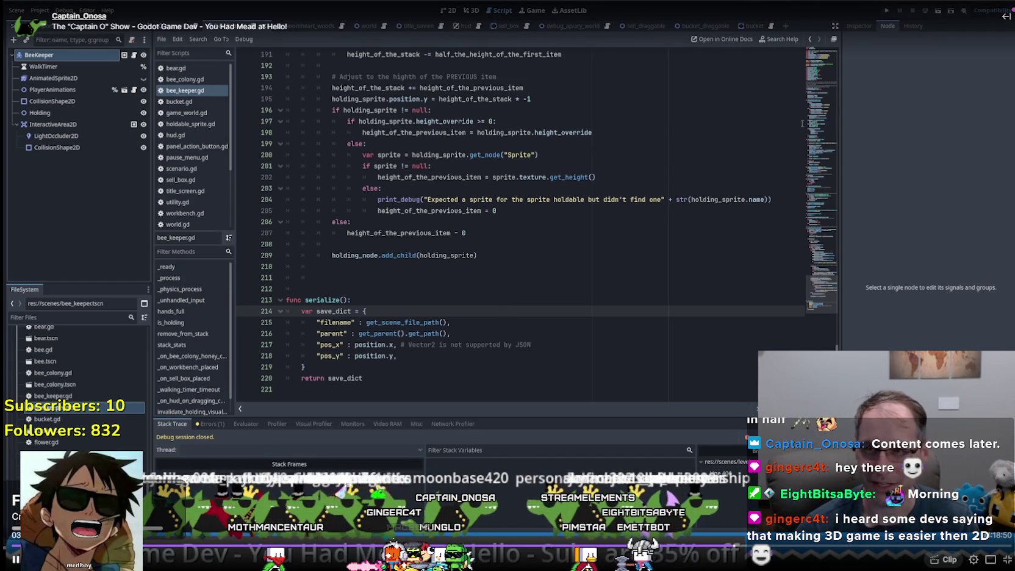
- Run the project with F5 so the game window opens on the Godot splash screen
key(F5)
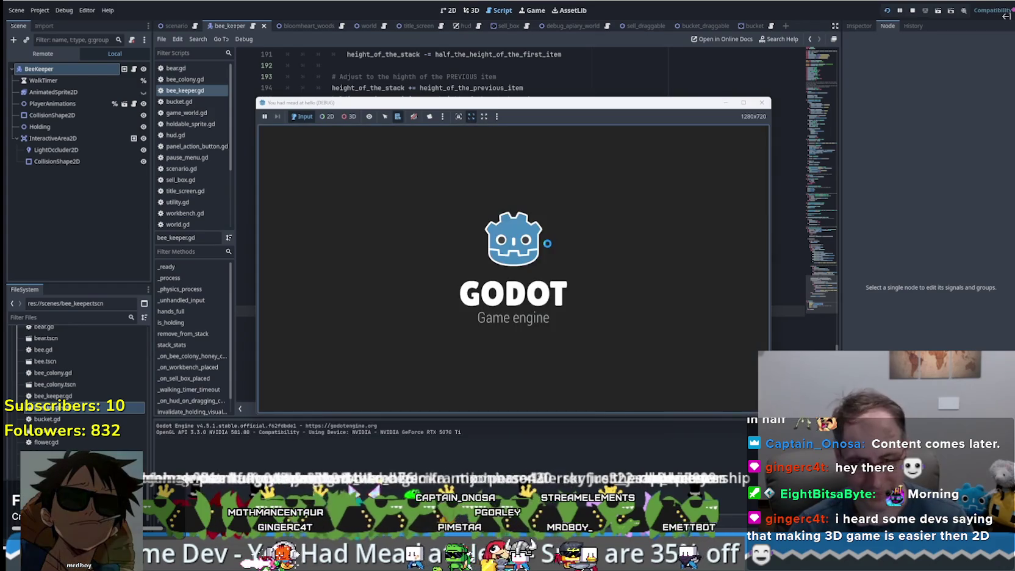
- Enter the game from the title menu and walk the beekeeper around using W, A, S, D
click(554, 252)
key(w)
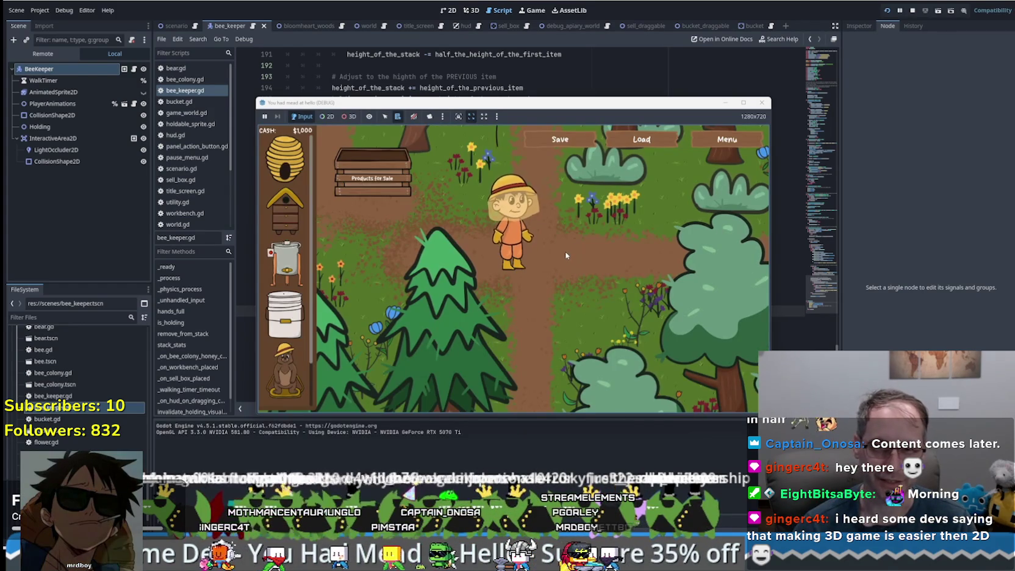
key(w)
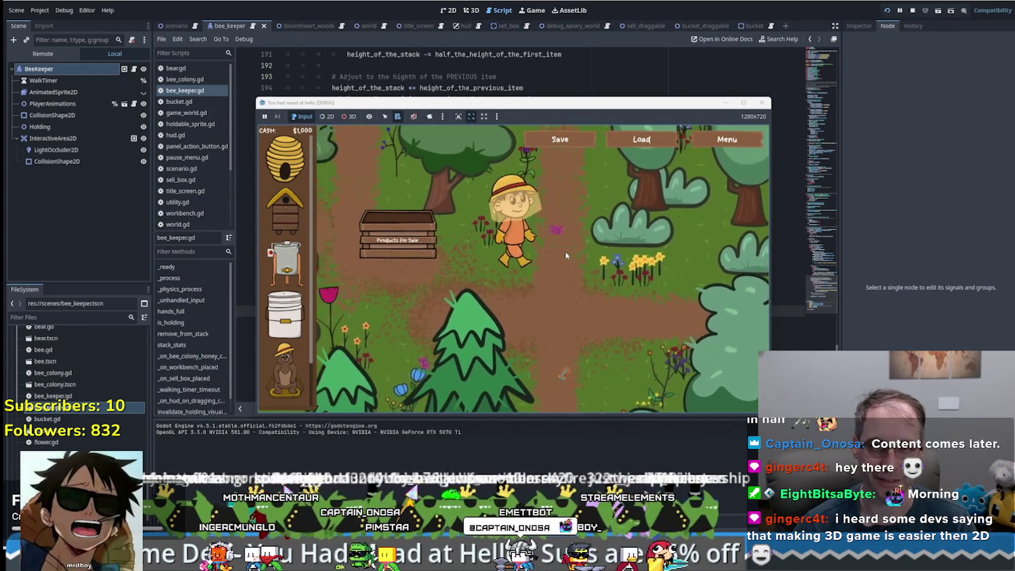
key(a)
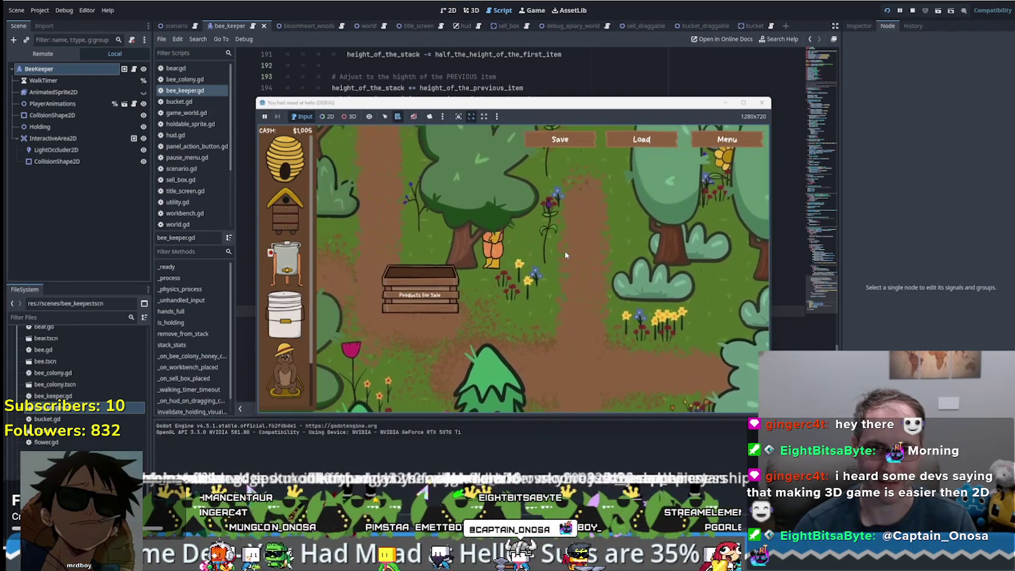
key(s)
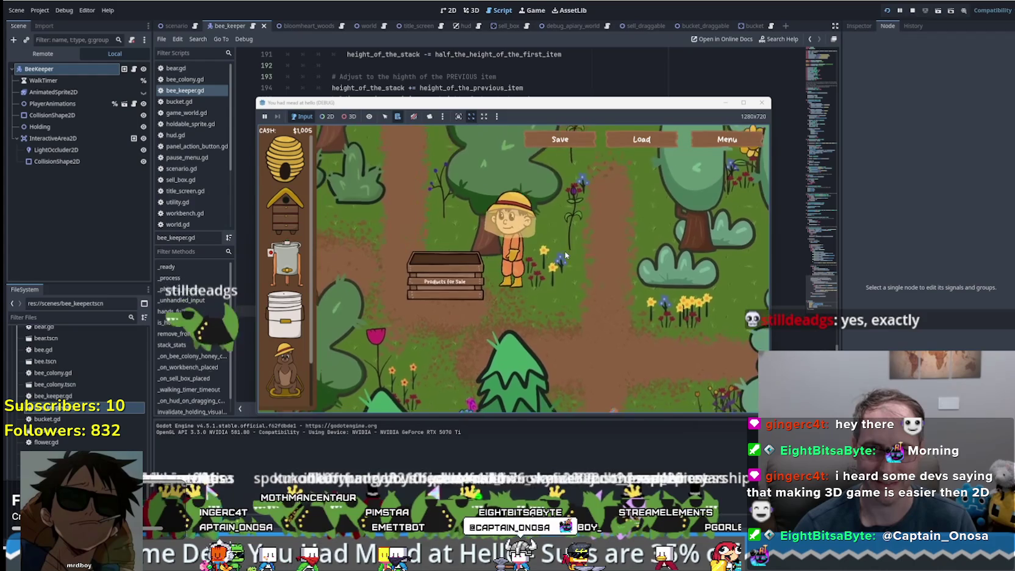
key(d)
key(w)
key(d)
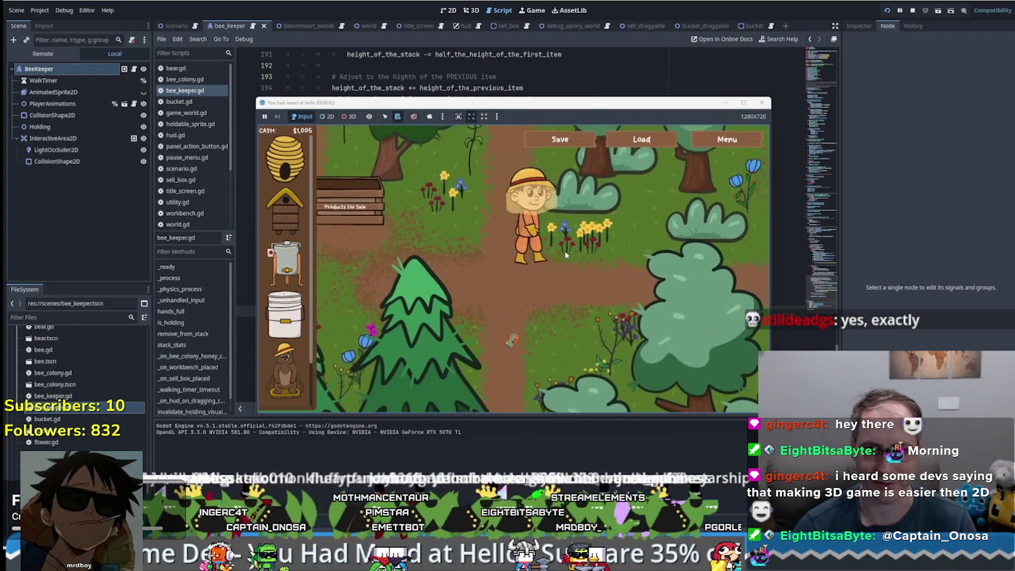
key(s)
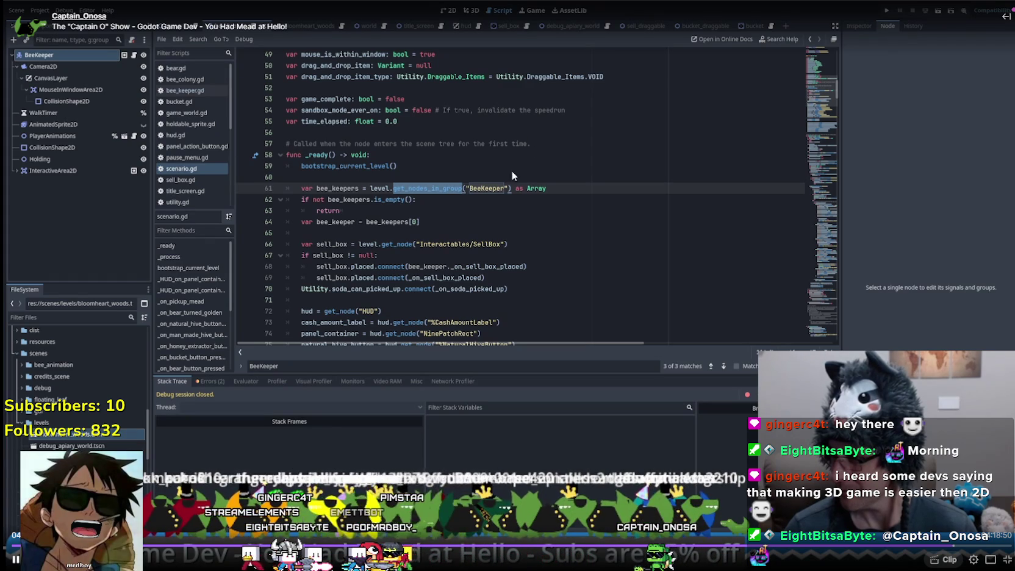
- Type 'Get' after level on line 61 of scenario.gd, then scroll through the script
click(391, 188)
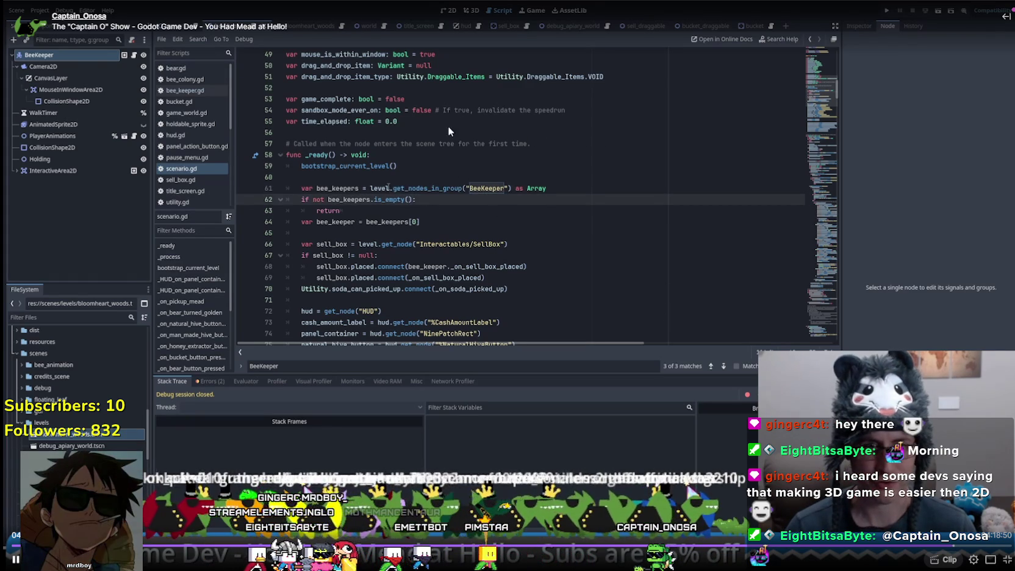
text(Get)
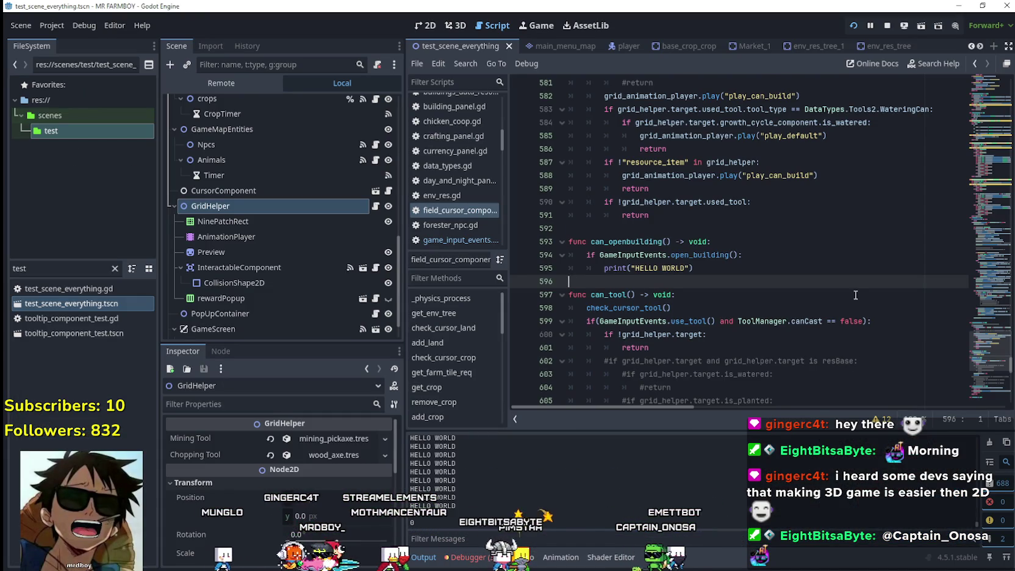
scroll(853, 292, up, 6)
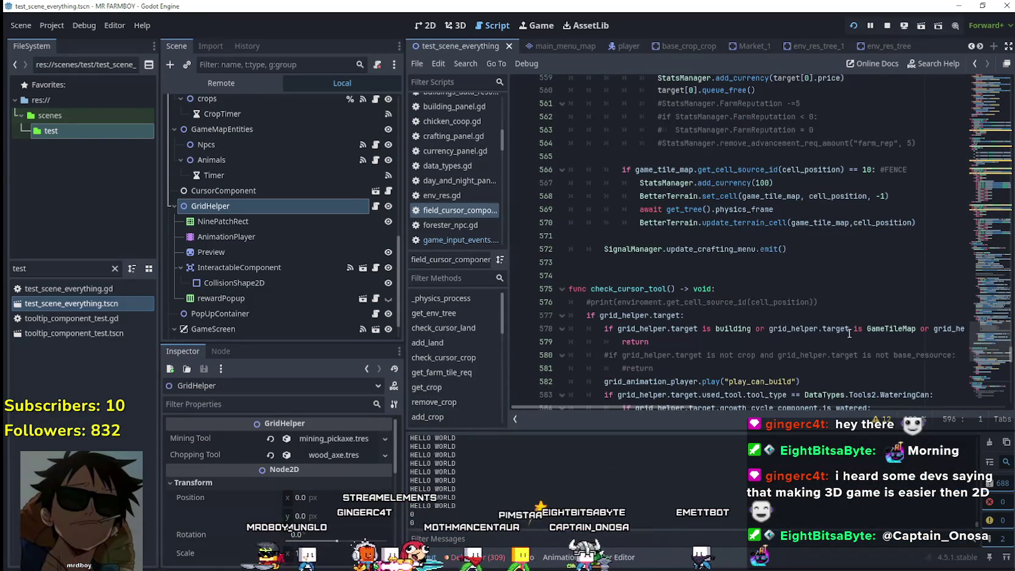
scroll(835, 325, down, 2)
scroll(858, 338, up, 3)
mouse_move(988, 348)
mouse_down()
mouse_move(985, 62)
mouse_move(980, 94)
mouse_up()
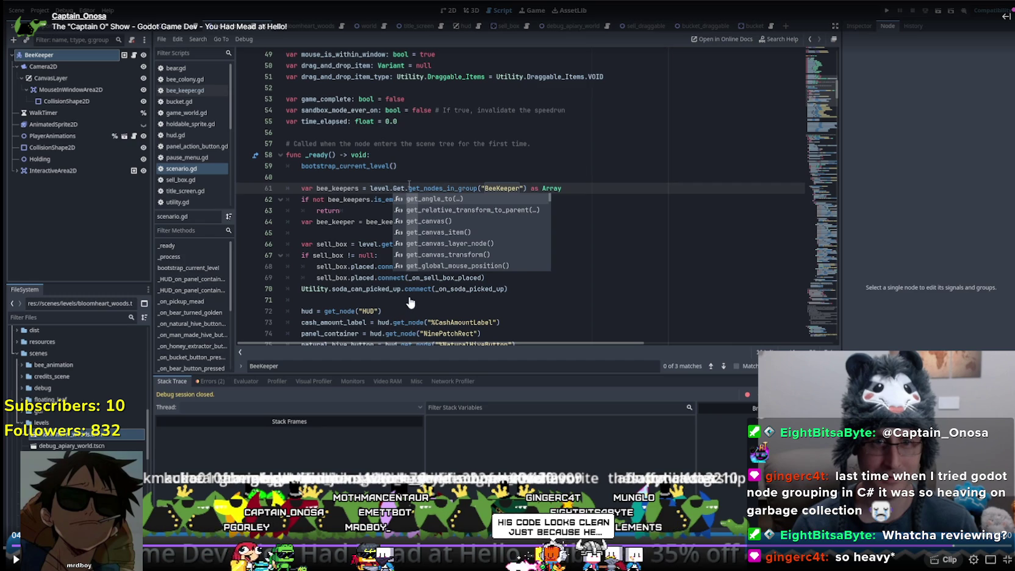
- Change the BeeKeeper lookups on lines 61 and 101 of scenario.gd to use get_tree()
text(_t)
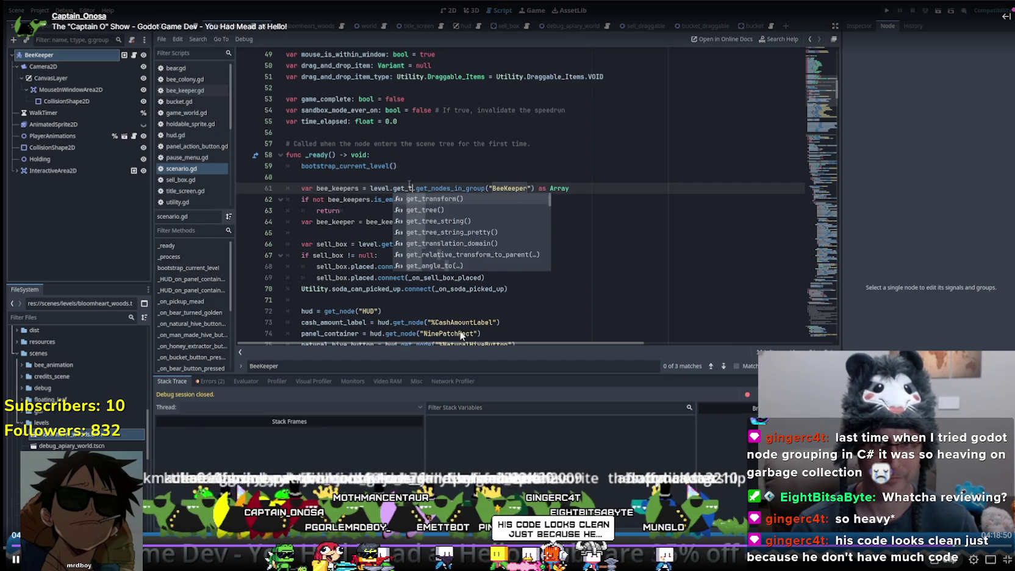
text(ree)
key(Return)
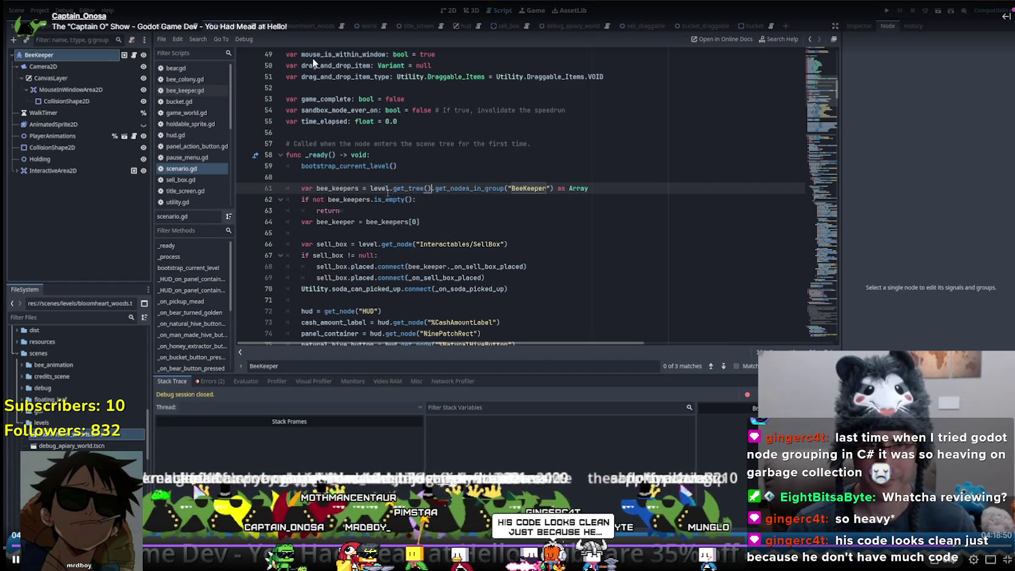
click(455, 207)
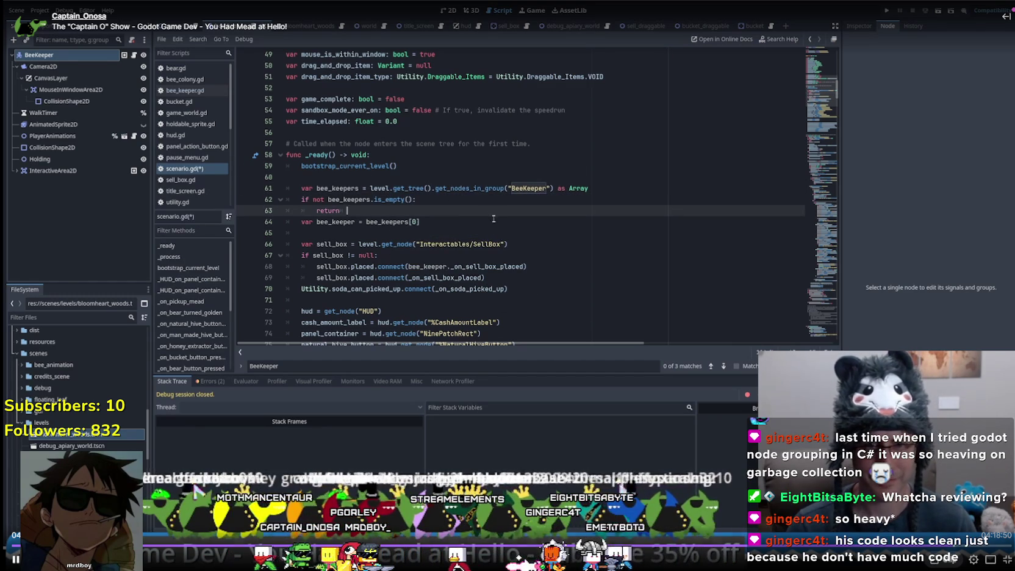
click(723, 366)
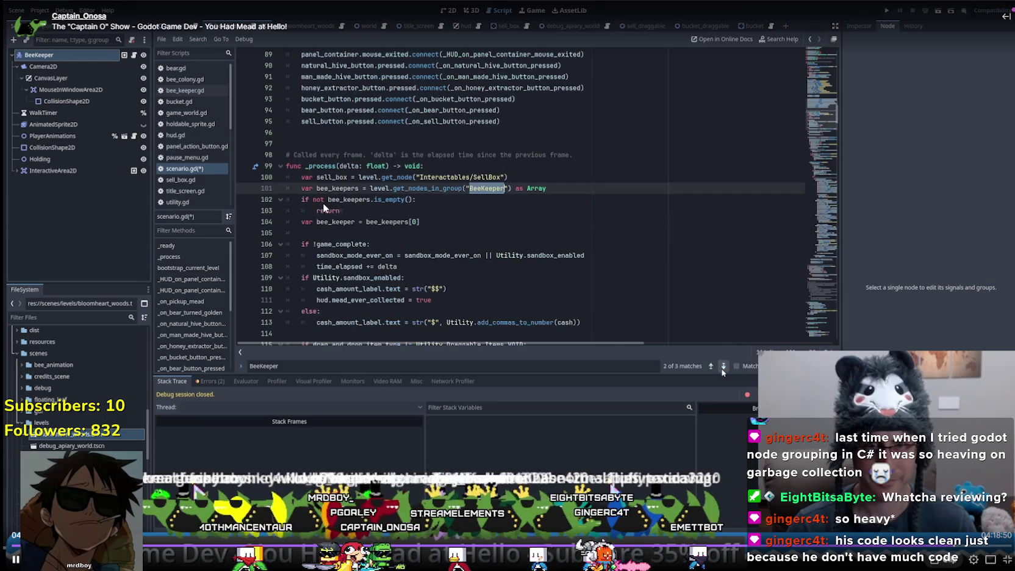
click(391, 188)
text(.get_tree())
- Save scenario.gd, rerun the game and continue past the debugger break
key(ctrl+s)
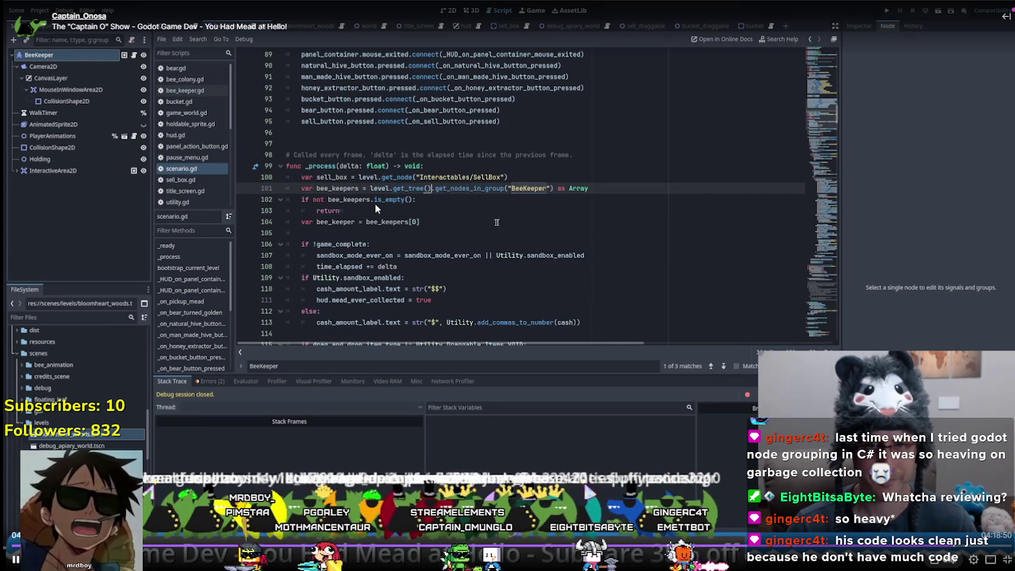
key(F5)
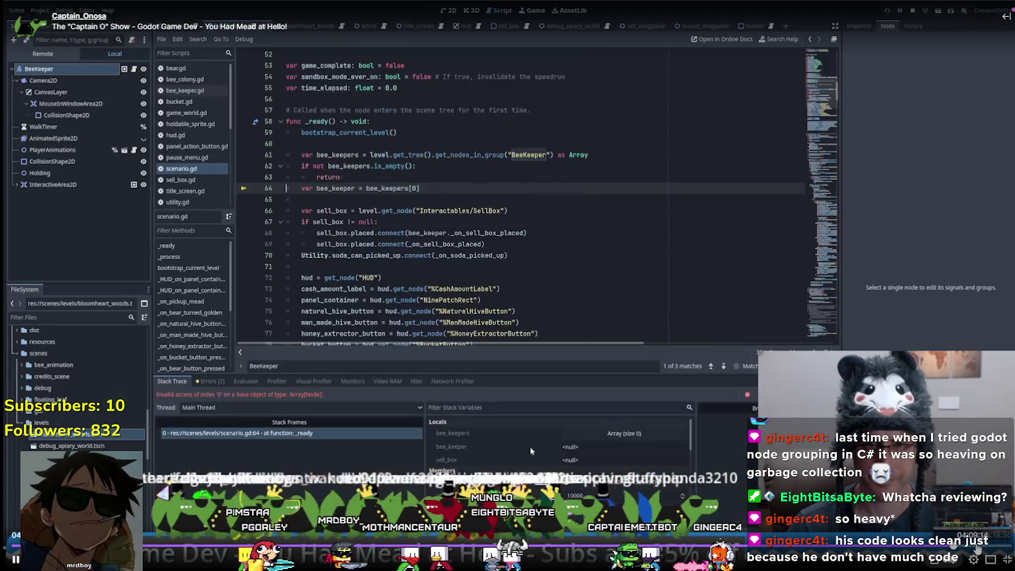
key(F12)
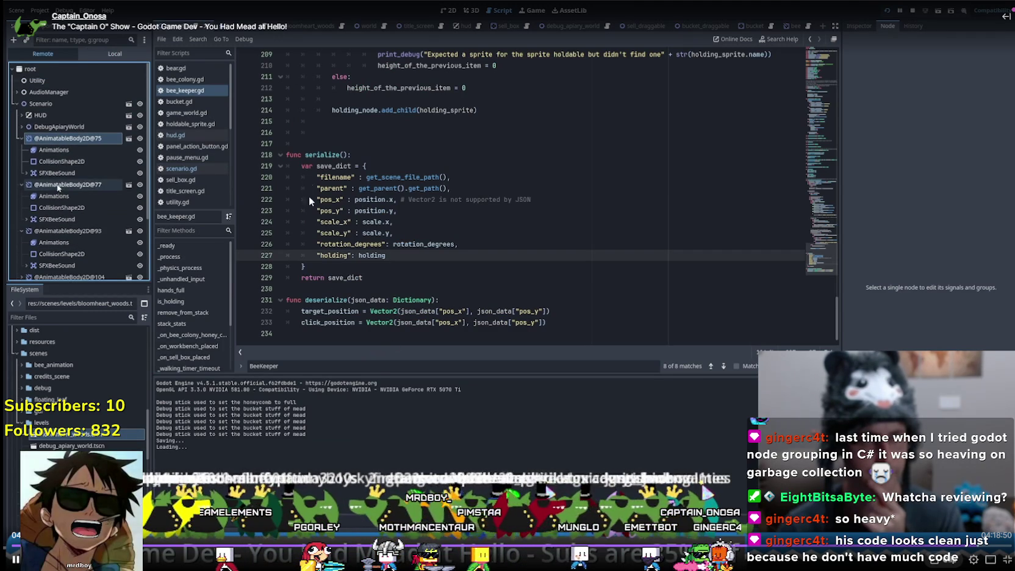
scroll(58, 239, down, 2)
click(58, 235)
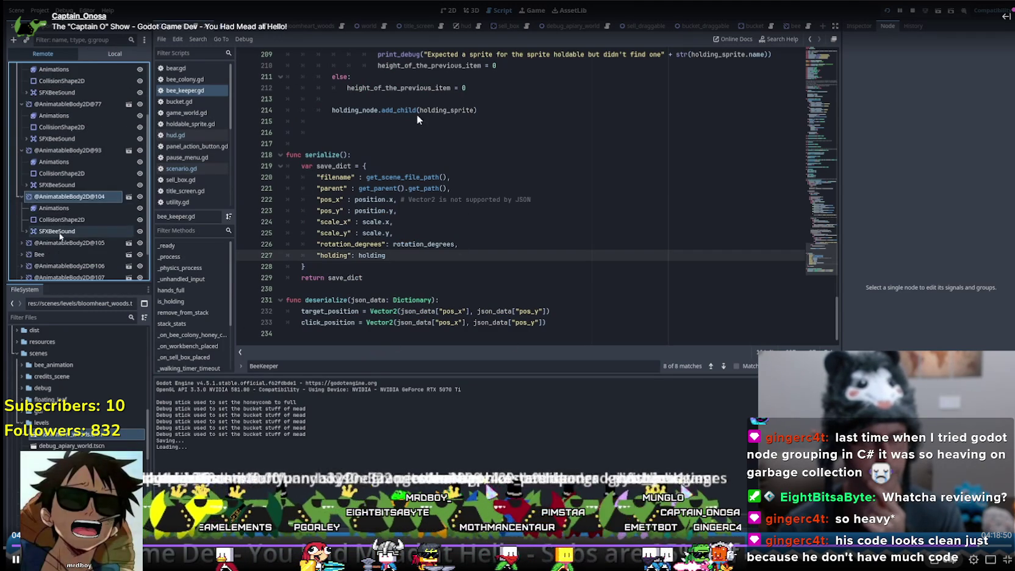
scroll(60, 247, down, 2)
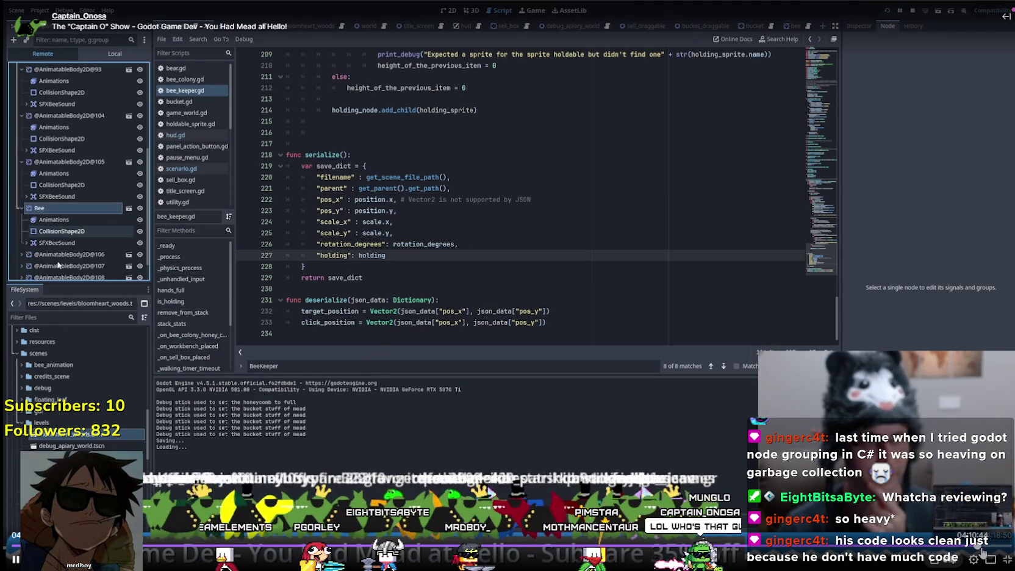
click(63, 250)
scroll(63, 247, down, 4)
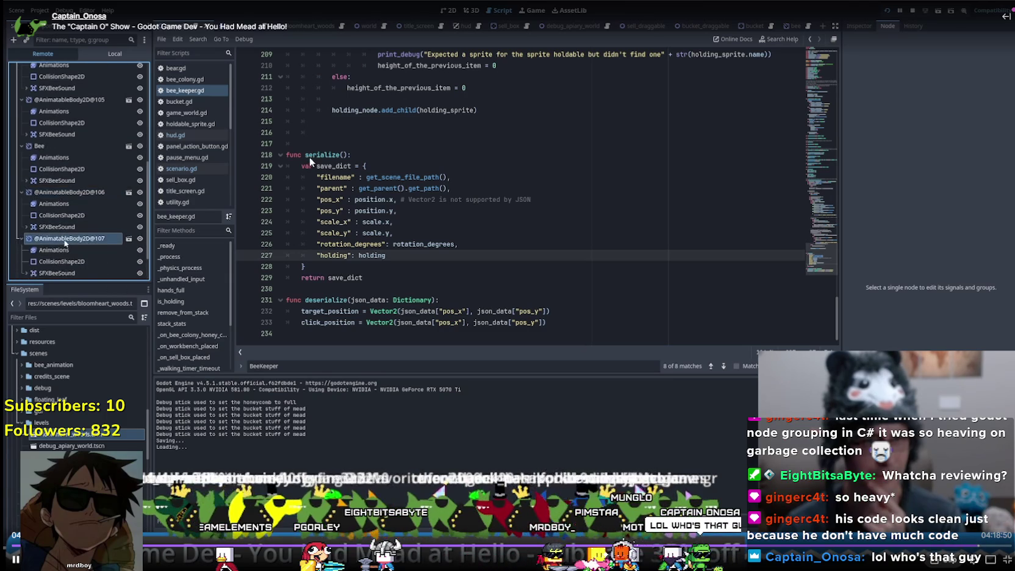
click(66, 239)
scroll(66, 242, down, 2)
click(66, 250)
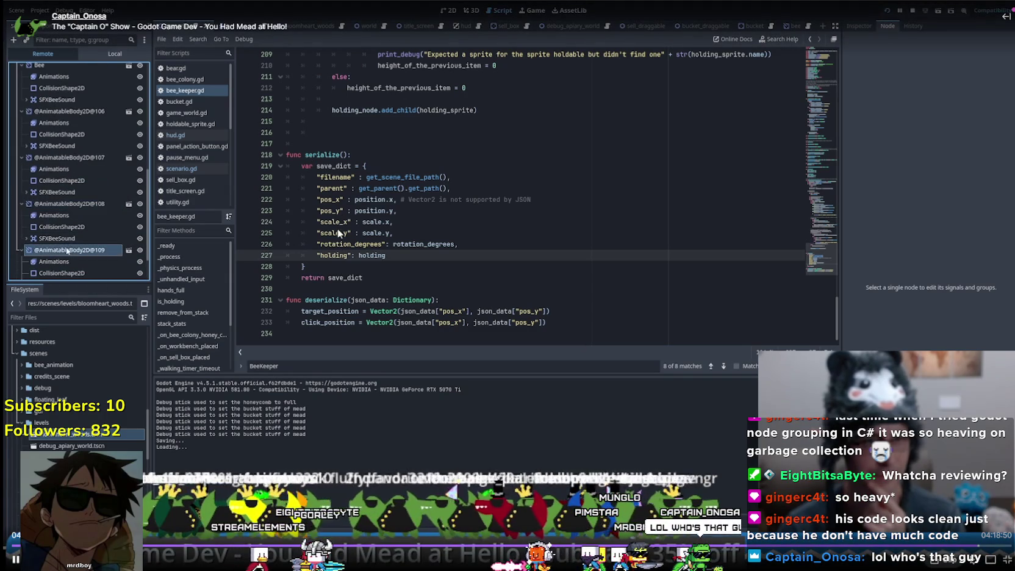
- Resume the game past the breakpoint and take the stream video out of fullscreen
key(alt+Tab)
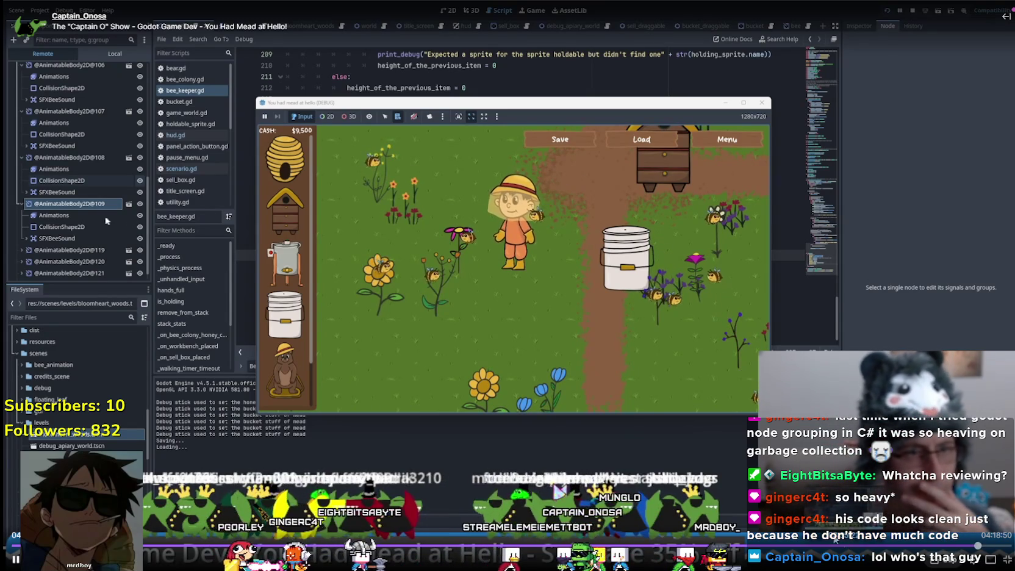
key(alt+Tab)
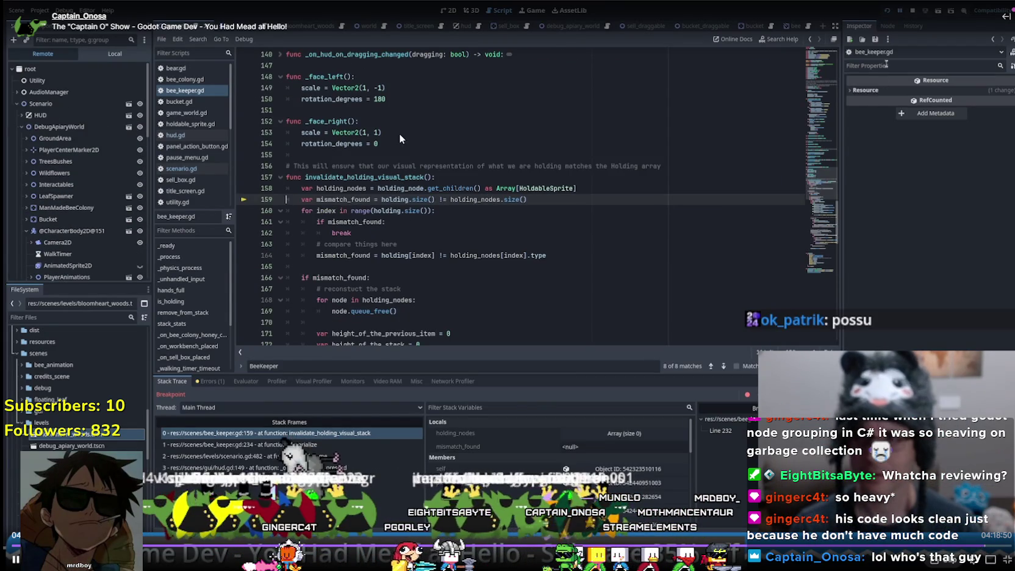
key(F12)
key(alt+Tab)
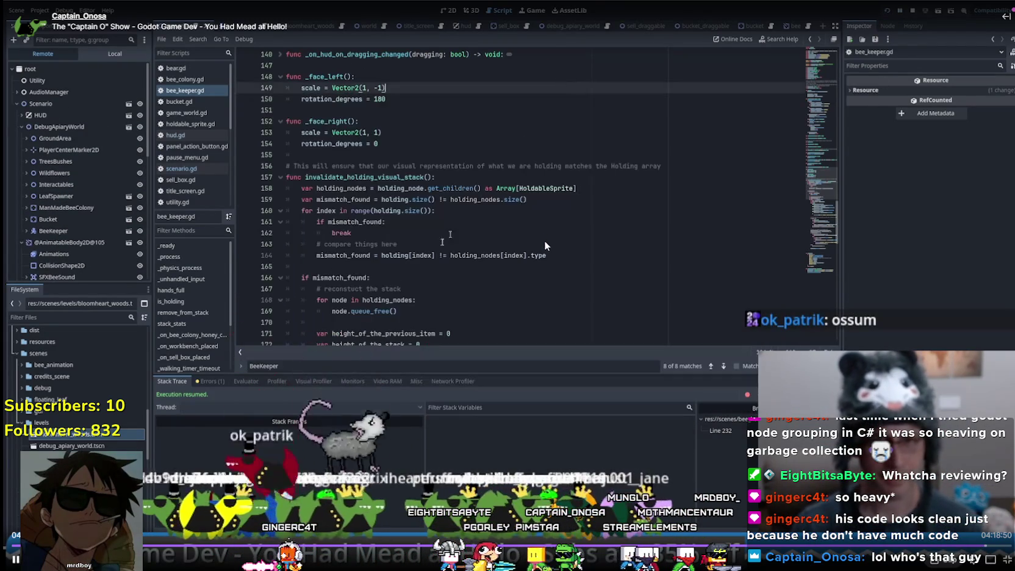
scroll(443, 280, down, 2)
scroll(443, 280, down, 6)
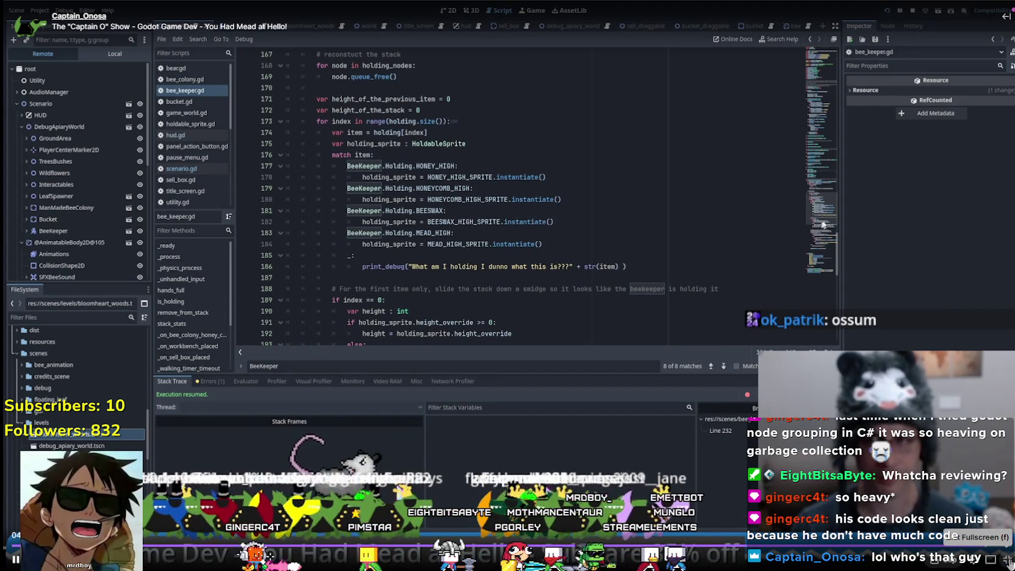
scroll(819, 227, down, 2)
click(1008, 560)
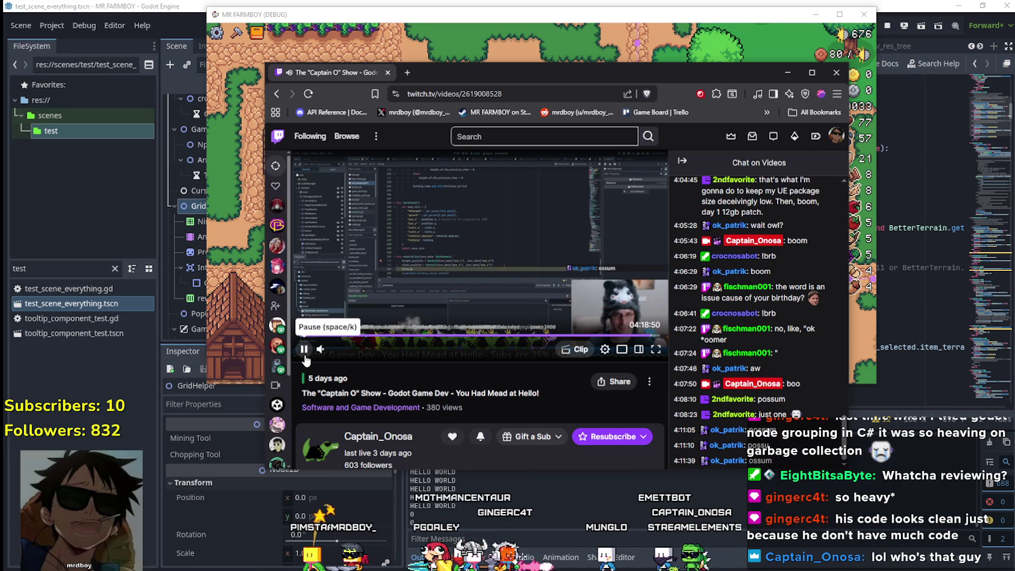
- Pause the stream VOD and close the browser tab showing it
click(312, 298)
key(ctrl+w)
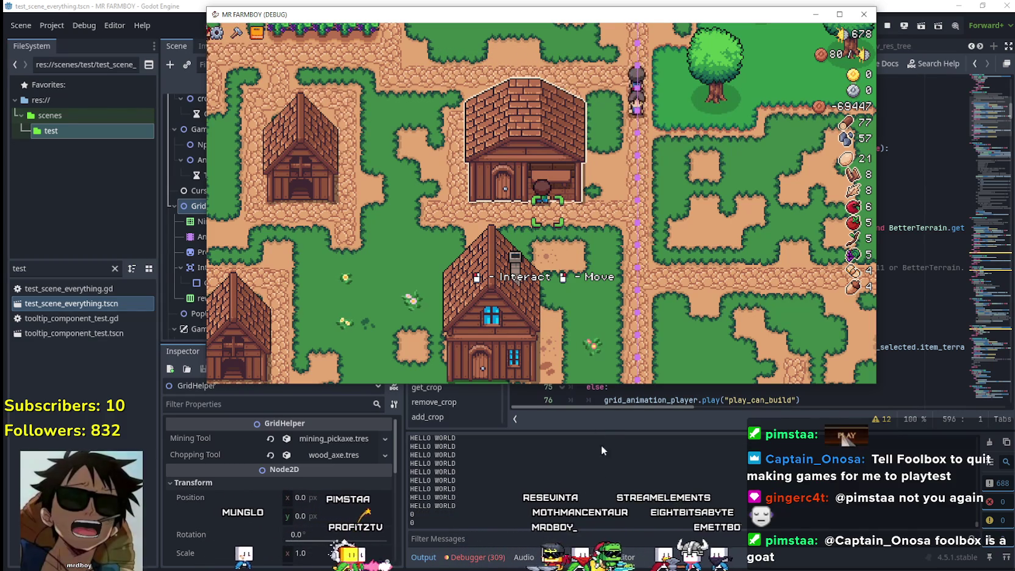
- Close the running game and review the terrain and currency checks in check_cursor_land
key(F8)
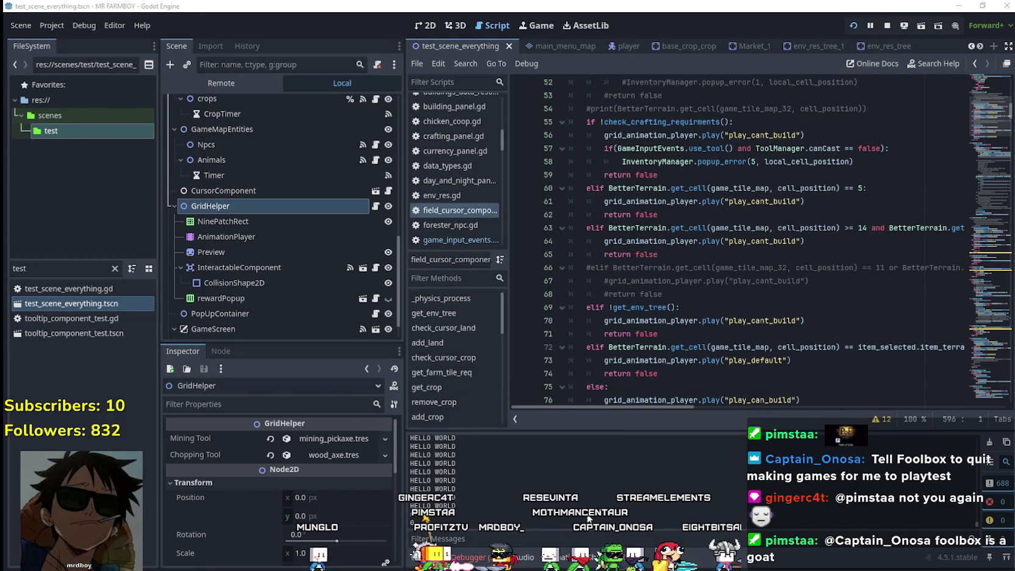
click(686, 254)
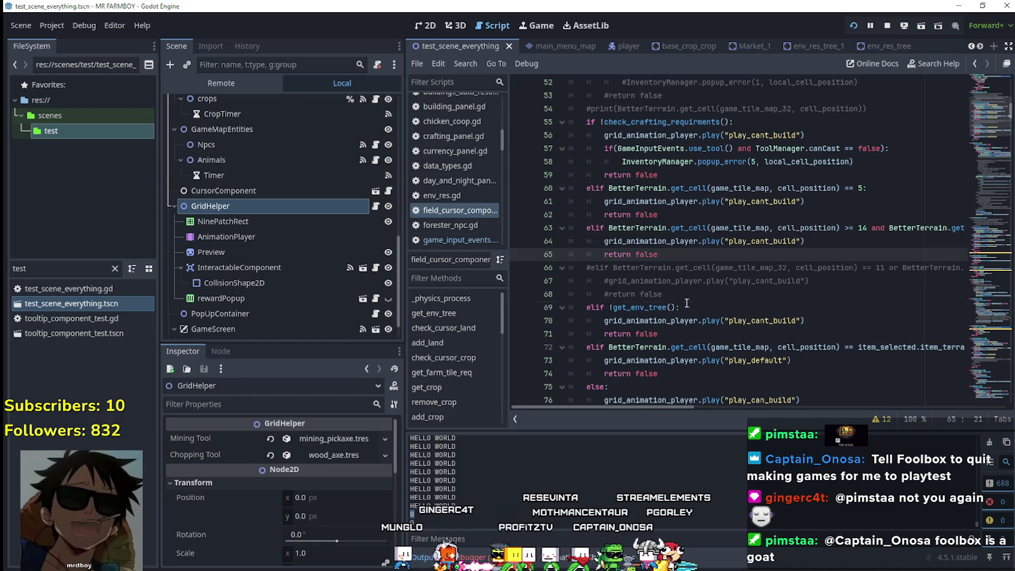
mouse_move(663, 294)
mouse_down()
mouse_move(549, 254)
mouse_move(514, 271)
mouse_up()
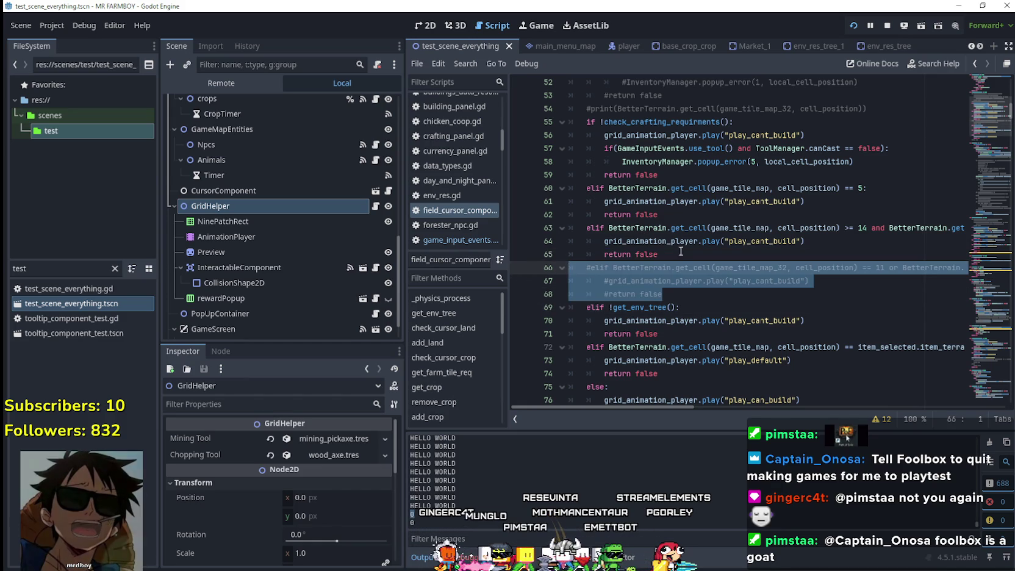
drag(674, 248, 521, 228)
scroll(732, 276, up, 1)
drag(659, 254, 578, 228)
click(662, 215)
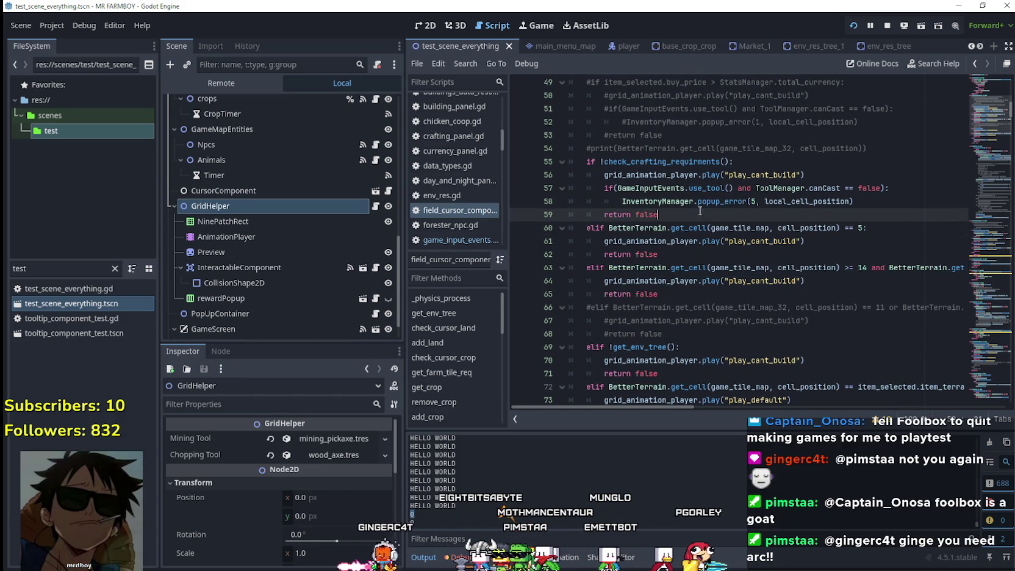
scroll(885, 246, up, 3)
mouse_move(873, 269)
mouse_down()
mouse_move(610, 253)
mouse_move(570, 201)
mouse_up()
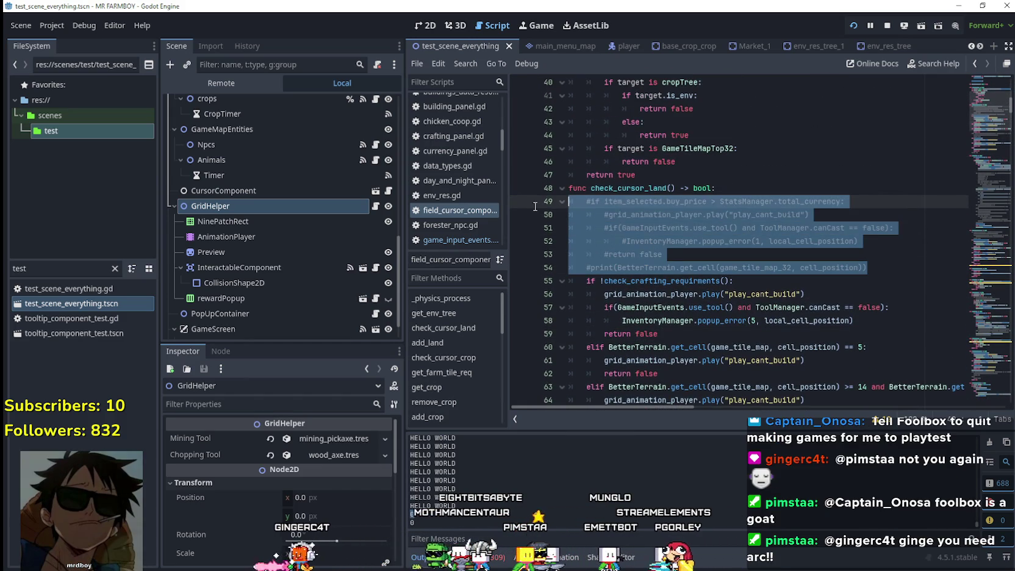
scroll(733, 274, up, 2)
click(729, 254)
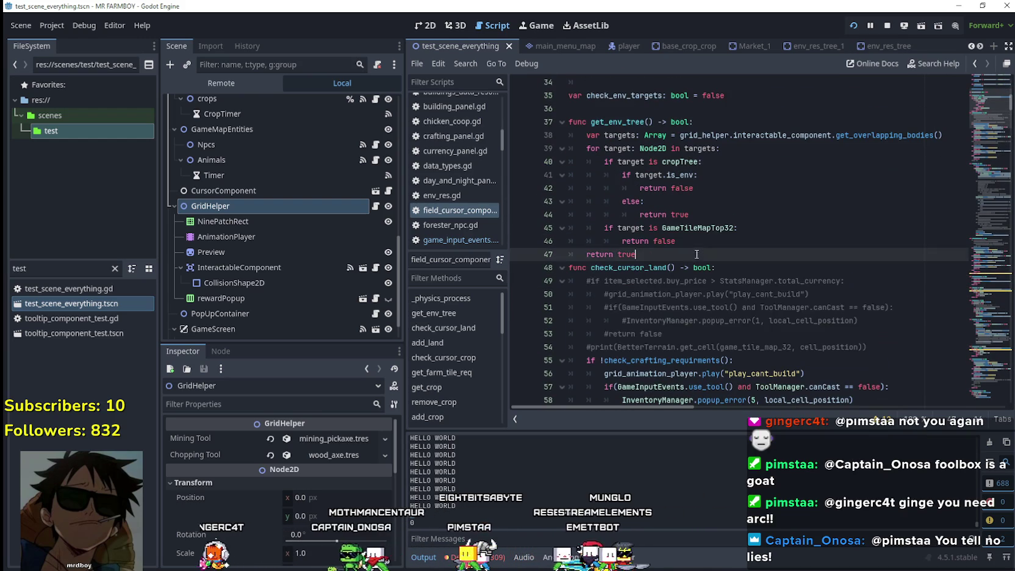
scroll(729, 268, up, 3)
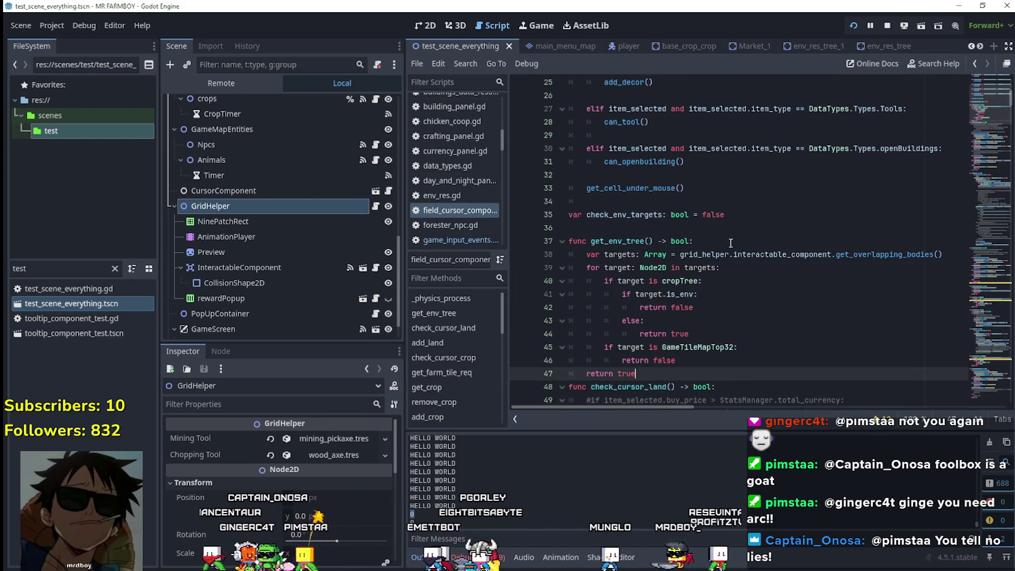
click(696, 215)
scroll(798, 277, up, 1)
scroll(798, 277, up, 2)
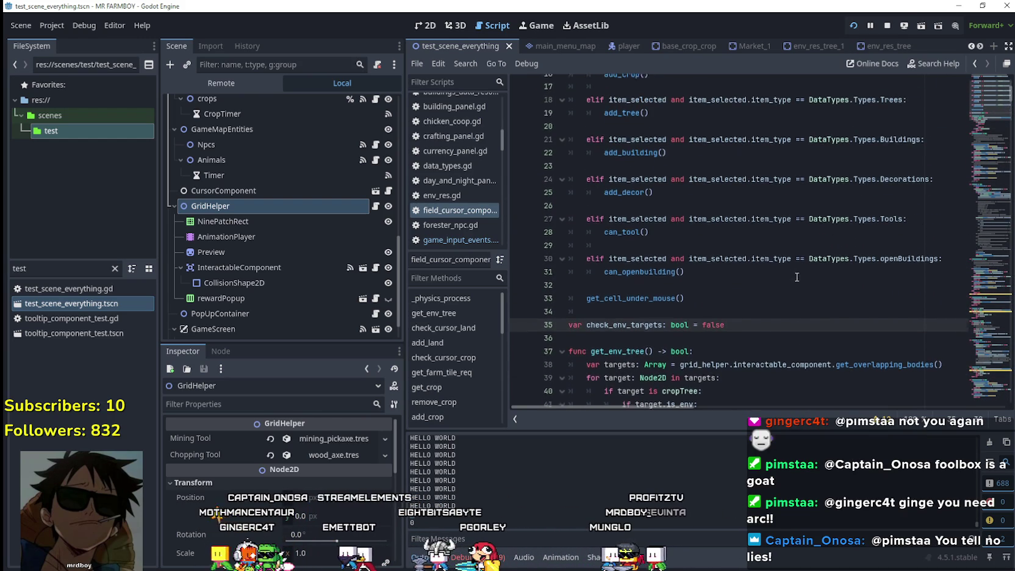
click(704, 291)
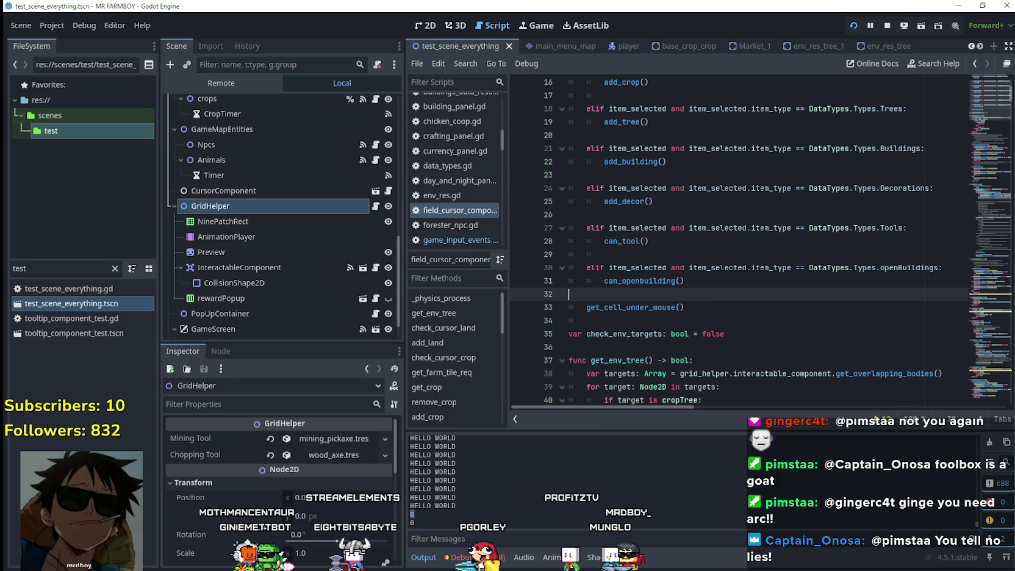
- Look up the can_openbuilding() definition at line 593 and select its HELLO WORLD print
right_click(655, 282)
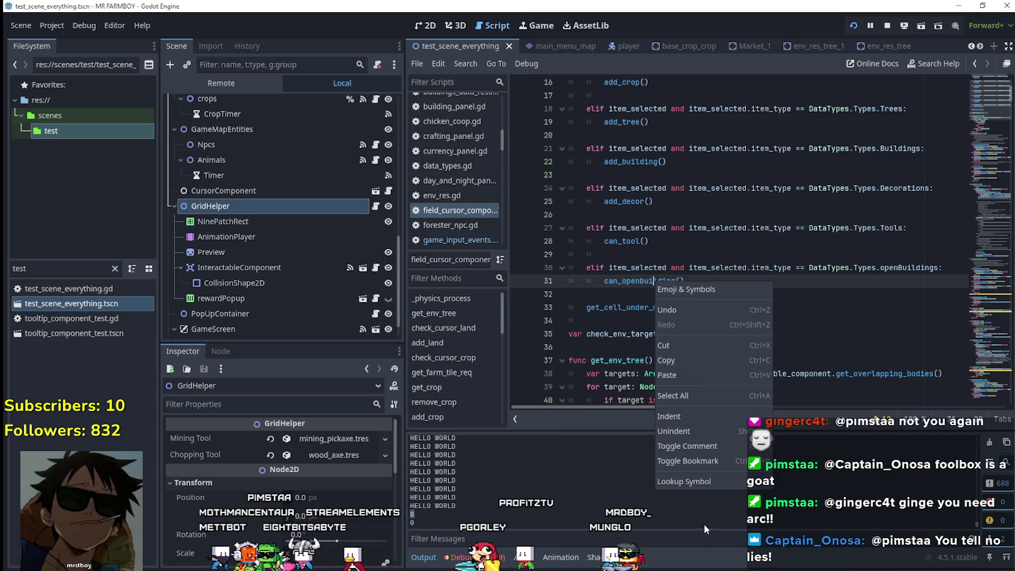
click(696, 481)
click(720, 193)
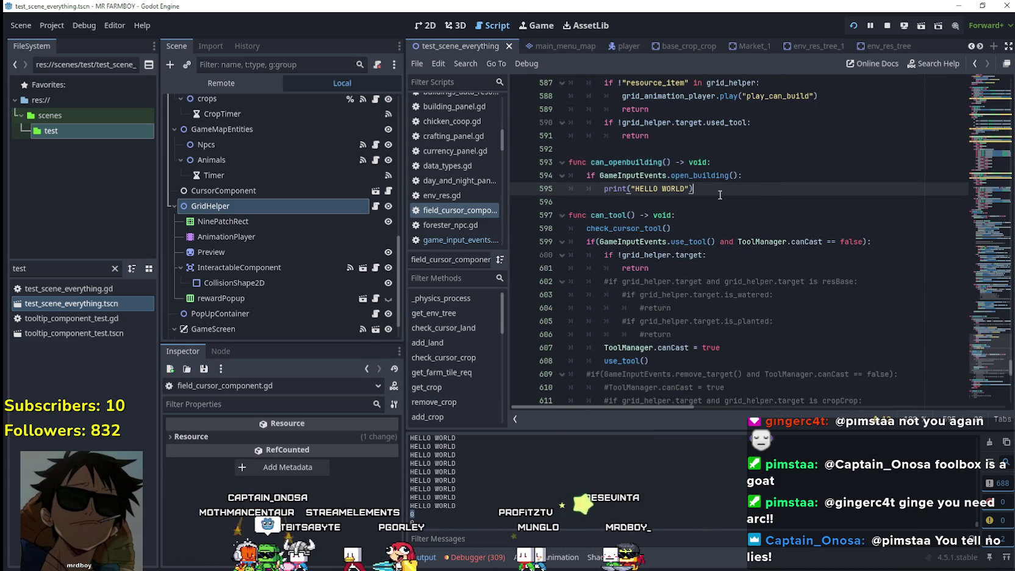
drag(636, 192, 619, 198)
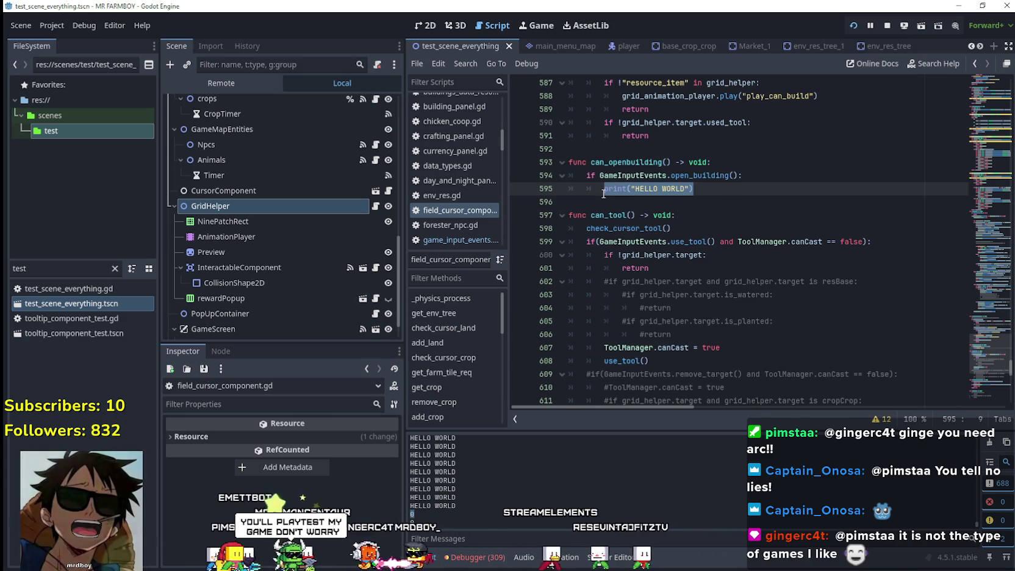
key(alt+Tab)
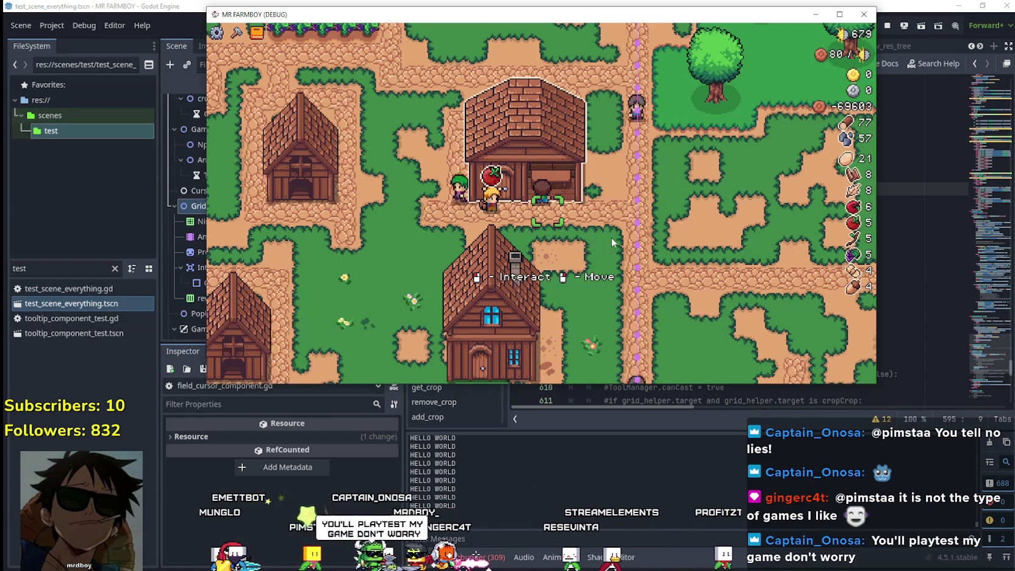
key(a)
key(w)
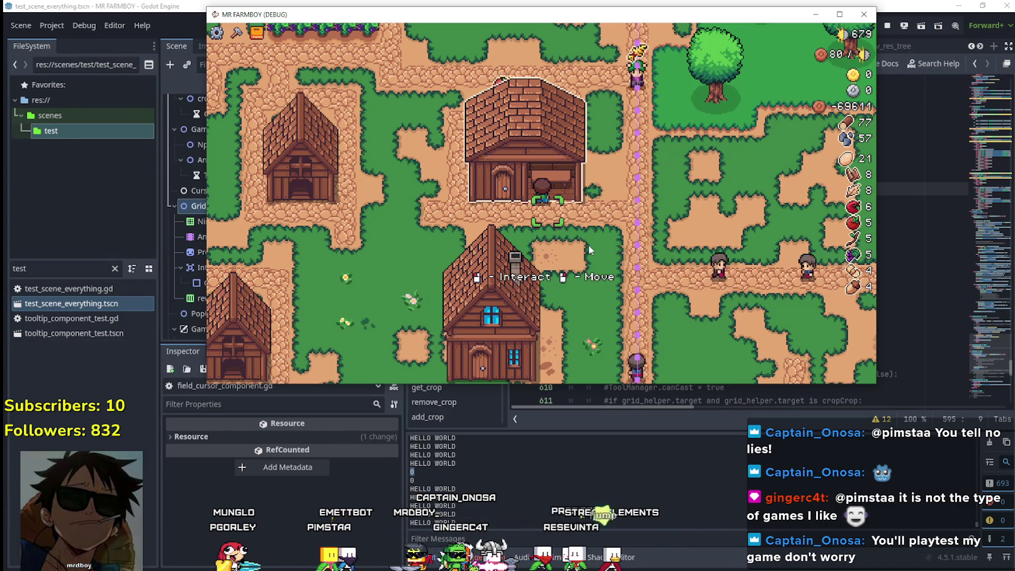
key(d)
key(w)
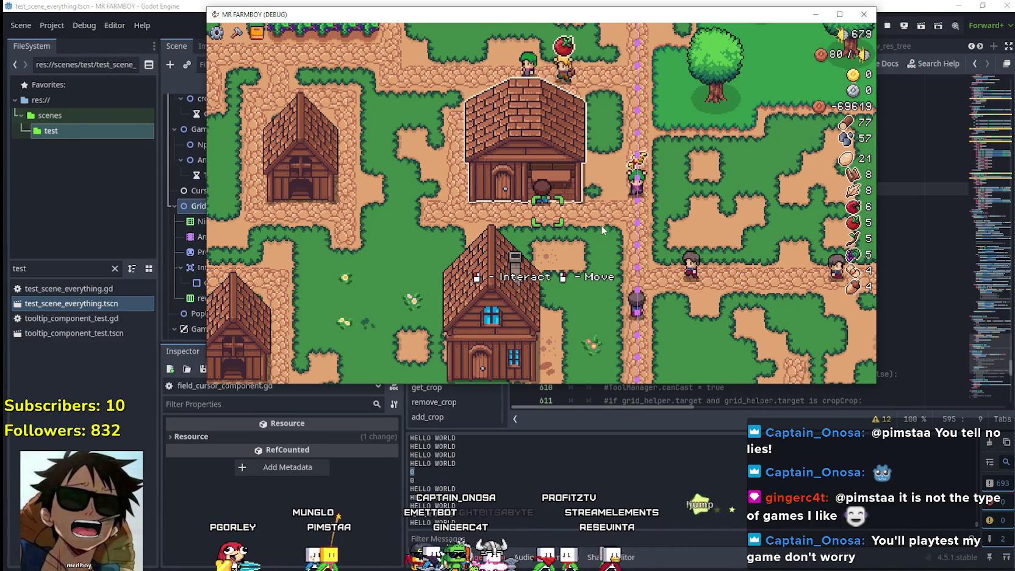
key(a)
key(a)
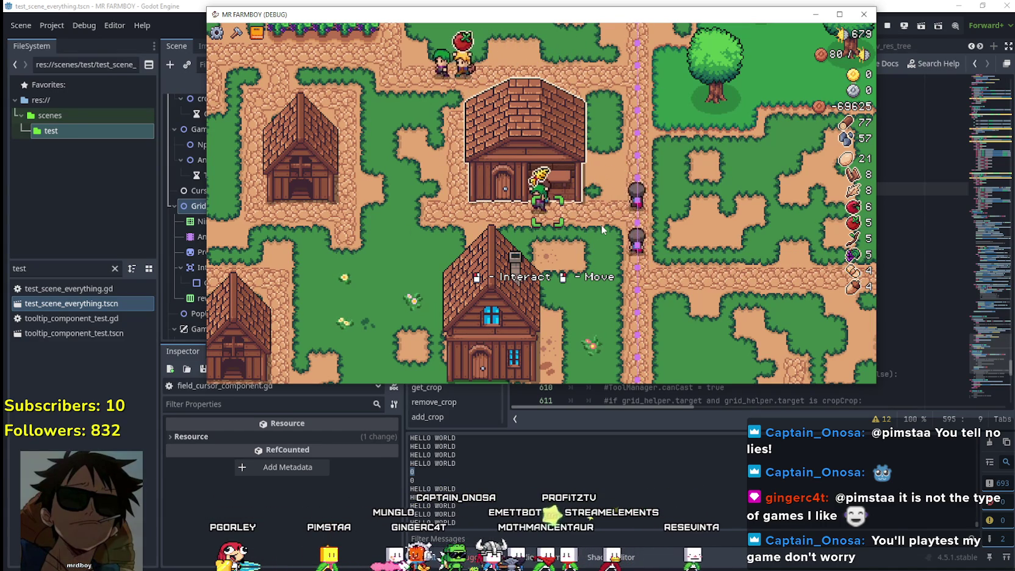
key(w)
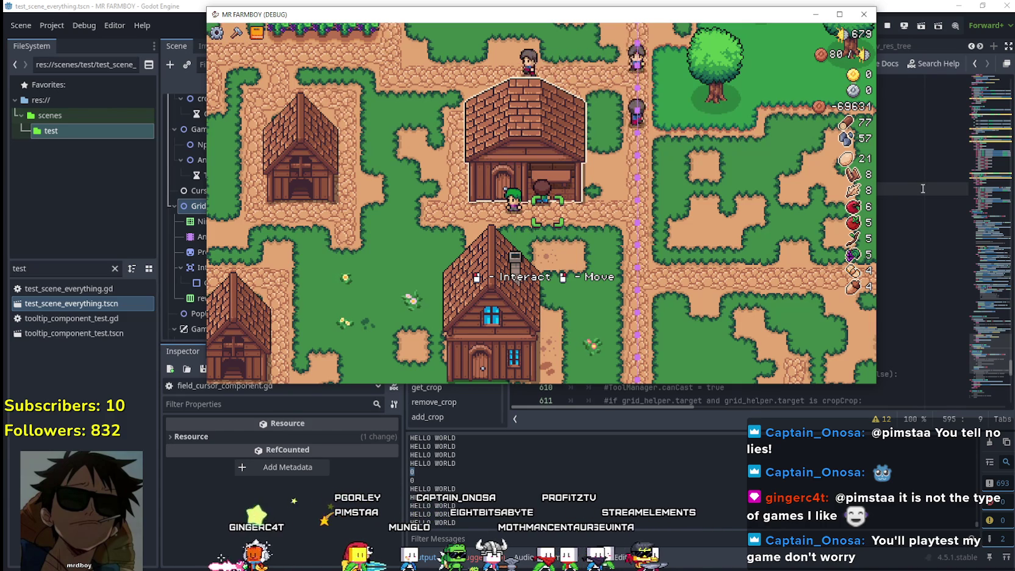
key(a)
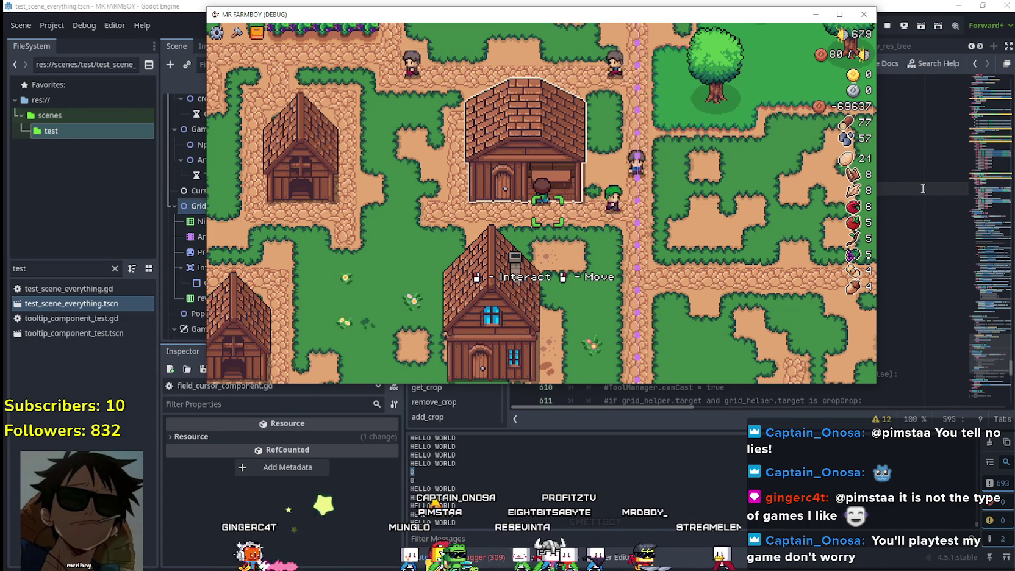
click(922, 188)
key(F8)
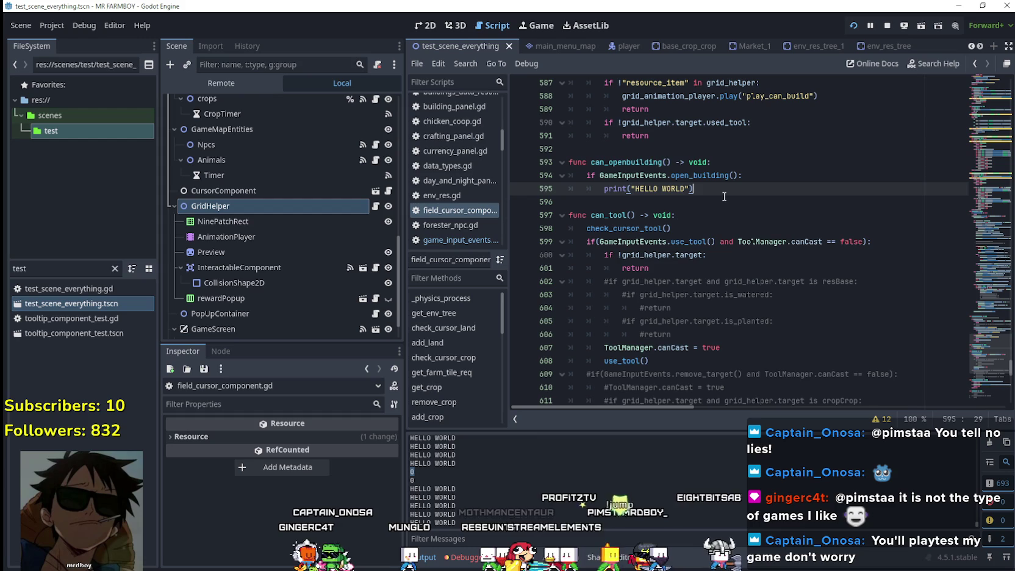
drag(600, 175, 732, 175)
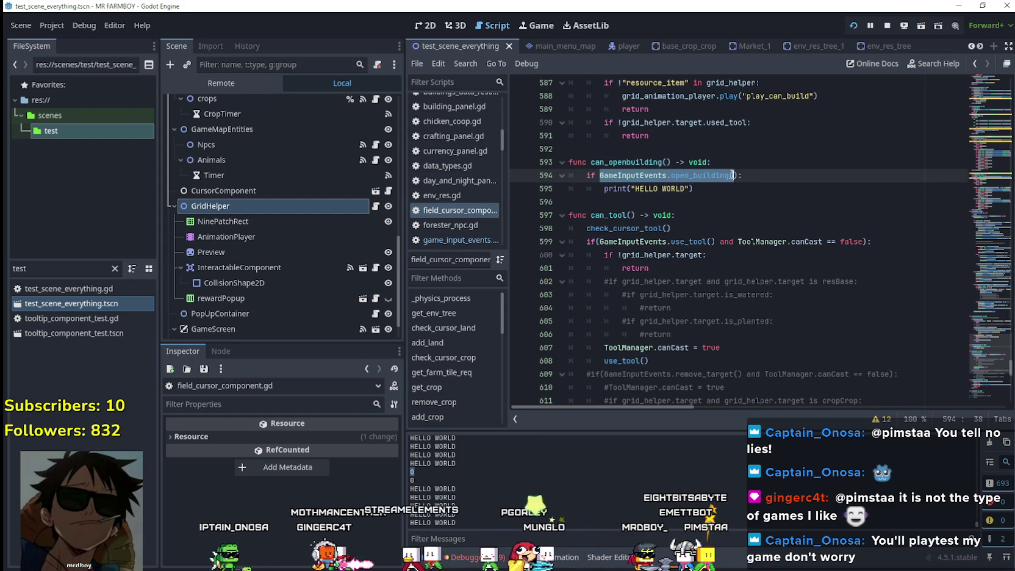
- Copy the GameInputEvents.open_building() call and switch to the Market_1 scene tab
shift+click(731, 176)
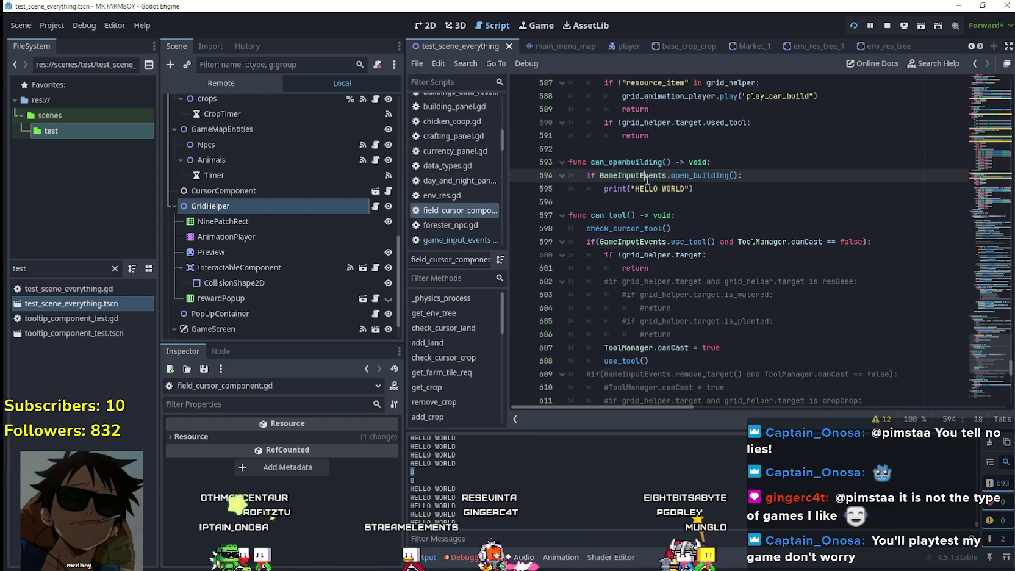
right_click(617, 178)
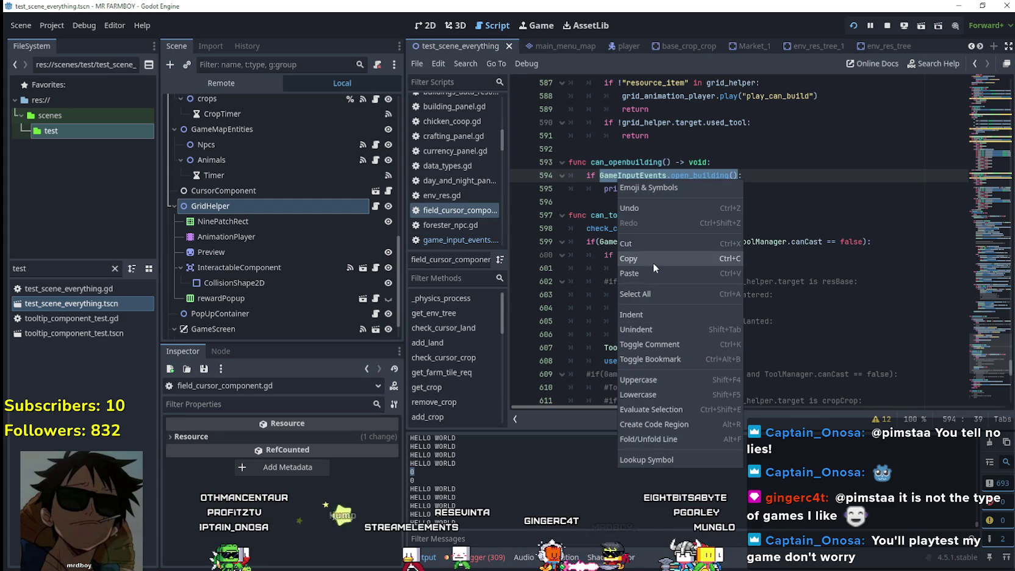
click(653, 257)
click(625, 202)
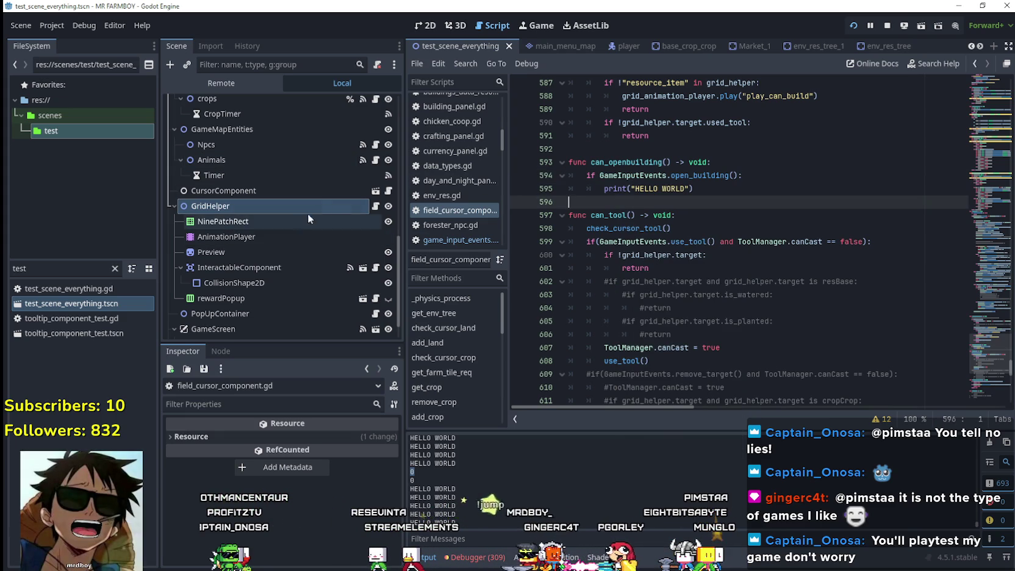
scroll(272, 243, down, 1)
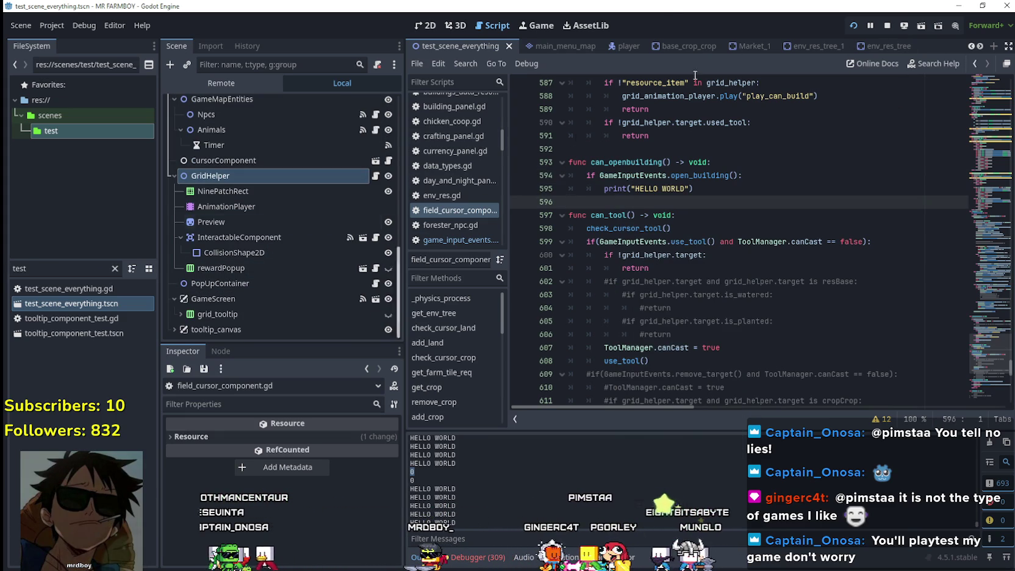
click(735, 46)
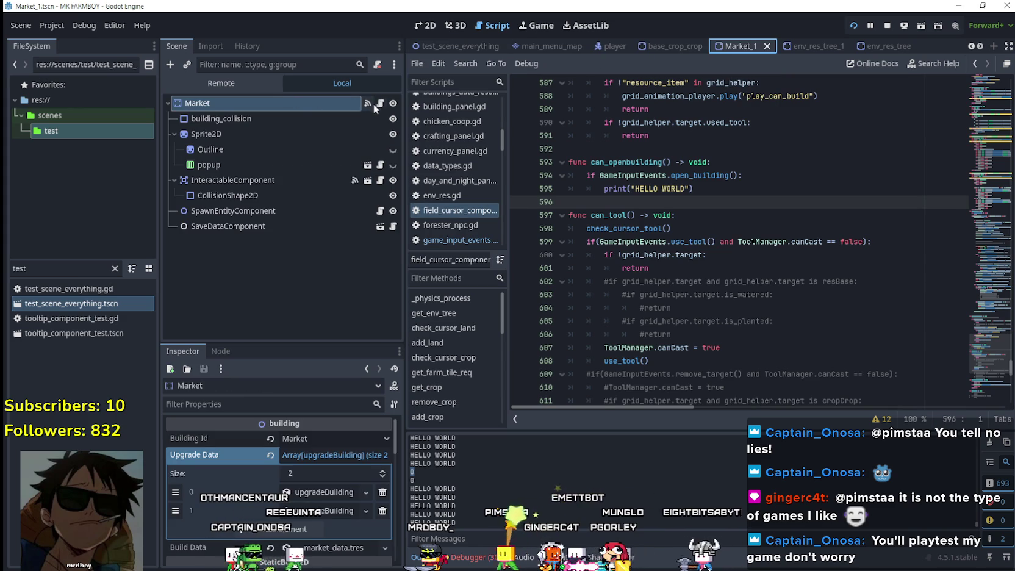
- Open vegetable_shop_new.gd from the Market node, skim it, then jump to its building base script
click(374, 103)
scroll(756, 263, down, 10)
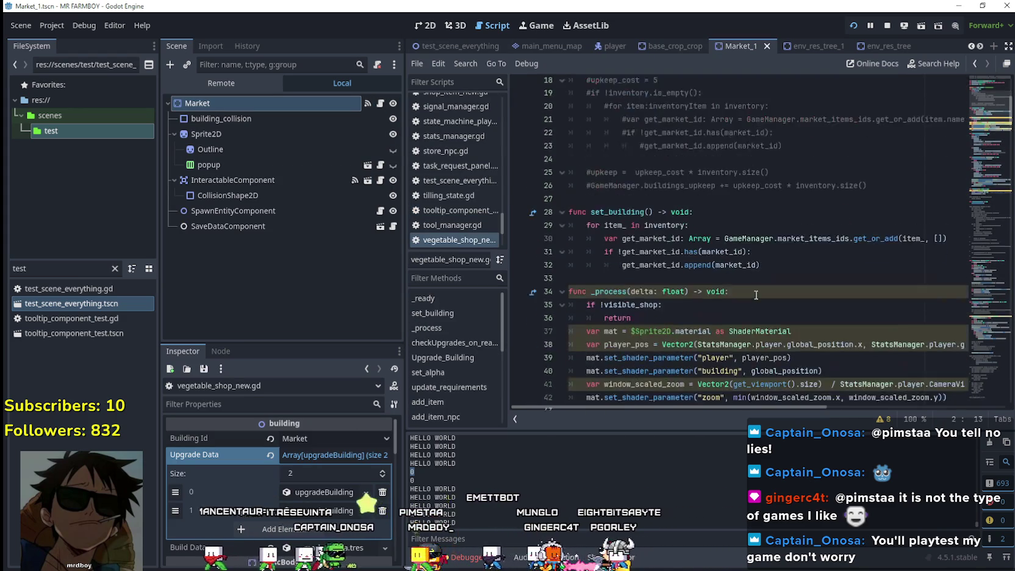
scroll(754, 290, down, 10)
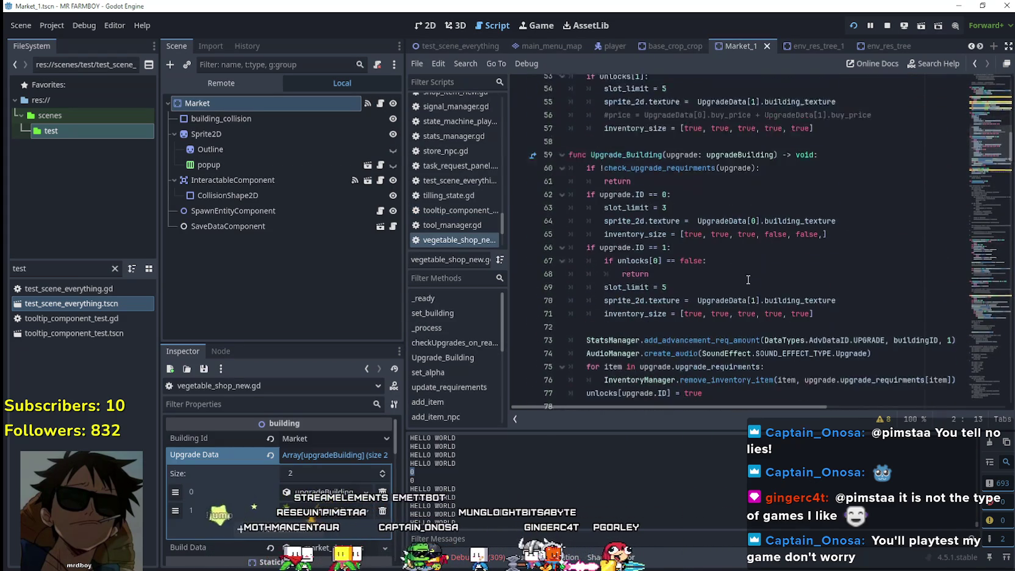
scroll(745, 280, down, 10)
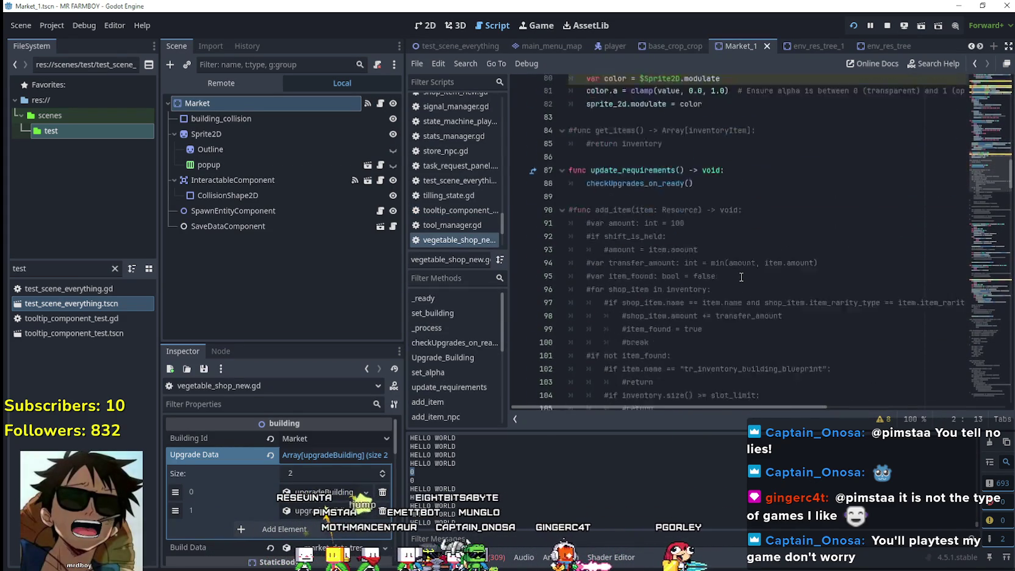
scroll(984, 133, up, 5)
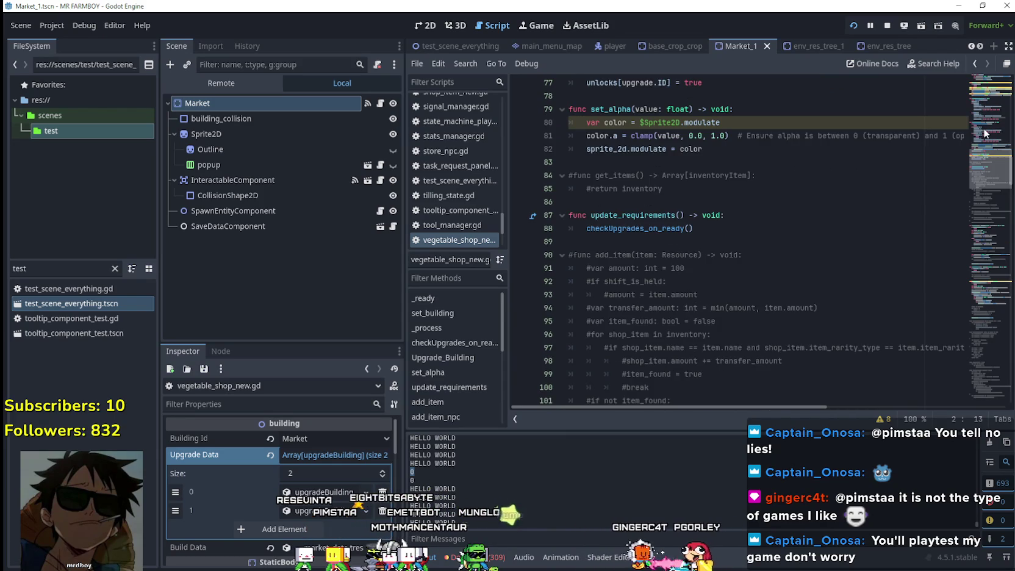
mouse_move(985, 153)
mouse_down()
mouse_move(965, 84)
mouse_move(972, 182)
mouse_move(946, 240)
mouse_move(952, 265)
mouse_move(959, 227)
mouse_move(980, 369)
mouse_move(946, 90)
mouse_move(970, 183)
mouse_move(977, 375)
mouse_move(854, 201)
mouse_move(780, 128)
mouse_move(713, 98)
mouse_up()
right_click(631, 93)
click(741, 296)
- Start an 'if event.is_action_pressed()' check after the return line in building.gd's _input
scroll(743, 296, down, 5)
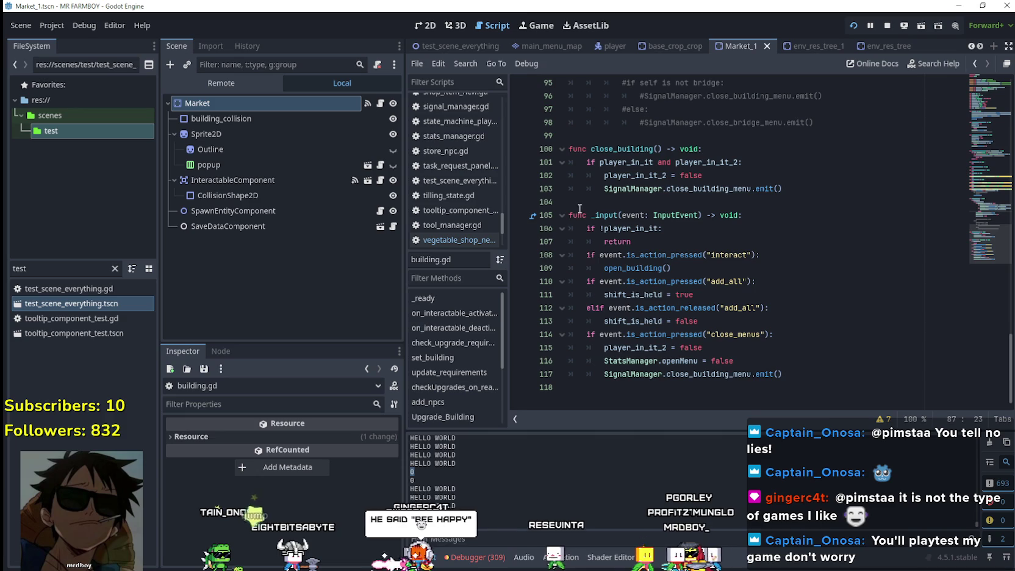
mouse_move(569, 215)
mouse_down()
mouse_move(849, 230)
mouse_move(849, 211)
mouse_up()
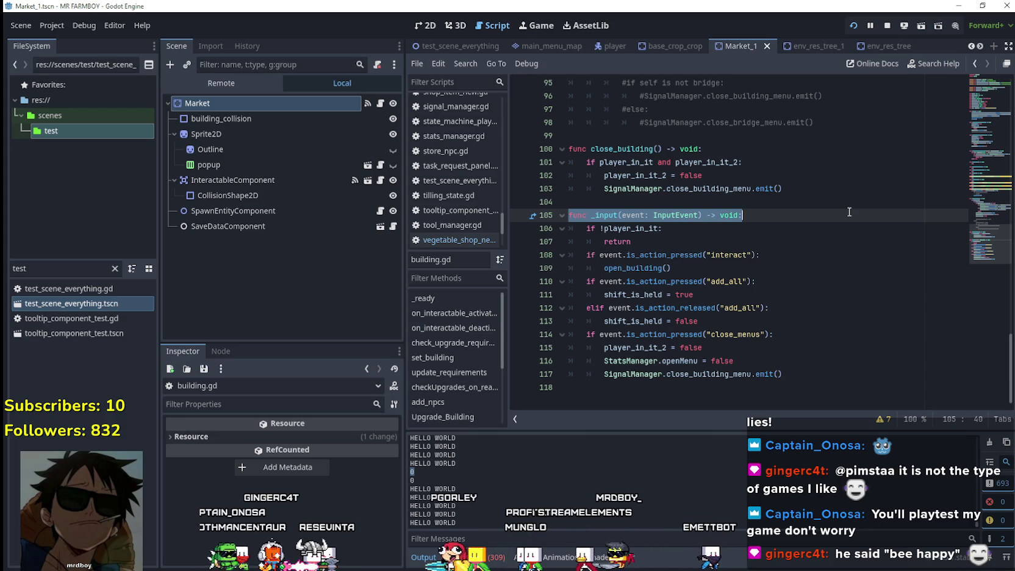
click(847, 258)
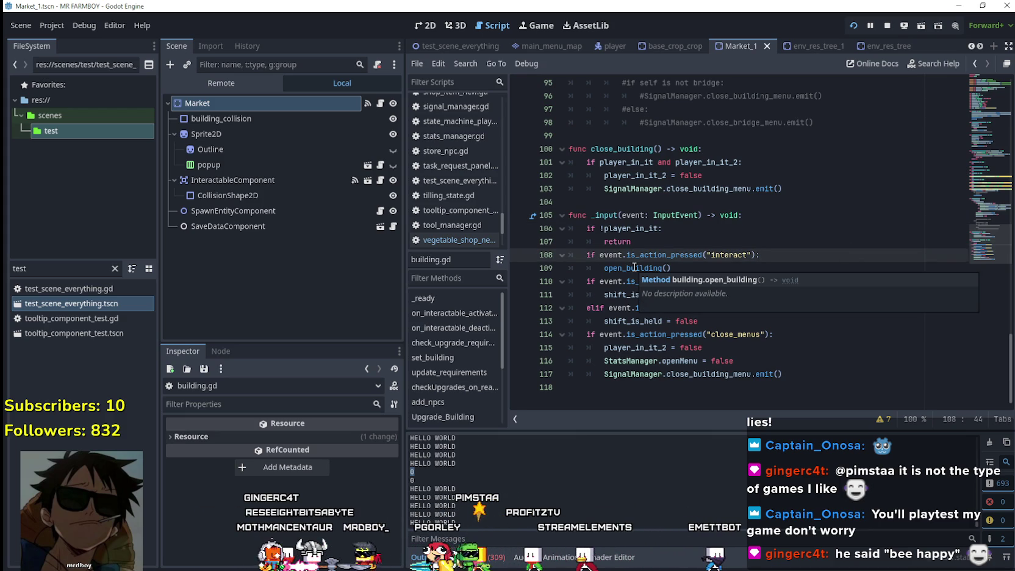
click(738, 241)
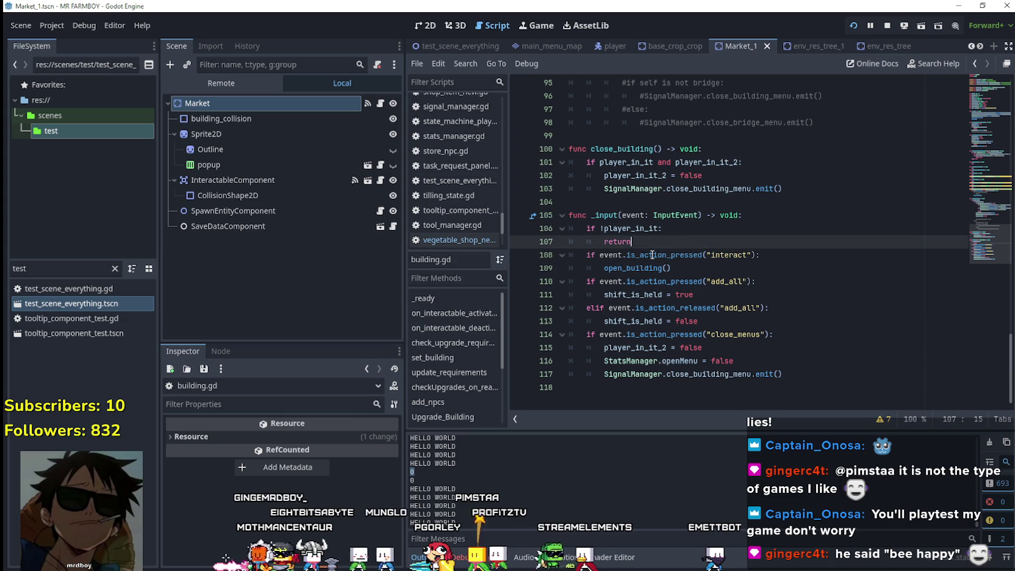
key(Return)
text(if e)
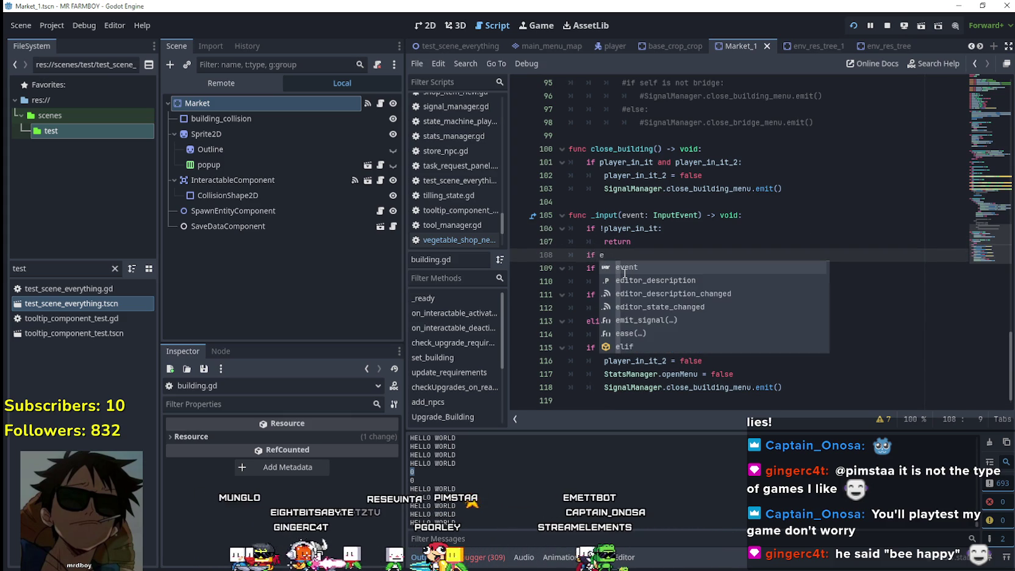
key(BackSpace)
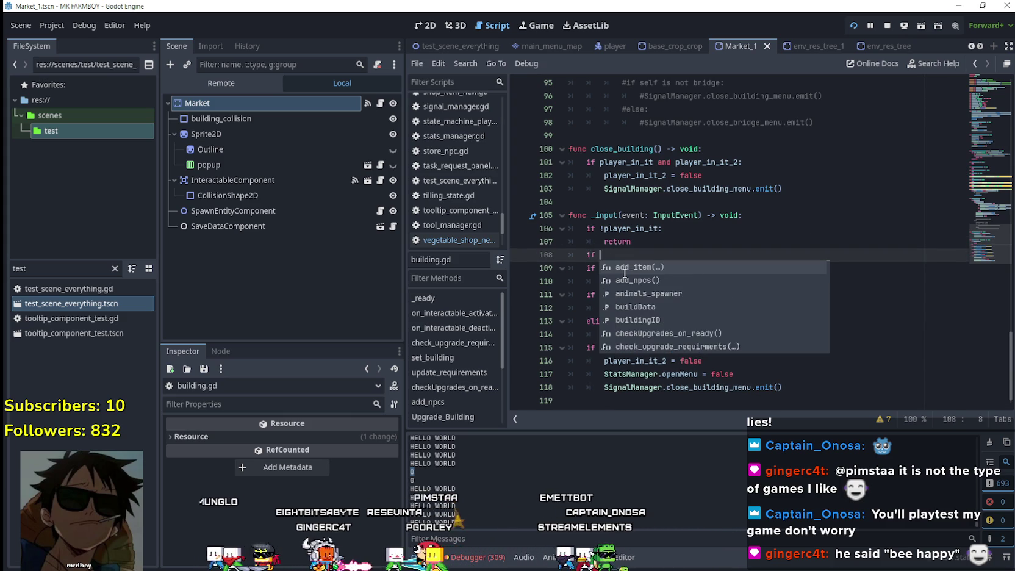
text(event.)
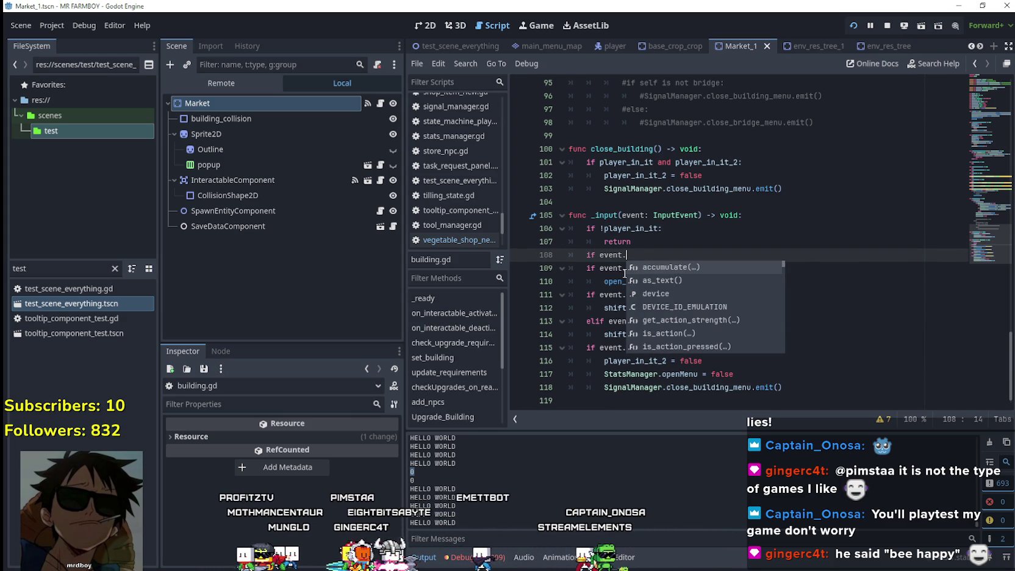
text(is)
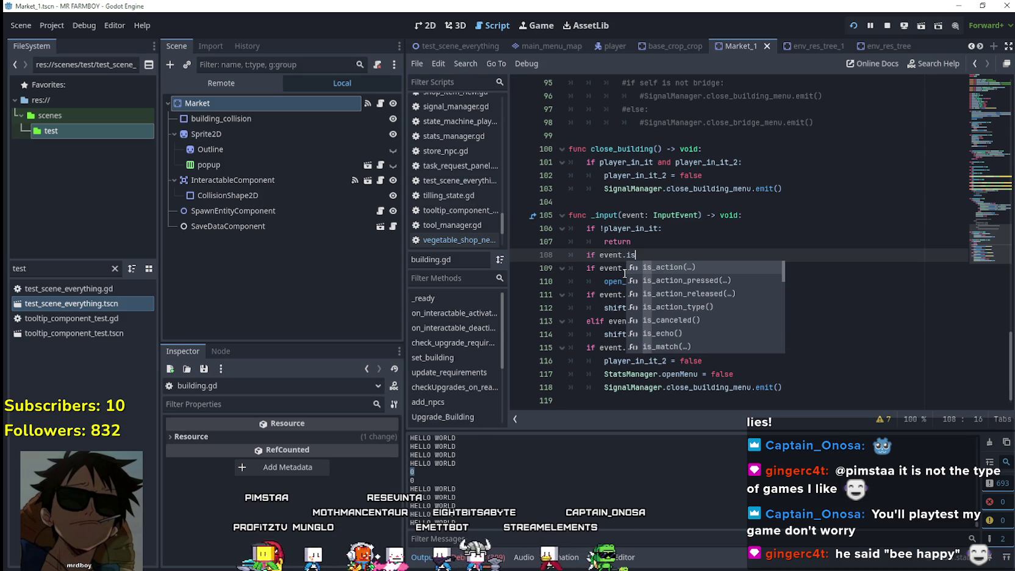
text(_acti)
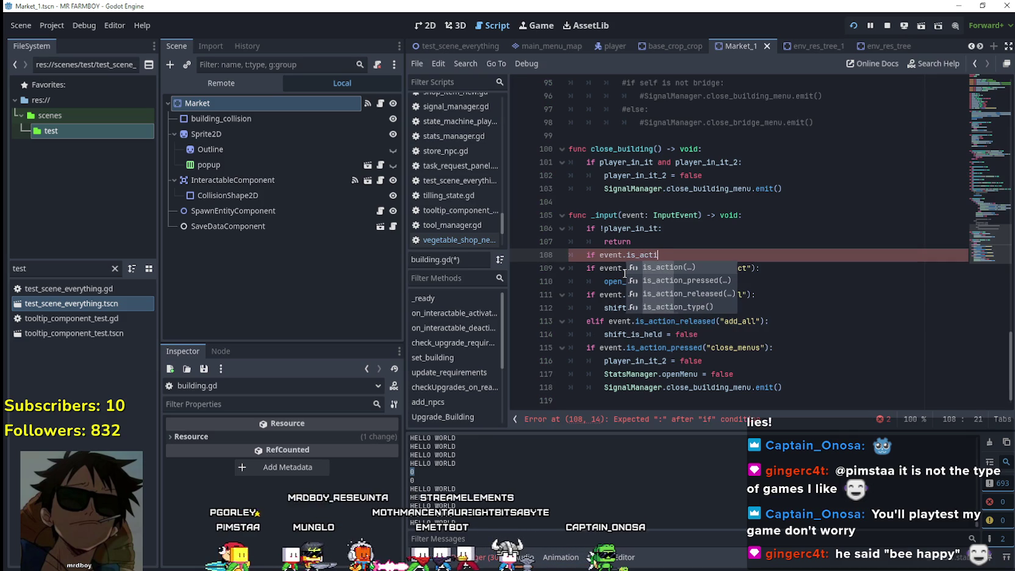
text(on_p)
key(Return)
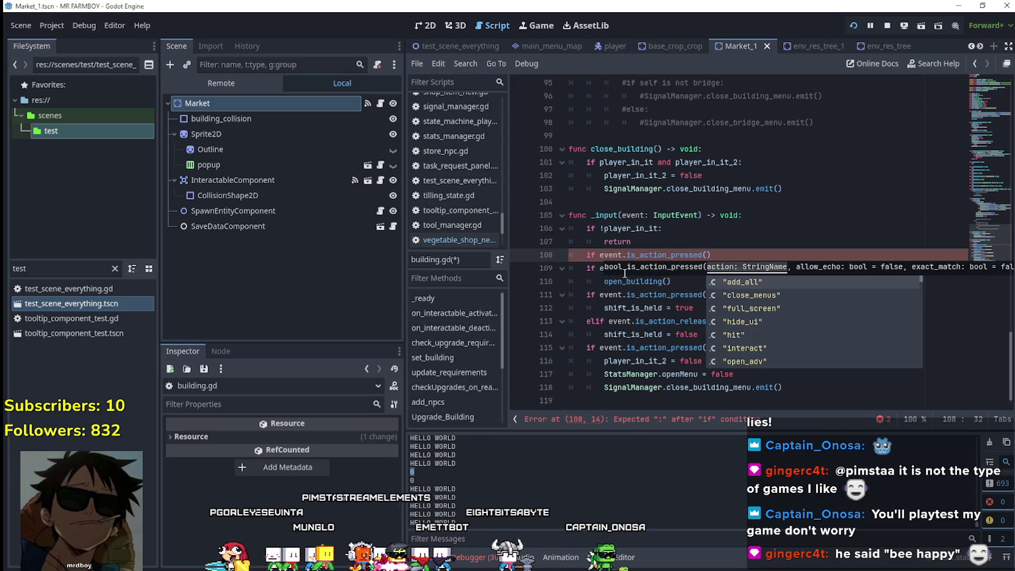
- Fill the check with the "hit" action, removing the pasted GameInputEvents. prefix
click(619, 282)
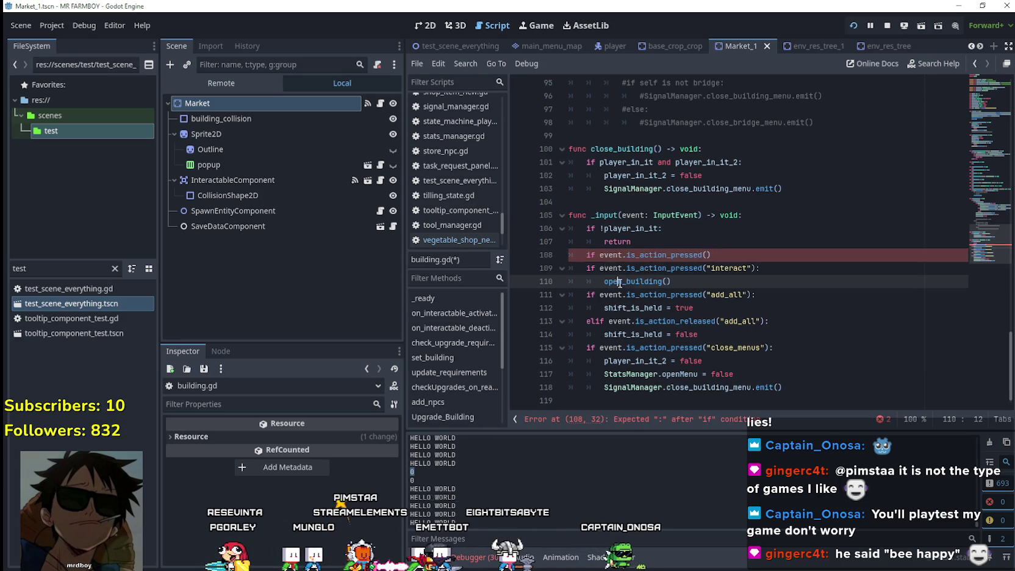
click(708, 255)
text(GameInputEvents.open_building())
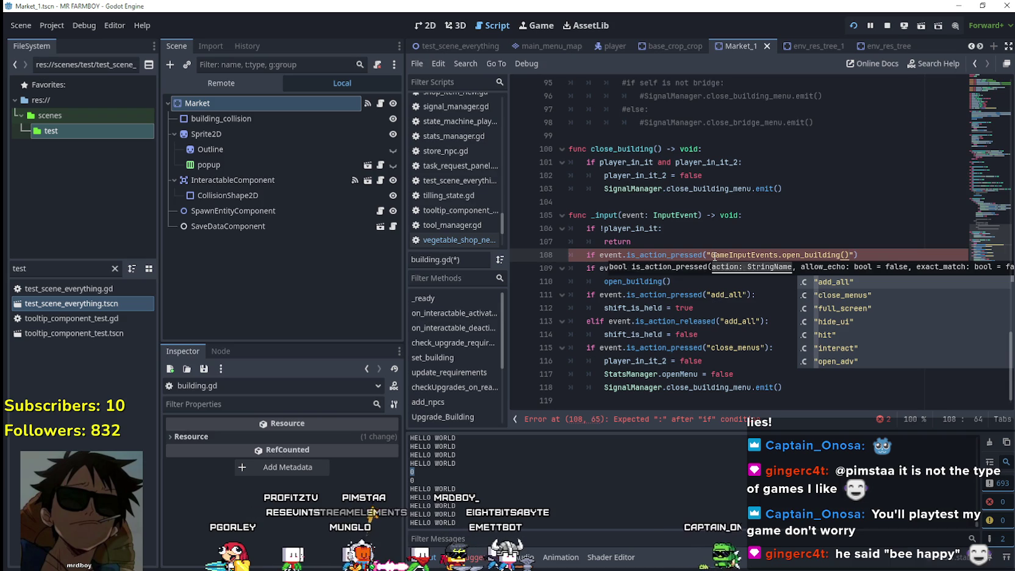
drag(781, 255, 712, 255)
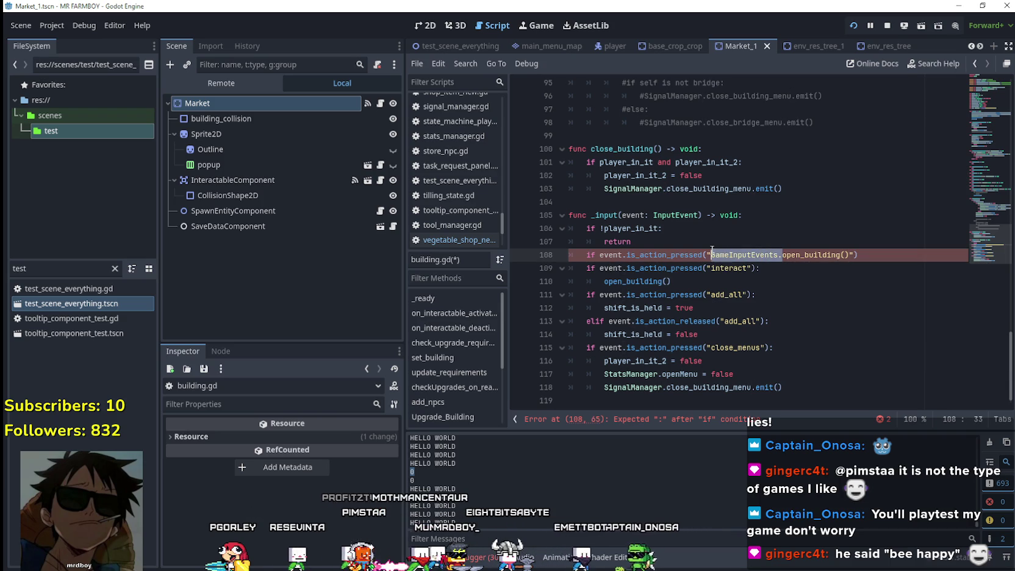
key(BackSpace)
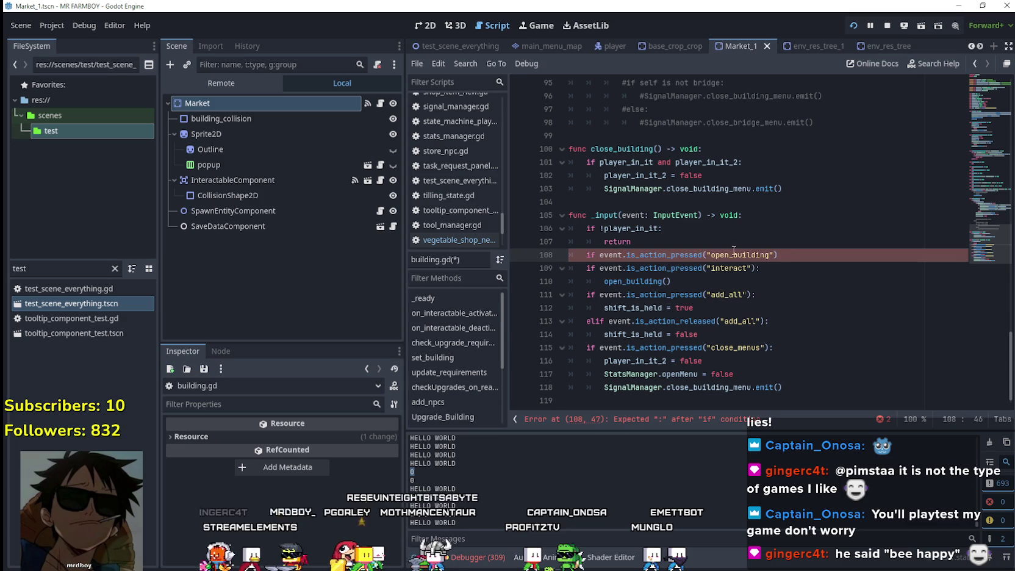
text(hit)
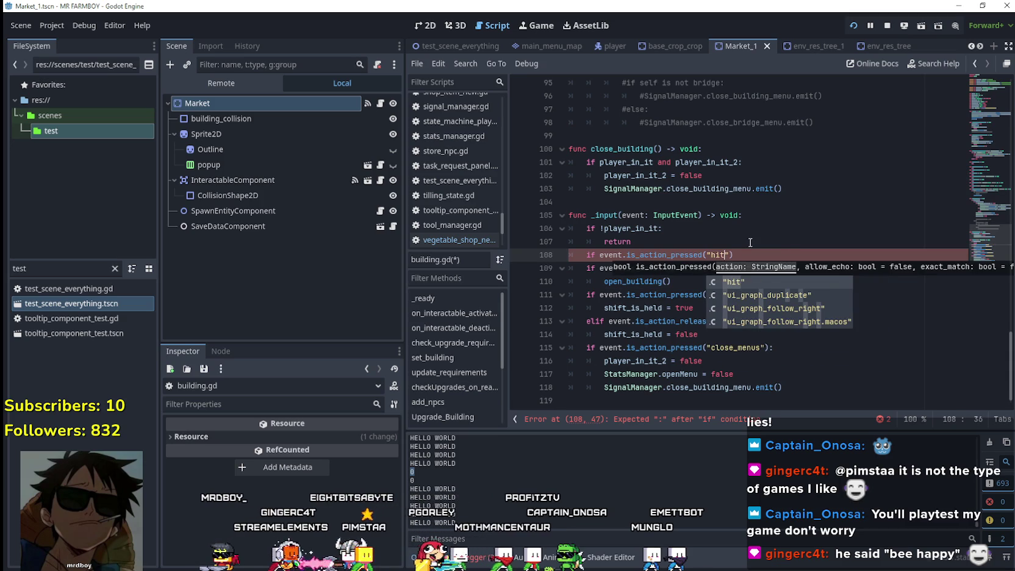
- Call open_building() on an indented line under the hit check
click(778, 250)
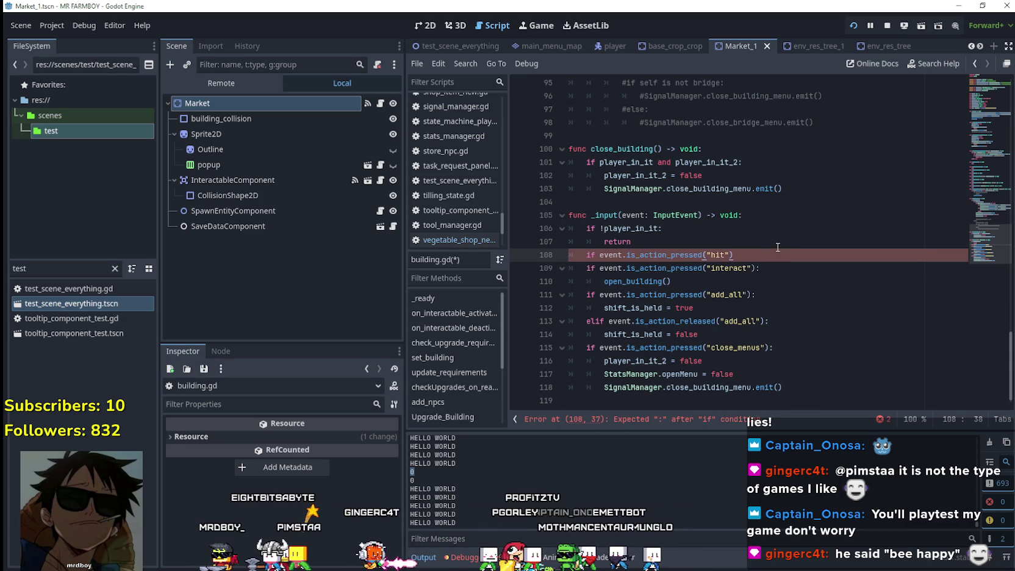
text(:)
key(Return)
text(open)
key(Return)
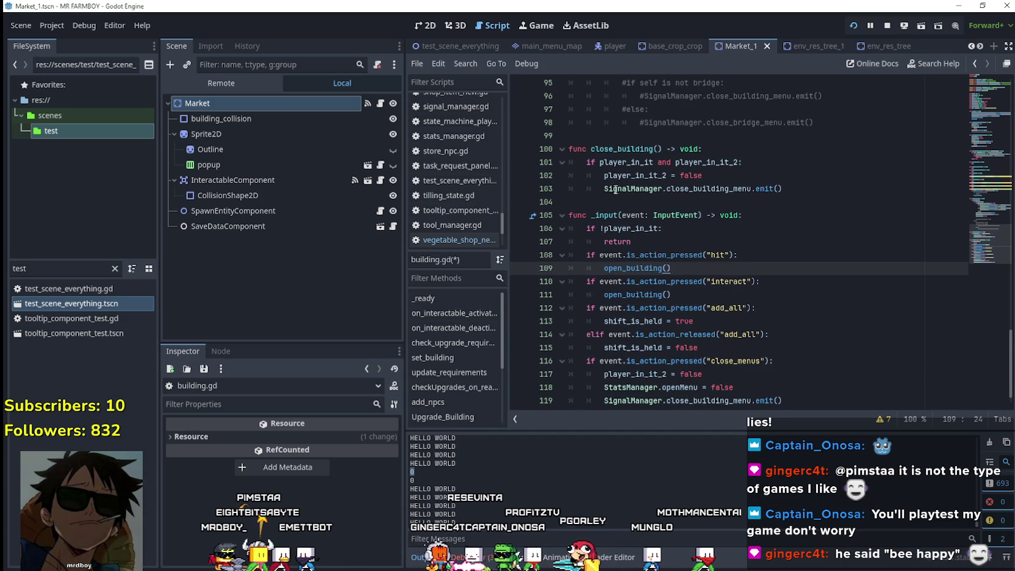
key(Down)
key(Down)
- Save building.gd, relaunch the game and continue past the breakpoint
key(ctrl+s)
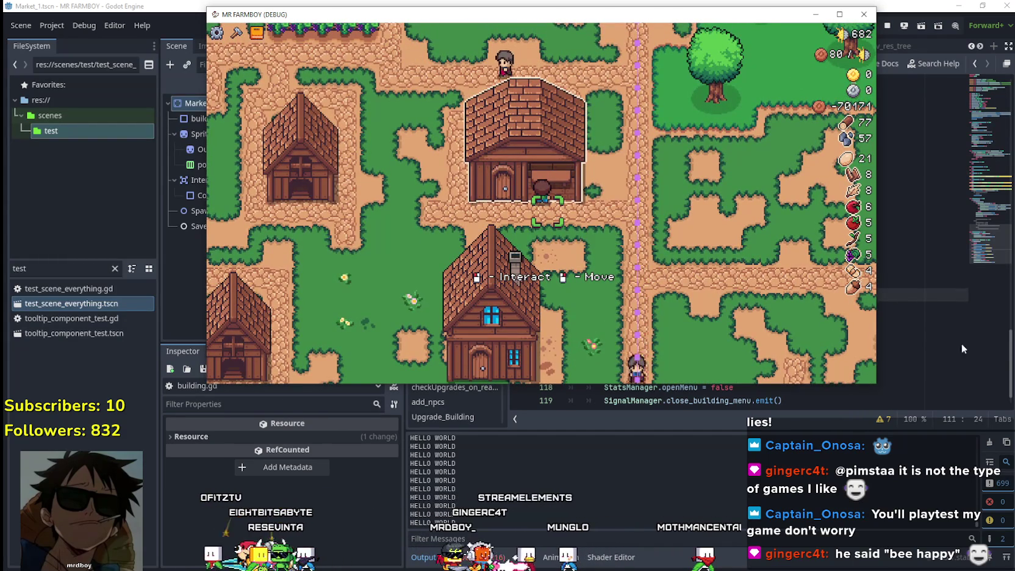
key(F8)
mouse_move(977, 244)
mouse_down()
mouse_move(970, 119)
mouse_move(964, 201)
mouse_up()
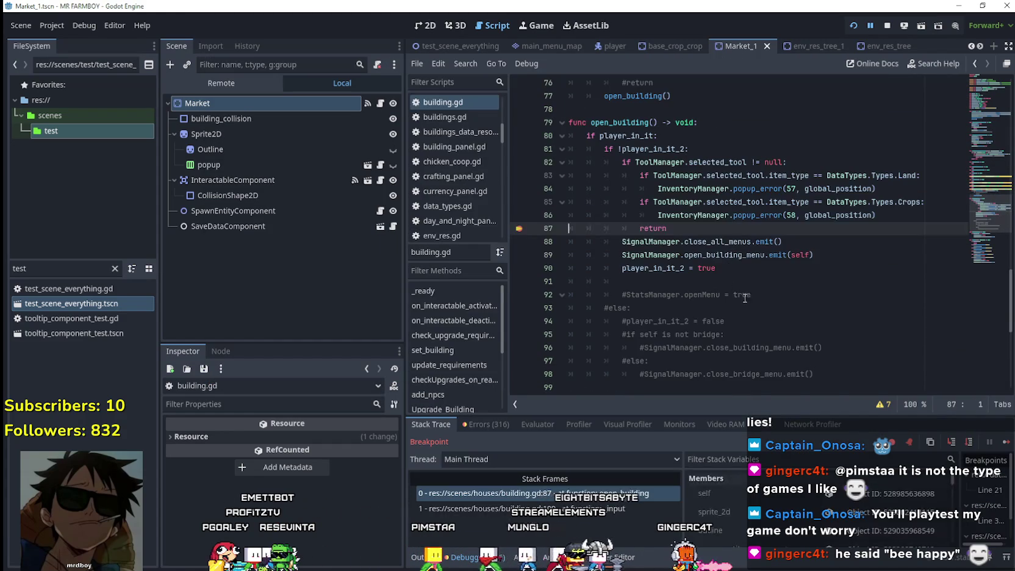
click(1003, 446)
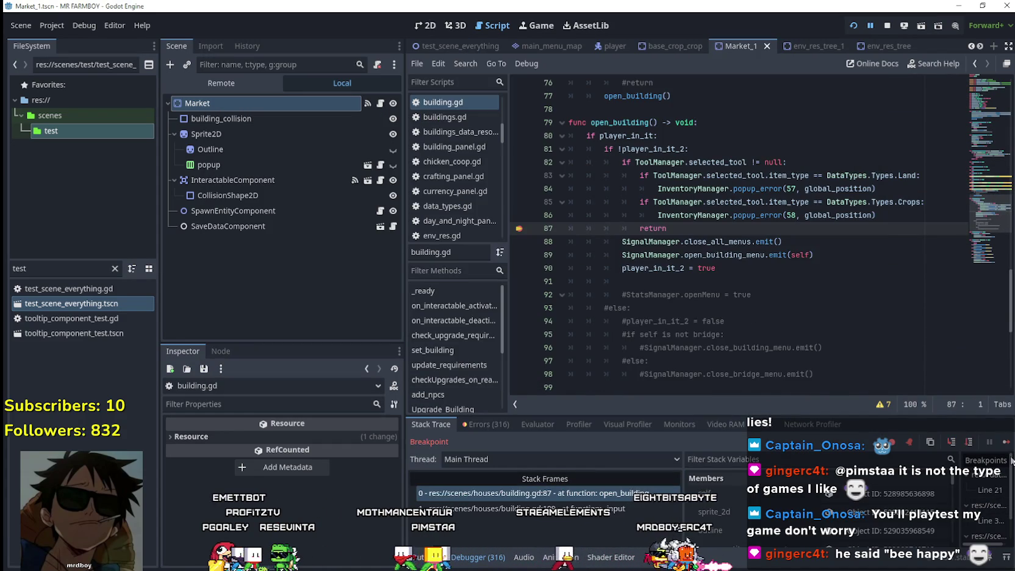
click(1006, 442)
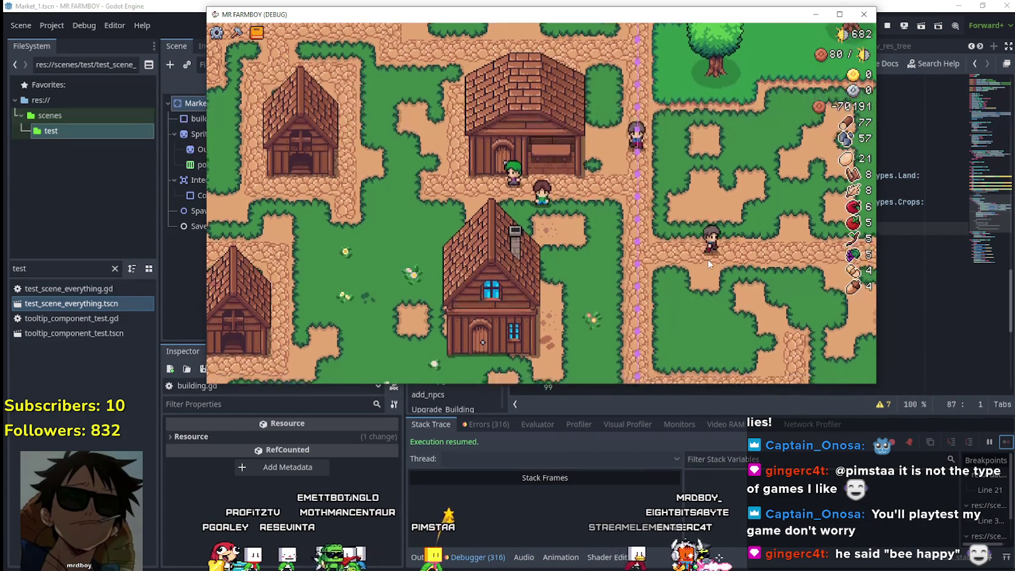
- Walk up to the warehouse, interact with it, then select the tool check on lines 82–87
key(w)
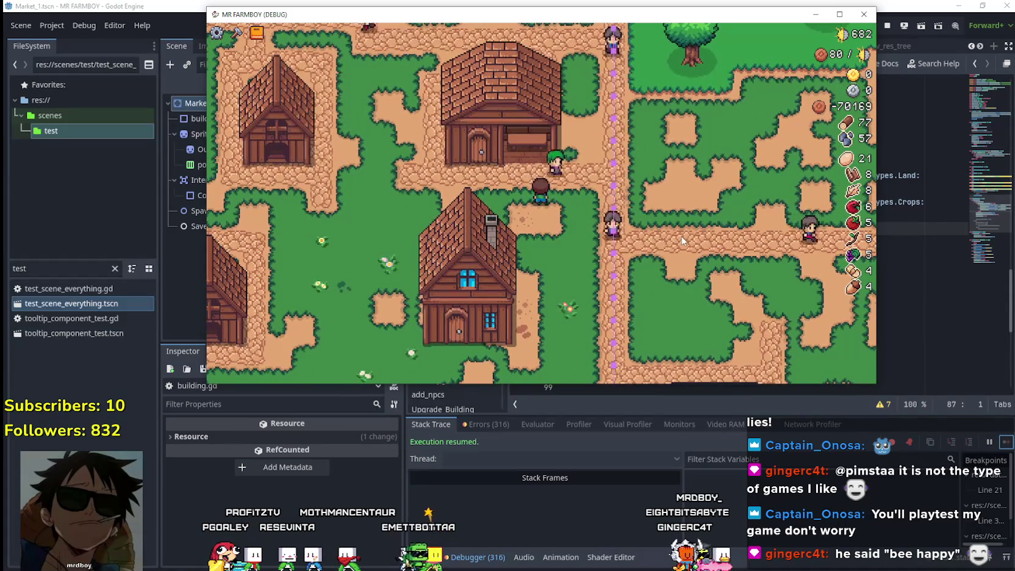
key(e)
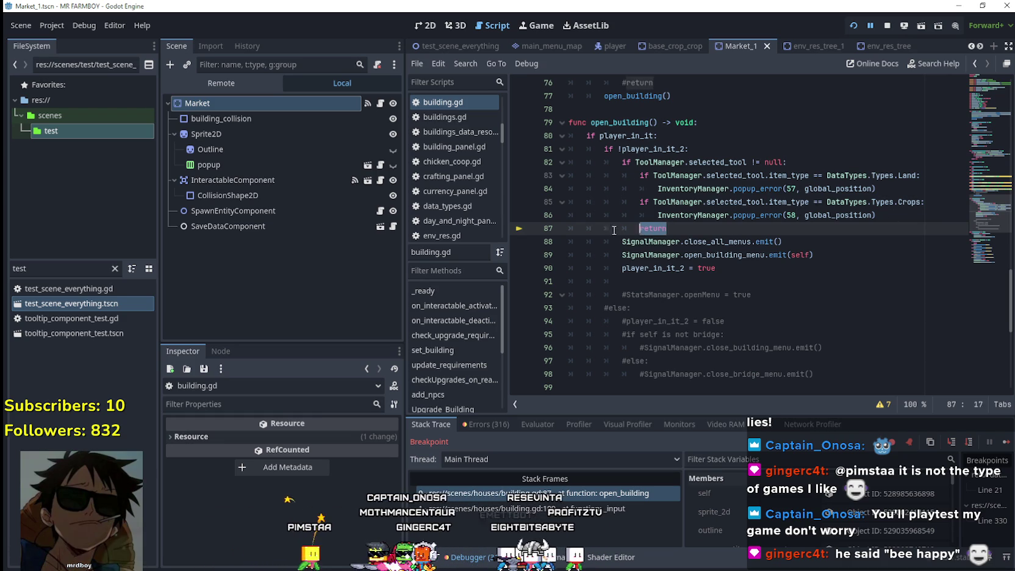
mouse_move(612, 231)
mouse_down()
mouse_move(524, 166)
mouse_move(516, 144)
mouse_move(515, 159)
mouse_up()
- Comment out the tool check, resume the game and open the Warehouse menu, moving the tomatoes
key(ctrl+k)
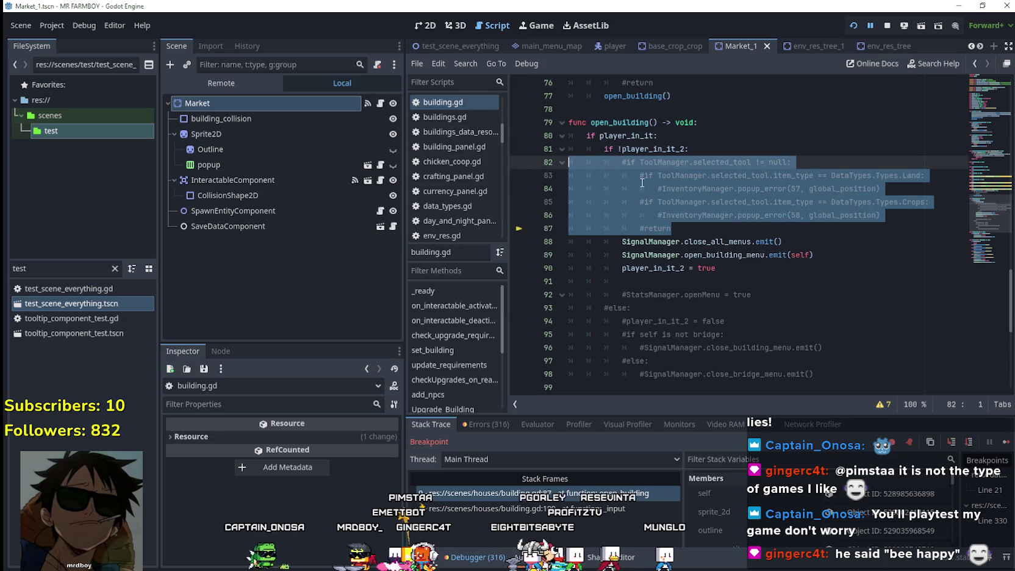
click(1007, 441)
click(686, 292)
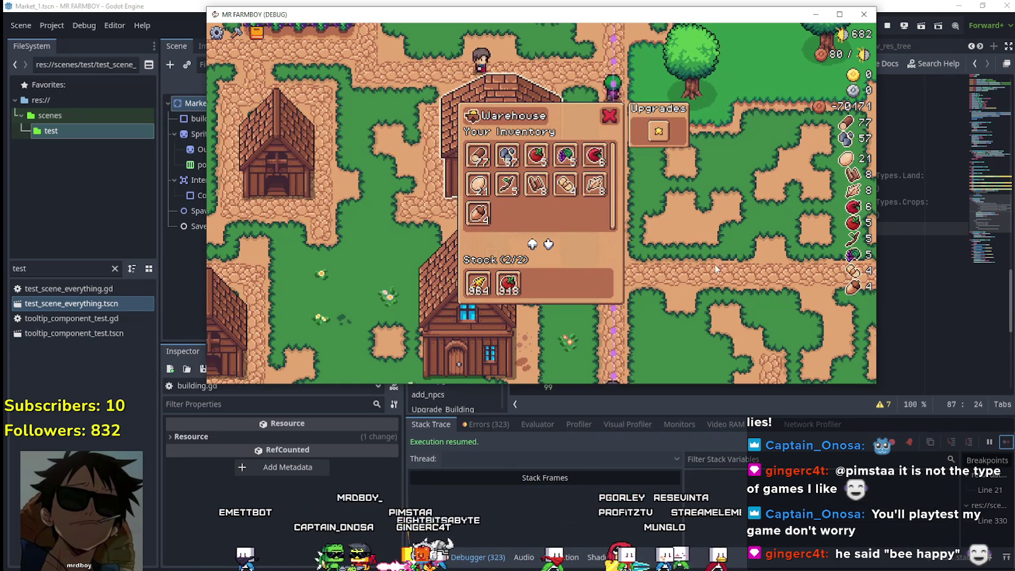
click(536, 155)
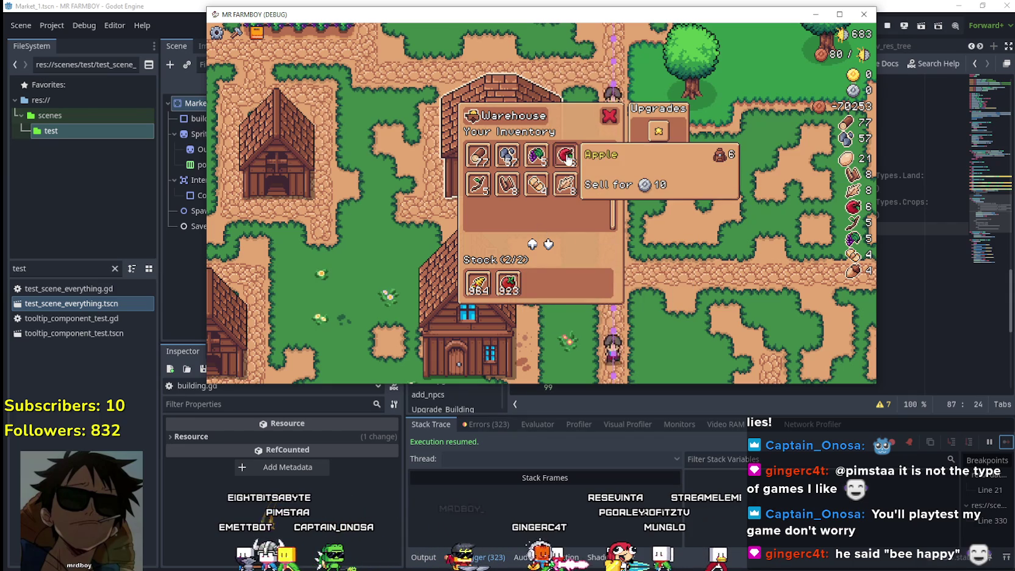
- Walk around the warehouse, repeatedly opening and closing the Warehouse panel
key(a)
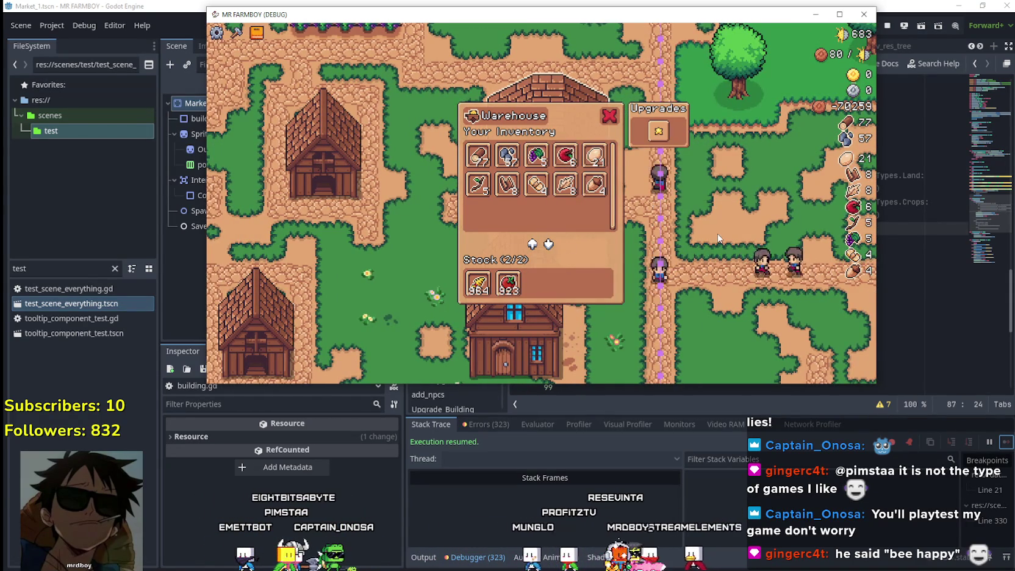
key(d)
key(a)
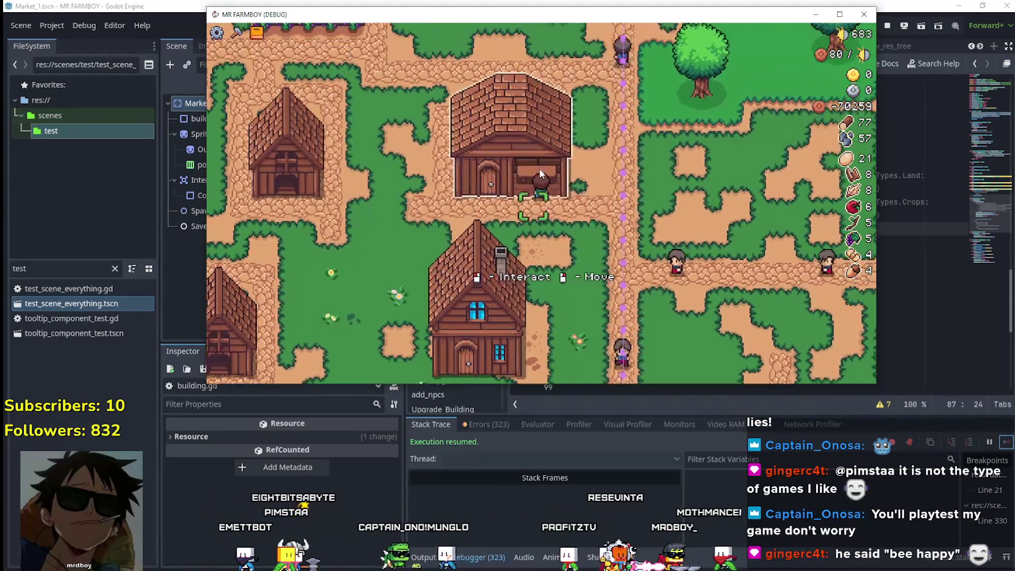
click(609, 118)
key(e)
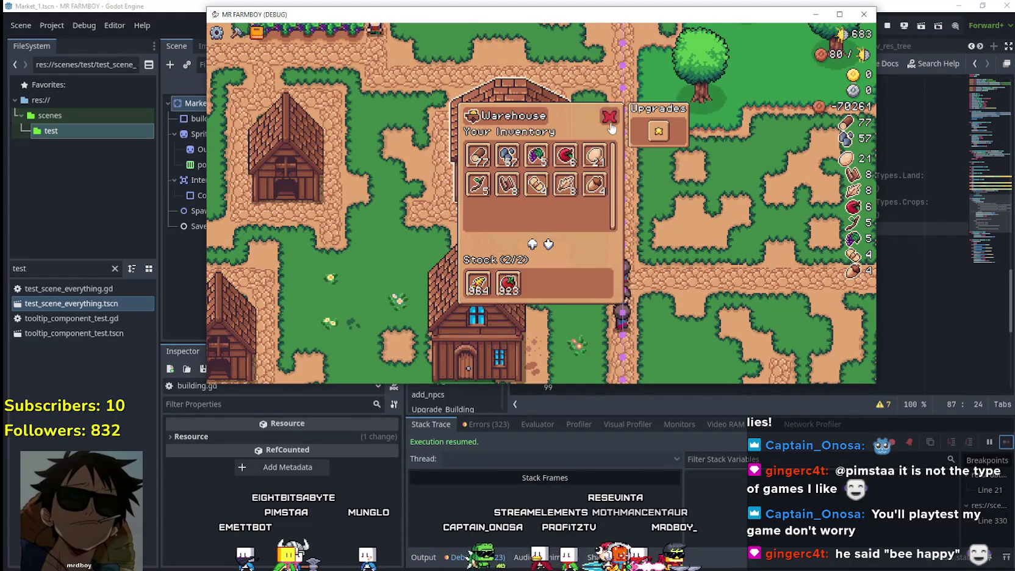
click(604, 122)
key(e)
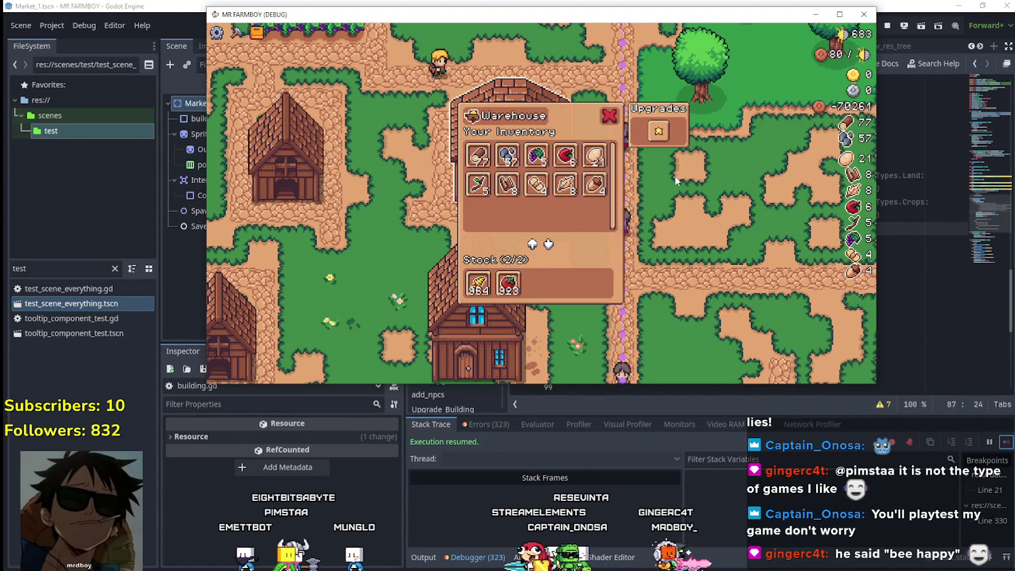
key(e)
key(a)
key(e)
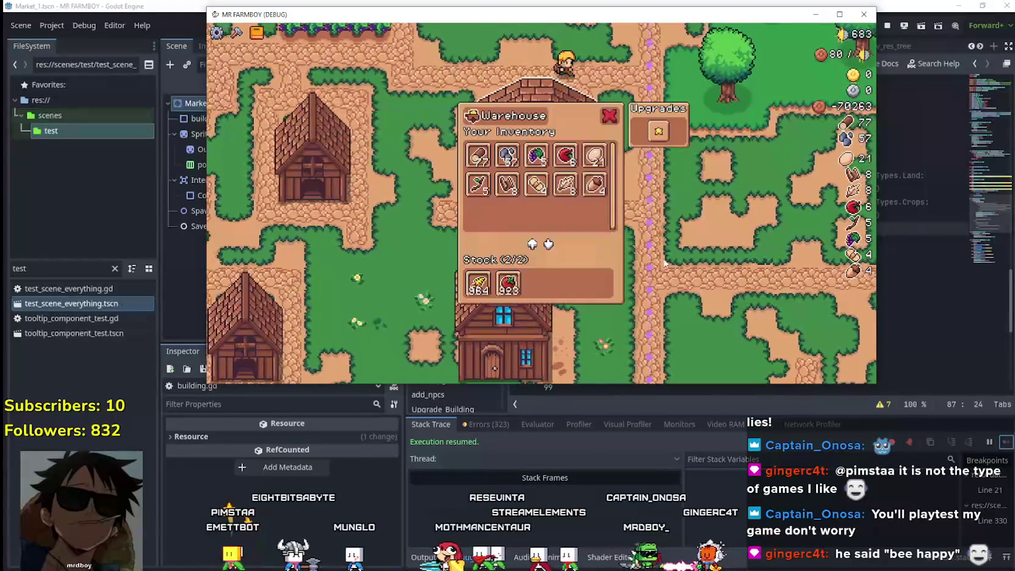
key(e)
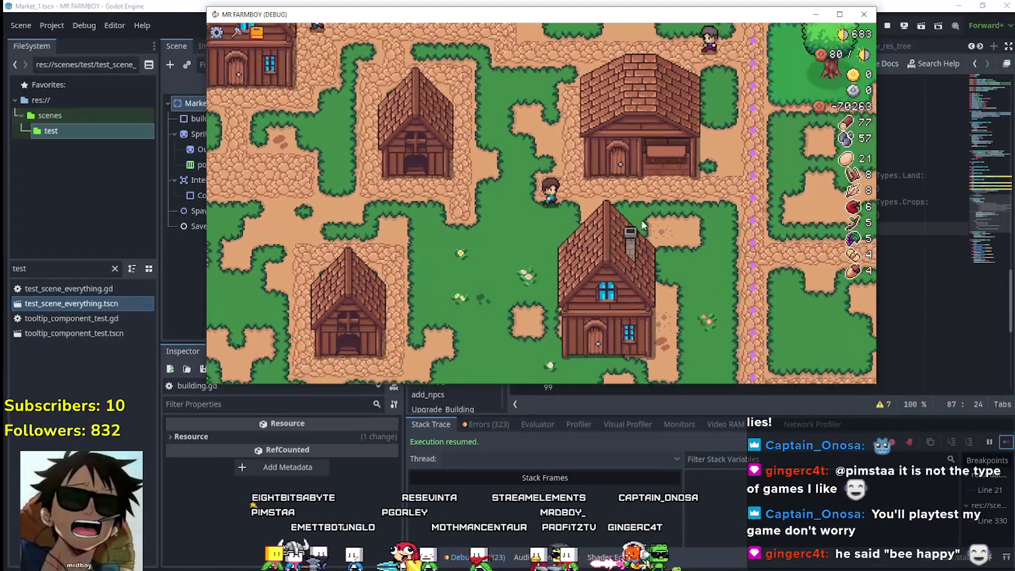
key(e)
key(e)
- Pick the Farm Tile, open and close the Warehouse inventory, then reselect lines 82–87 in building.gd
key(c)
scroll(232, 220, up, 2)
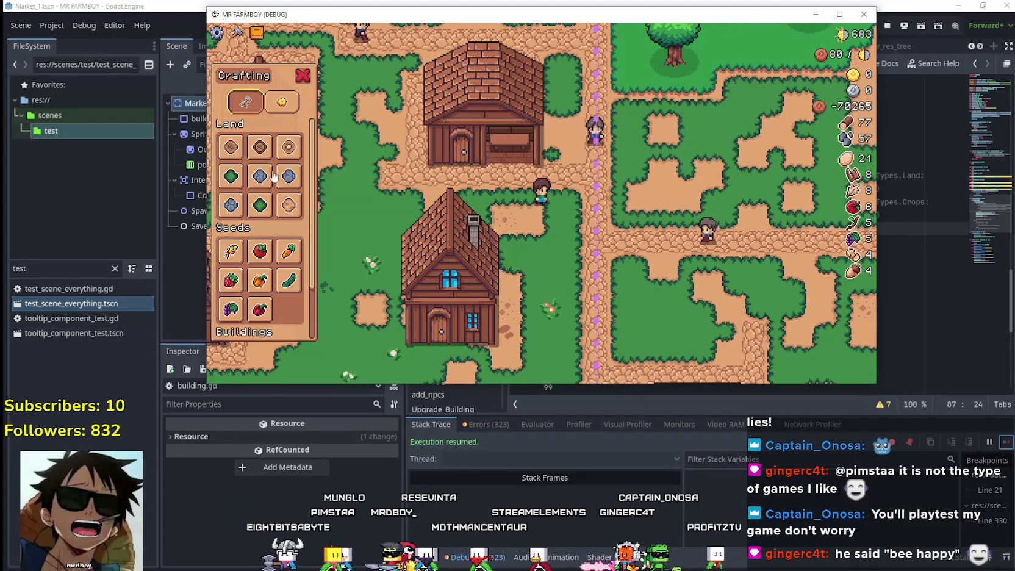
click(231, 147)
key(a)
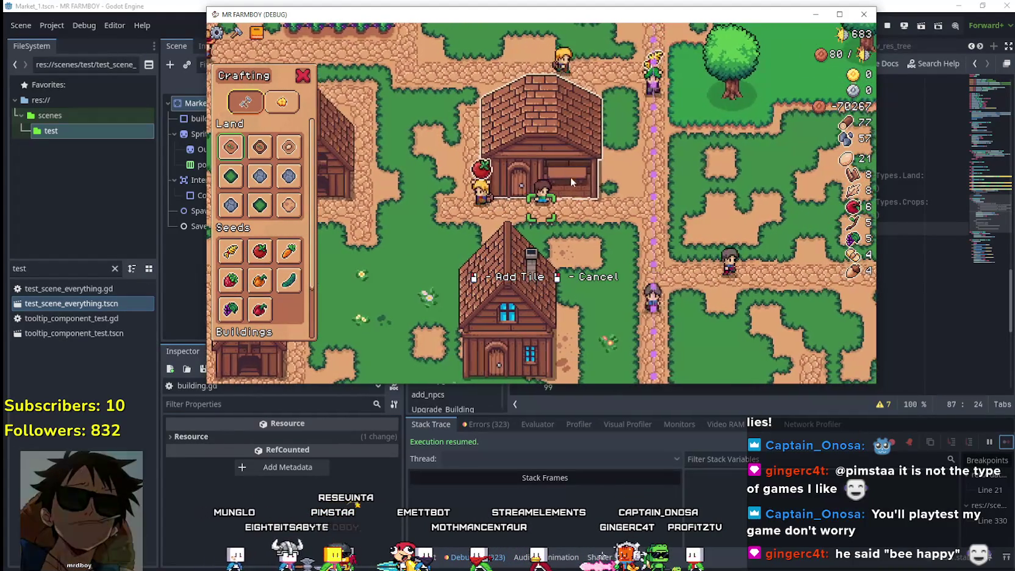
key(e)
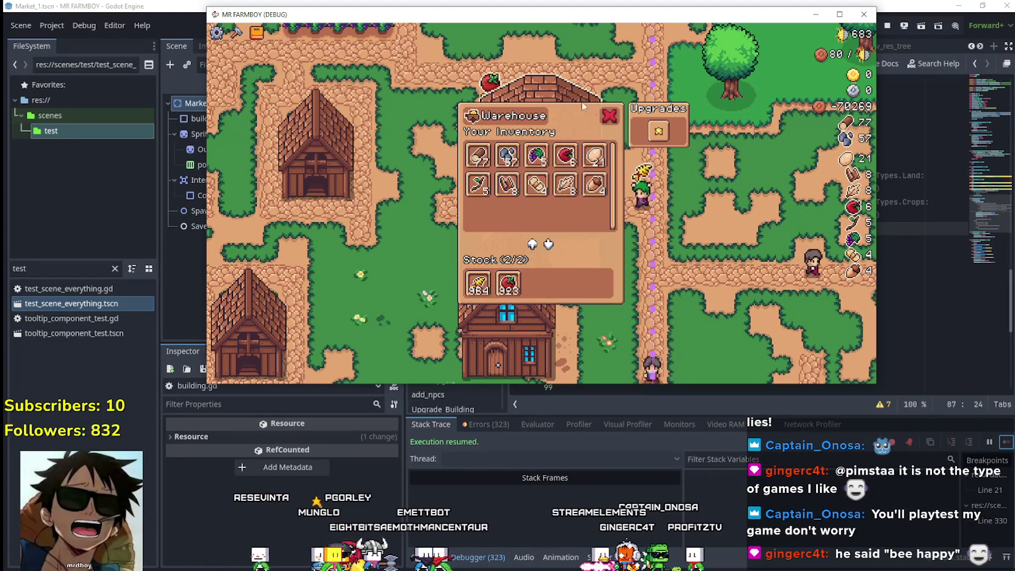
key(Escape)
key(a)
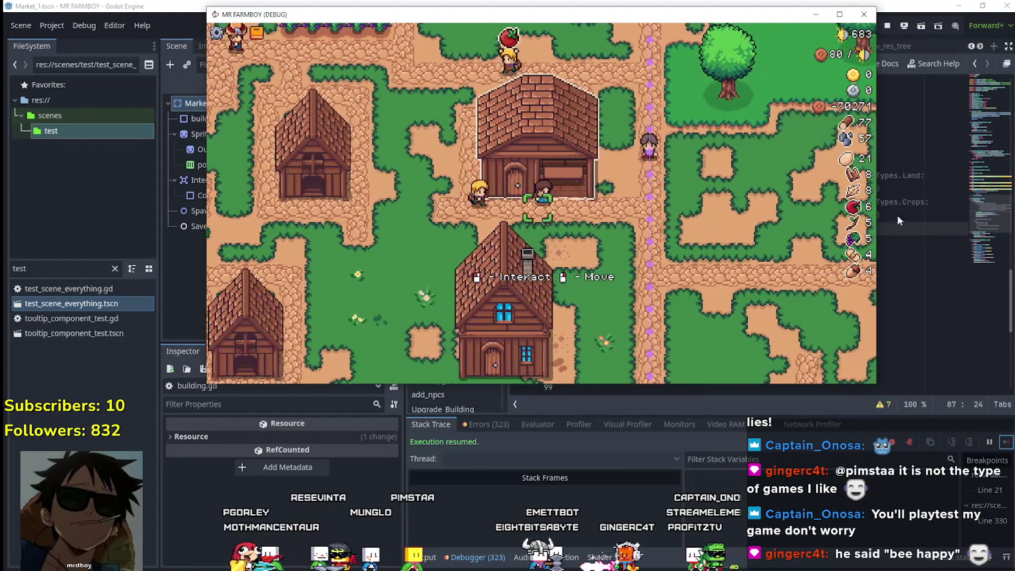
click(886, 210)
drag(720, 230, 523, 164)
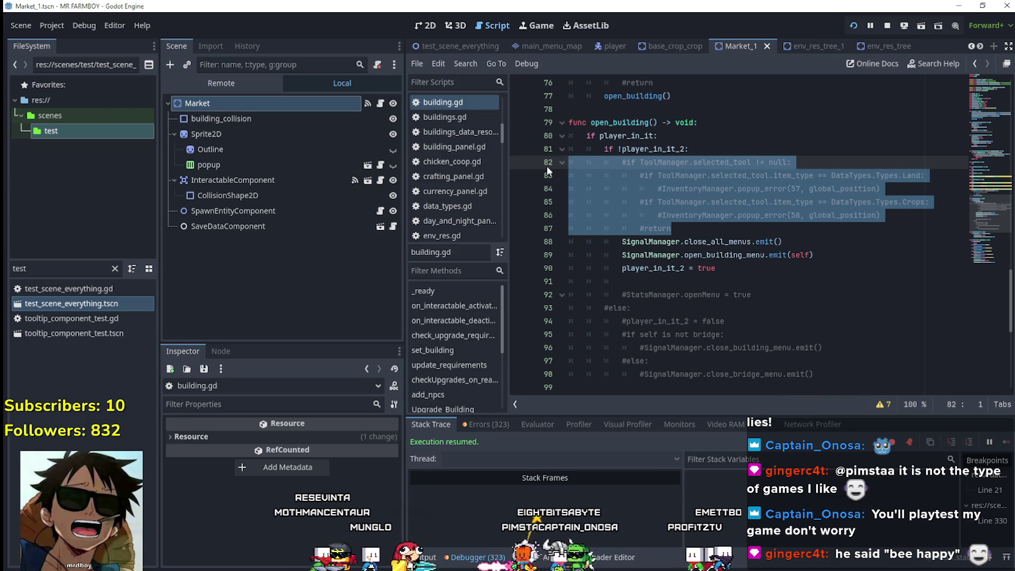
- Uncomment lines 82–87 and make line 83 return when item_type isn't DataTypes.Types.openBuildings
key(ctrl+k)
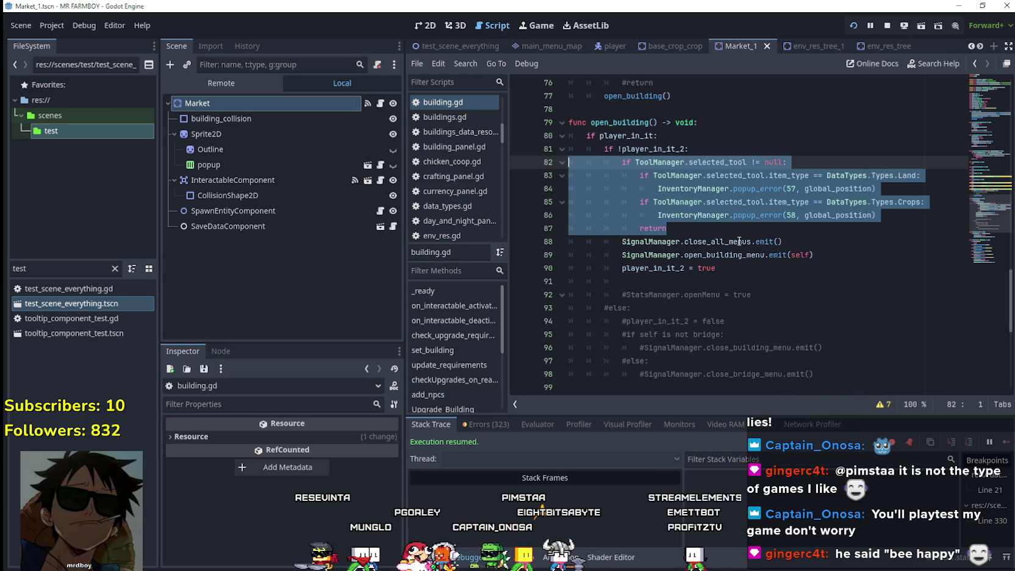
click(727, 229)
double_click(779, 161)
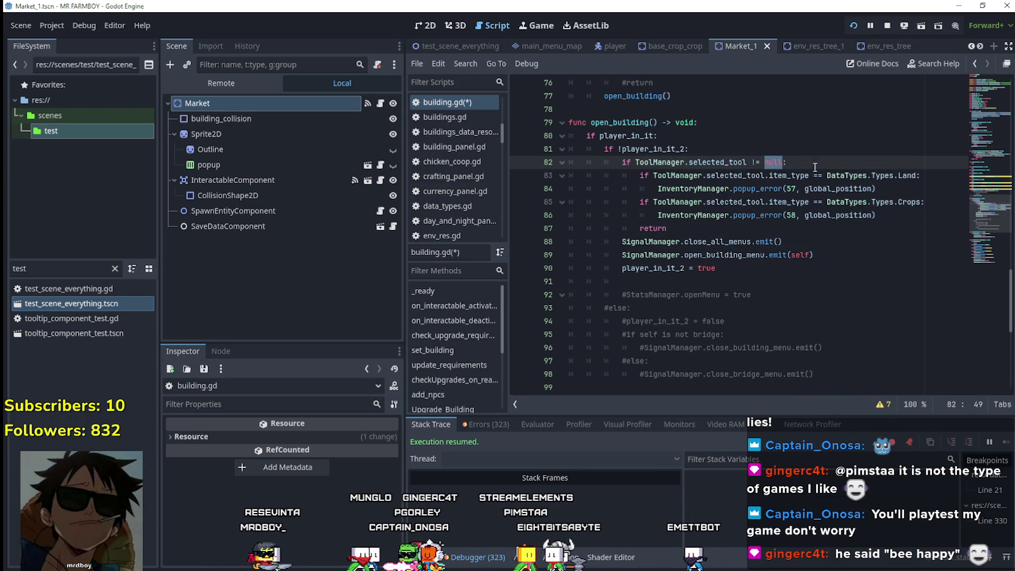
click(798, 175)
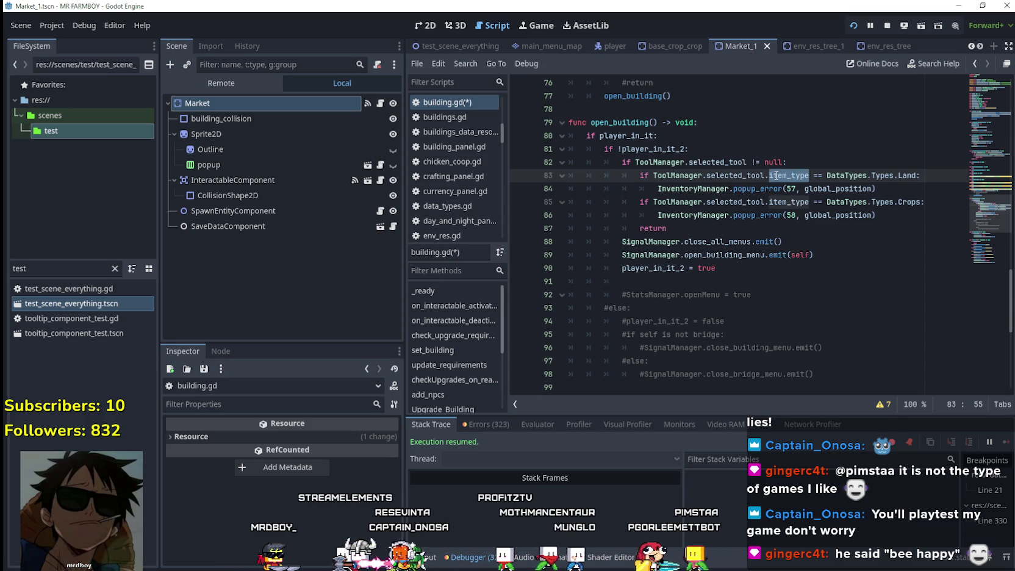
drag(730, 166, 664, 172)
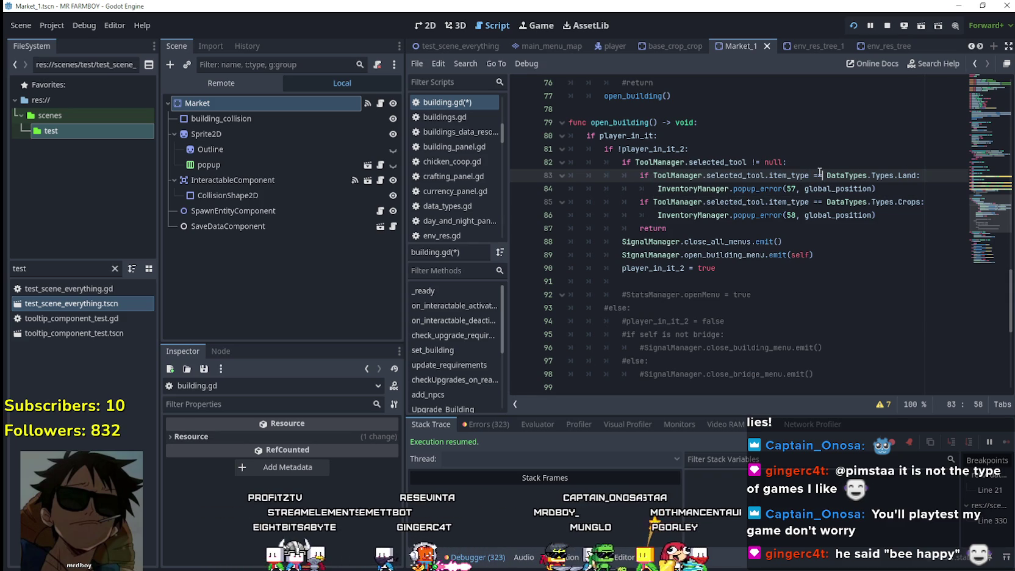
key(ctrl+space)
click(909, 175)
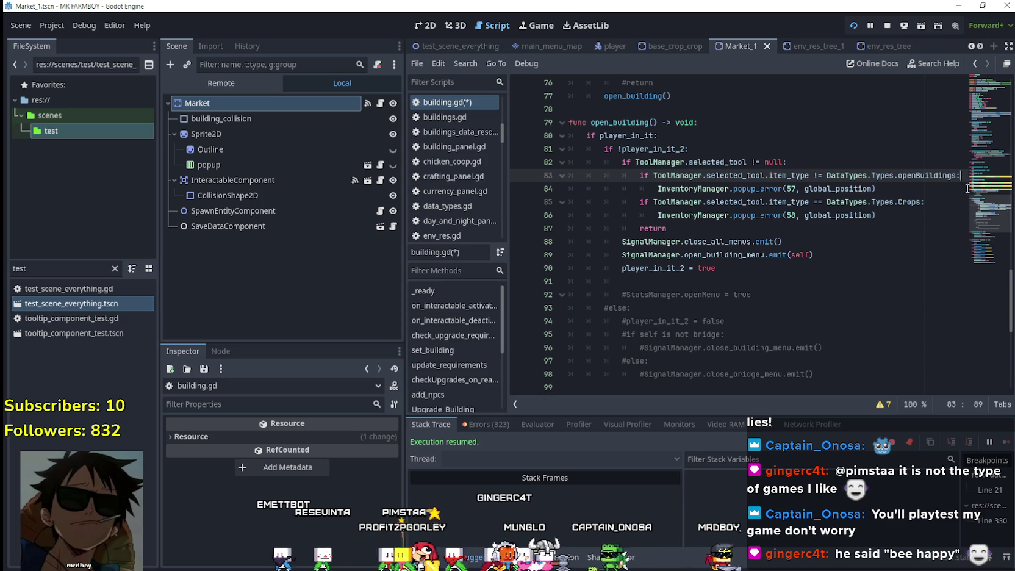
key(Return)
text(return)
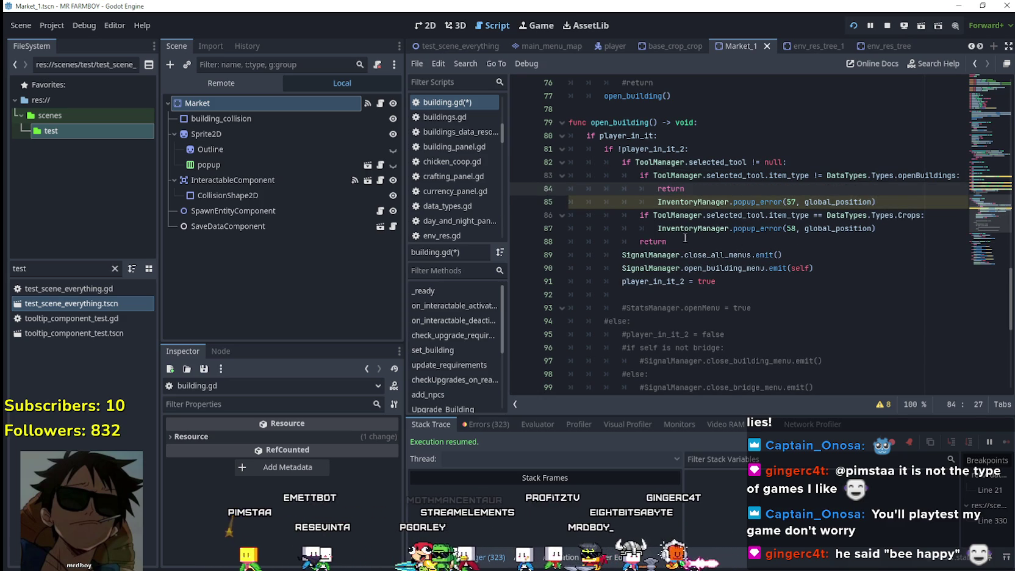
- Comment out the old error checks on lines 85–88, then save and run the game
drag(687, 240, 541, 198)
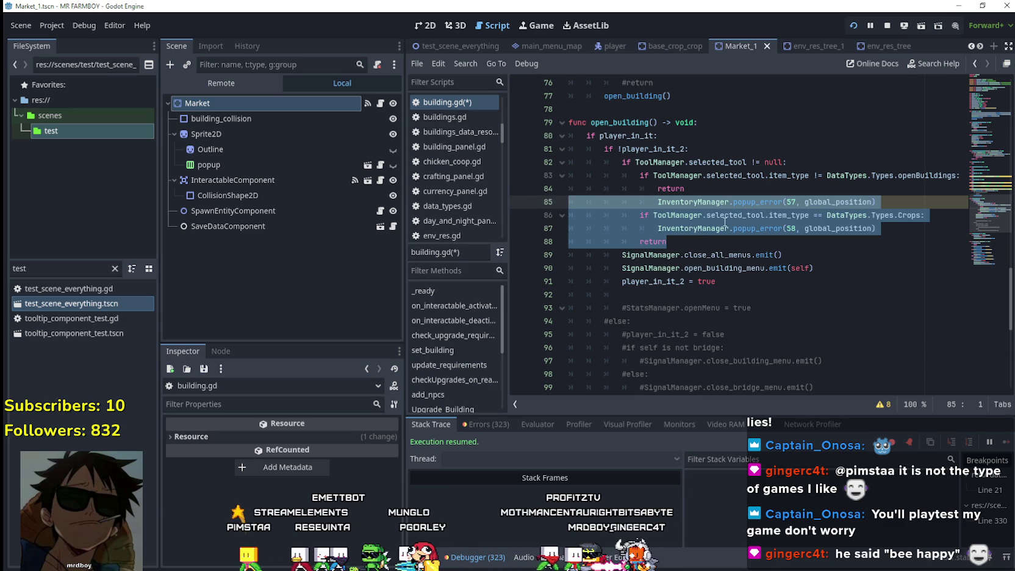
click(750, 221)
key(F5)
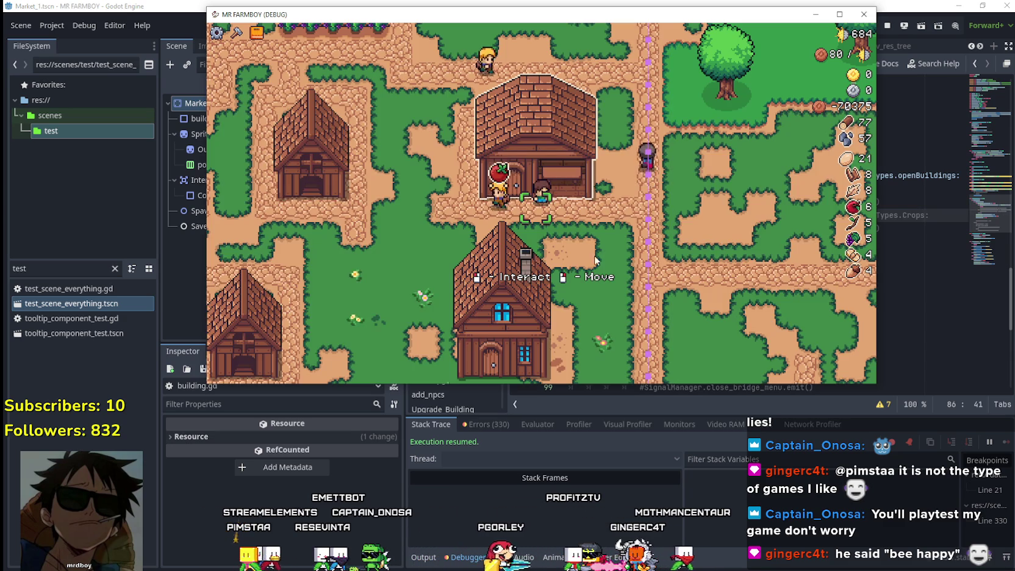
- Open and close the Warehouse inventory panel repeatedly to confirm interaction works
click(595, 261)
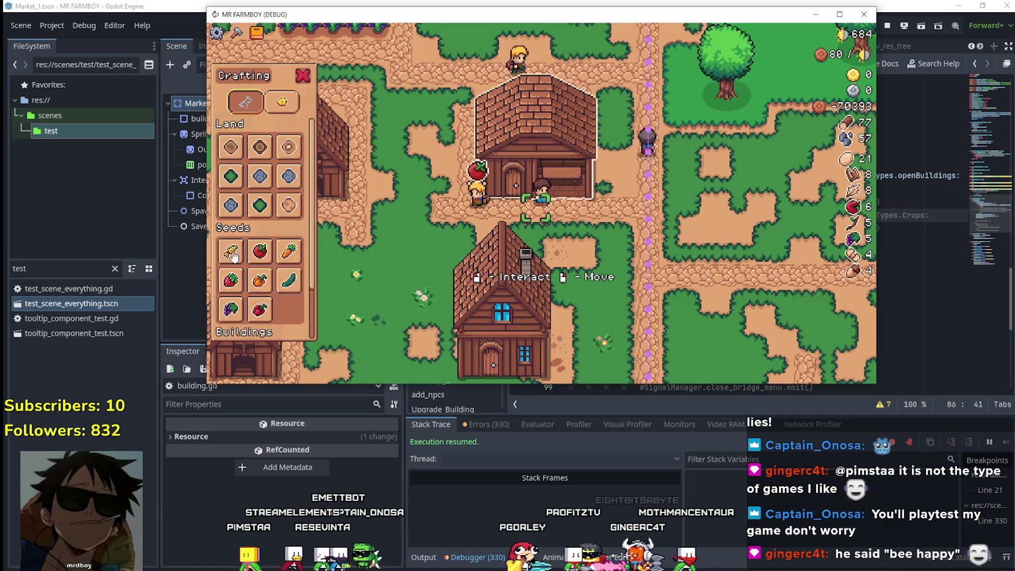
click(559, 193)
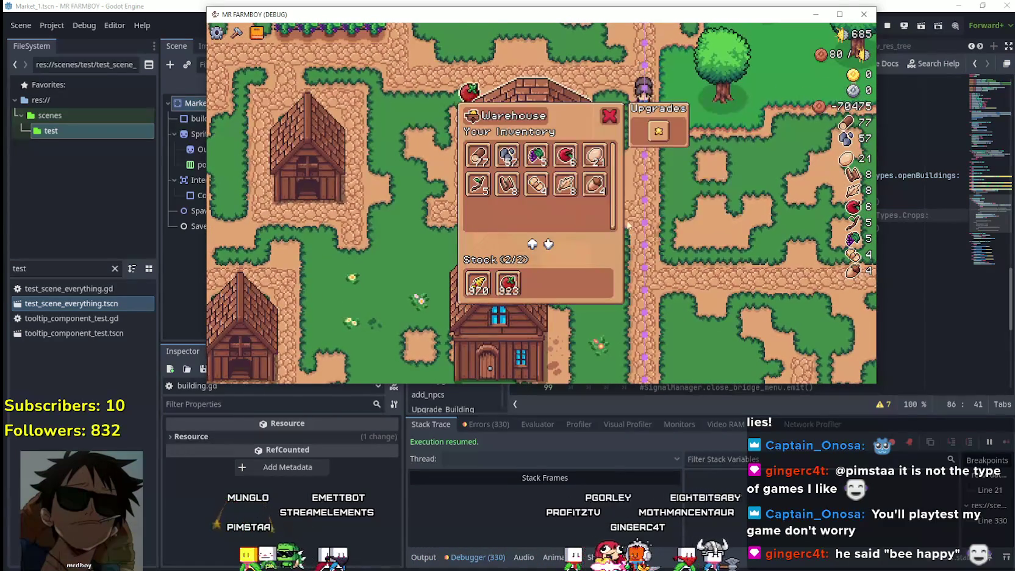
click(645, 172)
click(596, 119)
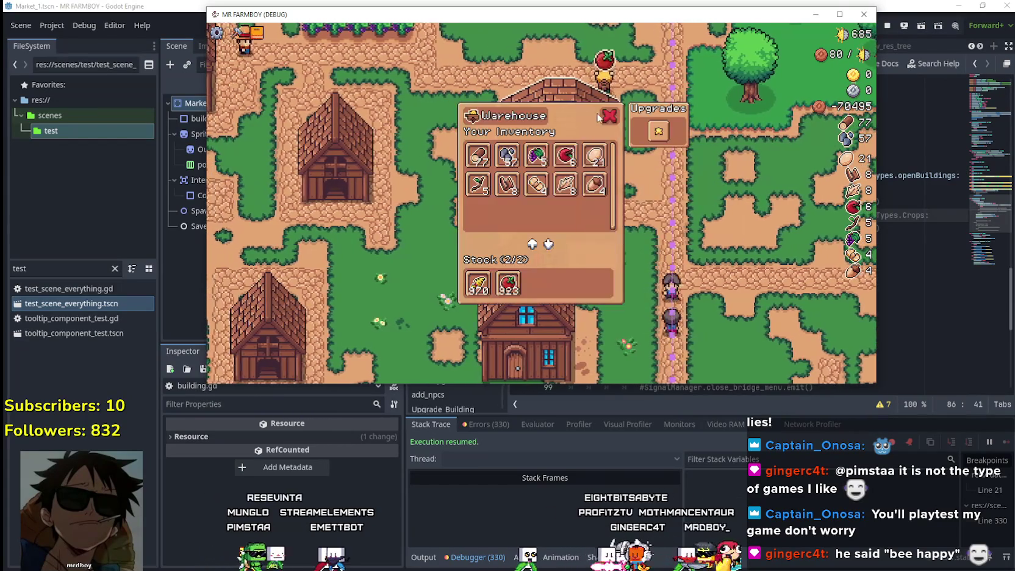
click(598, 117)
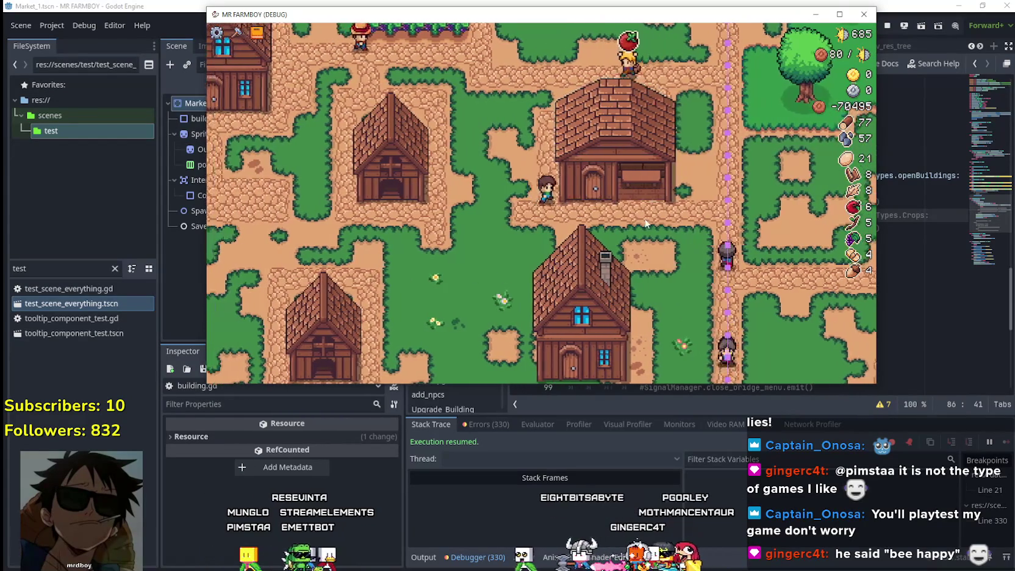
click(603, 178)
mouse_move(583, 150)
click(610, 116)
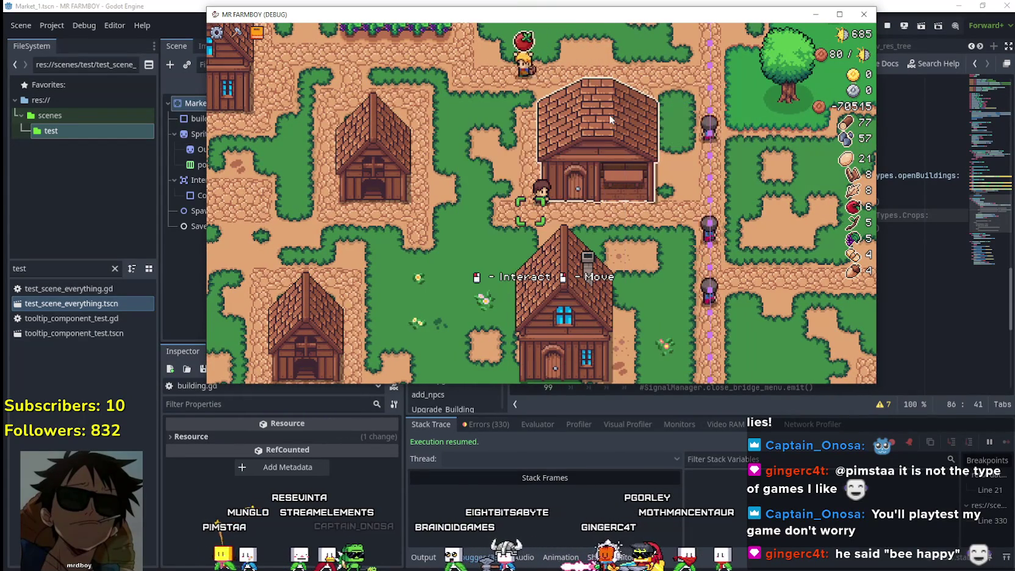
click(642, 175)
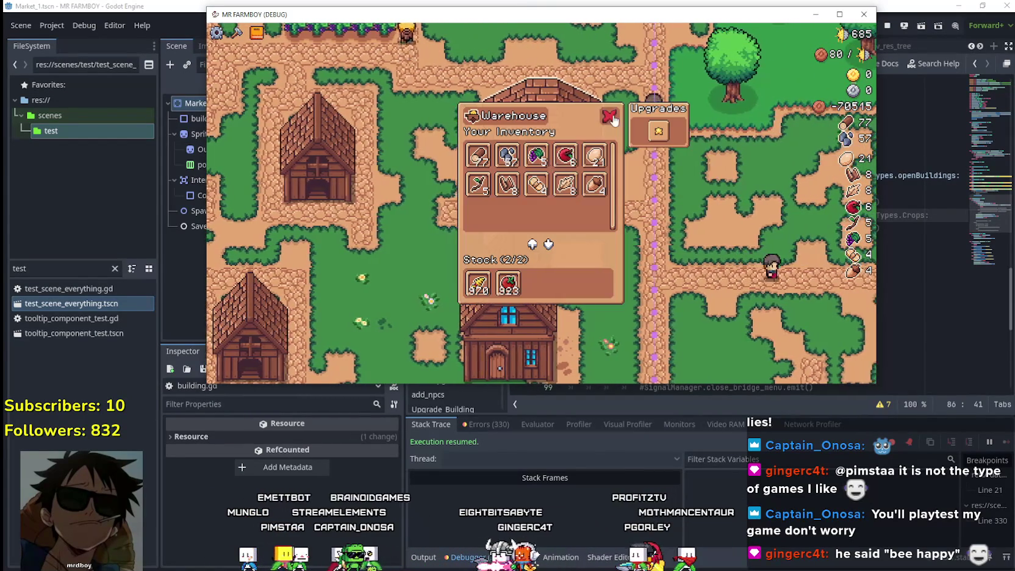
click(608, 125)
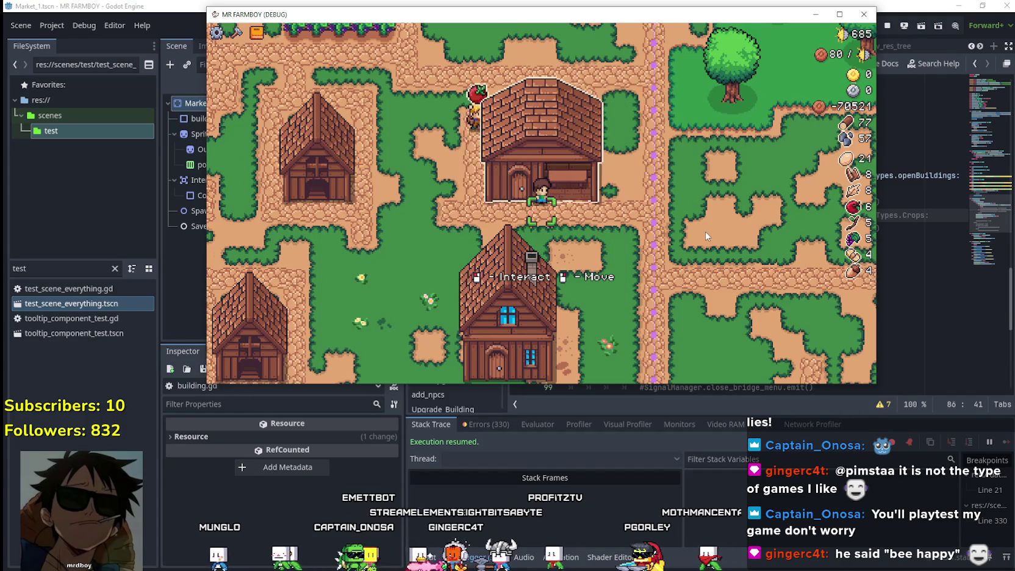
- With the Crafting panel open, walk around the warehouse door and interact with the warehouse again
key(b)
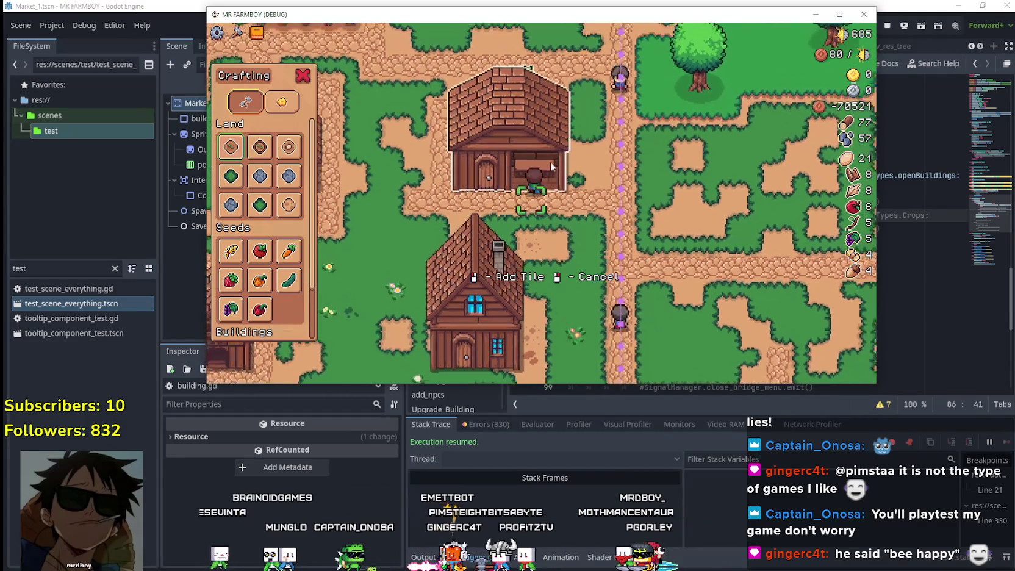
key(w)
key(a)
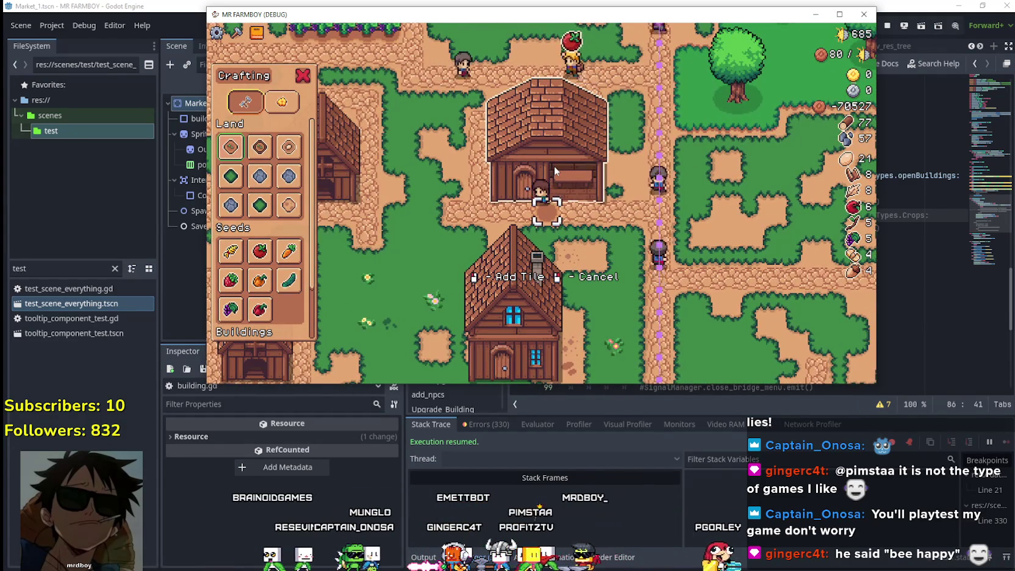
key(a)
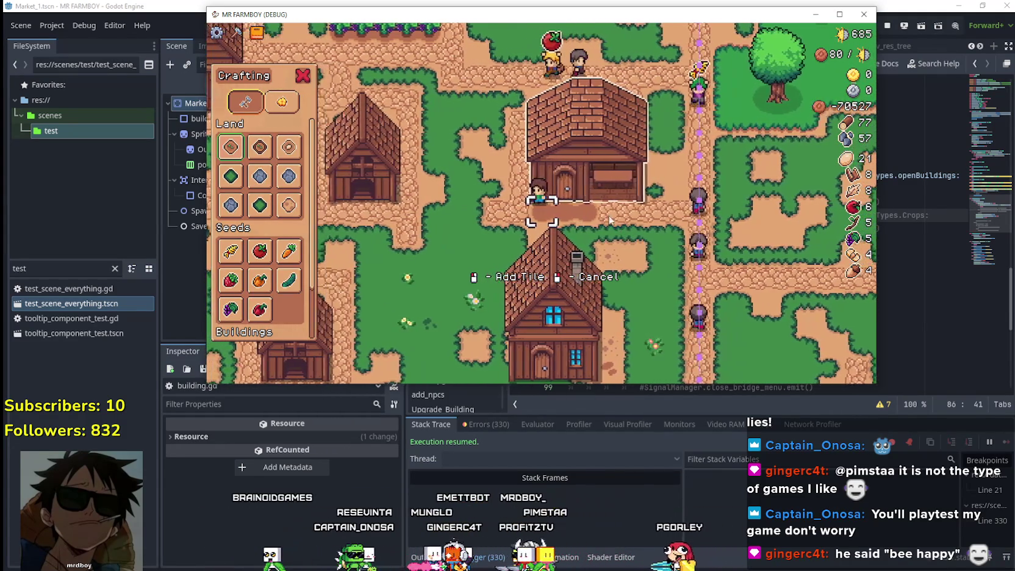
key(d)
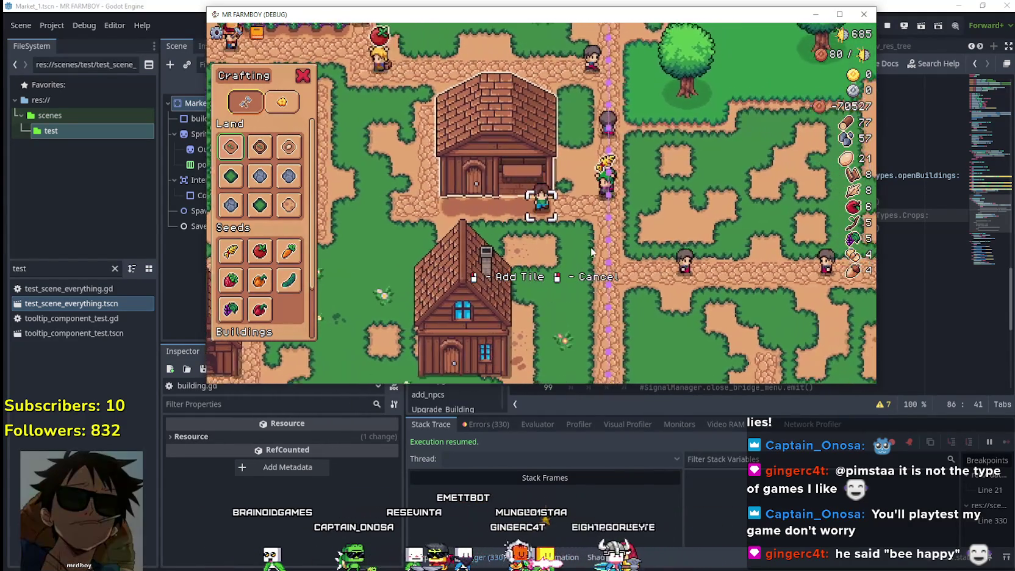
key(a)
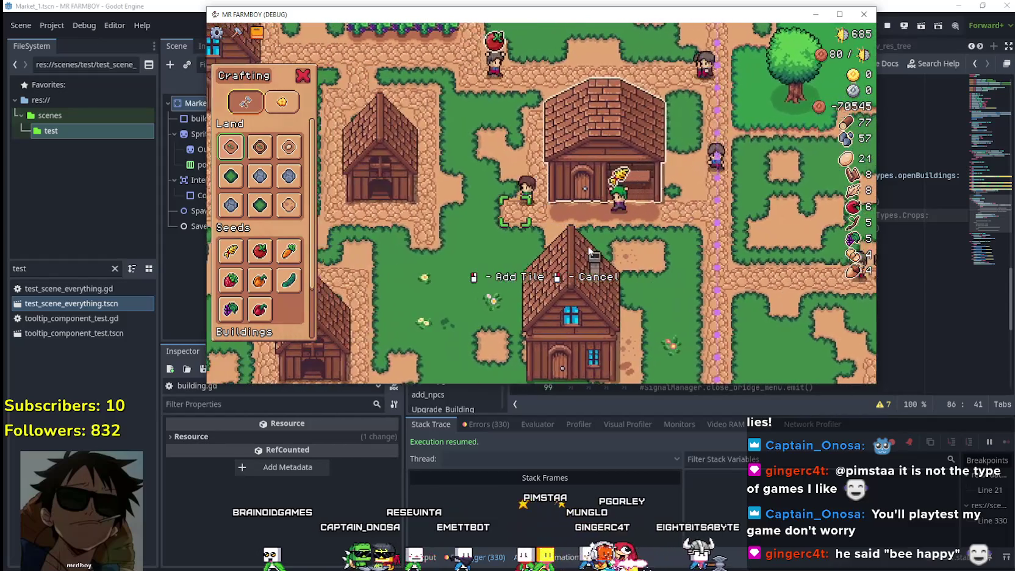
key(d)
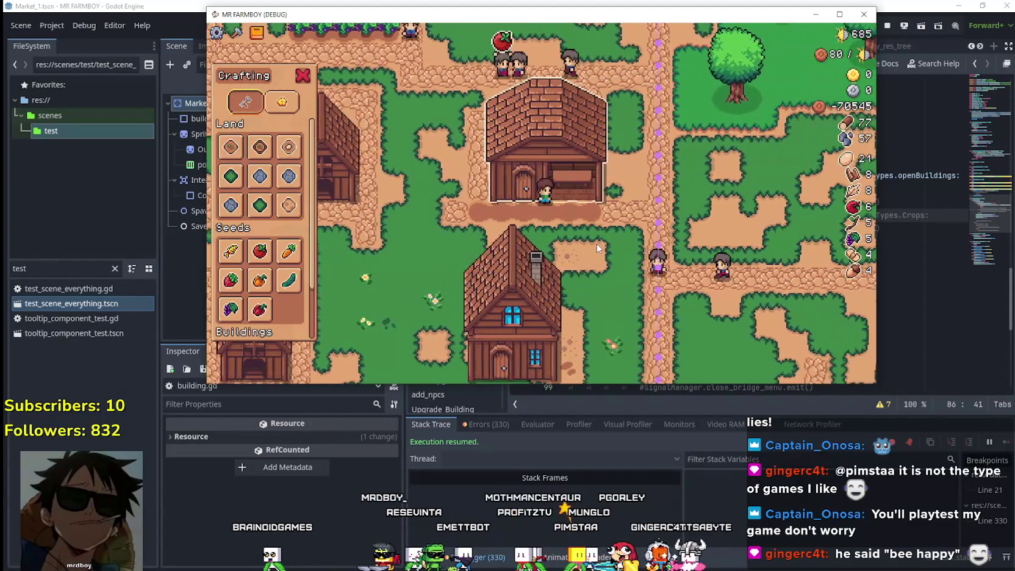
key(d)
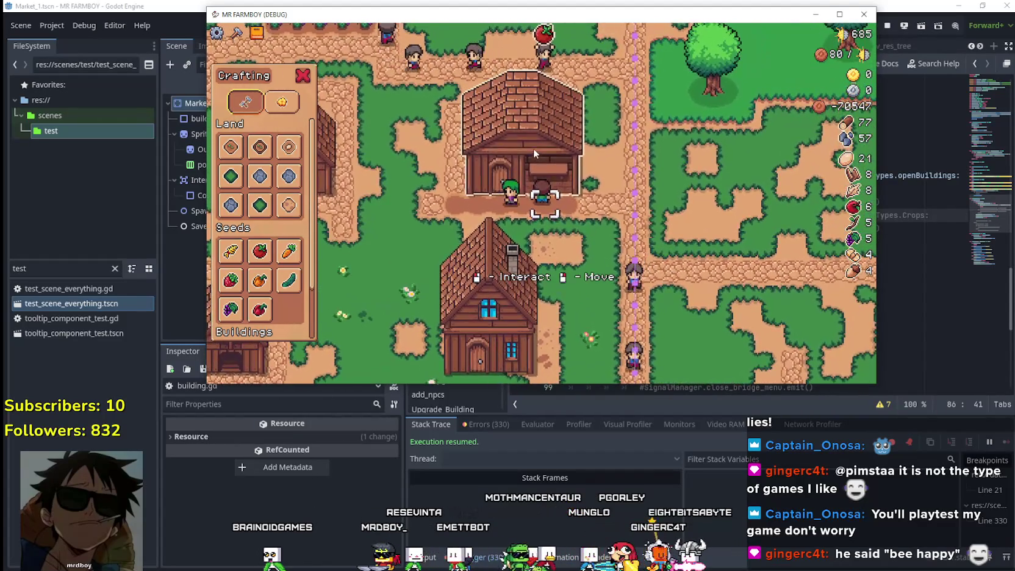
click(533, 148)
- Close the menus, maximize the game window, reopen the warehouse, then walk down the path
key(Escape)
key(d)
click(839, 14)
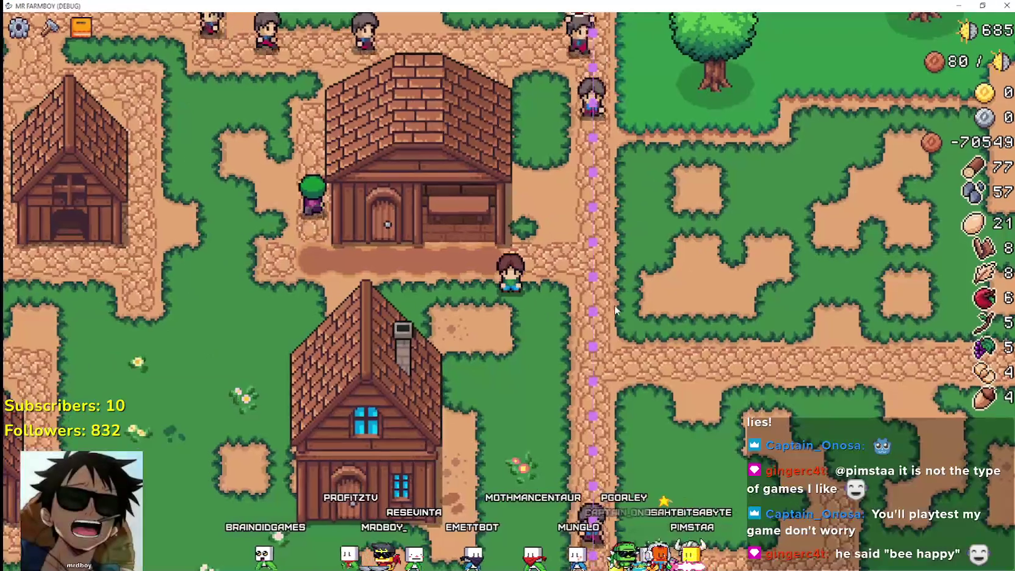
click(433, 186)
key(s)
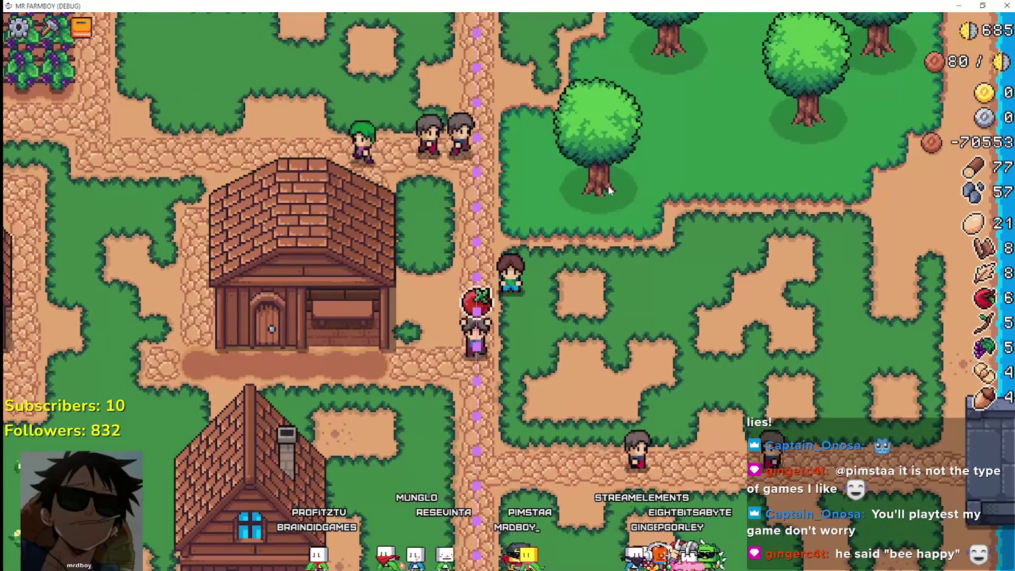
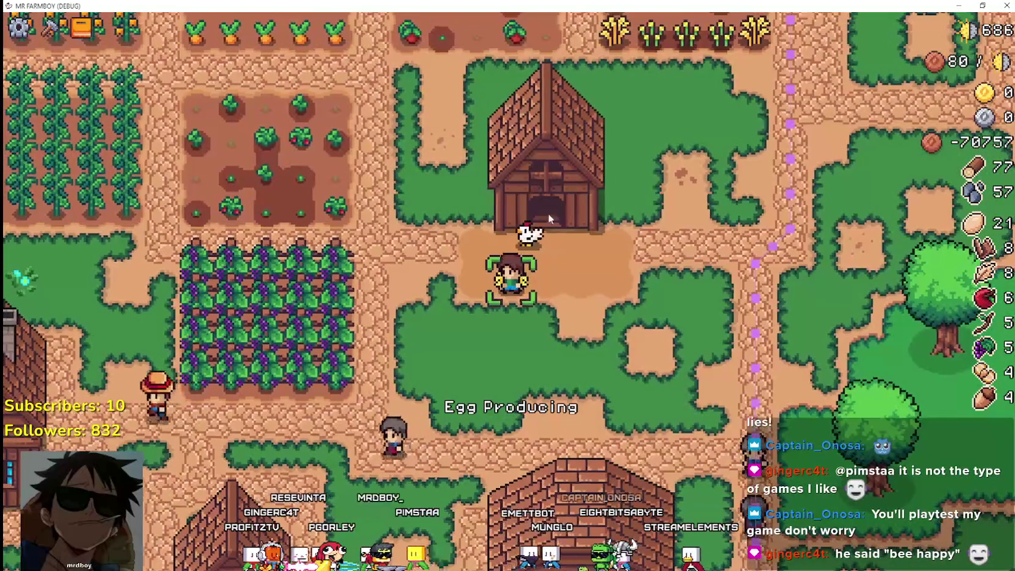
- Inspect the egg coop's chickens, then bring up the right-hand house's panel with six workers and both beds (2/2)
click(575, 225)
click(638, 158)
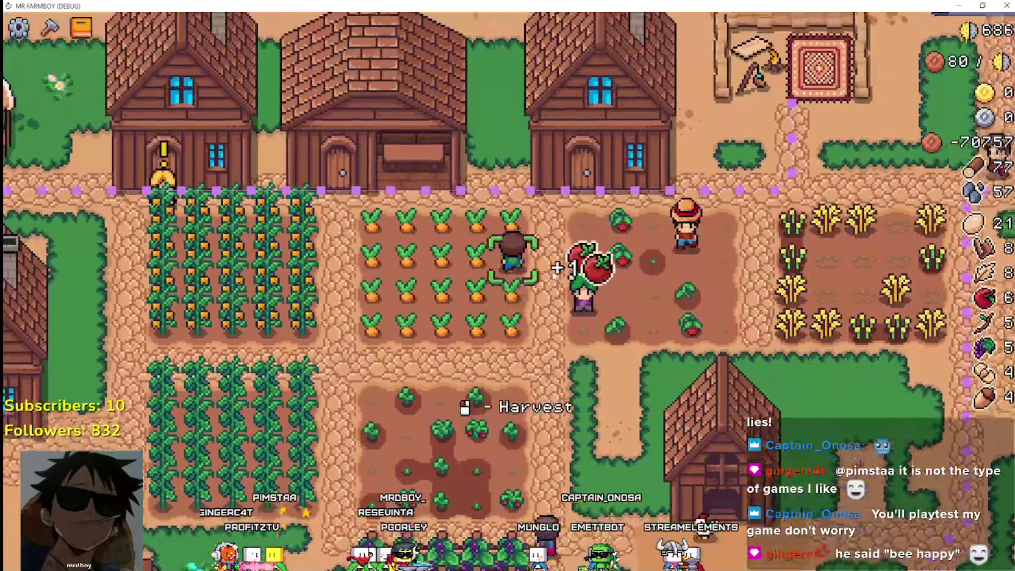
click(557, 267)
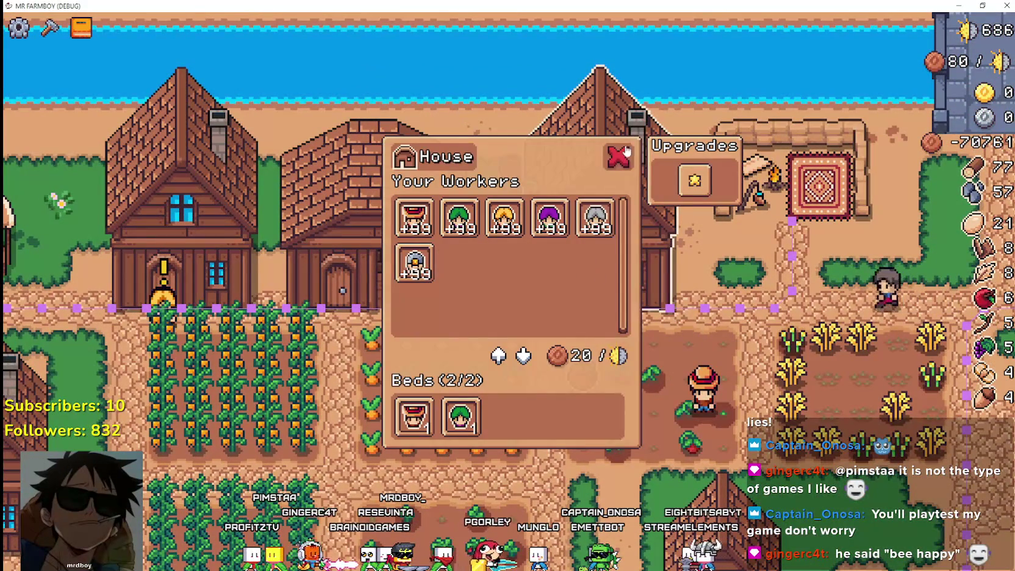
- Close the House panel and browse the Warehouse inventory, leaving the Warehouse panel closed
click(619, 156)
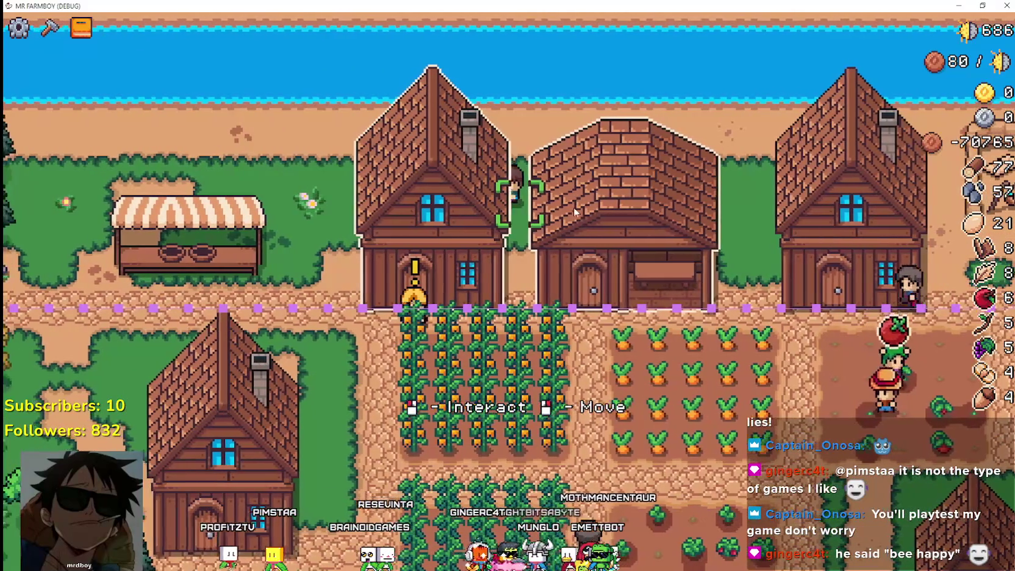
click(574, 212)
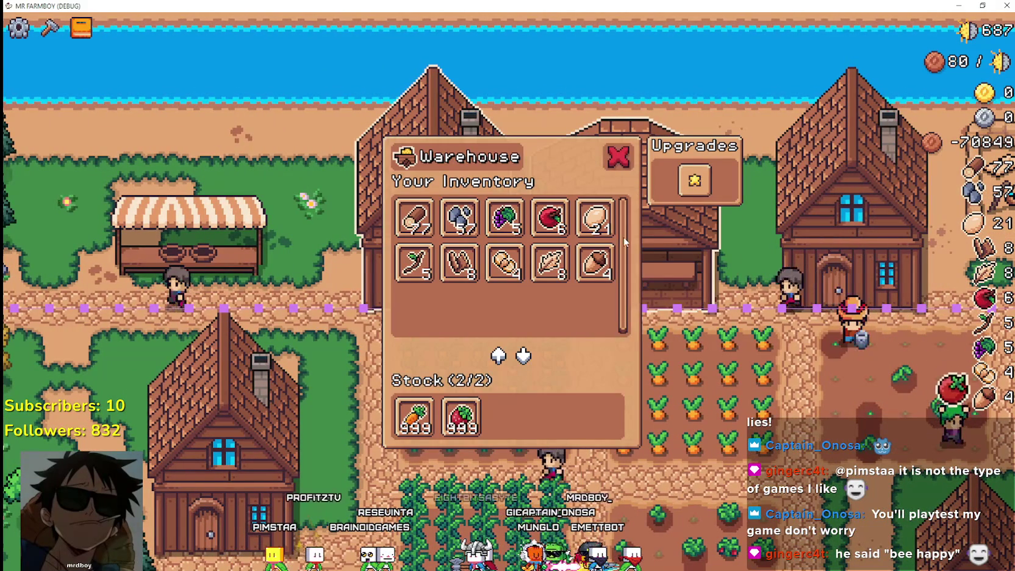
click(617, 157)
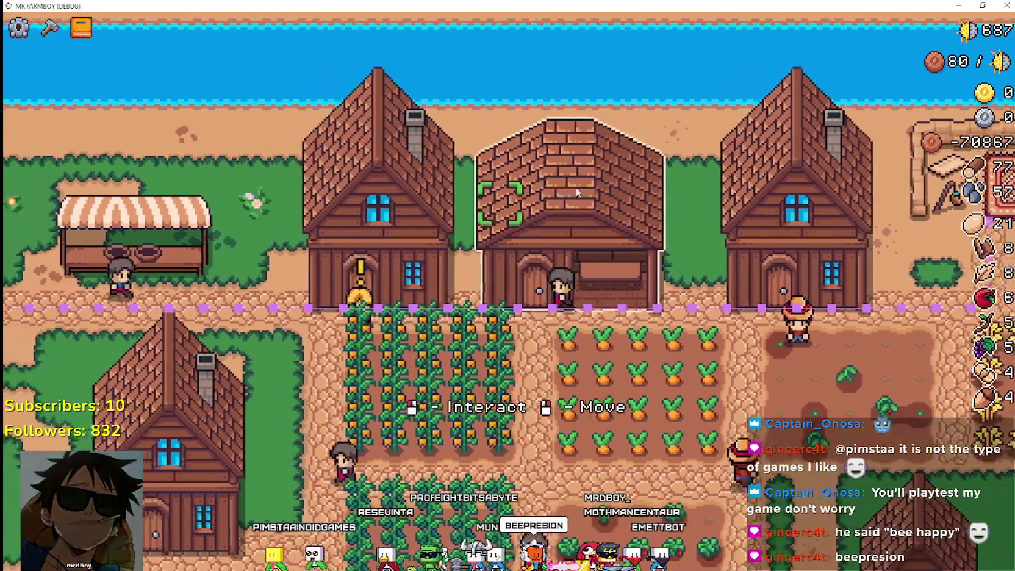
click(641, 208)
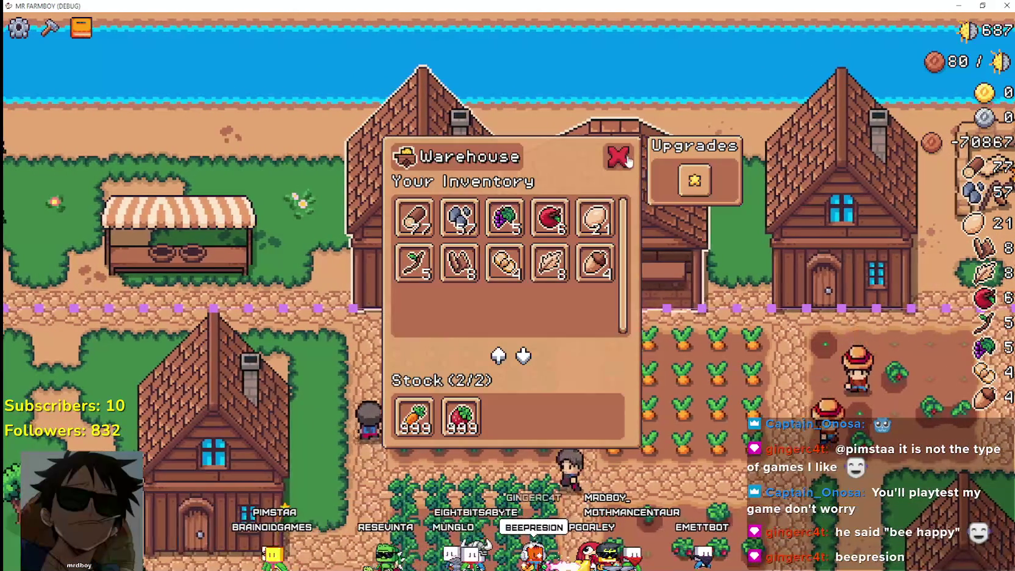
click(627, 159)
click(595, 220)
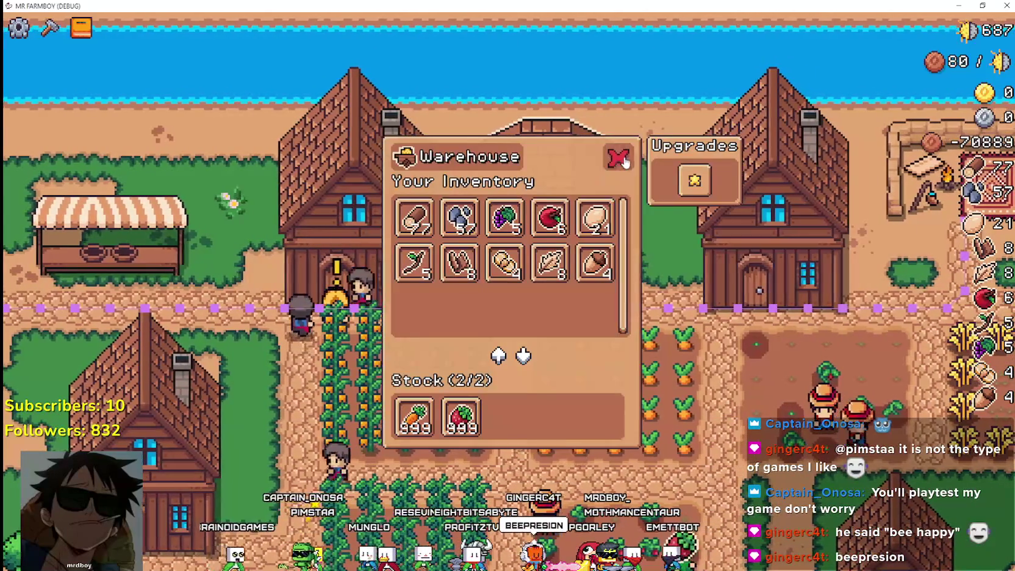
click(617, 157)
click(585, 205)
click(616, 155)
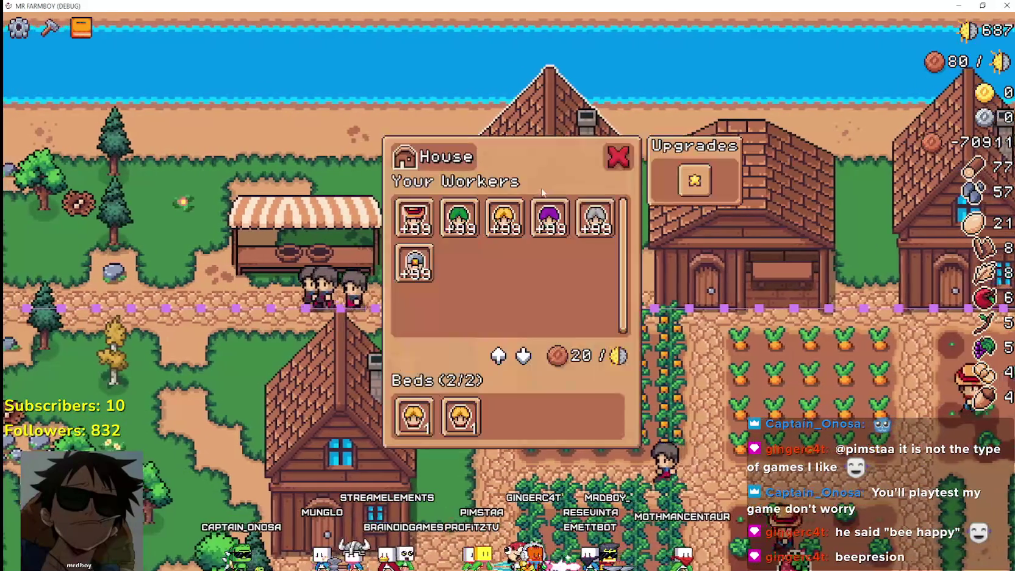
- Glance at the House workers, close the panel, then zoom out and back in on the crop fields
click(635, 164)
click(621, 158)
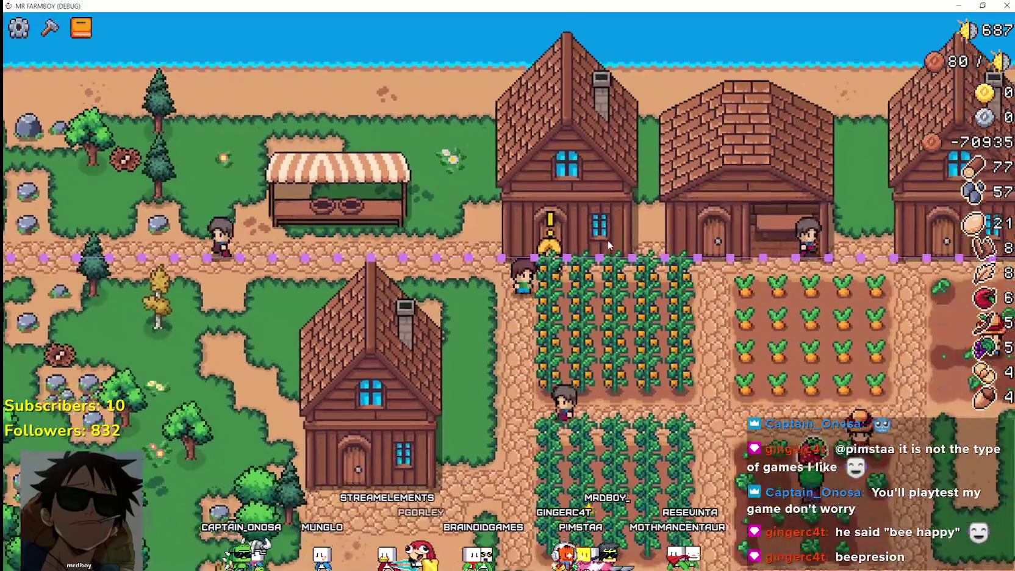
scroll(608, 240, down, 5)
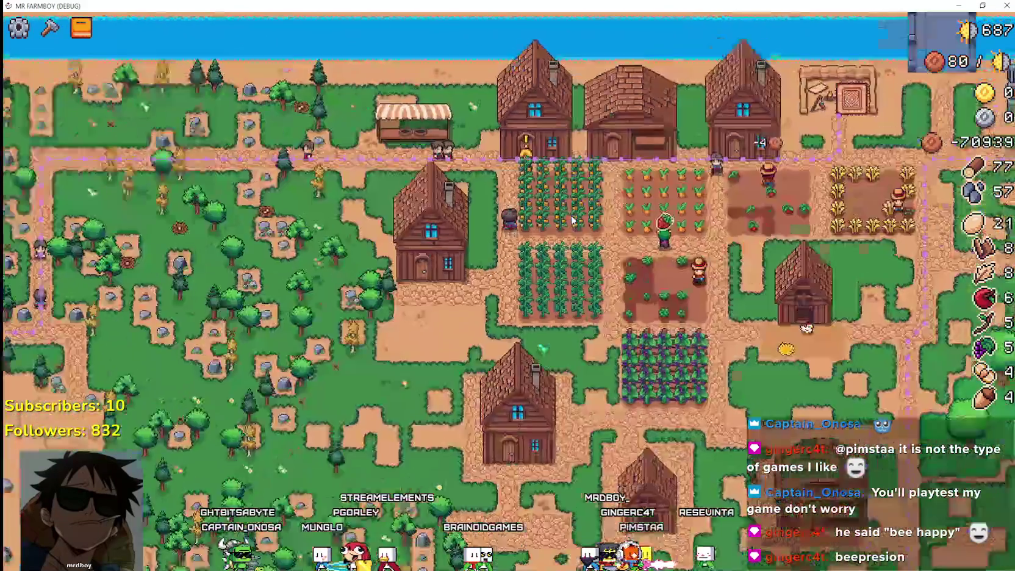
scroll(550, 225, up, 5)
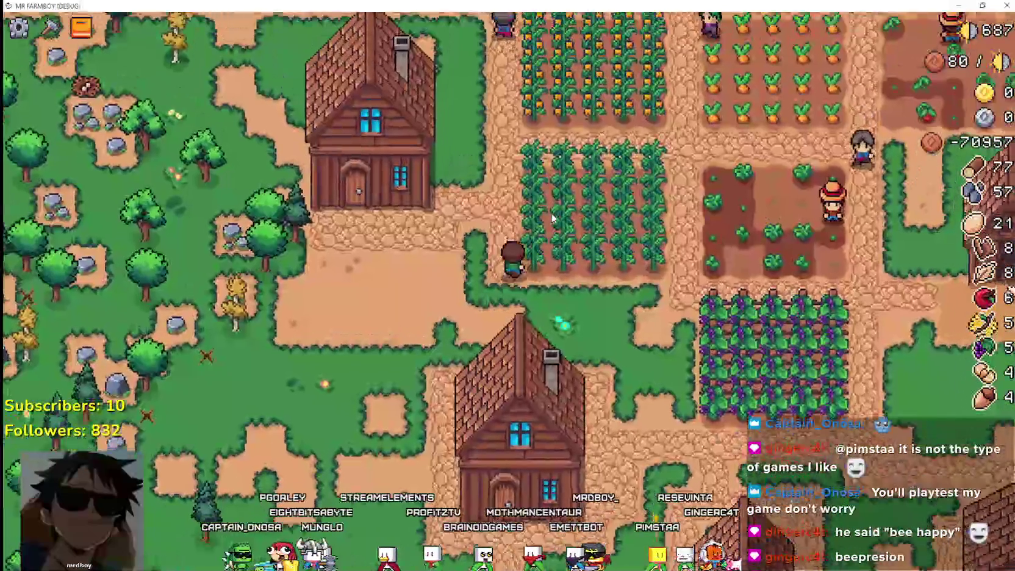